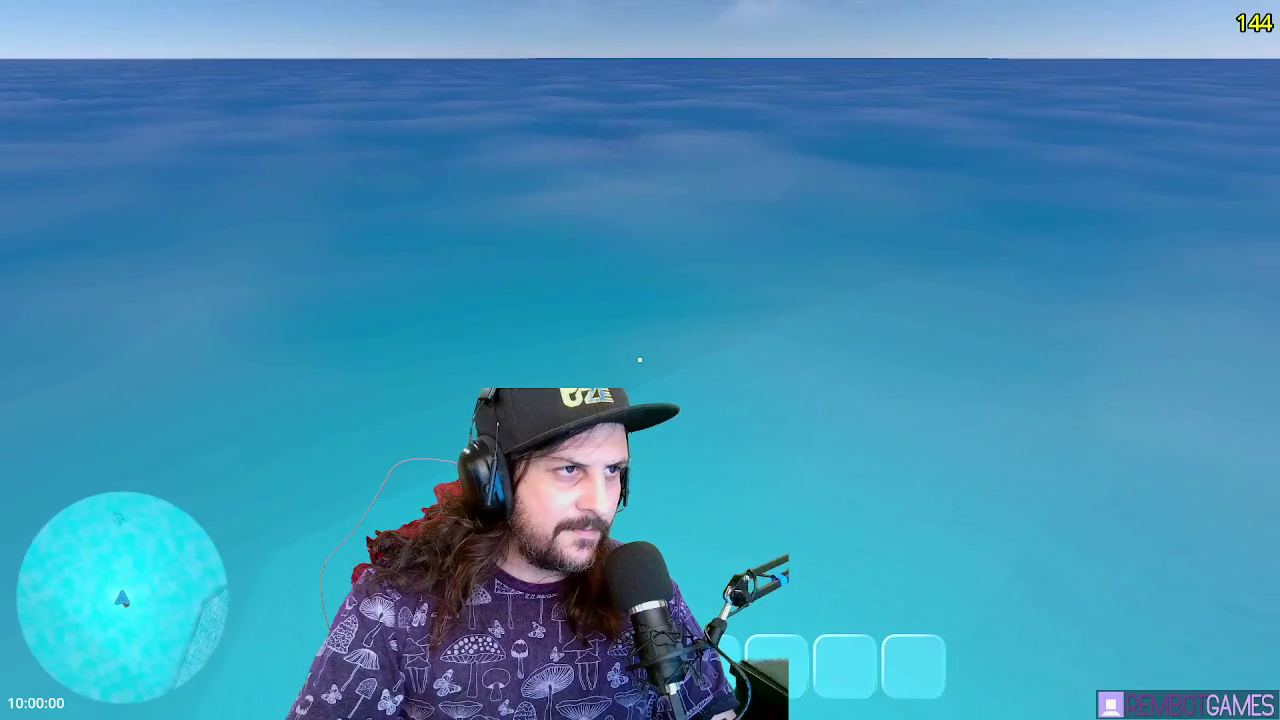
Stop the running boat test and save the main scene
{"action": "key", "text": "F8"}
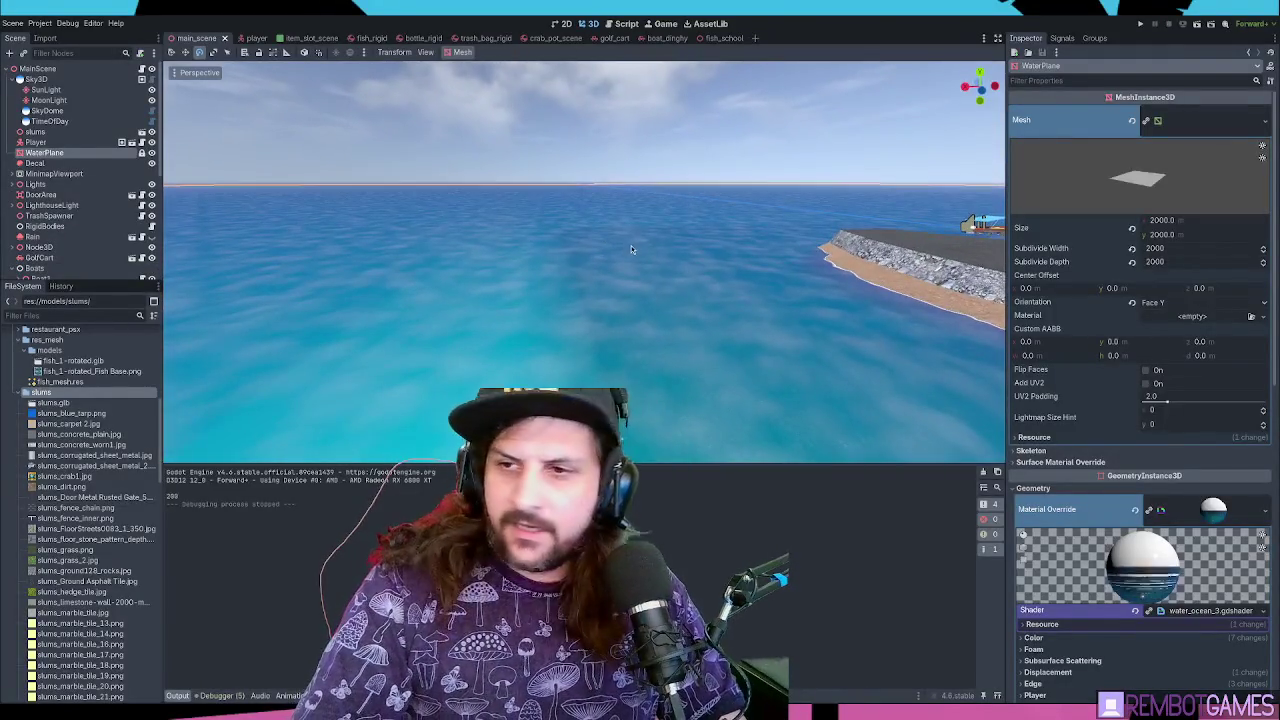
{"action": "key", "text": "ctrl+s"}
{"action": "mouse_move", "coordinate": [627, 248]}
{"action": "left_mouse_down"}
{"action": "mouse_move", "coordinate": [727, 265]}
{"action": "mouse_move", "coordinate": [699, 246]}
{"action": "mouse_move", "coordinate": [660, 272]}
{"action": "left_mouse_up"}
Fly the editor camera past the island and back over the water, then move to Blender
{"action": "key", "text": "w"}
{"action": "key", "text": "s"}
{"action": "key", "text": "alt+Tab"}
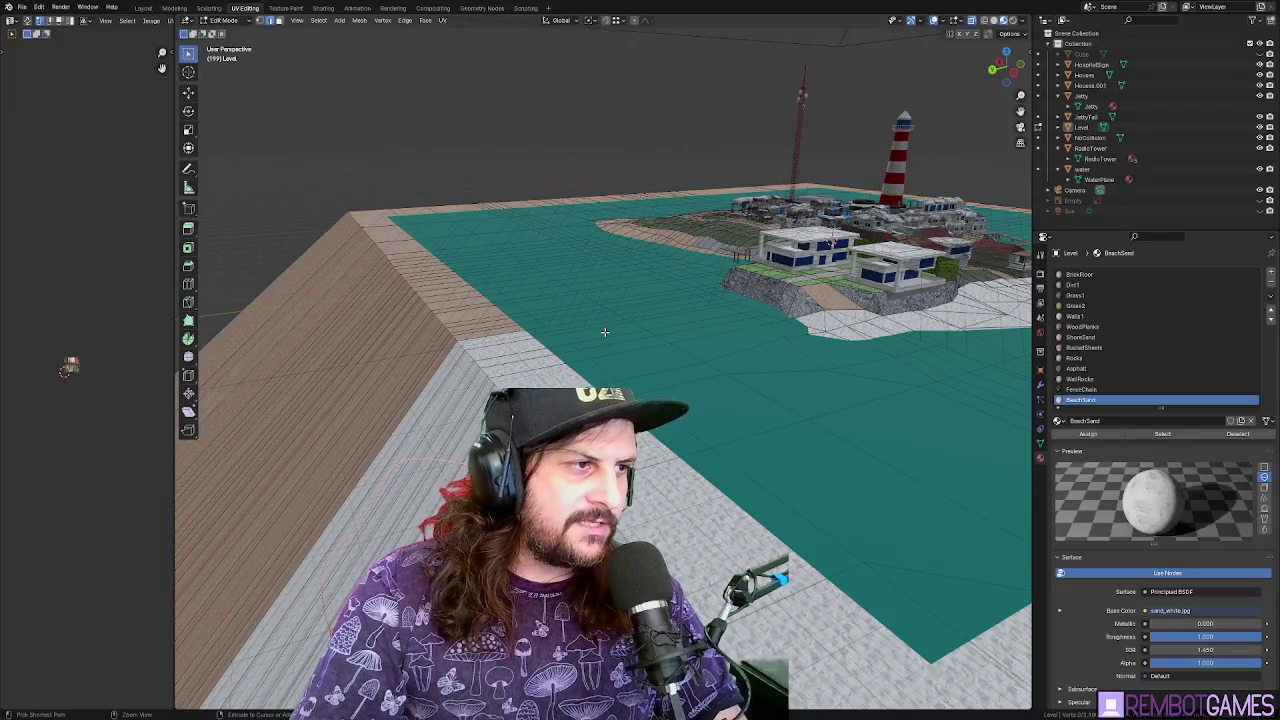
Hide the large slope mesh and orbit down to sand level facing the island
{"action": "key", "text": "h"}
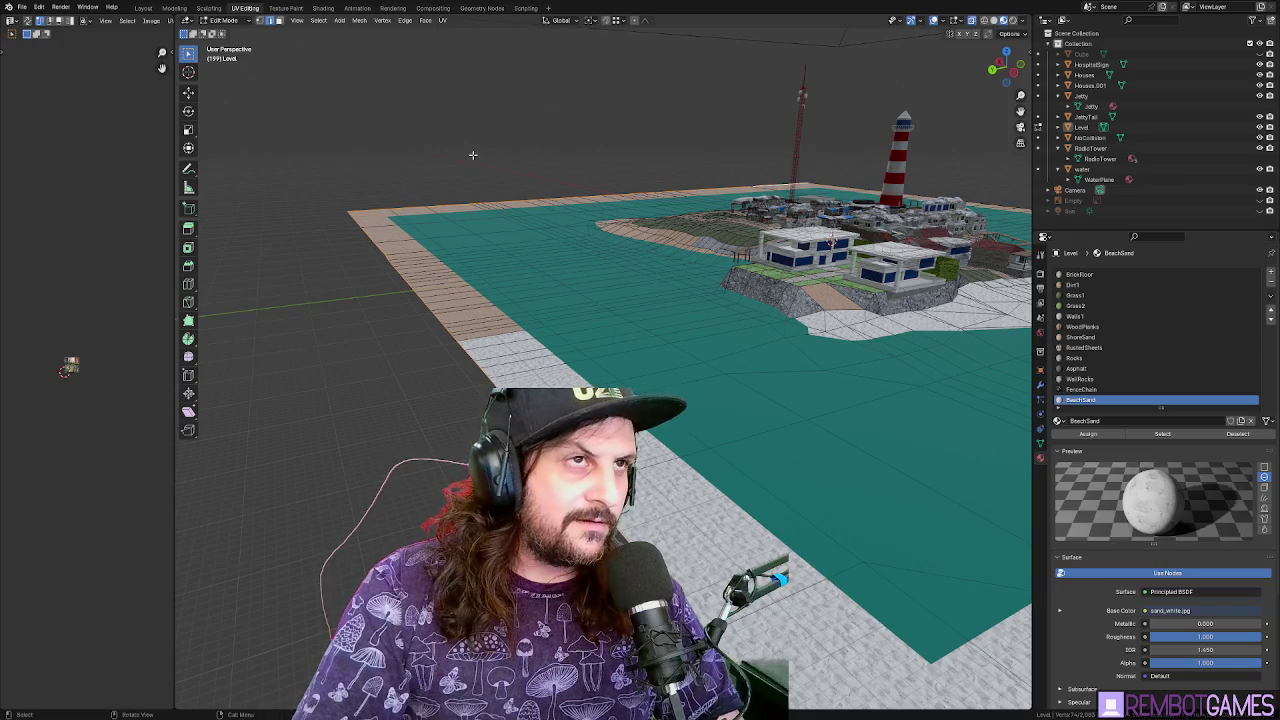
{"action": "key", "text": "Tab"}
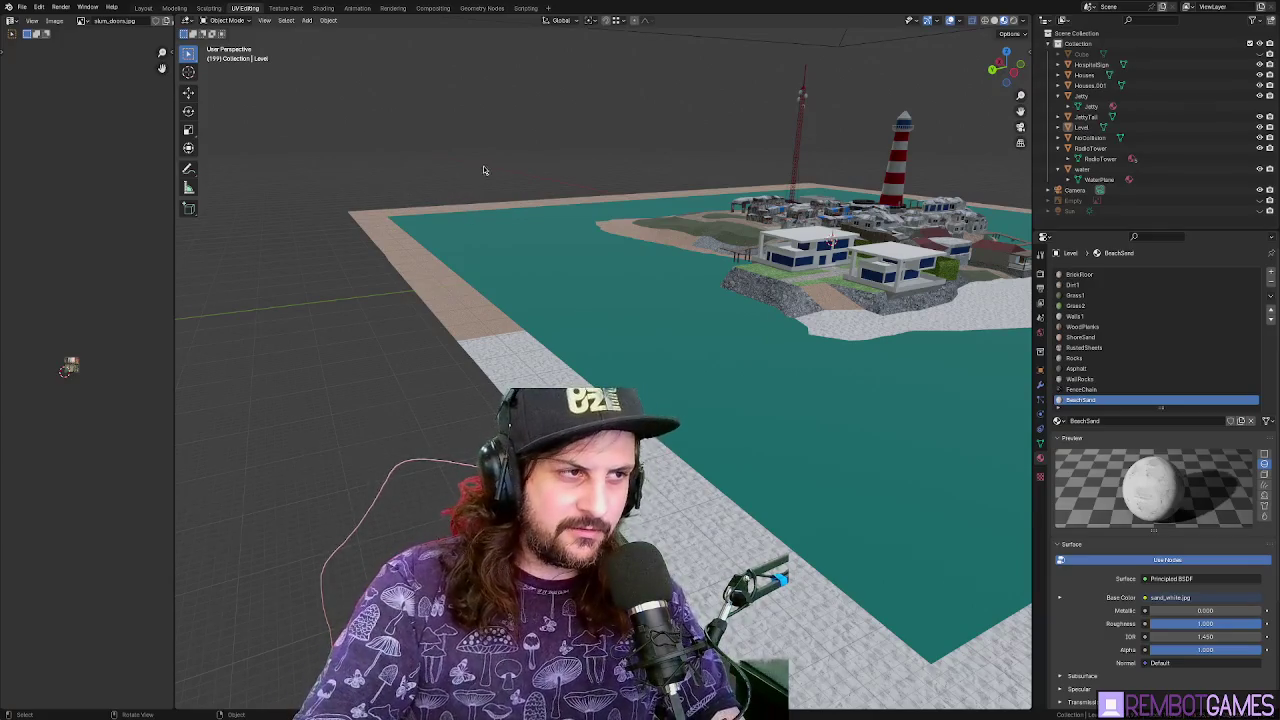
{"action": "scroll", "coordinate": [485, 171], "scroll_direction": "up", "scroll_amount": 2}
{"action": "scroll", "coordinate": [458, 249], "scroll_direction": "up", "scroll_amount": 2}
{"action": "mouse_move", "coordinate": [450, 278]}
{"action": "left_mouse_down"}
{"action": "mouse_move", "coordinate": [514, 245]}
{"action": "mouse_move", "coordinate": [650, 362]}
{"action": "mouse_move", "coordinate": [568, 315]}
{"action": "mouse_move", "coordinate": [522, 346]}
{"action": "mouse_move", "coordinate": [600, 350]}
{"action": "left_mouse_up"}
{"action": "key", "text": "Tab"}
{"action": "scroll", "coordinate": [514, 245], "scroll_direction": "down", "scroll_amount": 5}
Lower the sand border mesh along Z about 10.9 m, then push it further down
{"action": "key", "text": "g"}
{"action": "key", "text": "z"}
{"action": "left_click", "coordinate": [654, 357]}
{"action": "scroll", "coordinate": [650, 358], "scroll_direction": "up", "scroll_amount": 10}
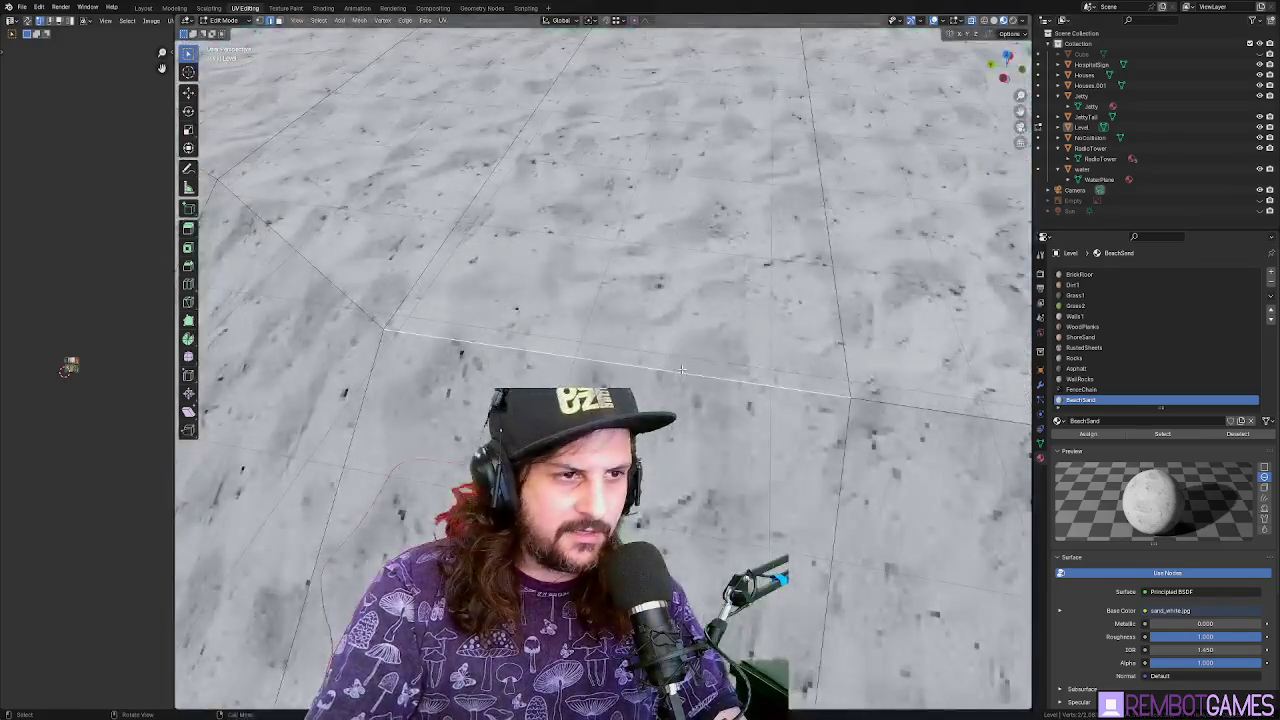
{"action": "scroll", "coordinate": [745, 364], "scroll_direction": "down", "scroll_amount": 5}
{"action": "left_click_drag", "start_coordinate": [745, 364], "coordinate": [738, 400]}
{"action": "key", "text": "g"}
{"action": "key", "text": "z"}
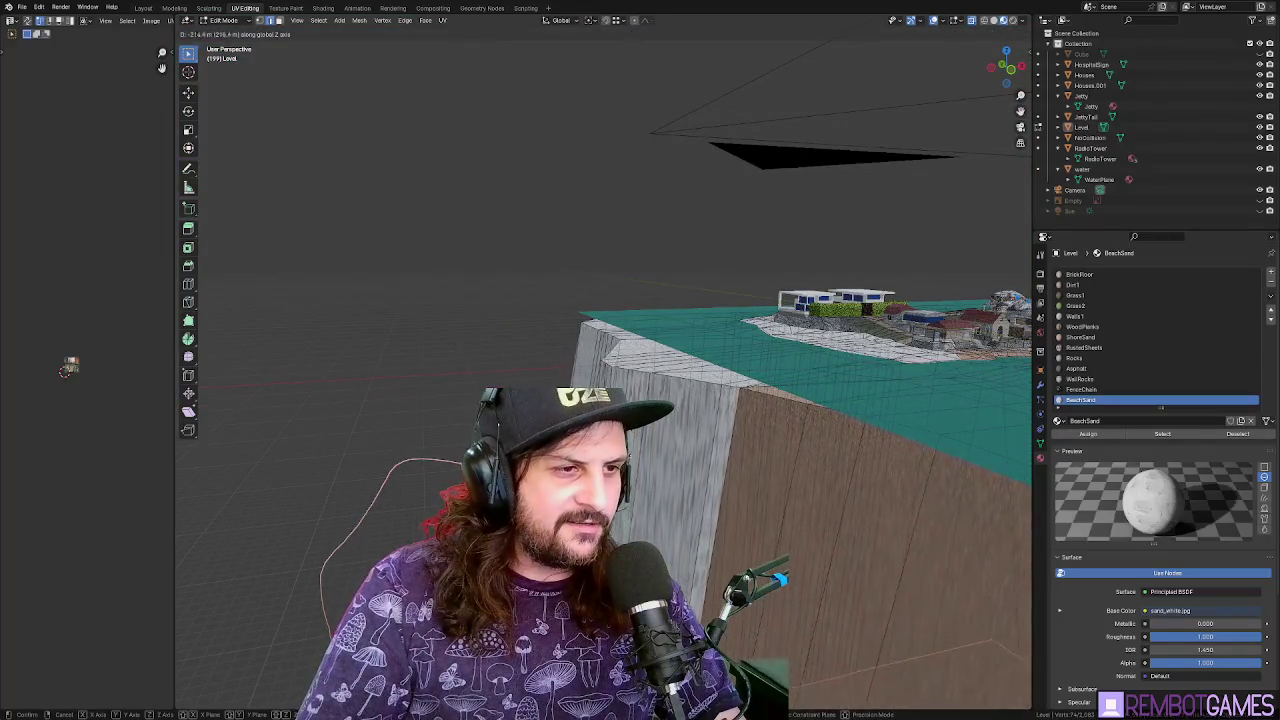
{"action": "key", "text": "Return"}
{"action": "scroll", "coordinate": [689, 434], "scroll_direction": "down", "scroll_amount": 10}
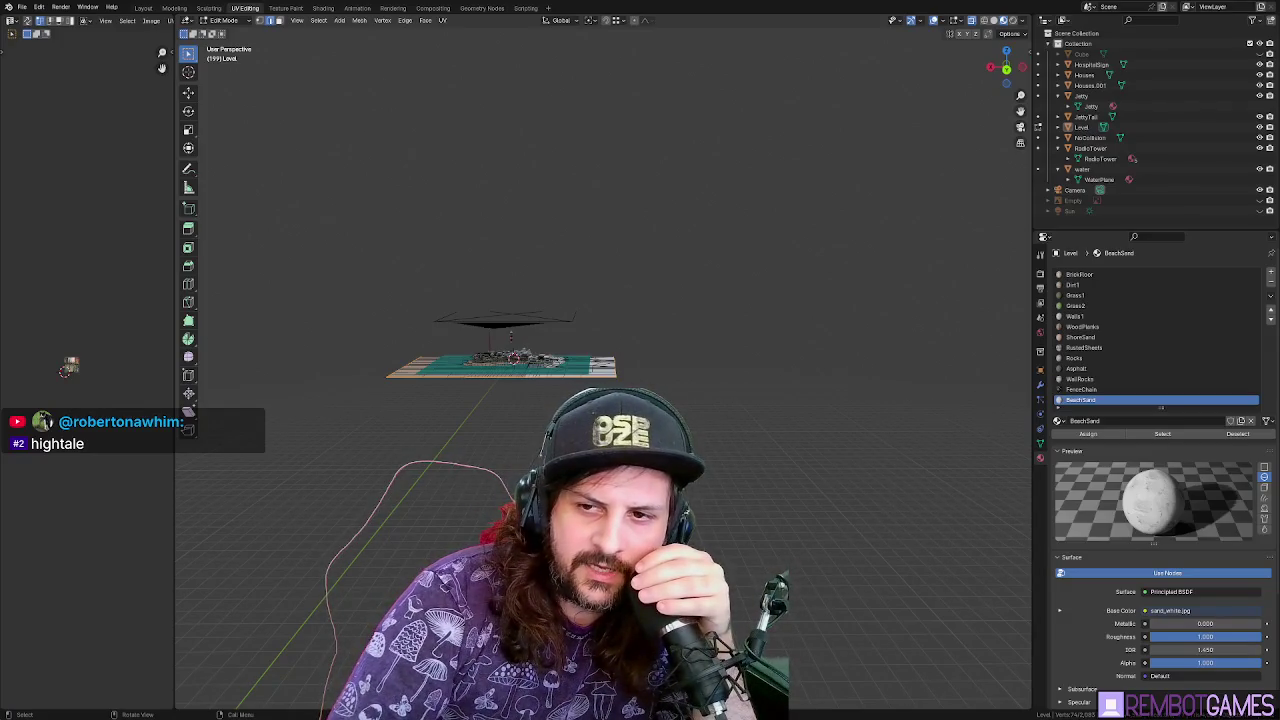
{"action": "key", "text": "alt+Tab"}
Preview the Polygon Hytale review image, then the 'Hytale is finally here!' image
{"action": "scroll", "coordinate": [747, 293], "scroll_direction": "down", "scroll_amount": 1}
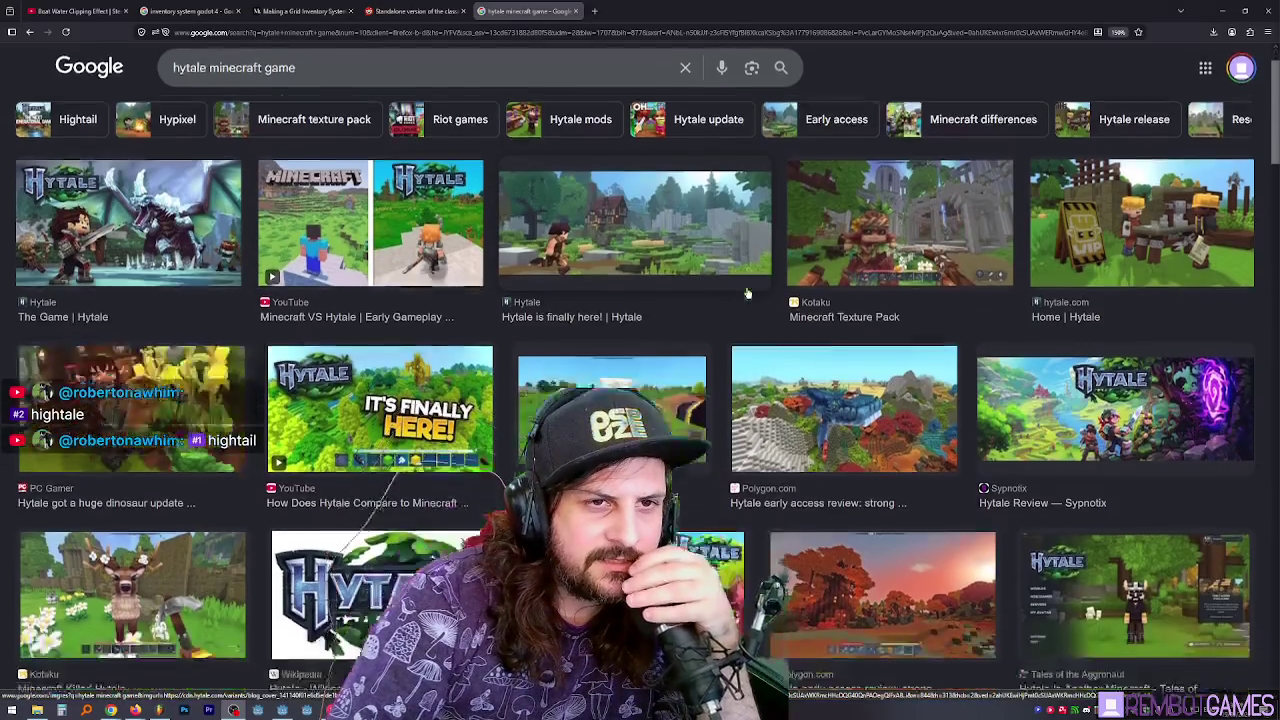
{"action": "scroll", "coordinate": [747, 293], "scroll_direction": "down", "scroll_amount": 1}
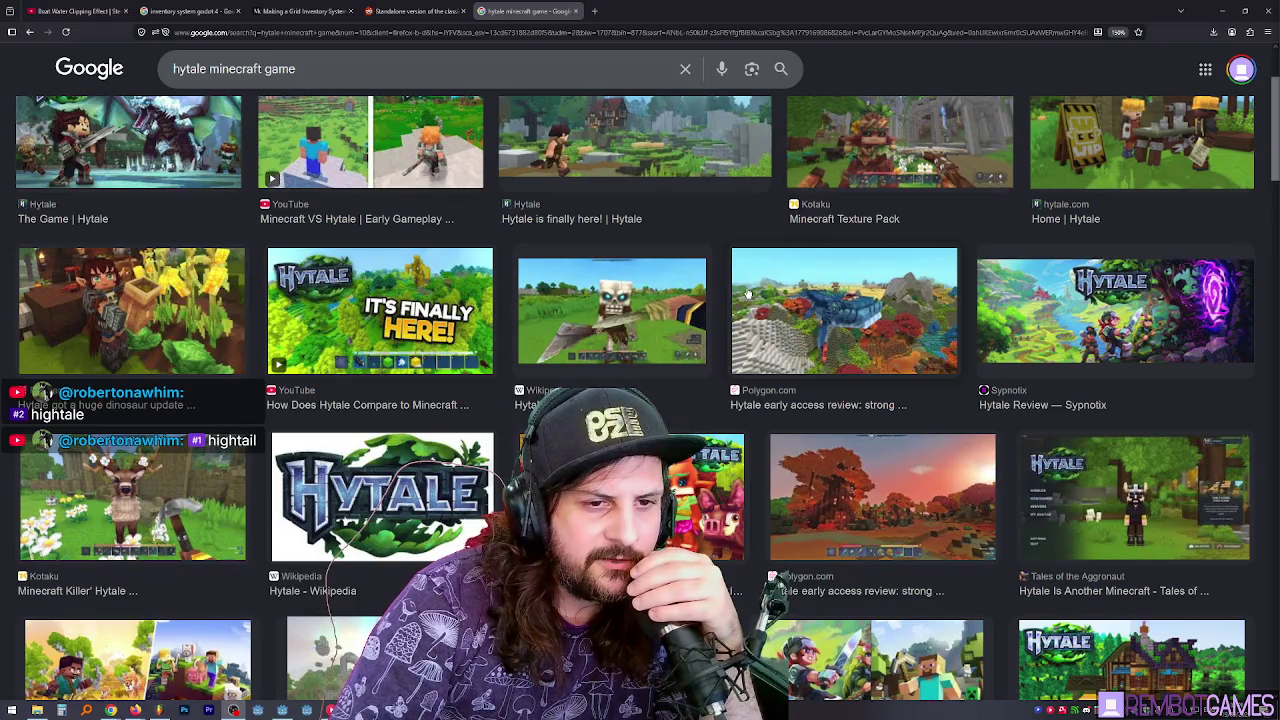
{"action": "scroll", "coordinate": [747, 293], "scroll_direction": "down", "scroll_amount": 1}
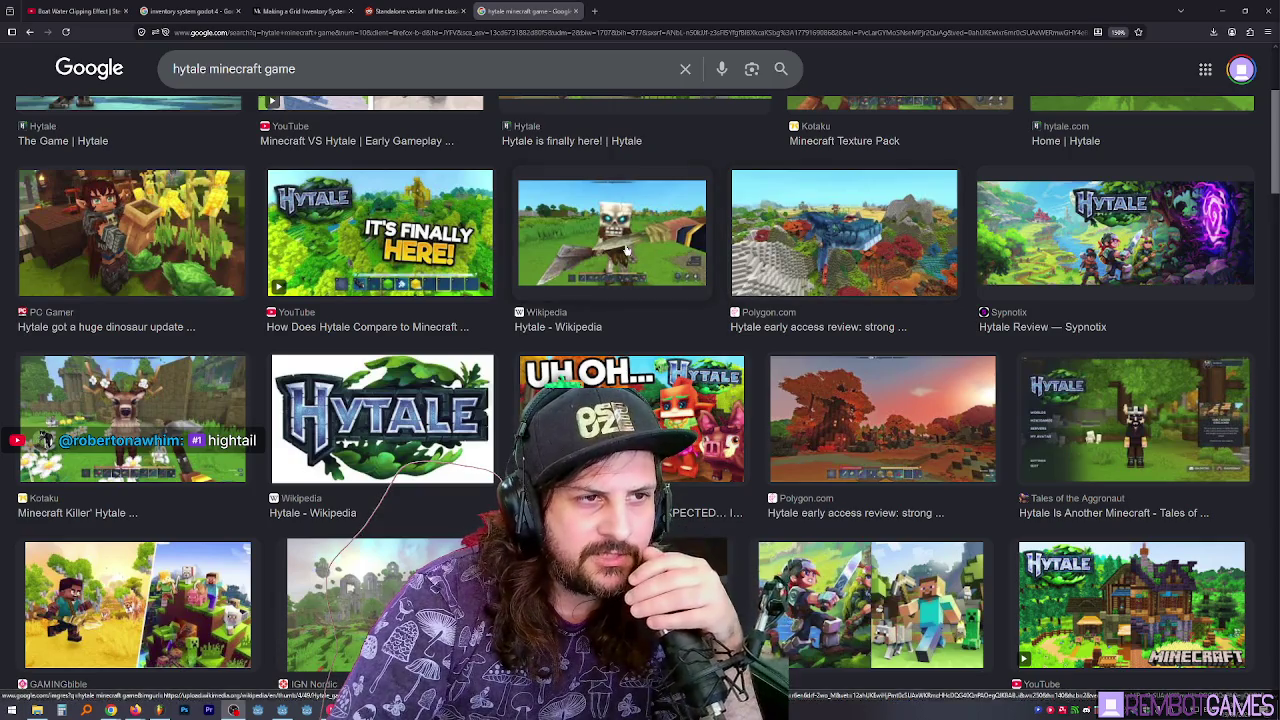
{"action": "left_click", "coordinate": [845, 240]}
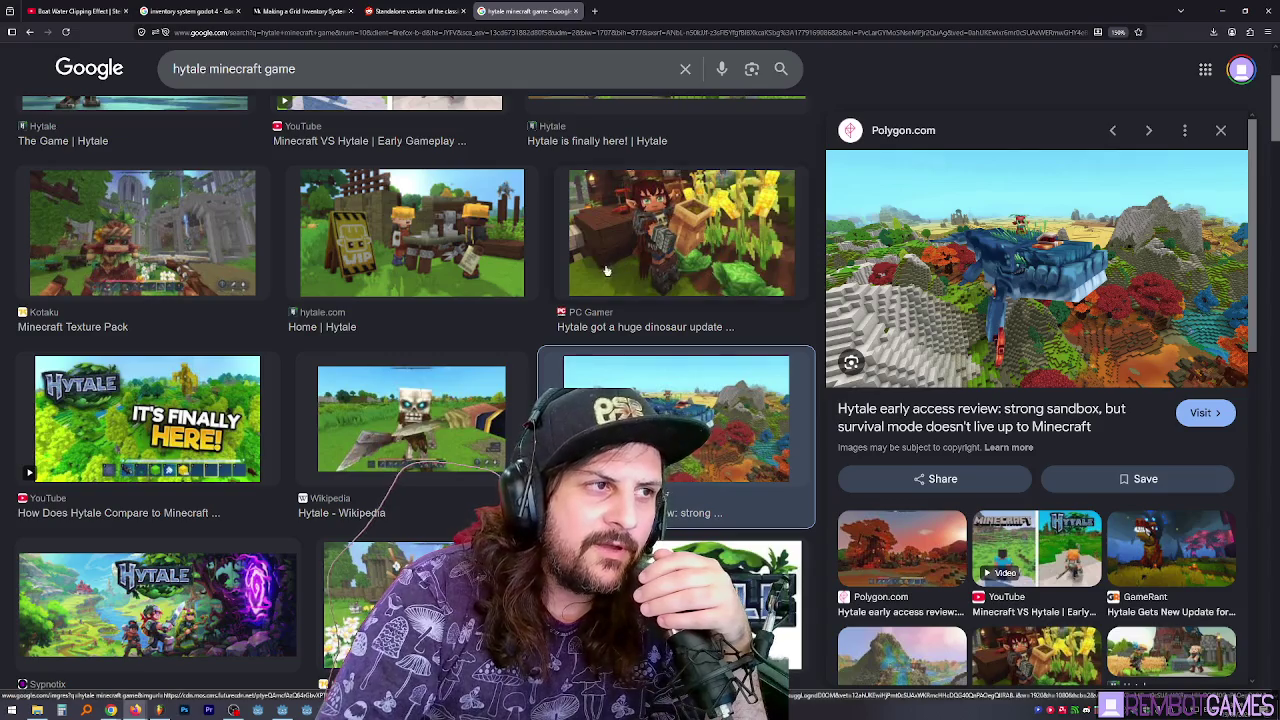
{"action": "scroll", "coordinate": [606, 270], "scroll_direction": "up", "scroll_amount": 3}
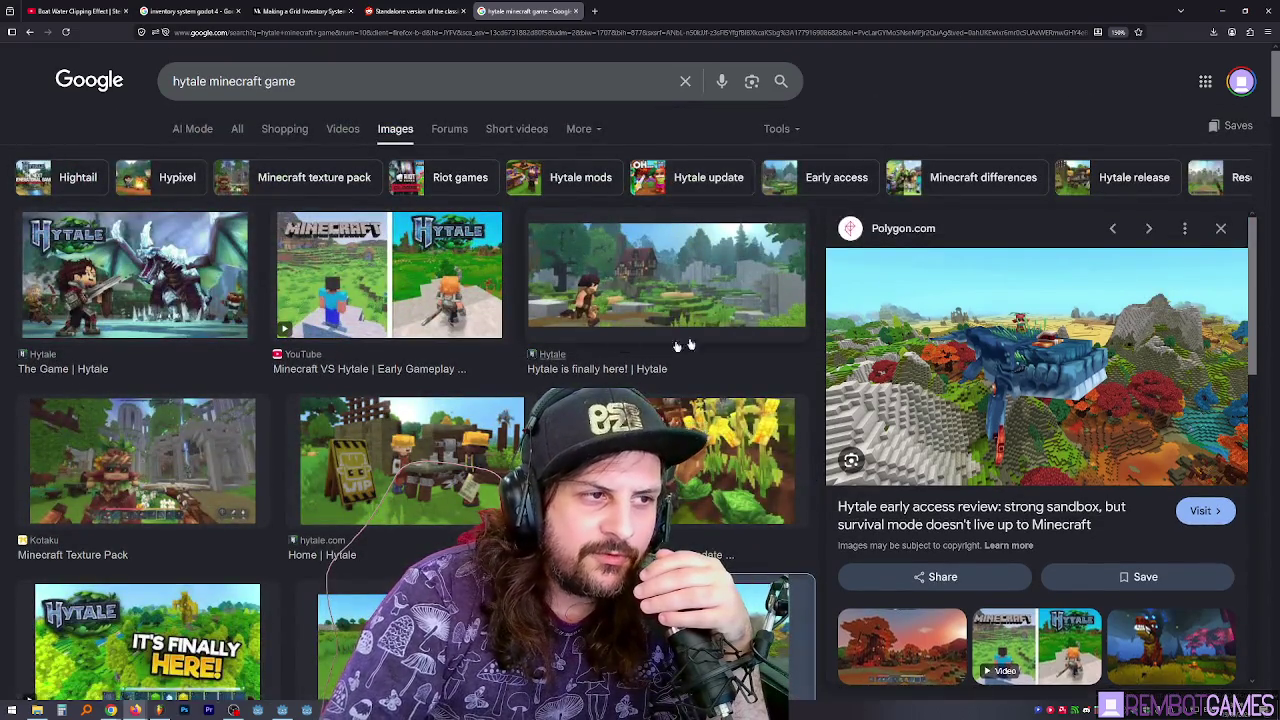
{"action": "left_click", "coordinate": [745, 291]}
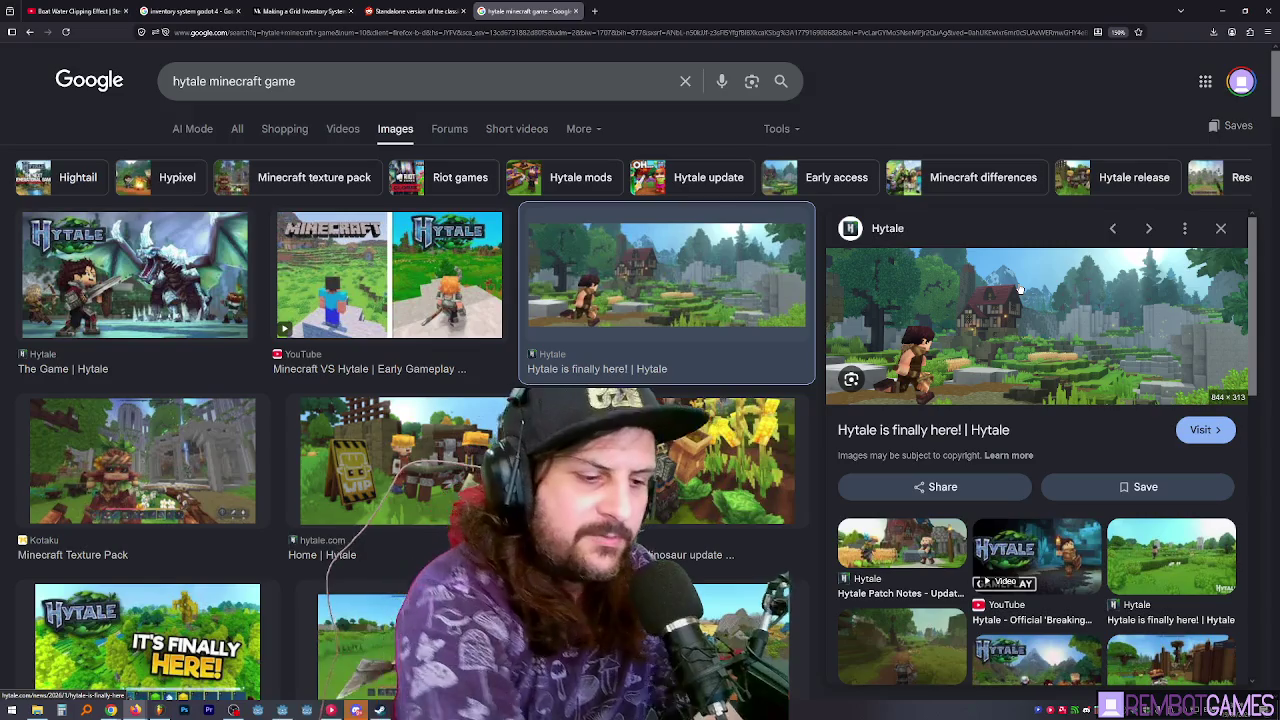
Change the search query to 'hytale history' and run it
{"action": "left_click_drag", "start_coordinate": [209, 82], "coordinate": [338, 86]}
{"action": "type", "text": "st"}
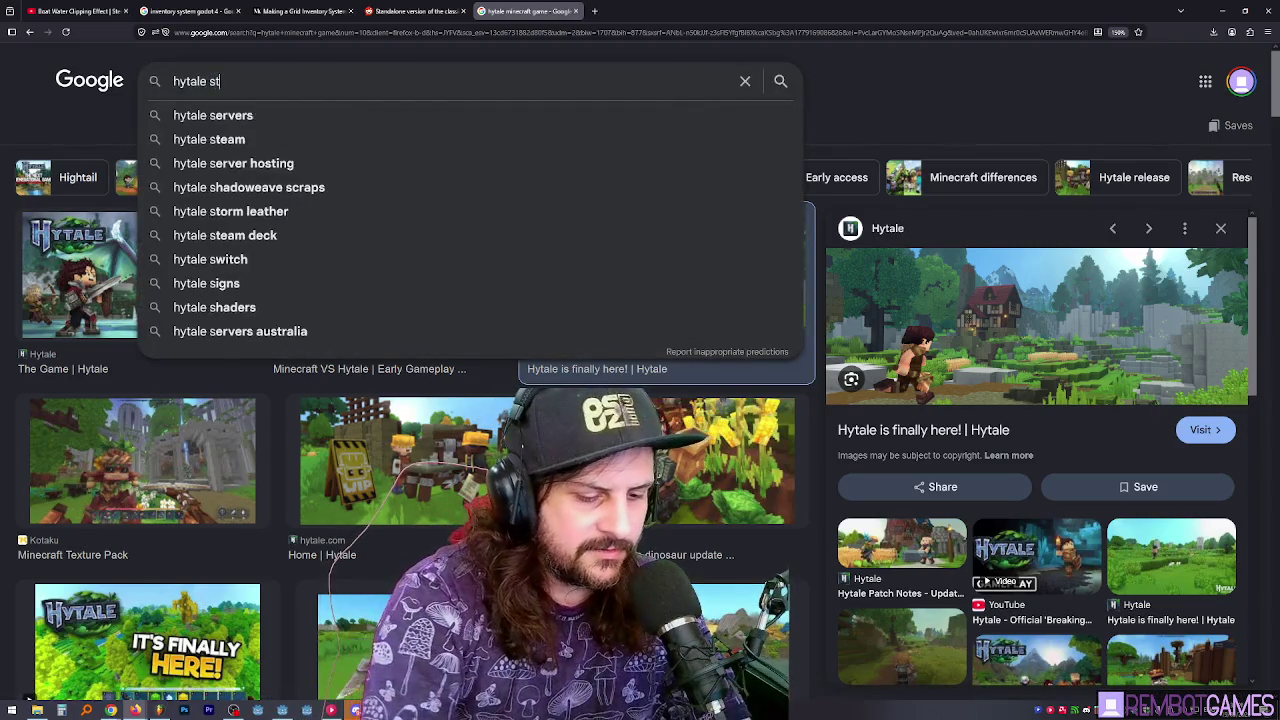
{"action": "key", "text": "BackSpace"}
{"action": "key", "text": "BackSpace"}
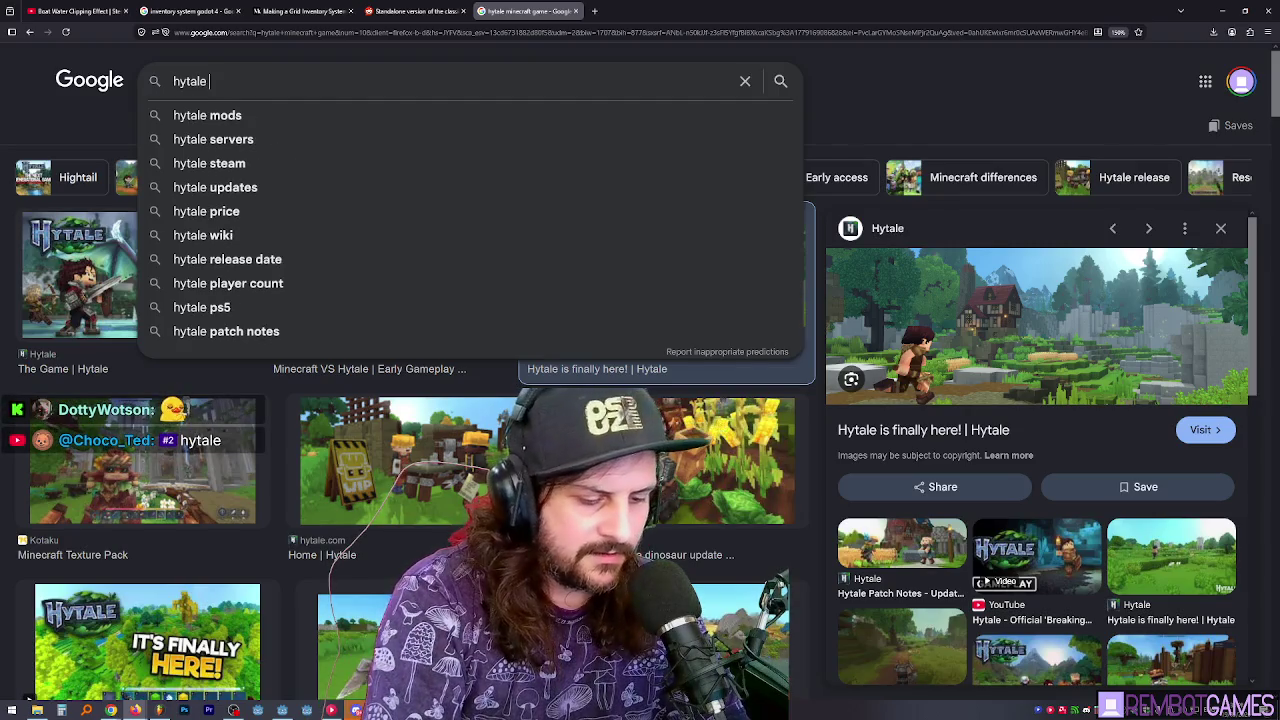
{"action": "type", "text": "history"}
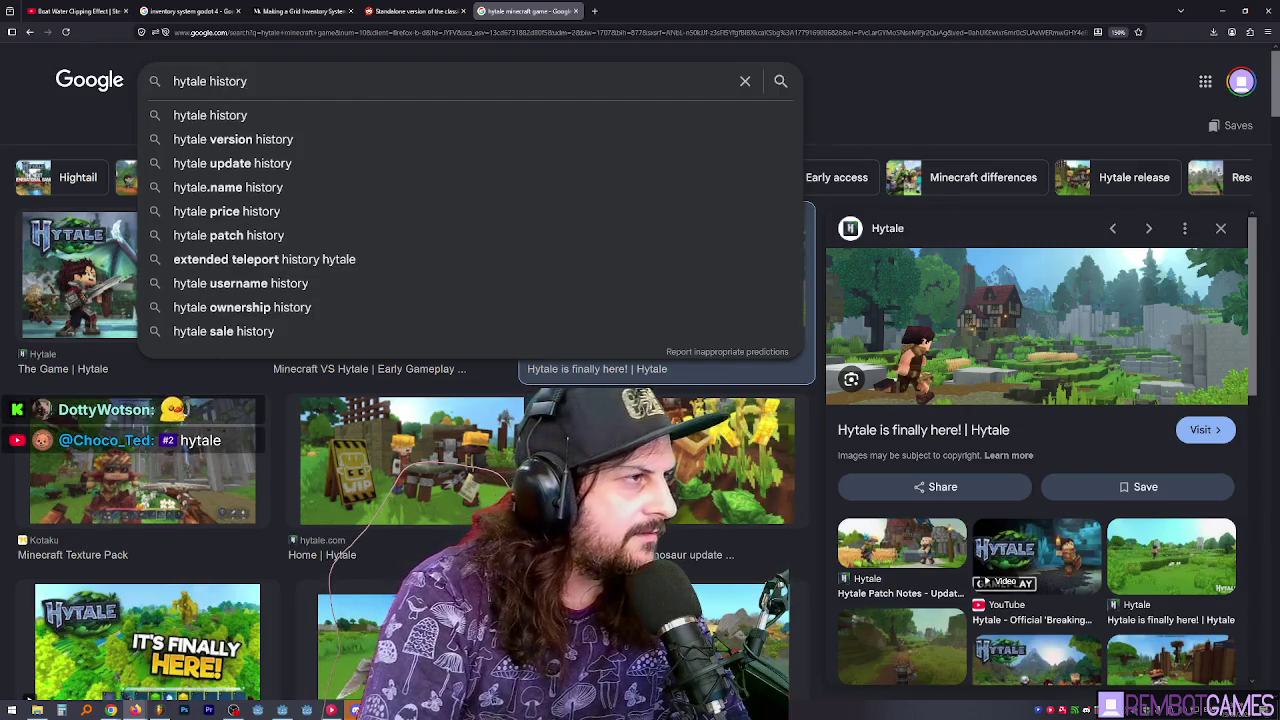
{"action": "key", "text": "Return"}
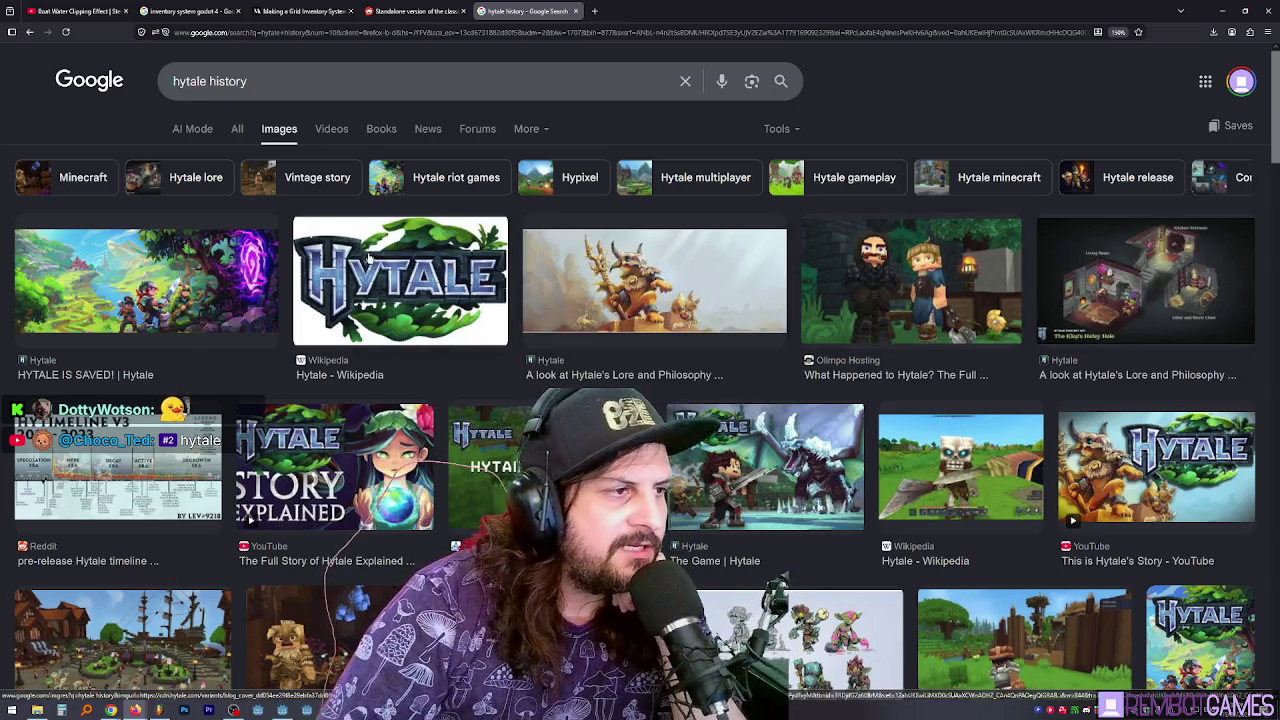
Look over the results, then switch from the All tab to the AI Mode answer
{"action": "scroll", "coordinate": [318, 312], "scroll_direction": "down", "scroll_amount": 1}
{"action": "scroll", "coordinate": [318, 312], "scroll_direction": "down", "scroll_amount": 3}
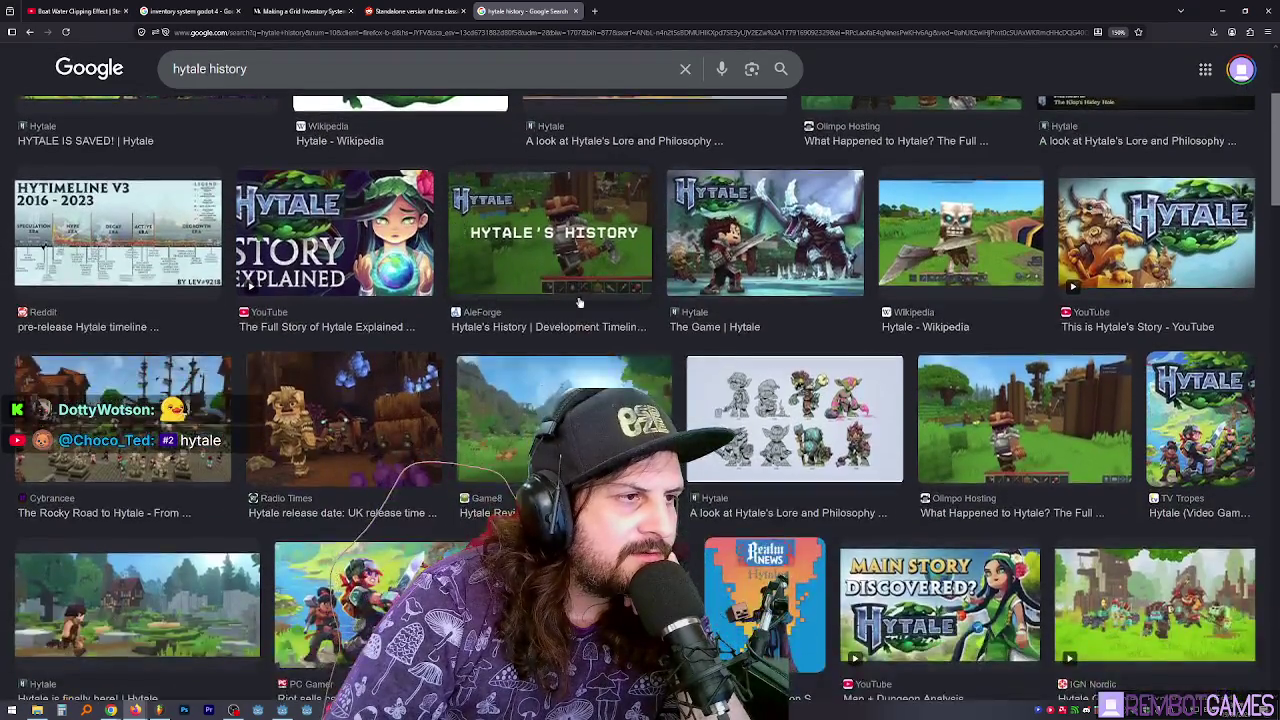
{"action": "scroll", "coordinate": [577, 300], "scroll_direction": "up", "scroll_amount": 4}
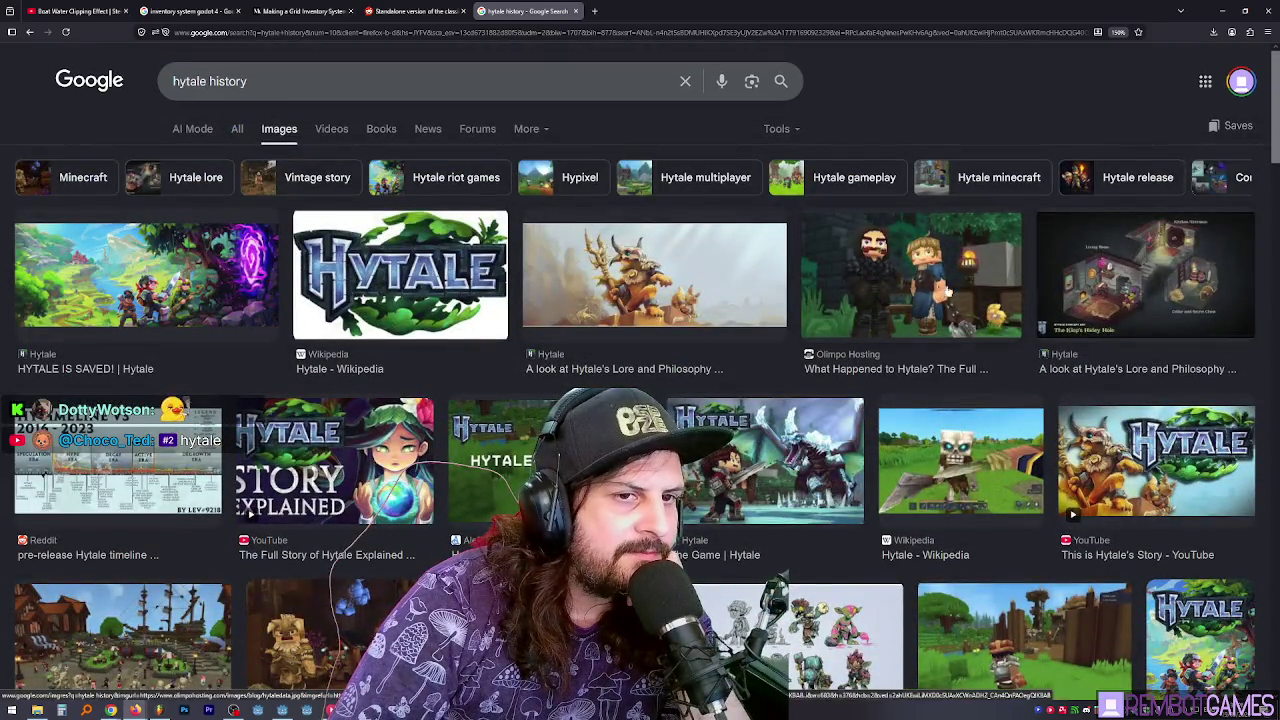
{"action": "scroll", "coordinate": [699, 262], "scroll_direction": "down", "scroll_amount": 1}
{"action": "scroll", "coordinate": [699, 261], "scroll_direction": "up", "scroll_amount": 1}
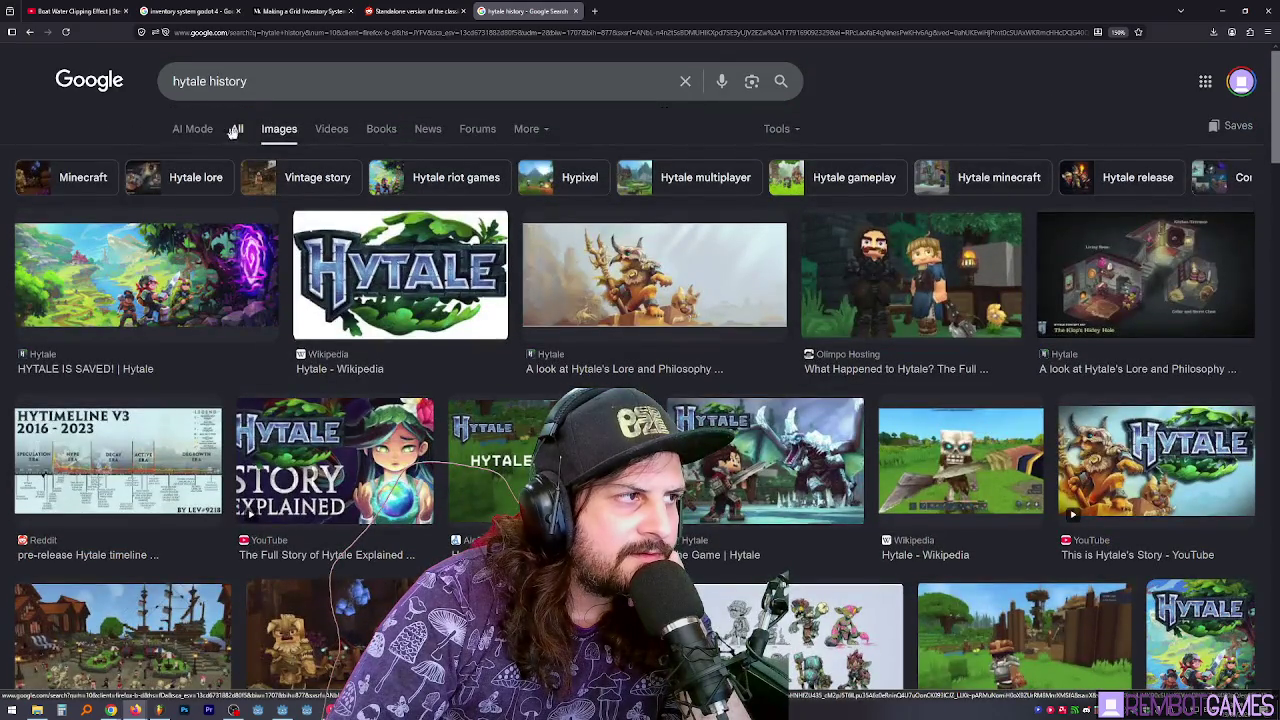
{"action": "left_click", "coordinate": [237, 130]}
{"action": "left_click", "coordinate": [197, 130]}
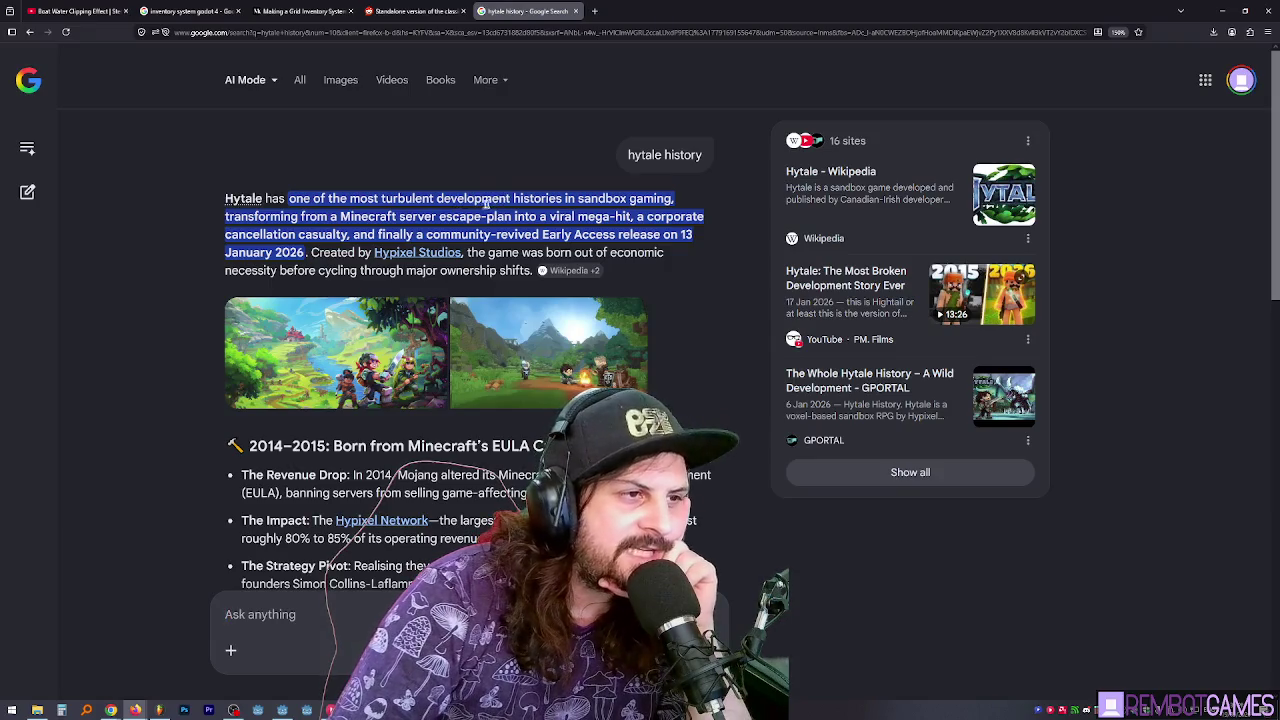
{"action": "double_click", "coordinate": [370, 216]}
{"action": "left_click_drag", "start_coordinate": [341, 216], "coordinate": [521, 217]}
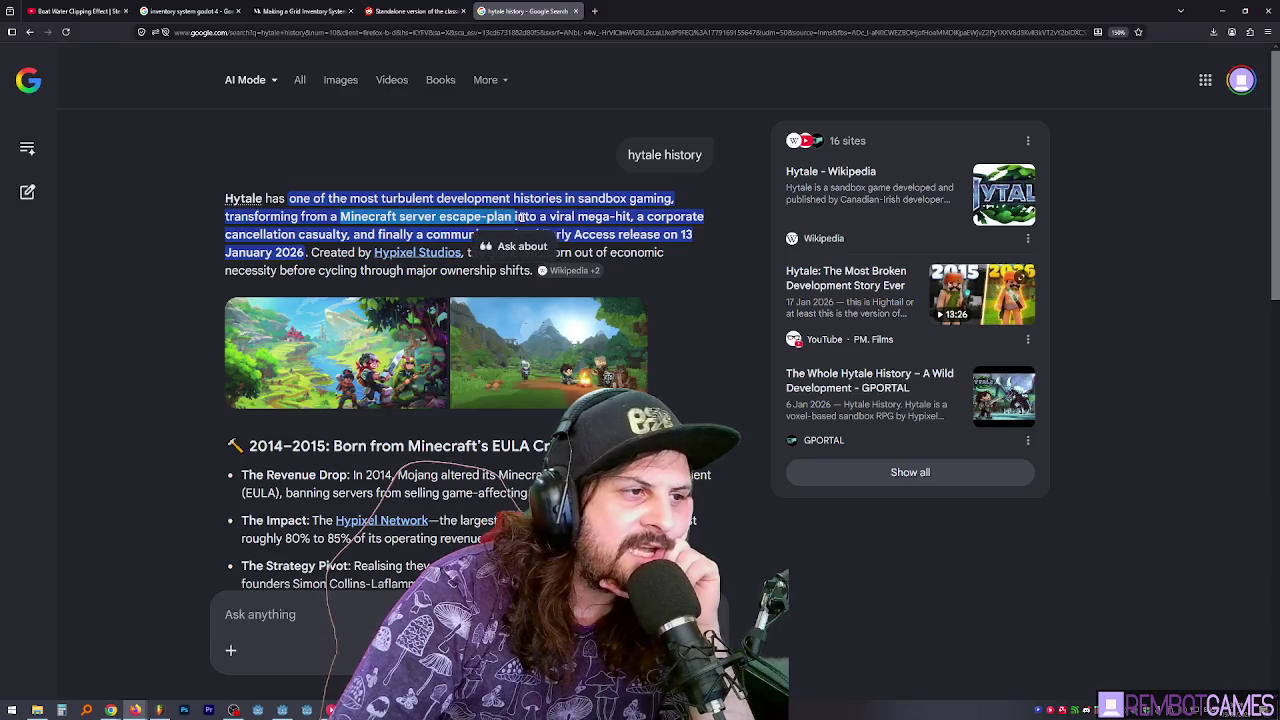
{"action": "left_click", "coordinate": [521, 217]}
{"action": "left_click_drag", "start_coordinate": [383, 216], "coordinate": [540, 216]}
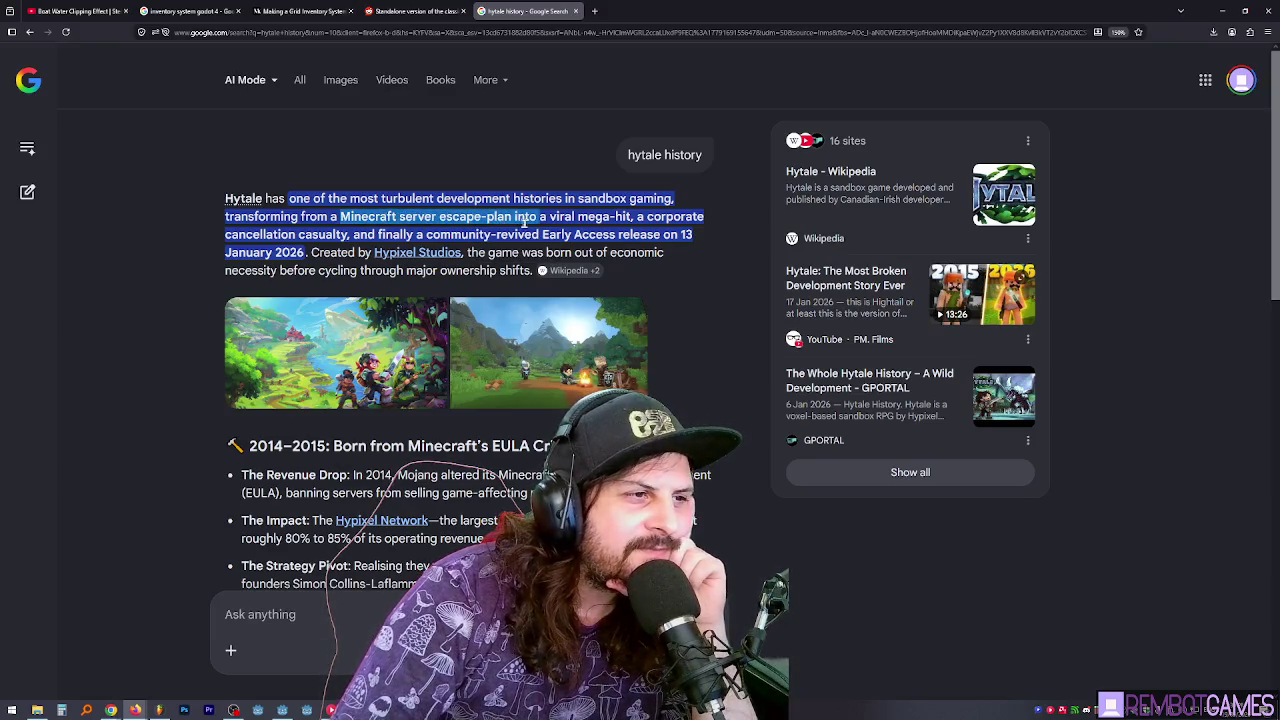
{"action": "double_click", "coordinate": [572, 216]}
{"action": "double_click", "coordinate": [655, 216]}
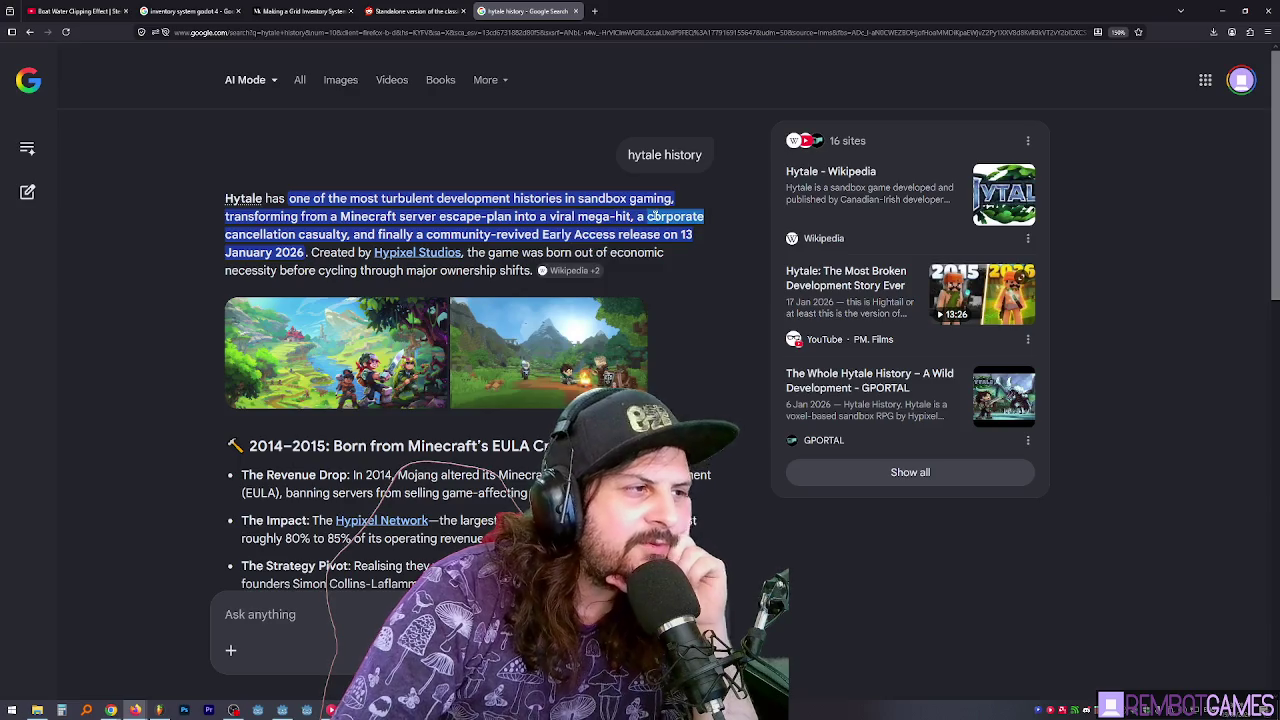
{"action": "triple_click", "coordinate": [498, 234]}
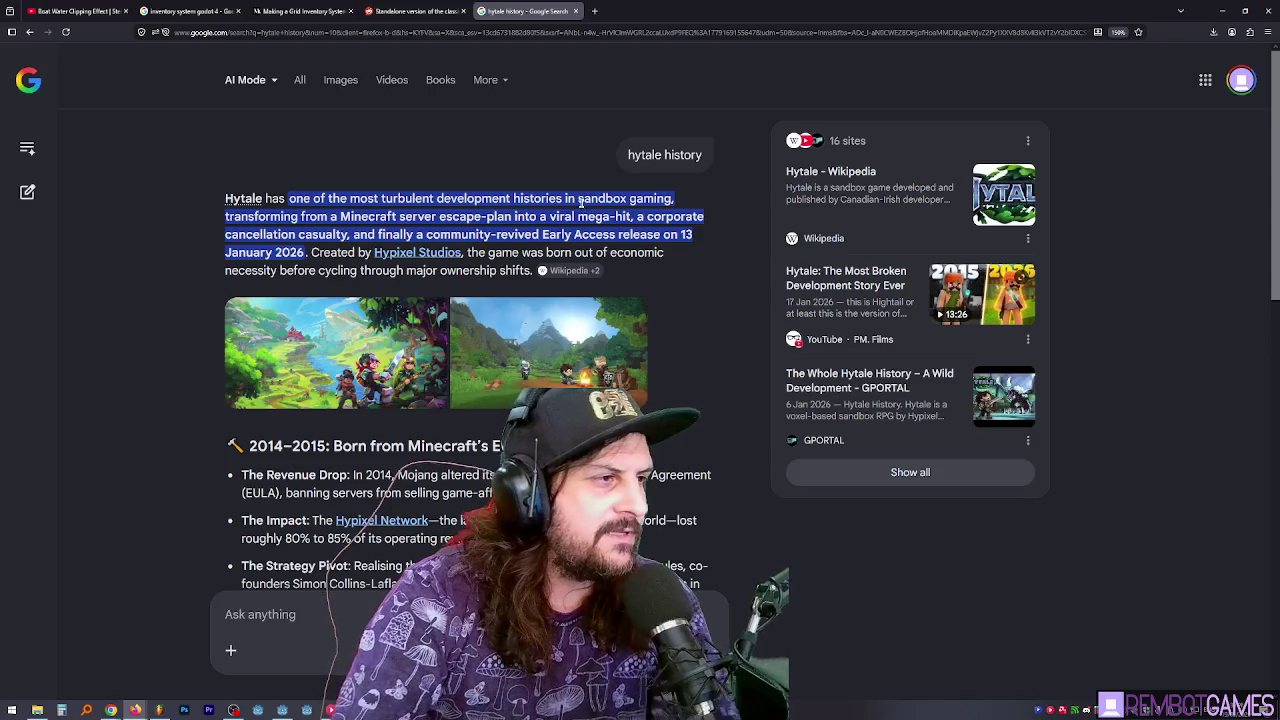
{"action": "scroll", "coordinate": [580, 201], "scroll_direction": "down", "scroll_amount": 1}
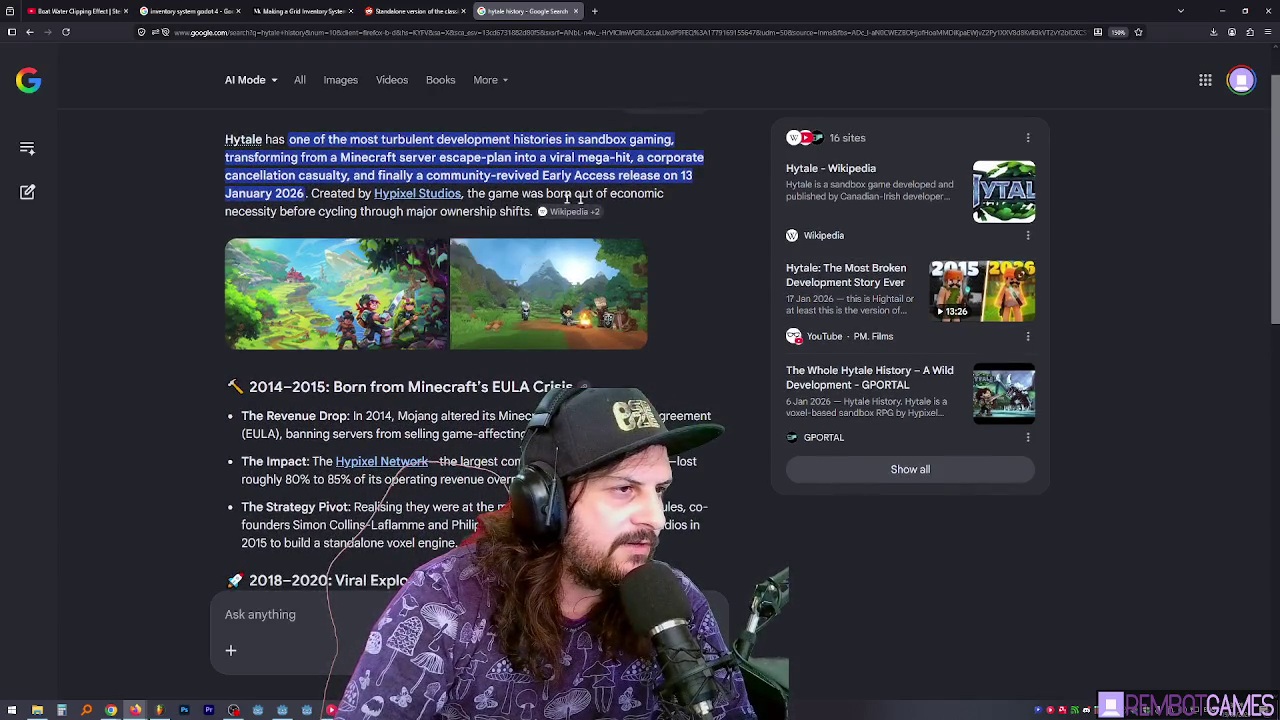
{"action": "scroll", "coordinate": [688, 196], "scroll_direction": "down", "scroll_amount": 3}
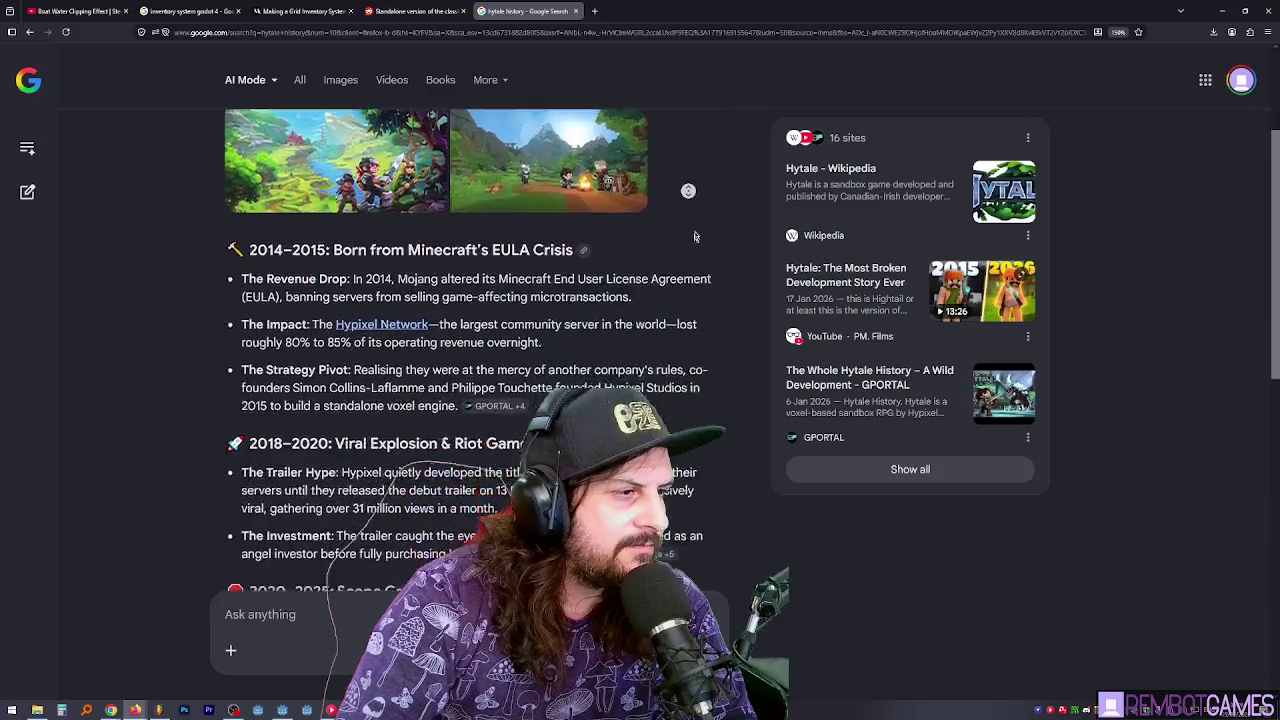
{"action": "scroll", "coordinate": [705, 205], "scroll_direction": "down", "scroll_amount": 1}
{"action": "middle_click", "coordinate": [705, 205]}
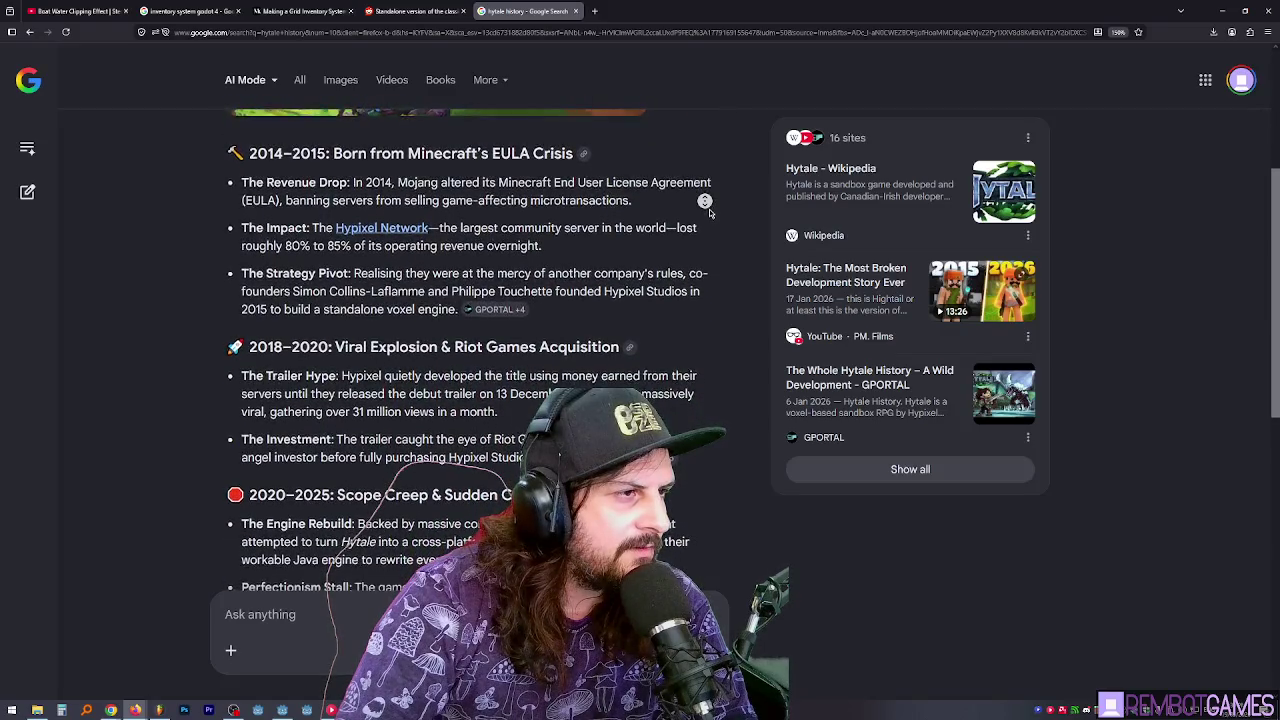
{"action": "middle_click", "coordinate": [706, 211]}
{"action": "triple_click", "coordinate": [420, 159]}
{"action": "left_click", "coordinate": [538, 176]}
{"action": "triple_click", "coordinate": [602, 177]}
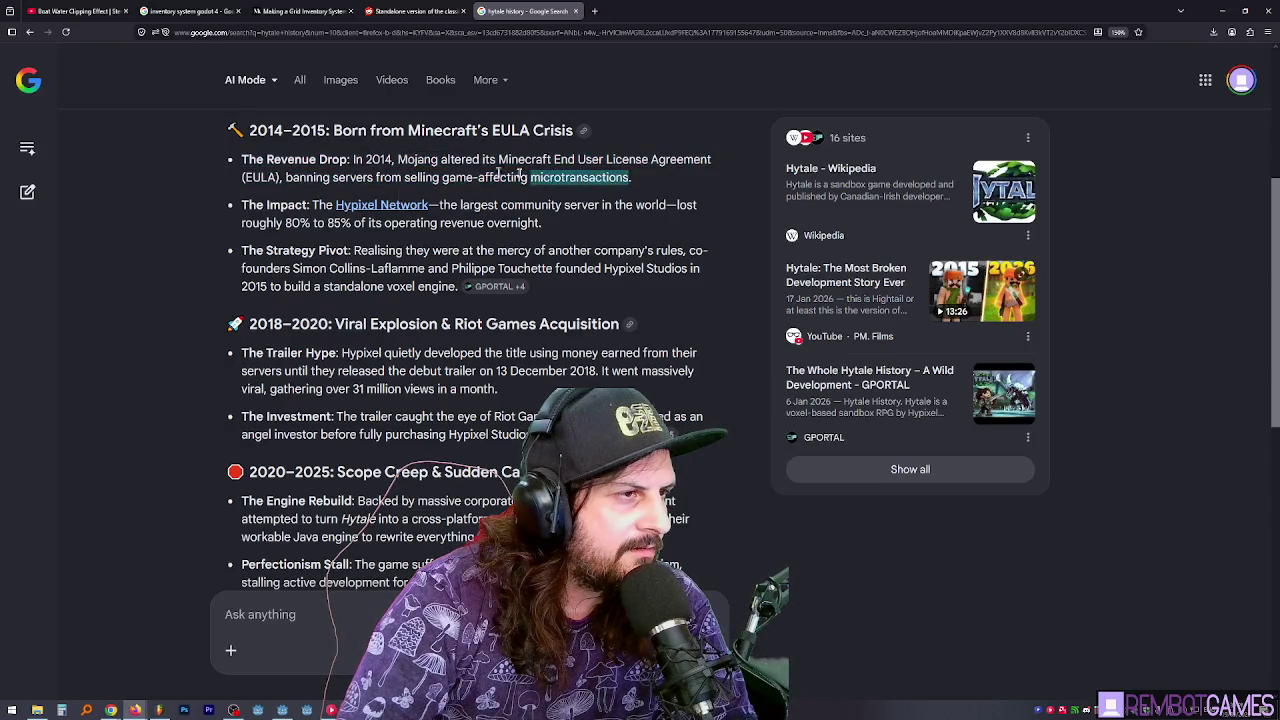
{"action": "triple_click", "coordinate": [392, 161]}
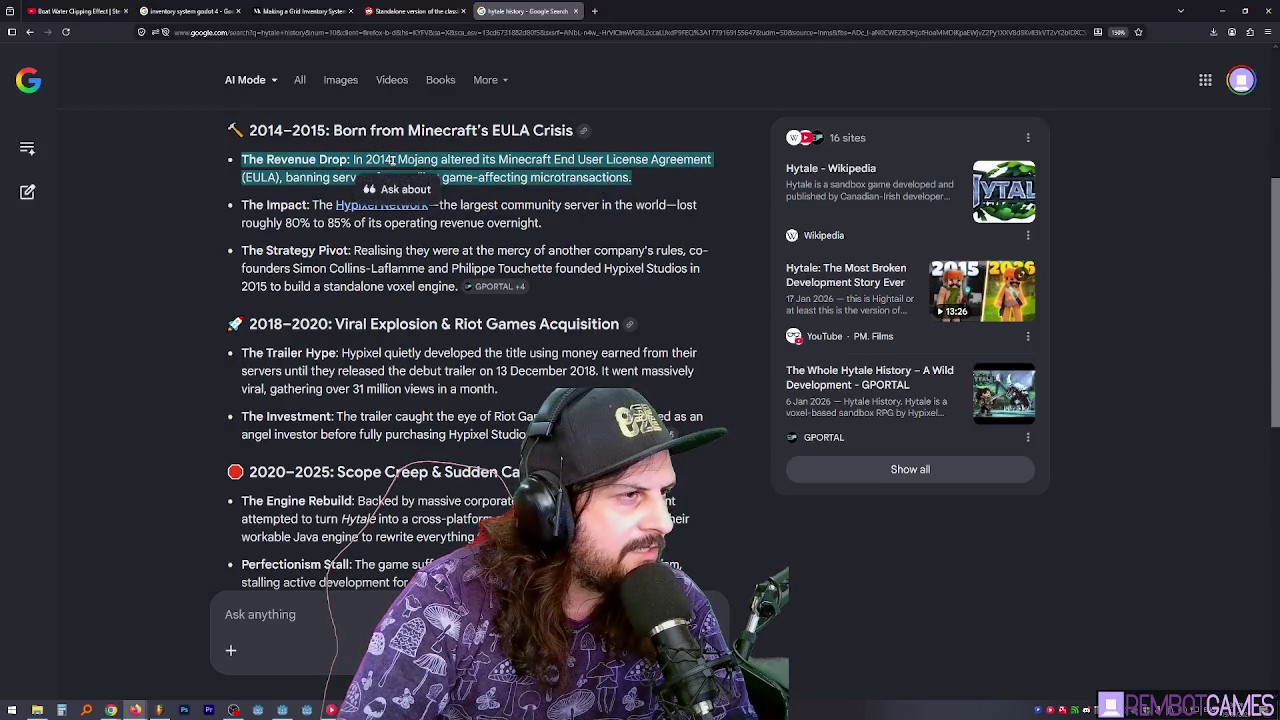
{"action": "triple_click", "coordinate": [245, 168]}
{"action": "double_click", "coordinate": [460, 159]}
{"action": "scroll", "coordinate": [490, 183], "scroll_direction": "up", "scroll_amount": 2}
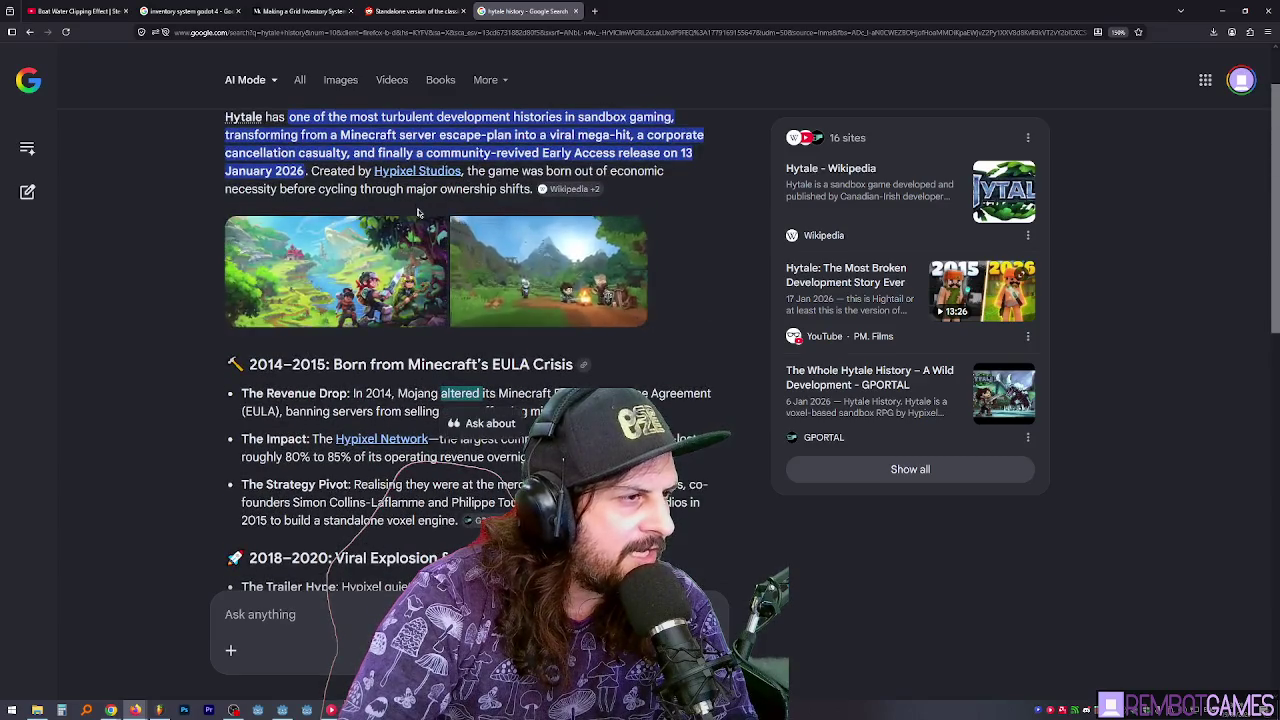
{"action": "scroll", "coordinate": [600, 230], "scroll_direction": "down", "scroll_amount": 2}
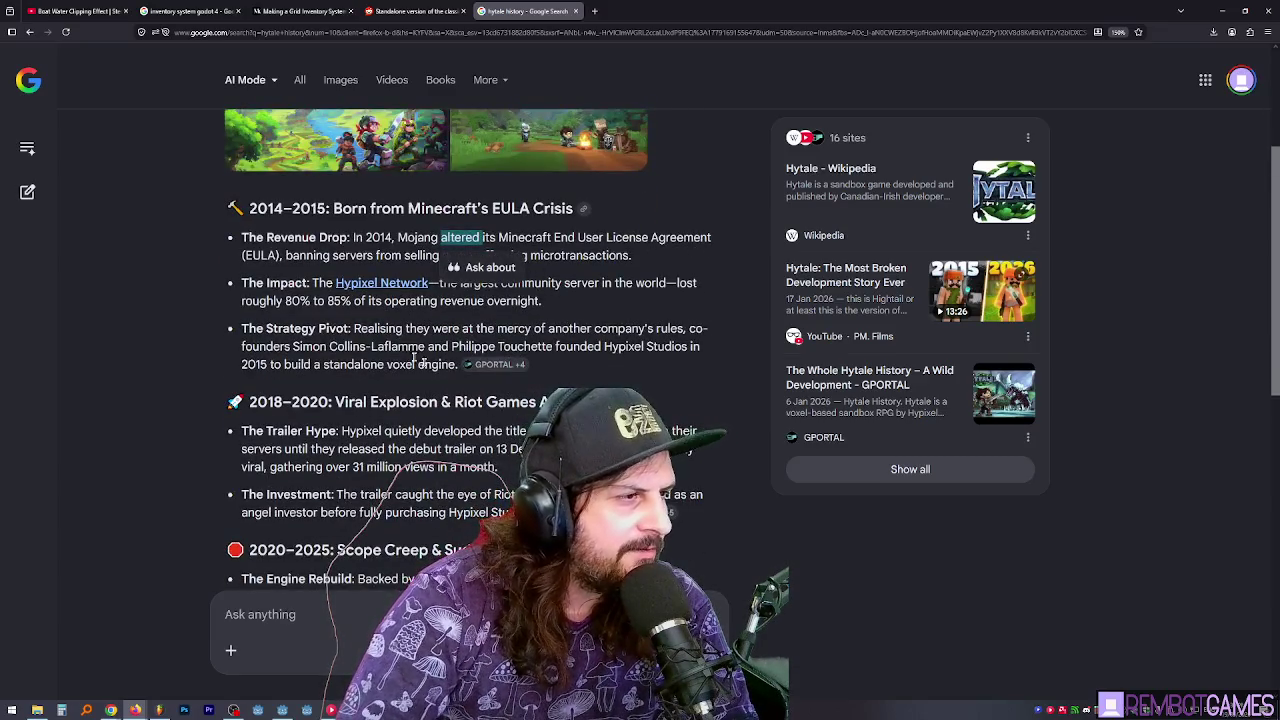
{"action": "double_click", "coordinate": [462, 301]}
{"action": "double_click", "coordinate": [481, 283]}
{"action": "left_click", "coordinate": [549, 282]}
{"action": "double_click", "coordinate": [549, 282]}
{"action": "double_click", "coordinate": [627, 283]}
{"action": "left_click", "coordinate": [533, 300]}
{"action": "triple_click", "coordinate": [510, 301]}
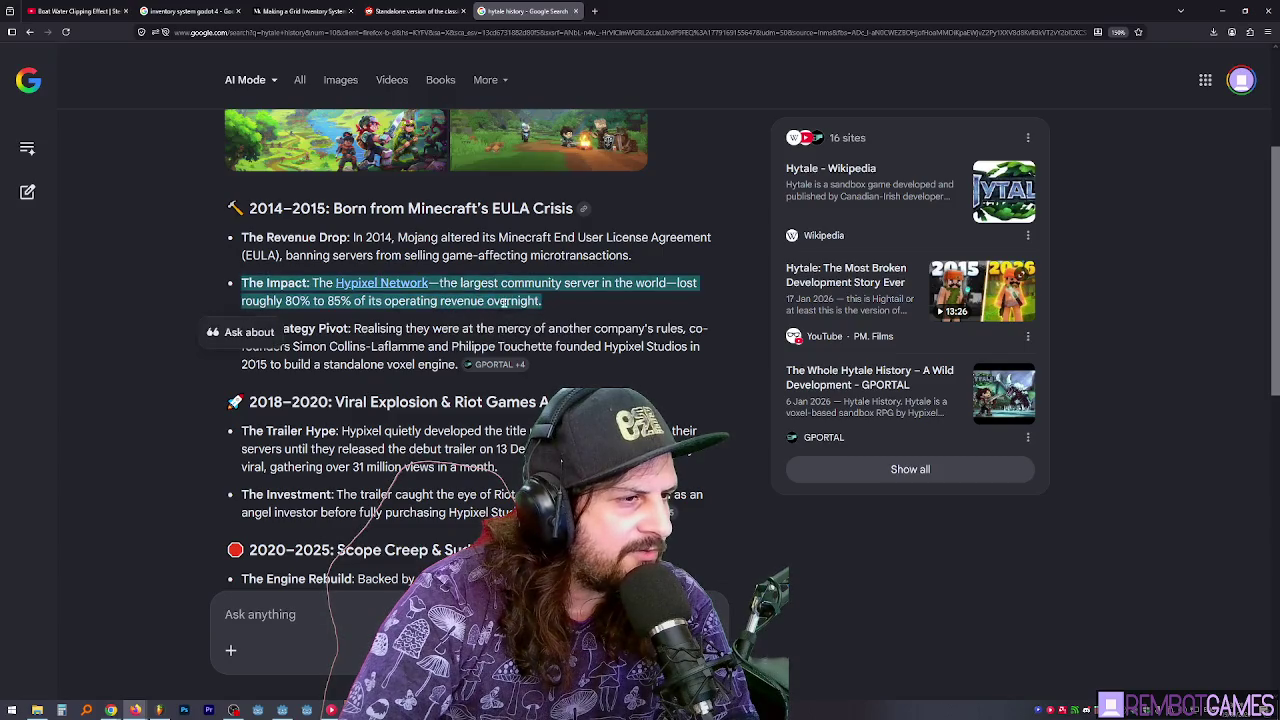
{"action": "left_click", "coordinate": [519, 304]}
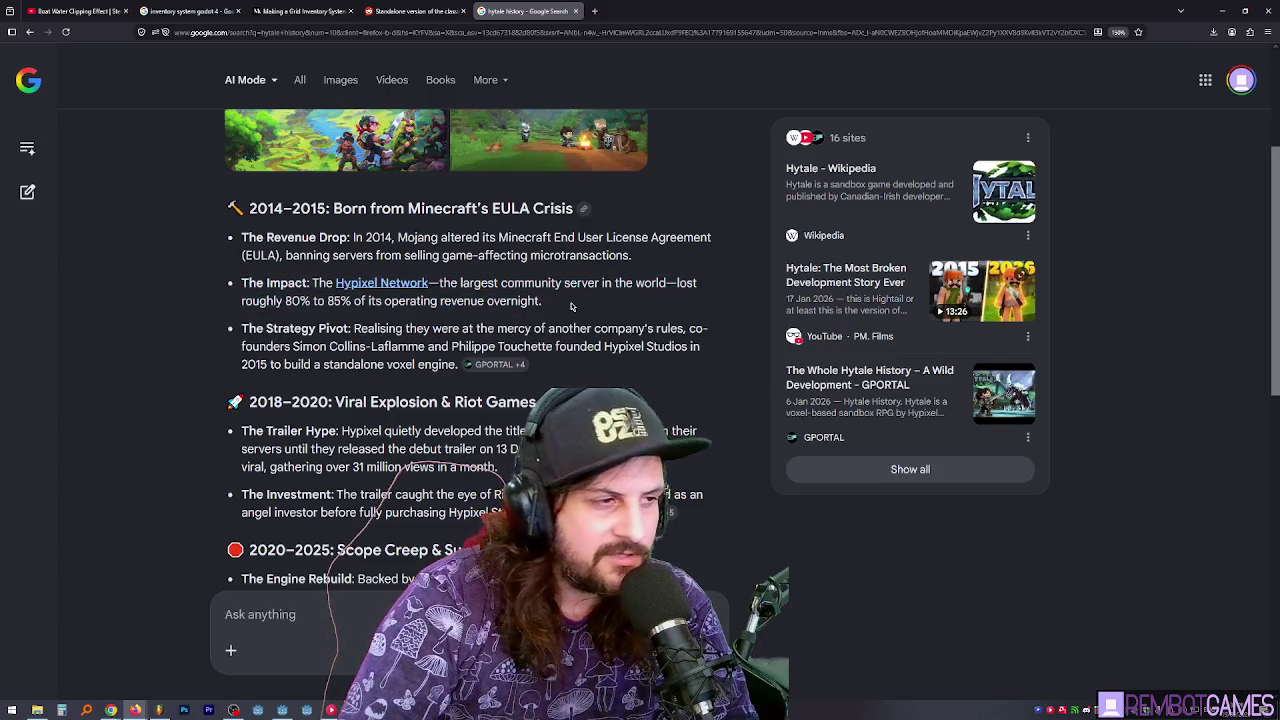
{"action": "scroll", "coordinate": [547, 308], "scroll_direction": "down", "scroll_amount": 1}
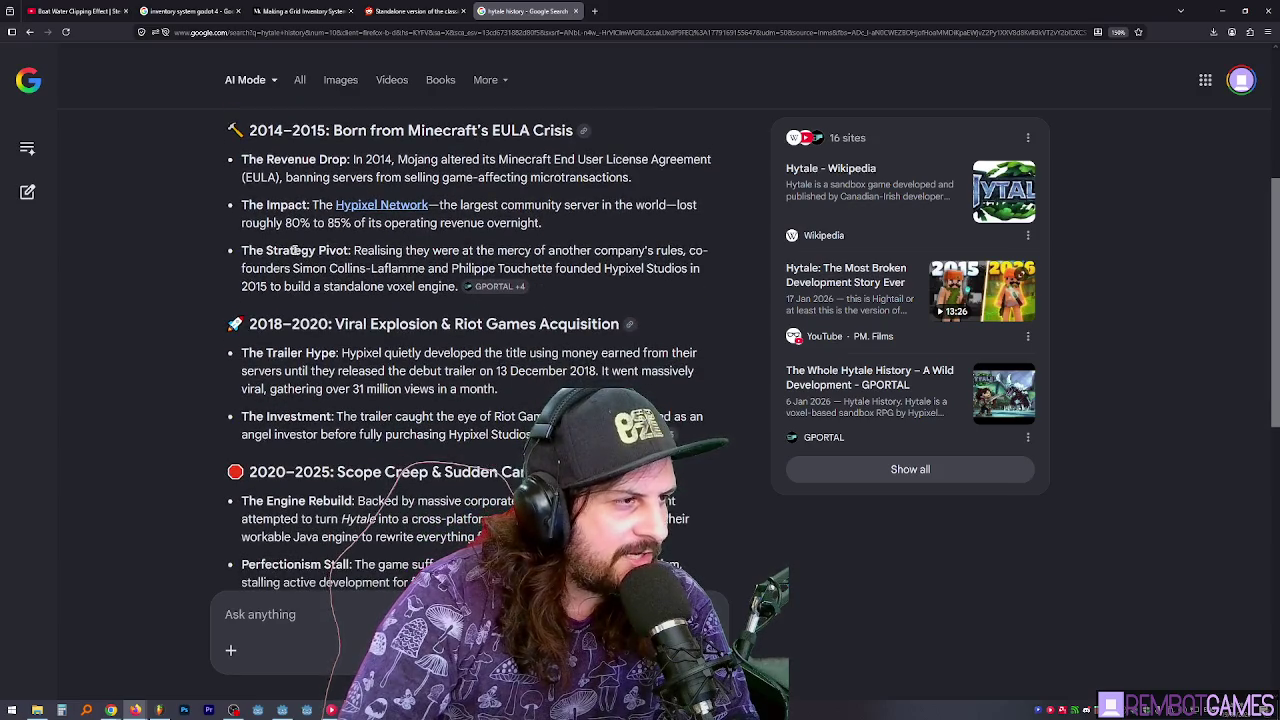
{"action": "left_click_drag", "start_coordinate": [294, 251], "coordinate": [393, 251]}
{"action": "double_click", "coordinate": [418, 251]}
{"action": "double_click", "coordinate": [515, 251]}
{"action": "left_click", "coordinate": [674, 244]}
{"action": "mouse_move", "coordinate": [322, 268]}
{"action": "left_mouse_down"}
{"action": "mouse_move", "coordinate": [450, 268]}
{"action": "mouse_move", "coordinate": [333, 268]}
{"action": "left_mouse_up"}
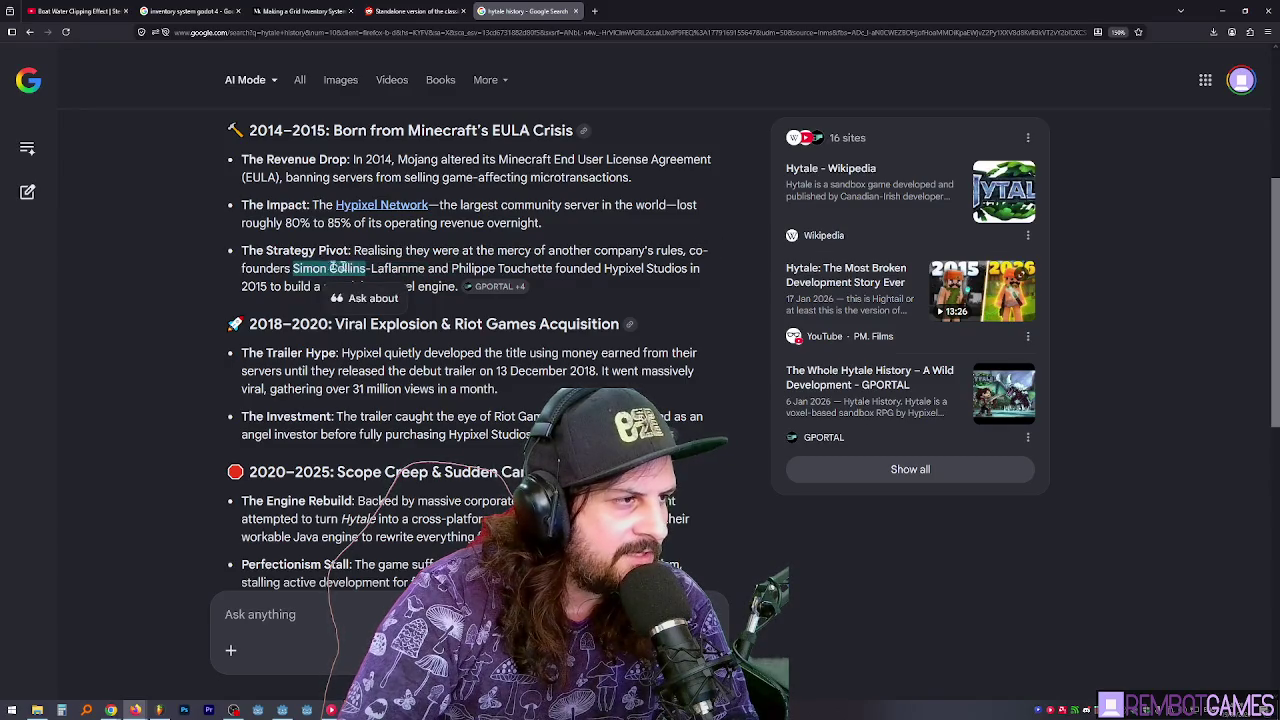
{"action": "left_click", "coordinate": [312, 270]}
{"action": "double_click", "coordinate": [321, 269]}
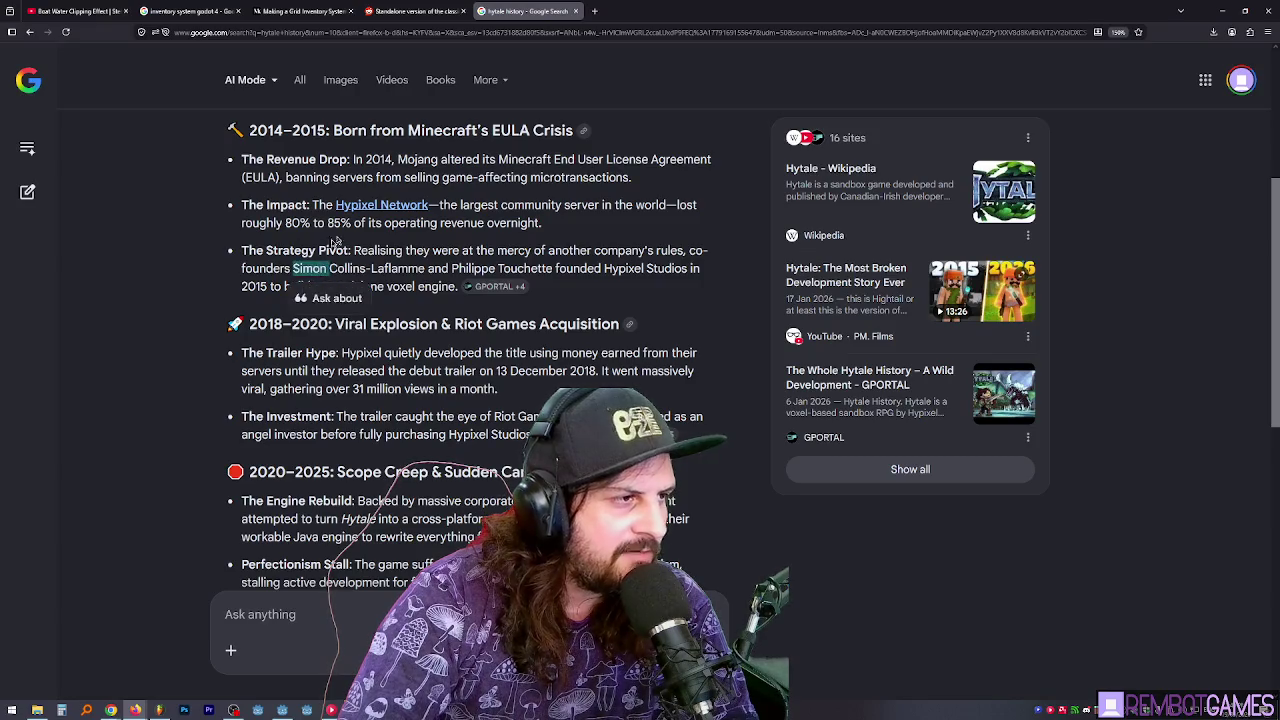
{"action": "left_click", "coordinate": [454, 258]}
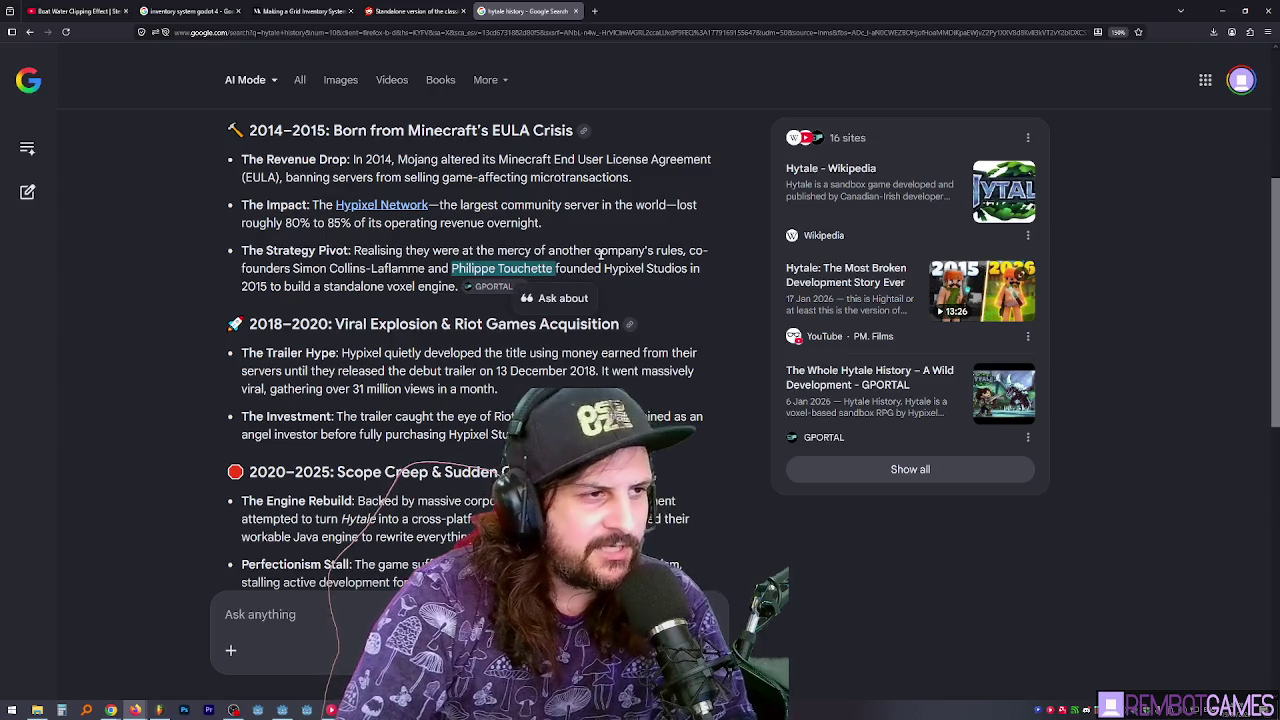
{"action": "triple_click", "coordinate": [538, 268]}
{"action": "left_click", "coordinate": [488, 270]}
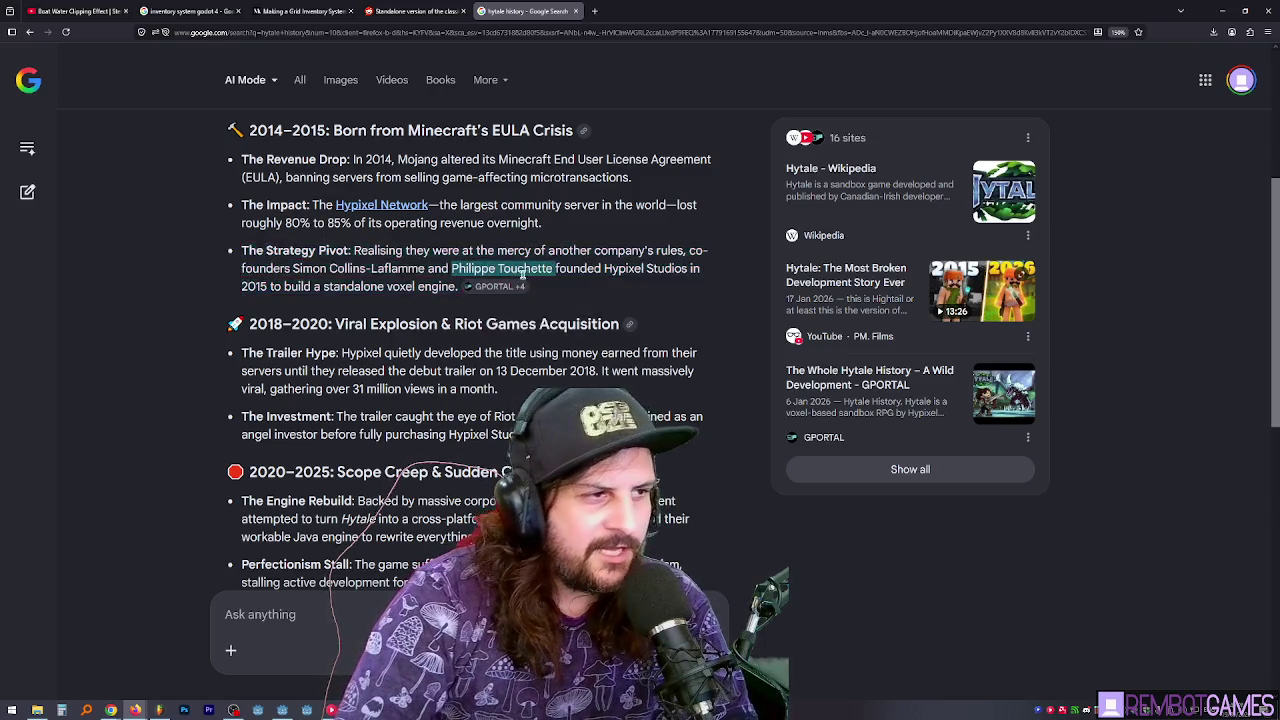
{"action": "left_click", "coordinate": [552, 273]}
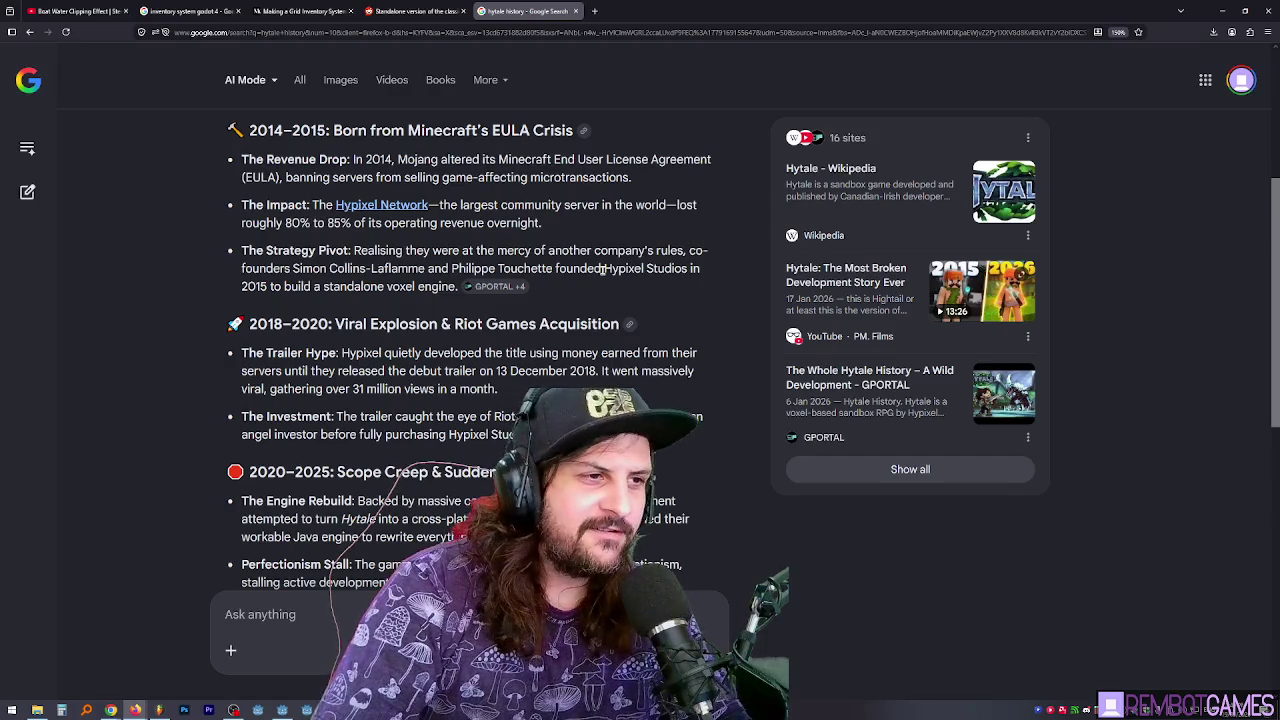
{"action": "left_click_drag", "start_coordinate": [605, 269], "coordinate": [688, 269]}
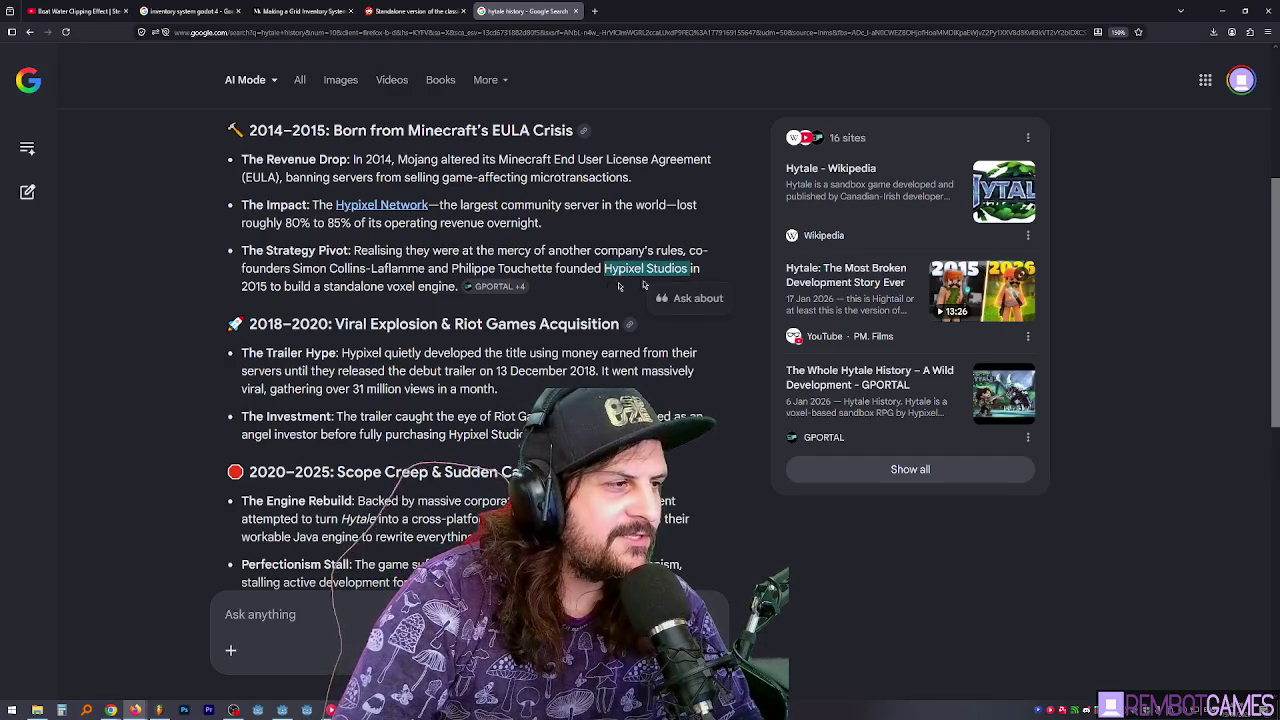
{"action": "triple_click", "coordinate": [296, 289]}
{"action": "left_click_drag", "start_coordinate": [322, 287], "coordinate": [432, 287]}
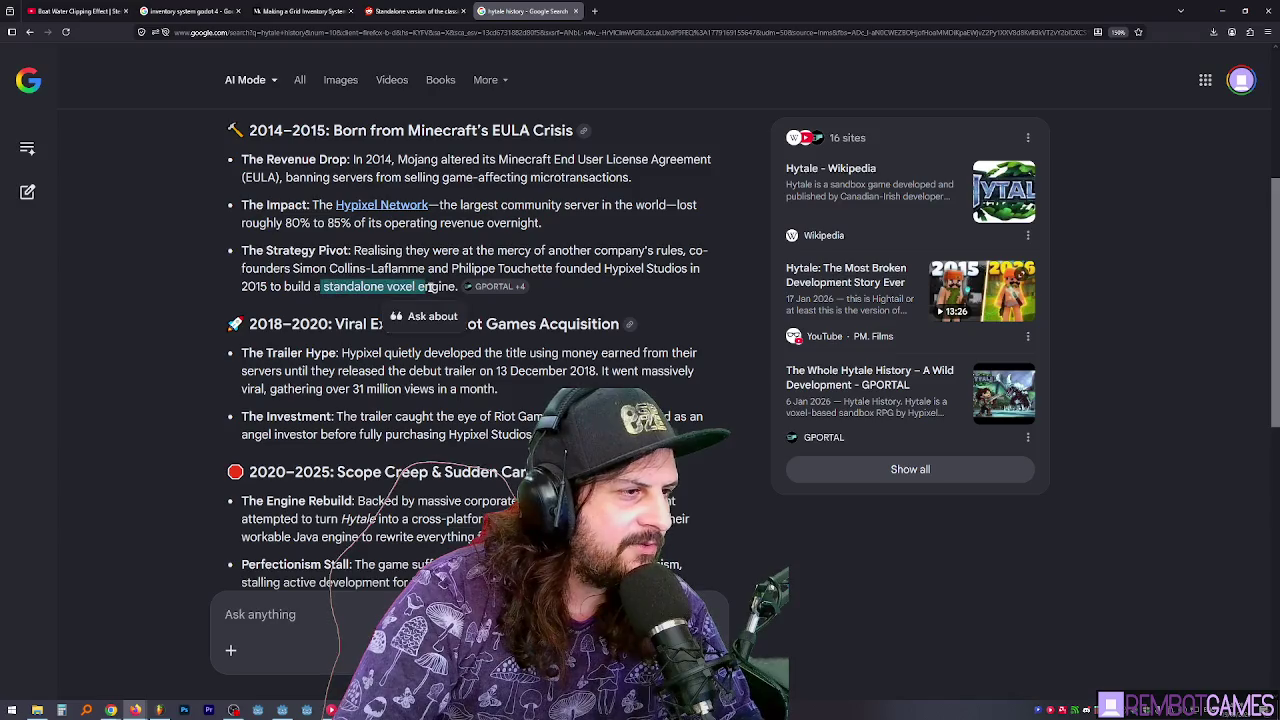
{"action": "scroll", "coordinate": [328, 256], "scroll_direction": "down", "scroll_amount": 1}
{"action": "scroll", "coordinate": [326, 256], "scroll_direction": "down", "scroll_amount": 1}
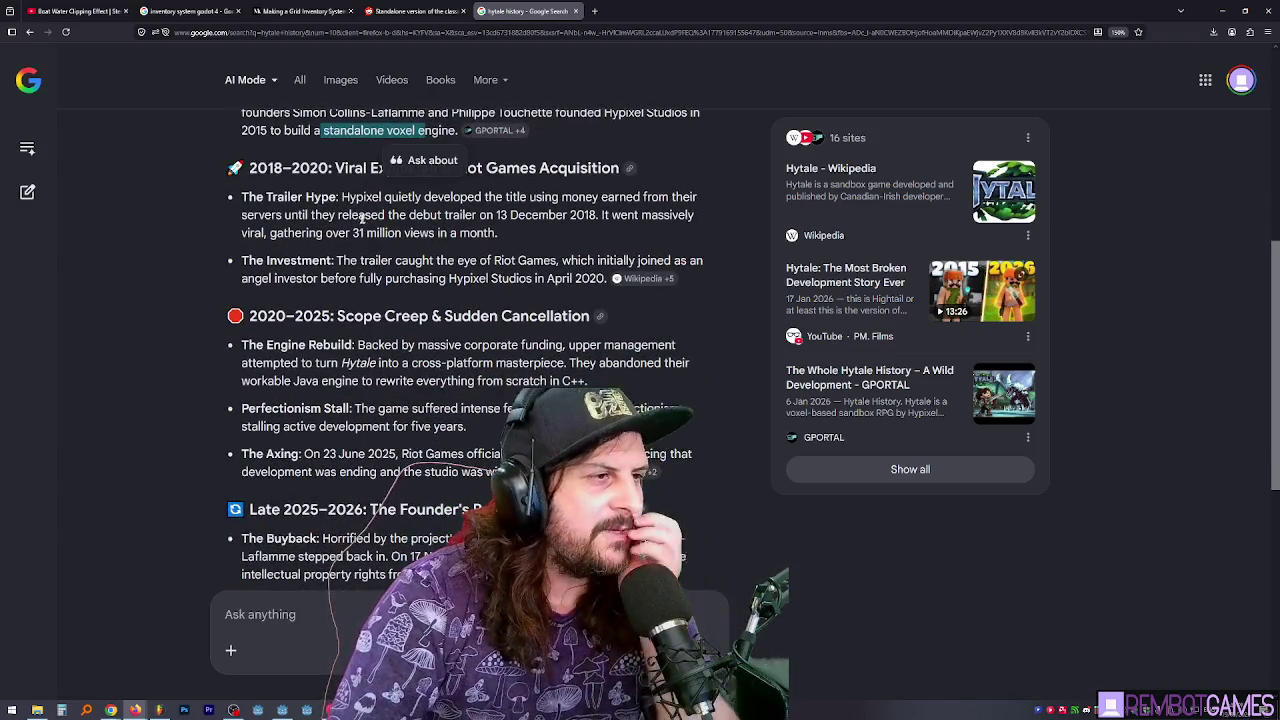
{"action": "left_click", "coordinate": [386, 232]}
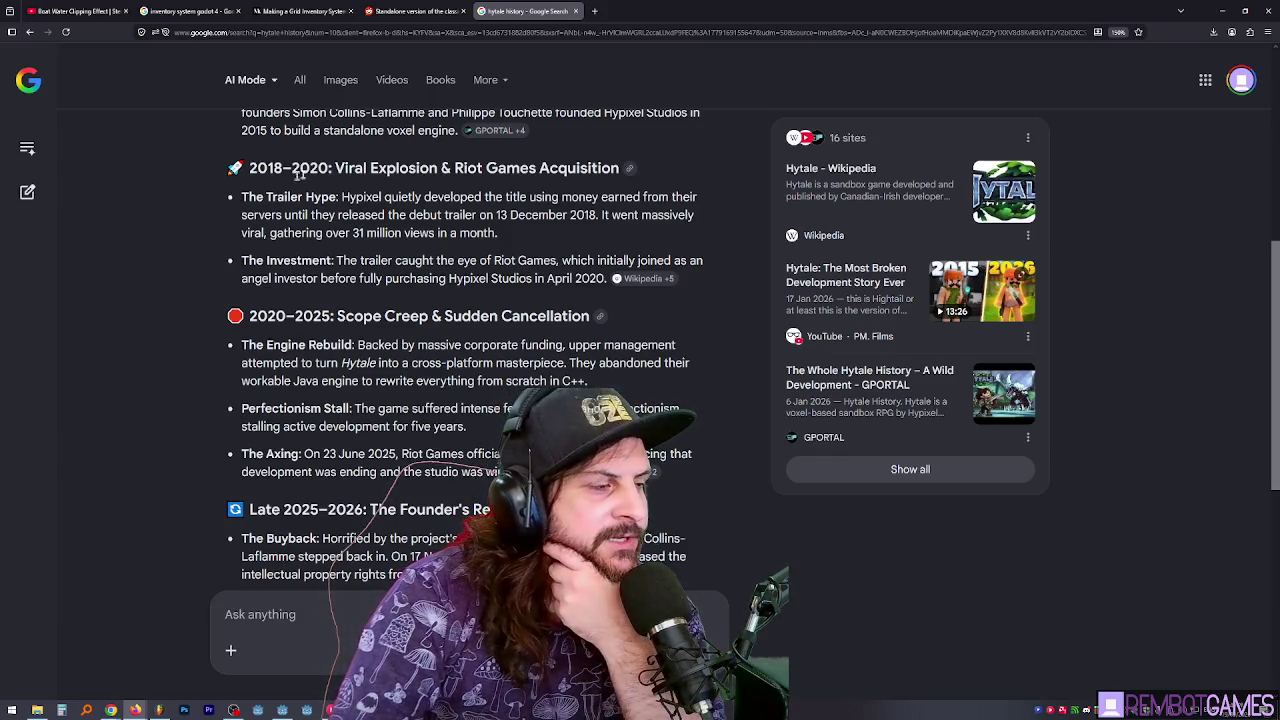
{"action": "left_click_drag", "start_coordinate": [249, 168], "coordinate": [597, 168]}
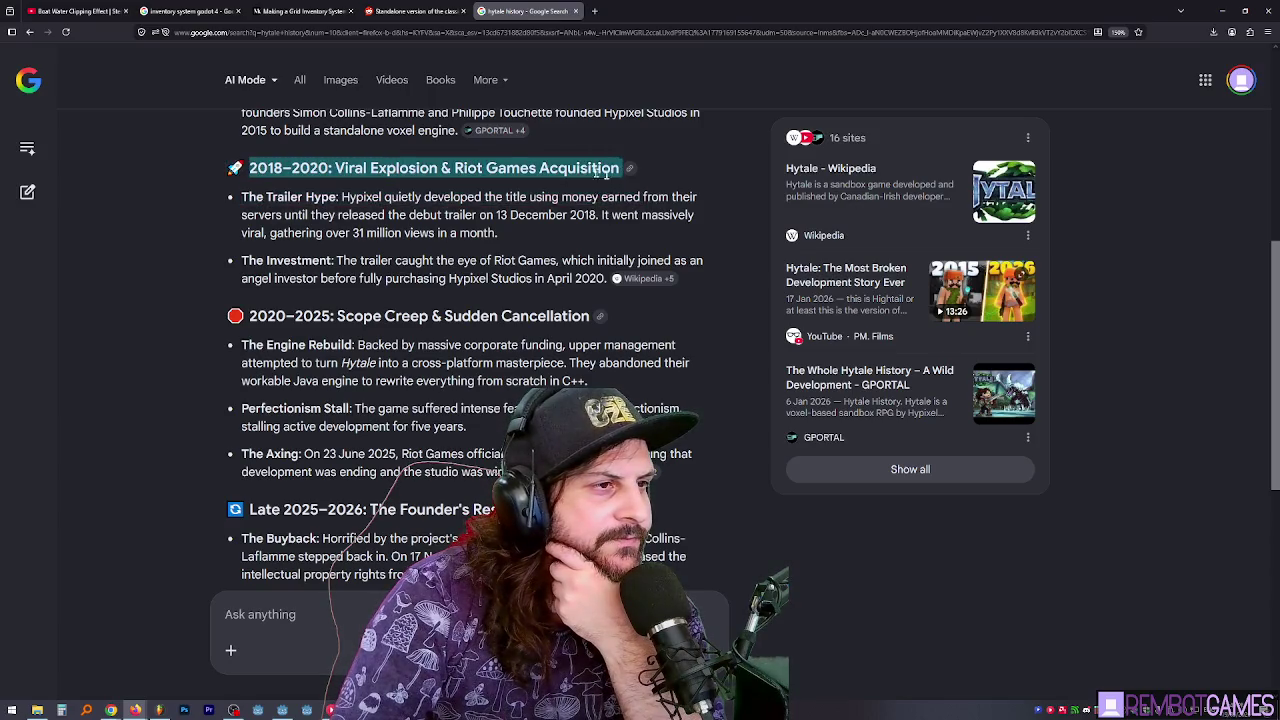
{"action": "triple_click", "coordinate": [483, 169]}
{"action": "left_click", "coordinate": [287, 169]}
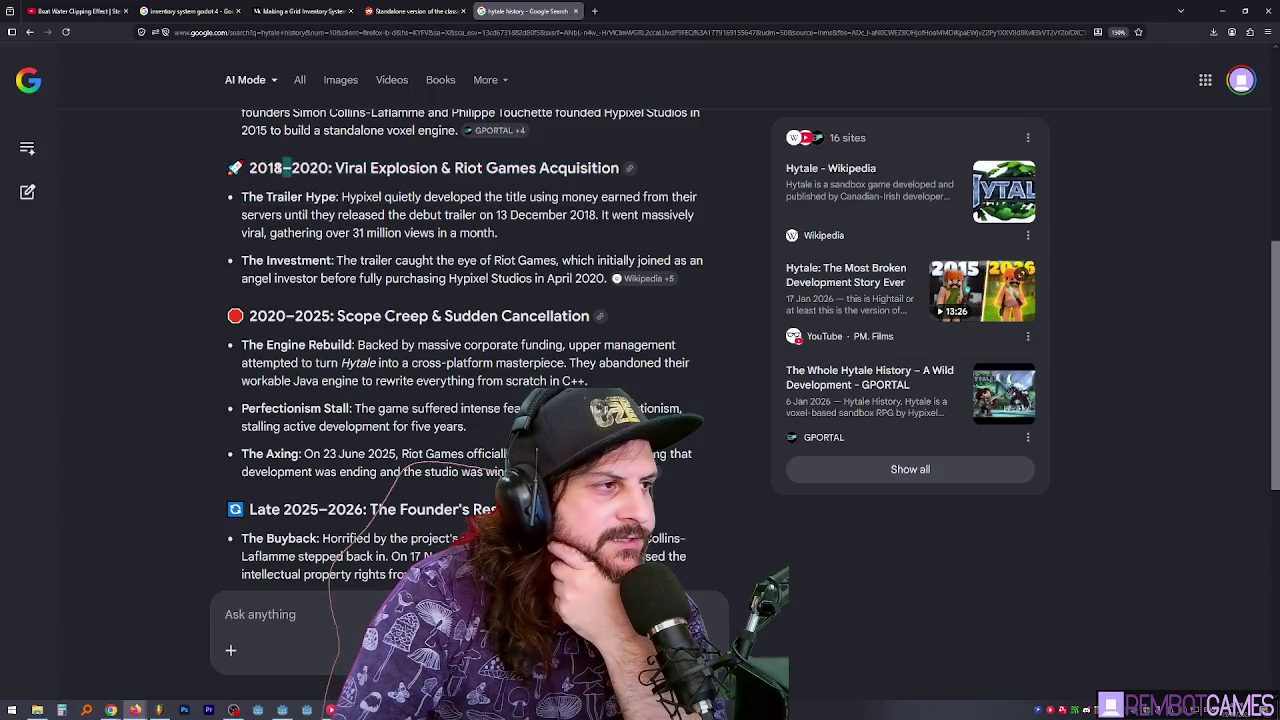
{"action": "left_click_drag", "start_coordinate": [249, 168], "coordinate": [588, 168]}
{"action": "left_click", "coordinate": [588, 168]}
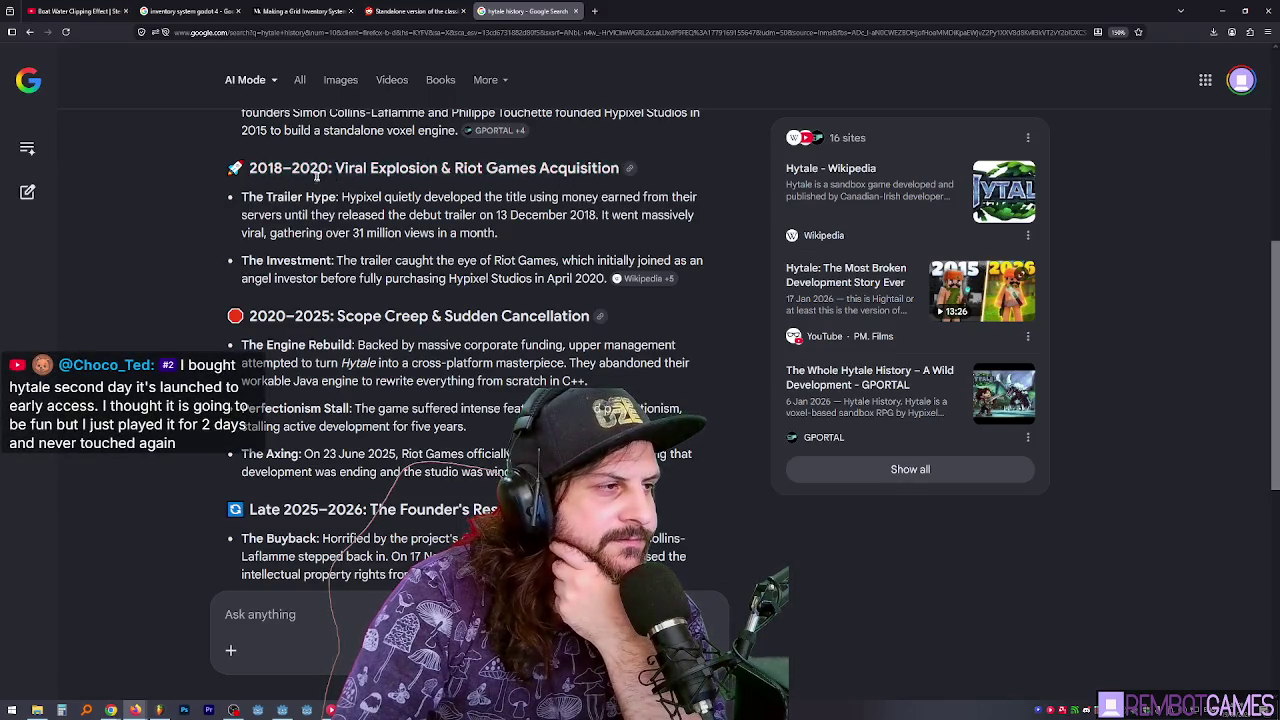
{"action": "scroll", "coordinate": [293, 187], "scroll_direction": "down", "scroll_amount": 1}
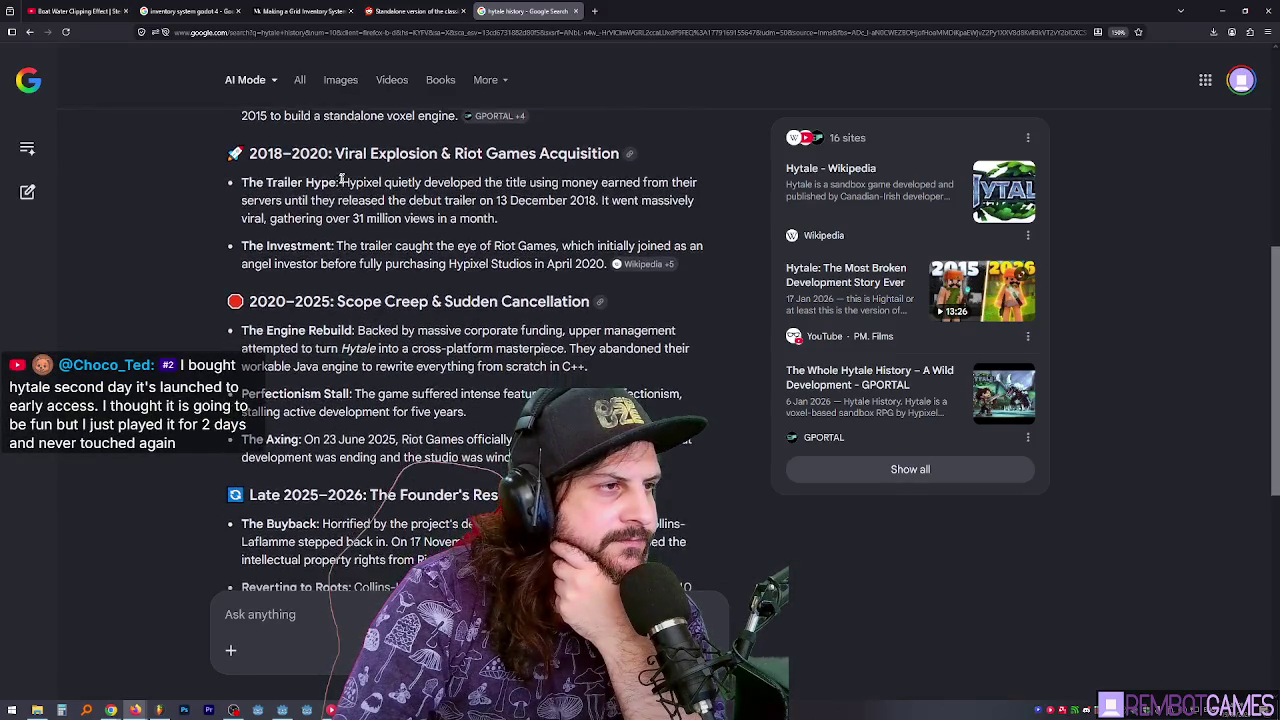
{"action": "scroll", "coordinate": [343, 174], "scroll_direction": "down", "scroll_amount": 2}
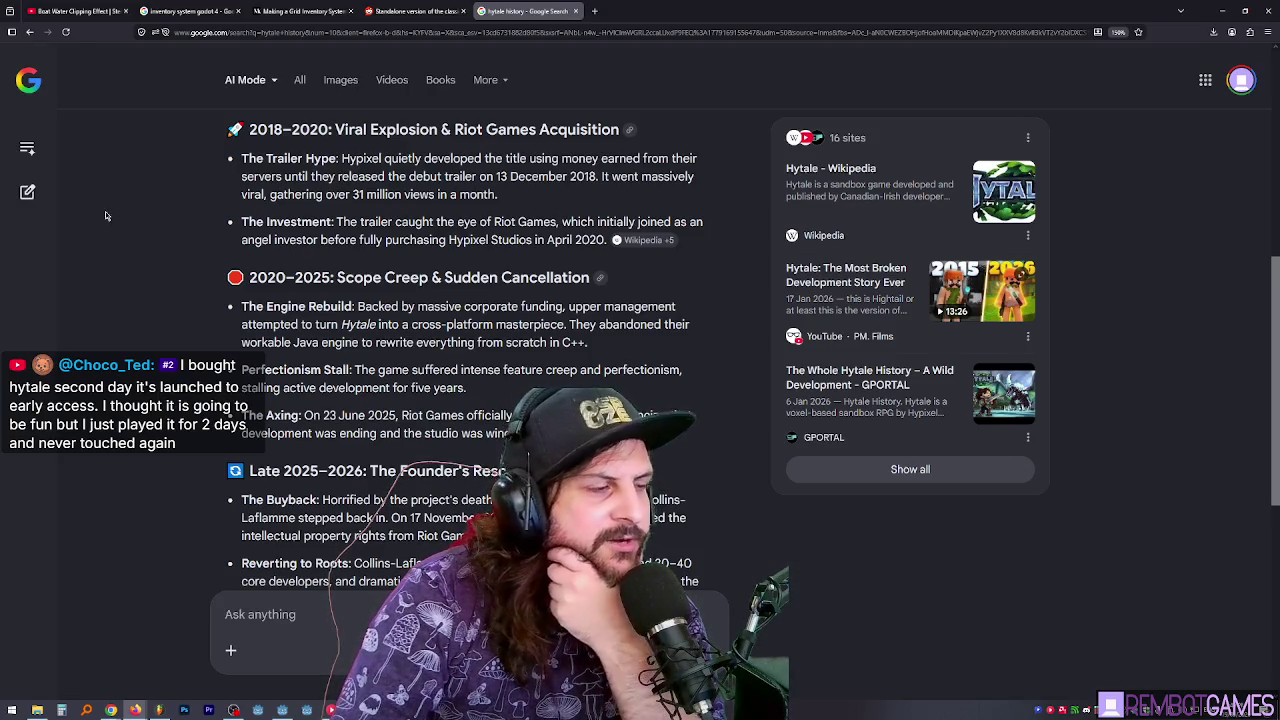
{"action": "scroll", "coordinate": [146, 195], "scroll_direction": "up", "scroll_amount": 2}
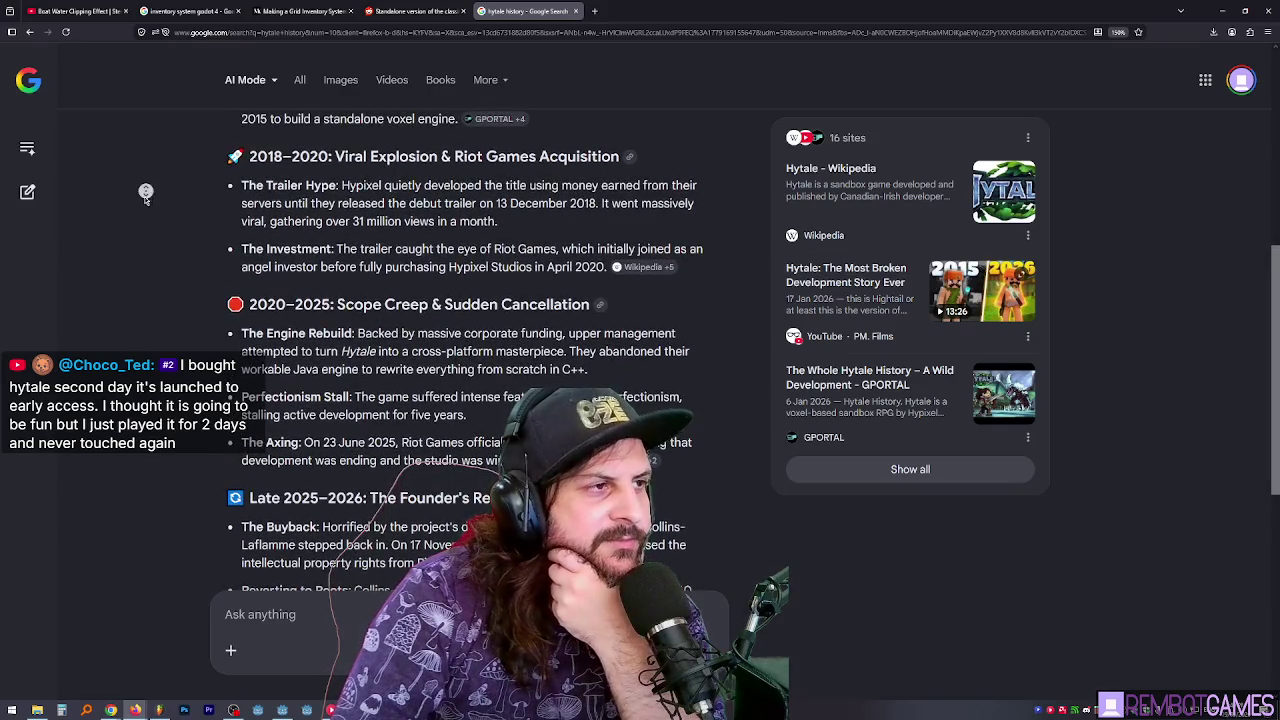
{"action": "scroll", "coordinate": [146, 195], "scroll_direction": "down", "scroll_amount": 3}
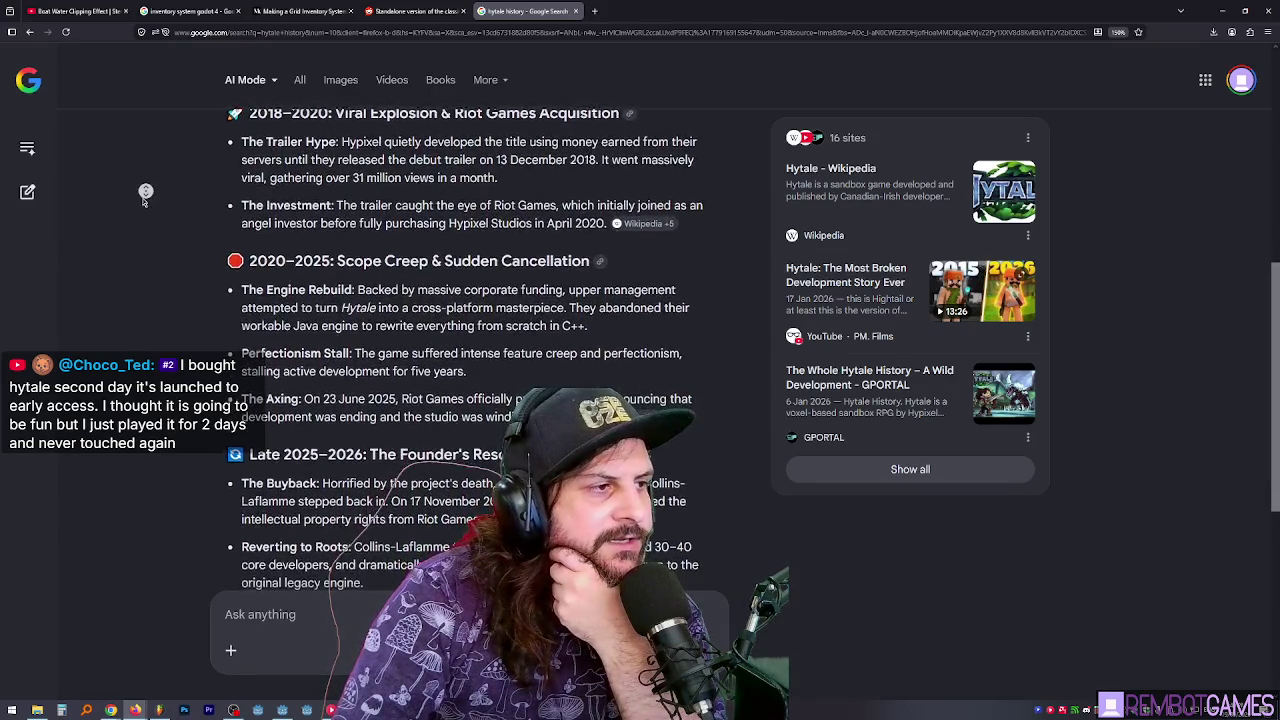
{"action": "scroll", "coordinate": [143, 200], "scroll_direction": "down", "scroll_amount": 3}
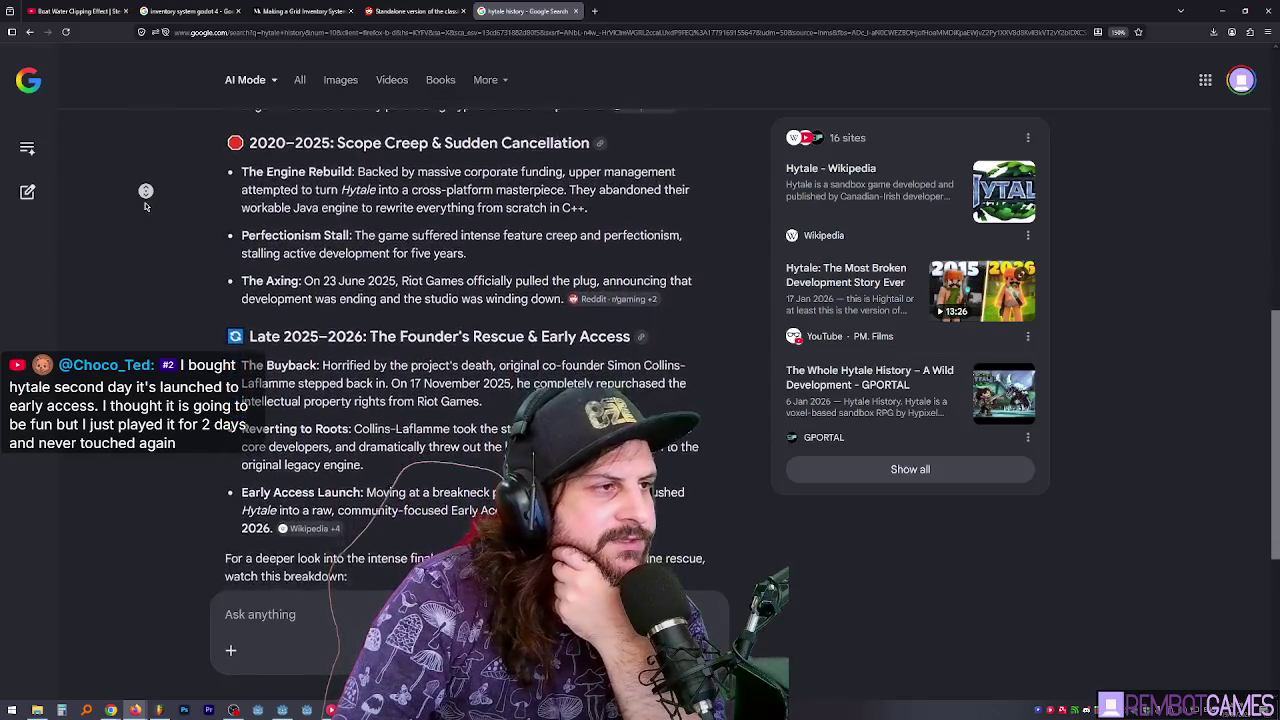
{"action": "middle_click", "coordinate": [146, 206]}
{"action": "left_click_drag", "start_coordinate": [350, 131], "coordinate": [495, 177]}
{"action": "double_click", "coordinate": [470, 177]}
{"action": "double_click", "coordinate": [316, 159]}
{"action": "left_click", "coordinate": [378, 159]}
{"action": "mouse_move", "coordinate": [357, 159]}
{"action": "left_mouse_down"}
{"action": "mouse_move", "coordinate": [600, 161]}
{"action": "mouse_move", "coordinate": [294, 177]}
{"action": "mouse_move", "coordinate": [400, 177]}
{"action": "mouse_move", "coordinate": [379, 177]}
{"action": "left_mouse_up"}
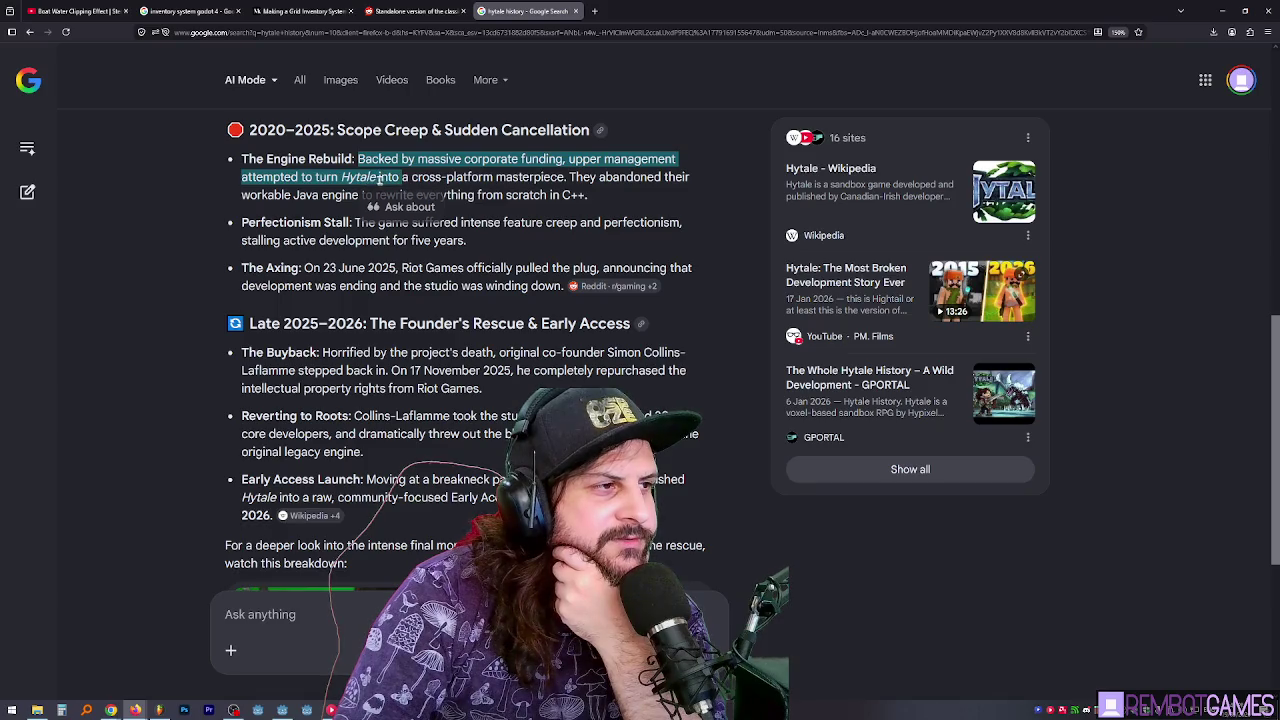
{"action": "double_click", "coordinate": [365, 177]}
{"action": "double_click", "coordinate": [527, 177]}
{"action": "left_click_drag", "start_coordinate": [527, 177], "coordinate": [660, 177]}
{"action": "left_click", "coordinate": [644, 178]}
{"action": "left_click_drag", "start_coordinate": [276, 196], "coordinate": [461, 196]}
{"action": "triple_click", "coordinate": [566, 196]}
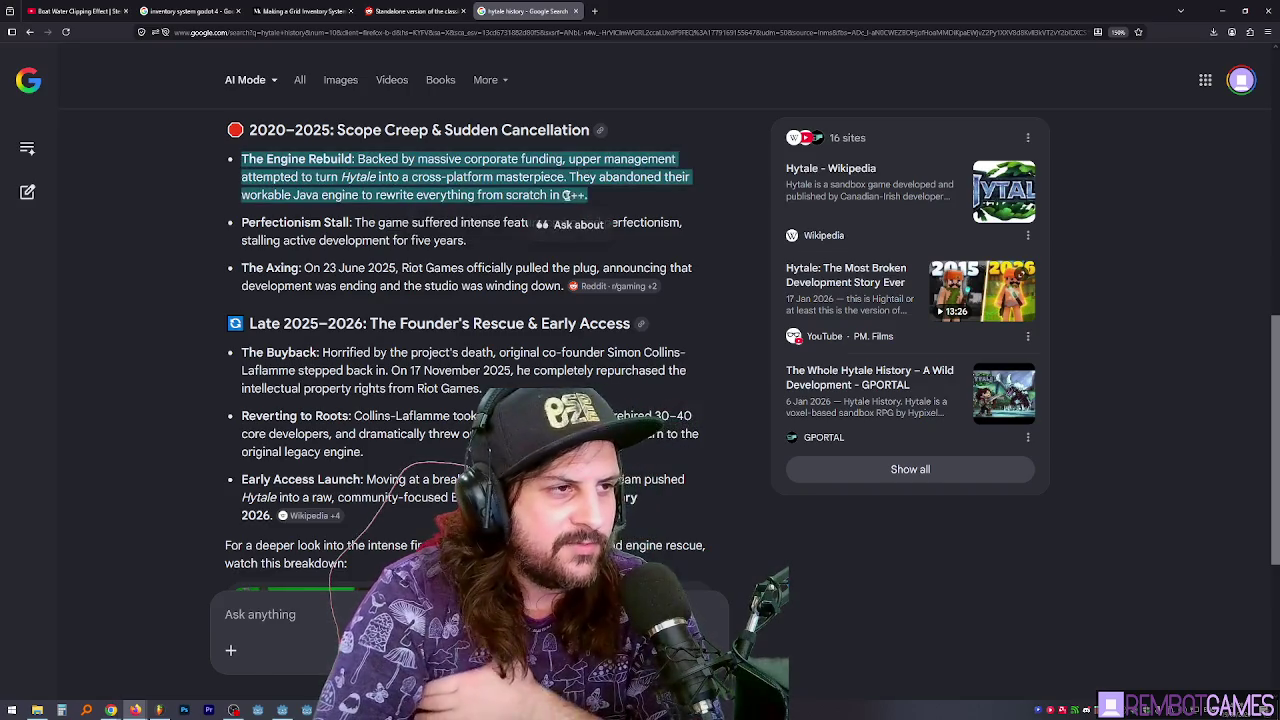
{"action": "left_click", "coordinate": [582, 196]}
{"action": "left_click", "coordinate": [327, 202]}
{"action": "left_click_drag", "start_coordinate": [335, 226], "coordinate": [466, 241]}
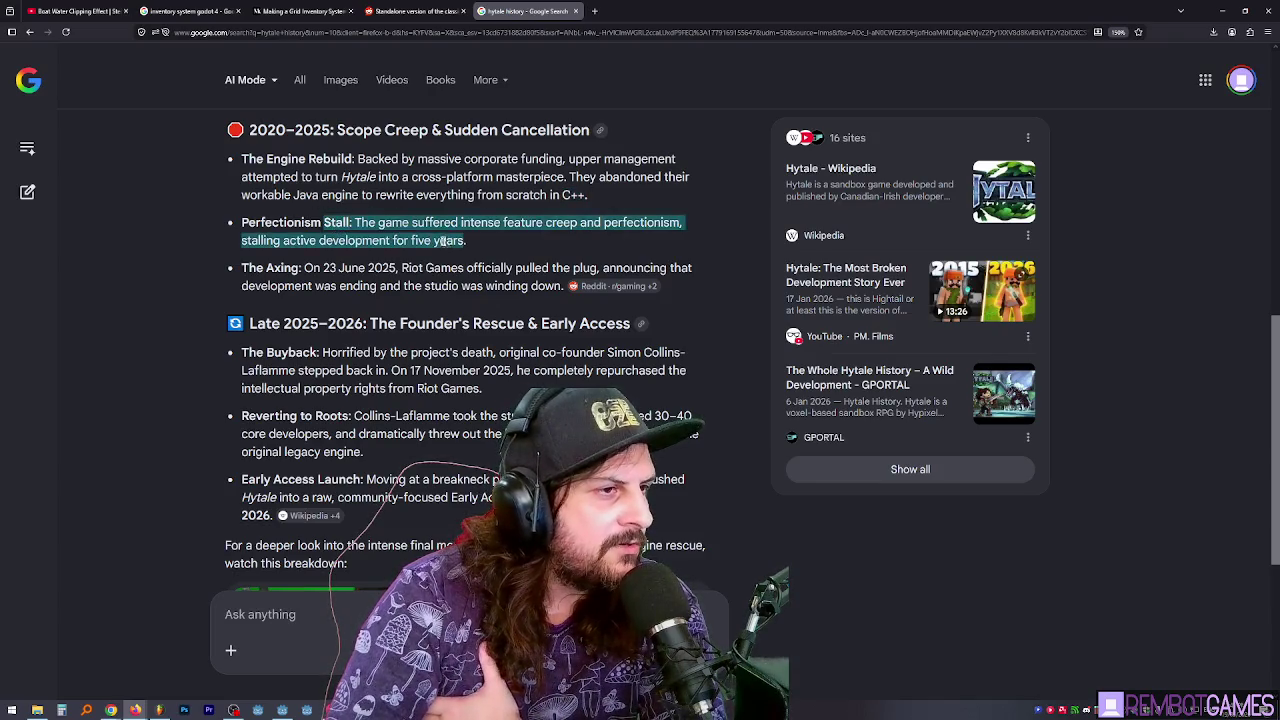
{"action": "scroll", "coordinate": [321, 183], "scroll_direction": "down", "scroll_amount": 1}
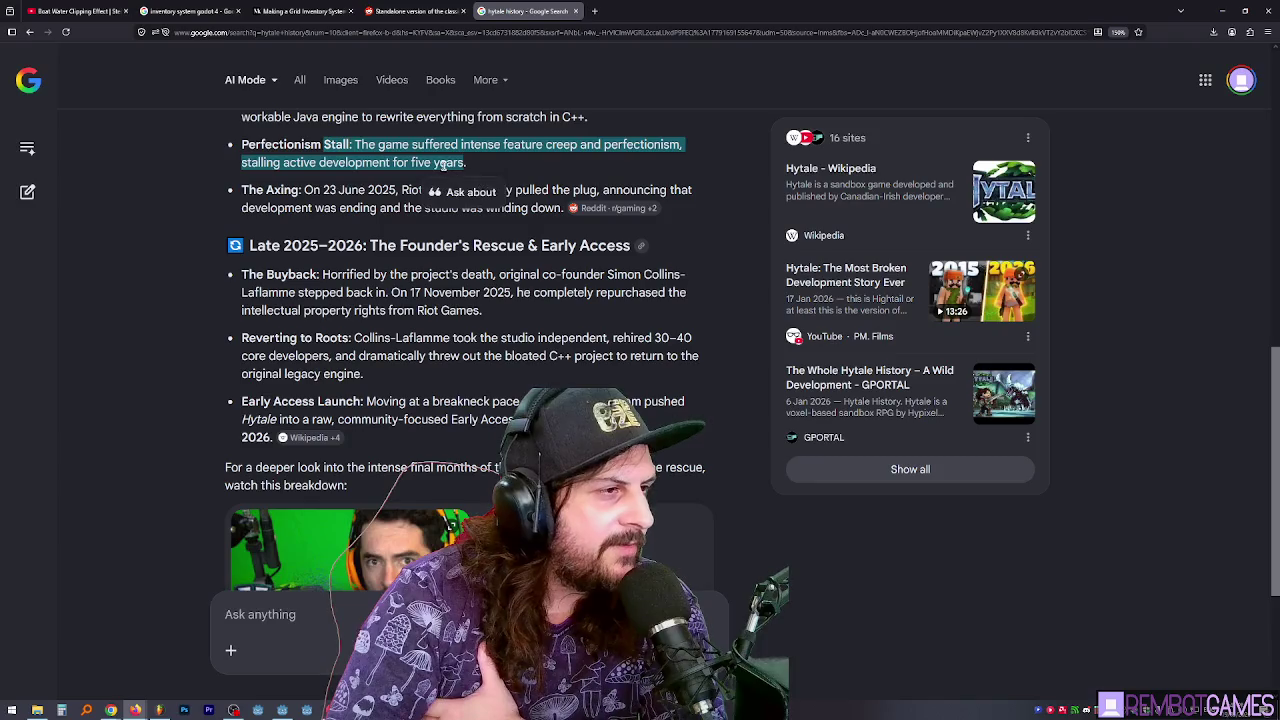
{"action": "left_click_drag", "start_coordinate": [464, 162], "coordinate": [409, 162]}
{"action": "left_click_drag", "start_coordinate": [267, 190], "coordinate": [514, 190]}
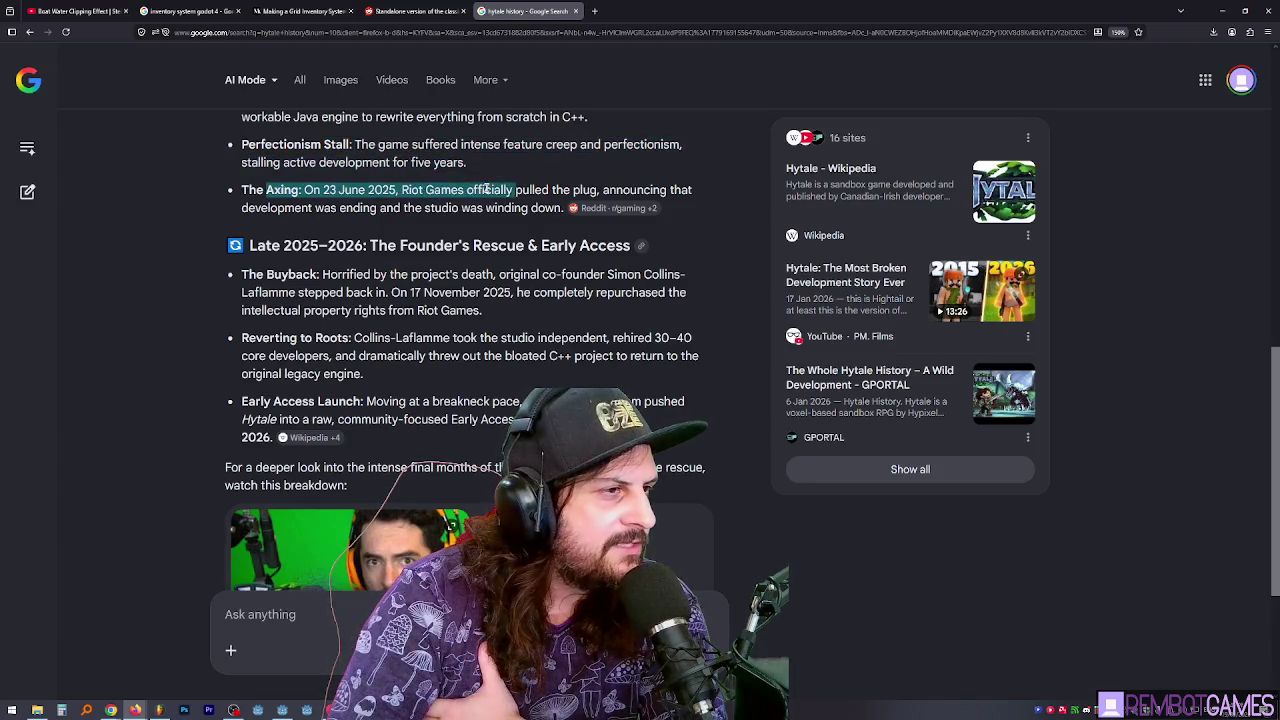
{"action": "left_click", "coordinate": [440, 190]}
{"action": "left_click_drag", "start_coordinate": [413, 190], "coordinate": [571, 190]}
{"action": "left_click", "coordinate": [442, 208]}
{"action": "left_click_drag", "start_coordinate": [442, 208], "coordinate": [456, 190]}
{"action": "double_click", "coordinate": [456, 190]}
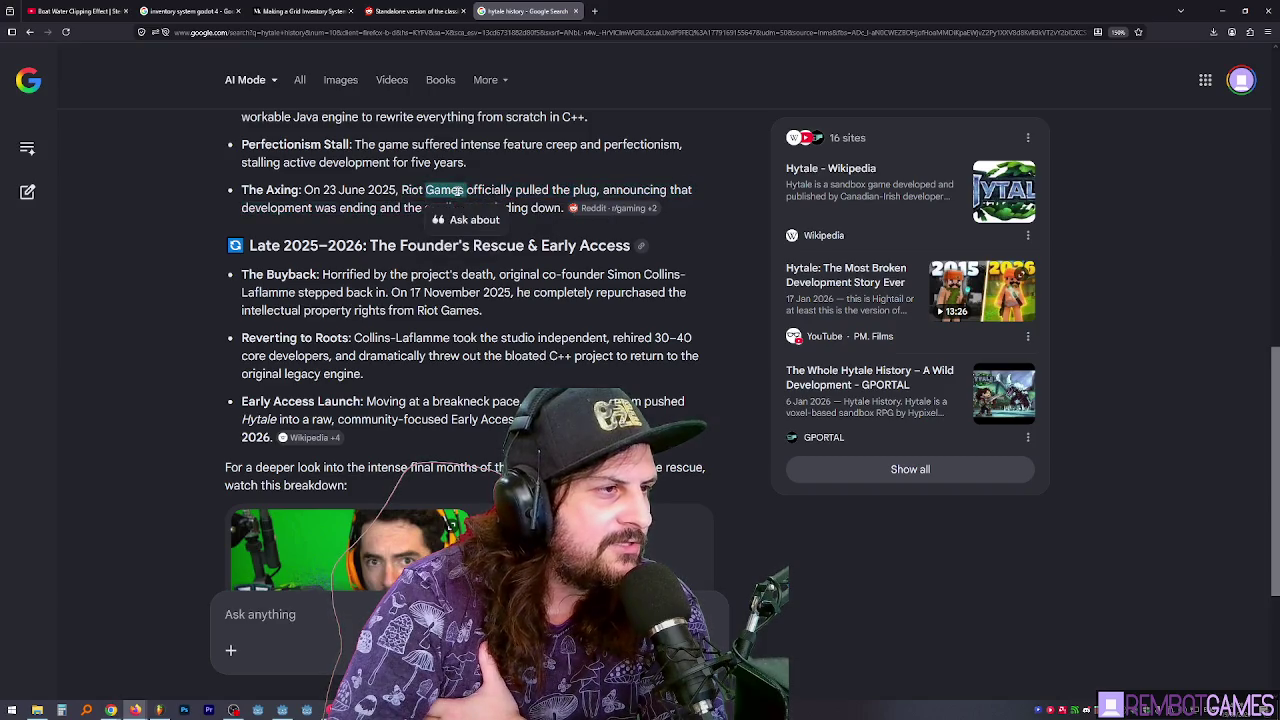
{"action": "left_click", "coordinate": [417, 190], "text": "shift"}
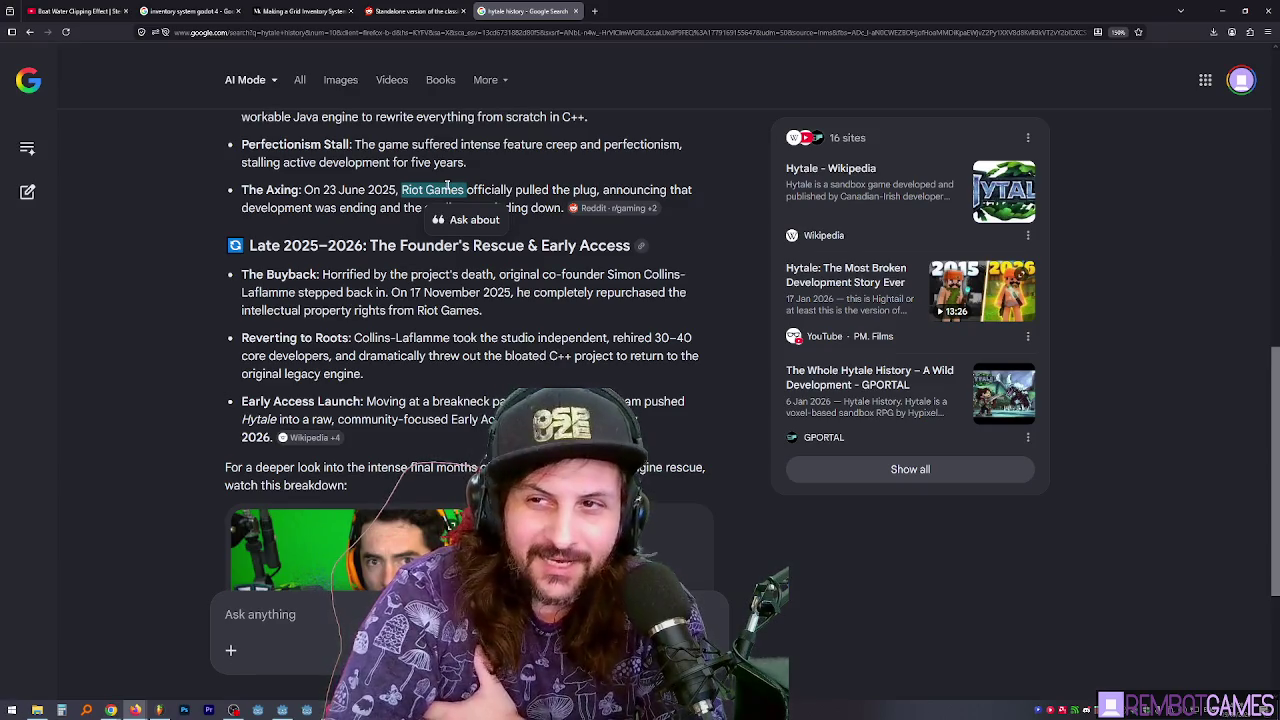
{"action": "scroll", "coordinate": [421, 183], "scroll_direction": "down", "scroll_amount": 1}
{"action": "scroll", "coordinate": [400, 200], "scroll_direction": "up", "scroll_amount": 1}
{"action": "left_click_drag", "start_coordinate": [400, 245], "coordinate": [592, 247]}
{"action": "left_click", "coordinate": [335, 272]}
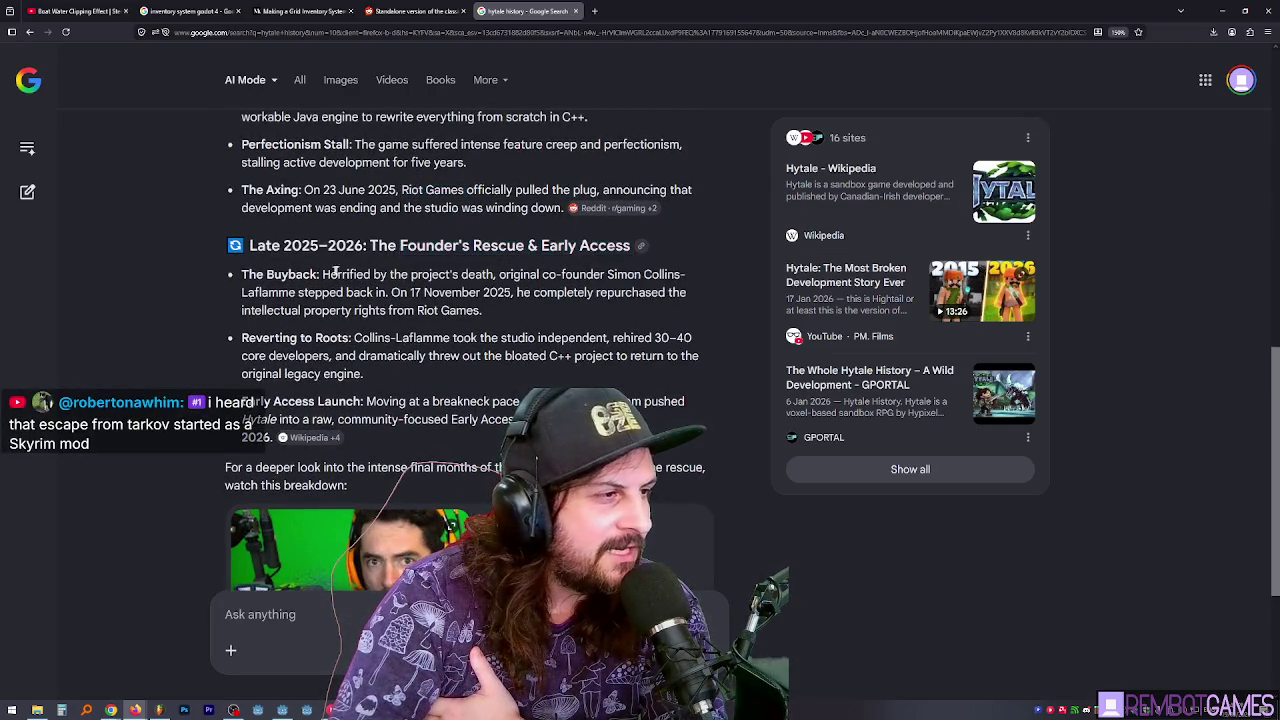
{"action": "left_click_drag", "start_coordinate": [285, 274], "coordinate": [256, 273]}
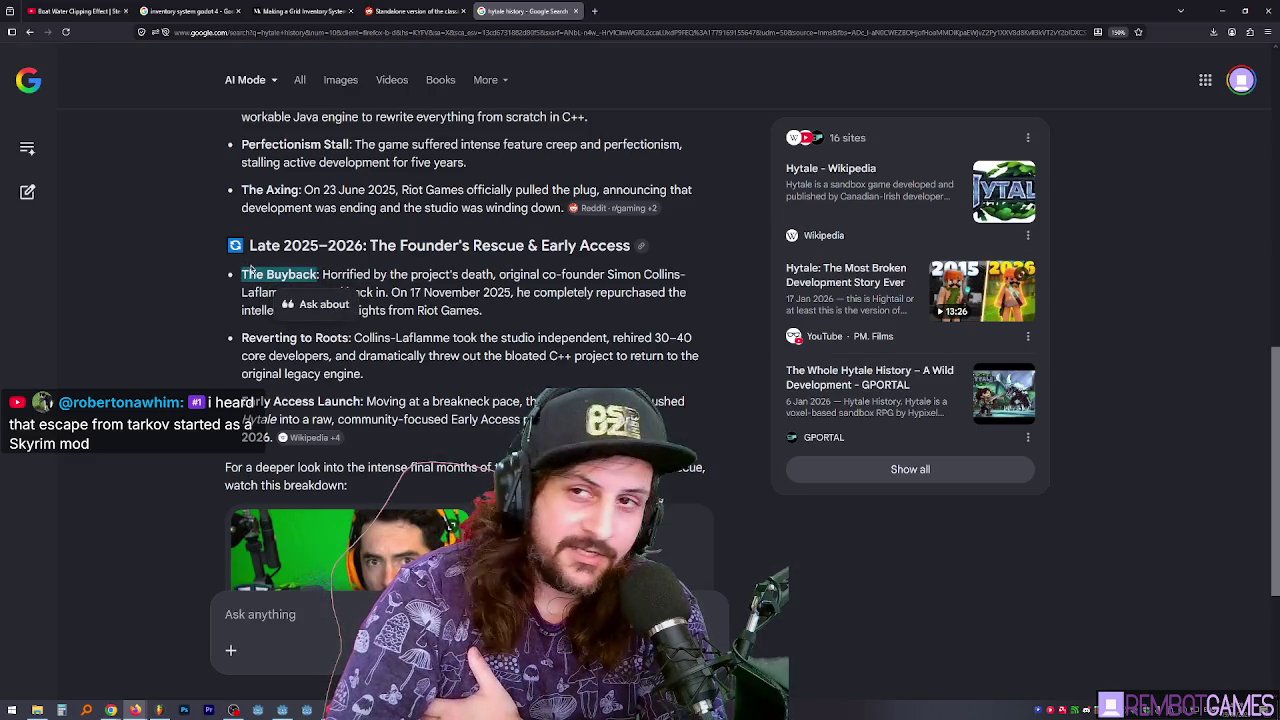
{"action": "mouse_move", "coordinate": [340, 222]}
{"action": "left_mouse_down"}
{"action": "mouse_move", "coordinate": [330, 197]}
{"action": "mouse_move", "coordinate": [300, 197]}
{"action": "mouse_move", "coordinate": [600, 300]}
{"action": "mouse_move", "coordinate": [484, 358]}
{"action": "mouse_move", "coordinate": [317, 297]}
{"action": "left_mouse_up"}
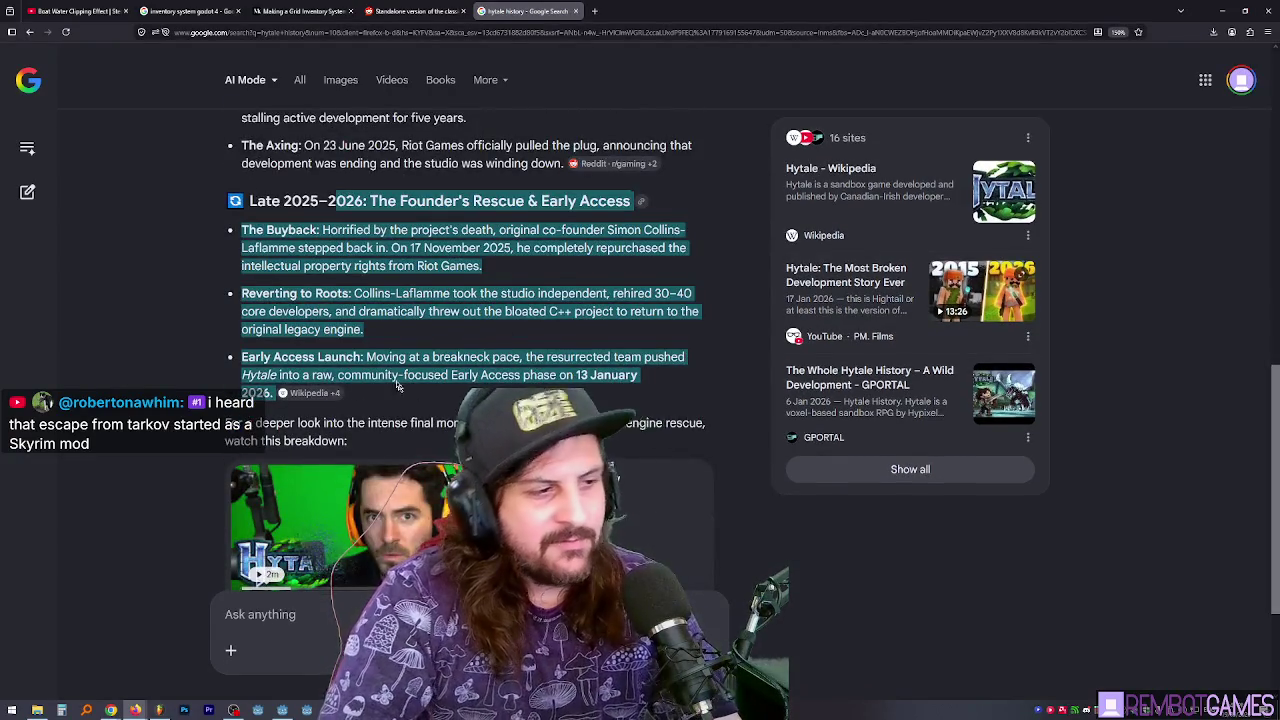
{"action": "scroll", "coordinate": [499, 266], "scroll_direction": "up", "scroll_amount": 10}
{"action": "type", "text": "did"}
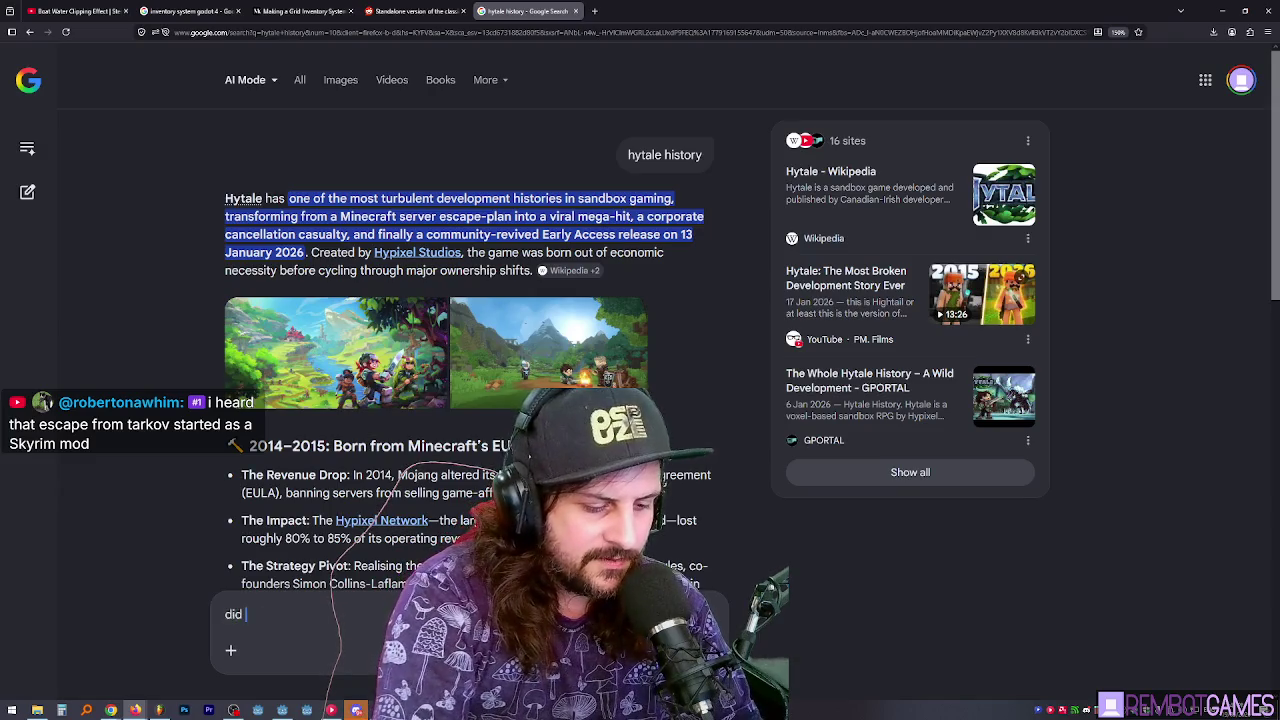
Ask AI Mode 'did tarkov start as a skyrim mod' and highlight passages explaining the confusion
{"action": "type", "text": "tarkov start as a skyrim mo"}
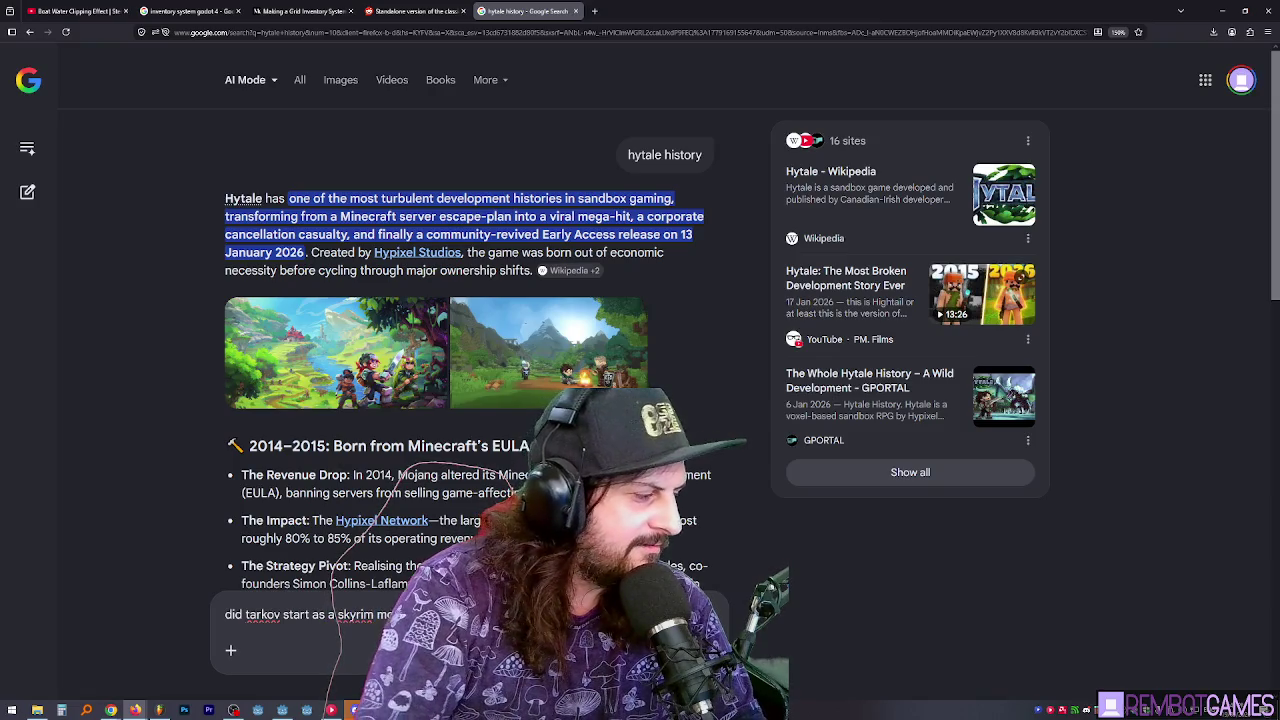
{"action": "key", "text": "Return"}
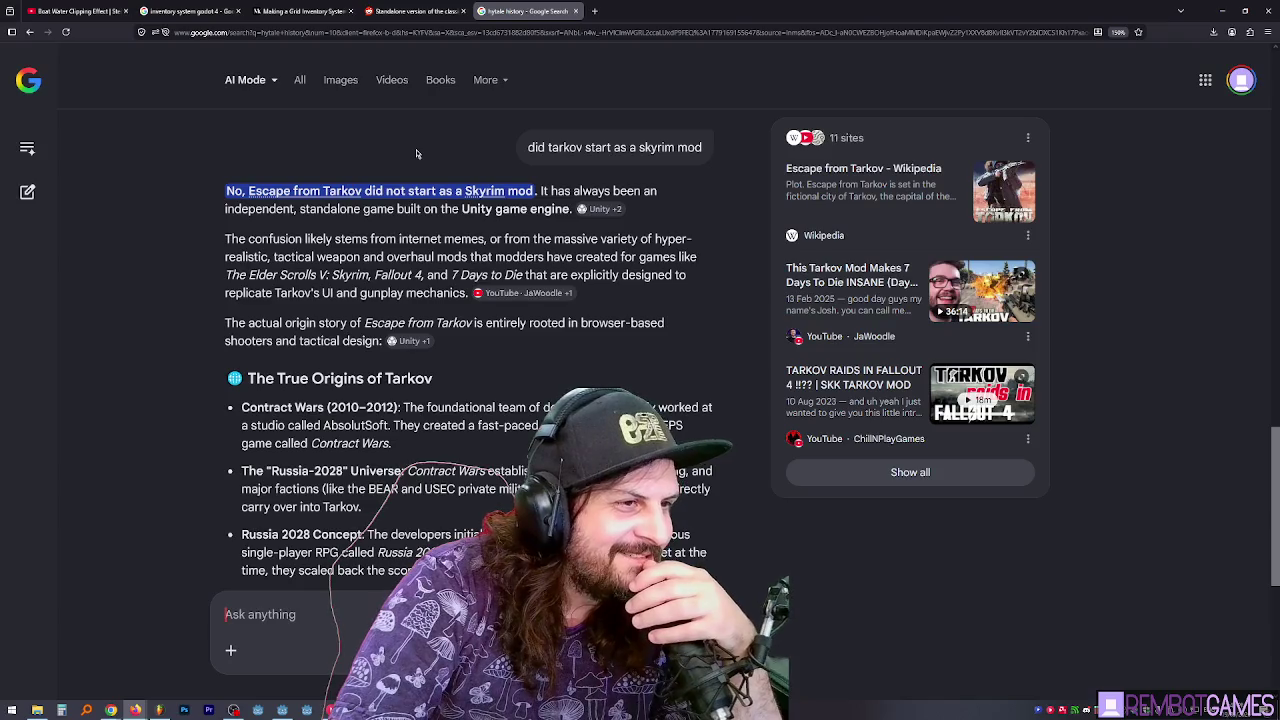
{"action": "left_click_drag", "start_coordinate": [285, 241], "coordinate": [481, 242]}
{"action": "triple_click", "coordinate": [481, 242]}
{"action": "triple_click", "coordinate": [372, 236]}
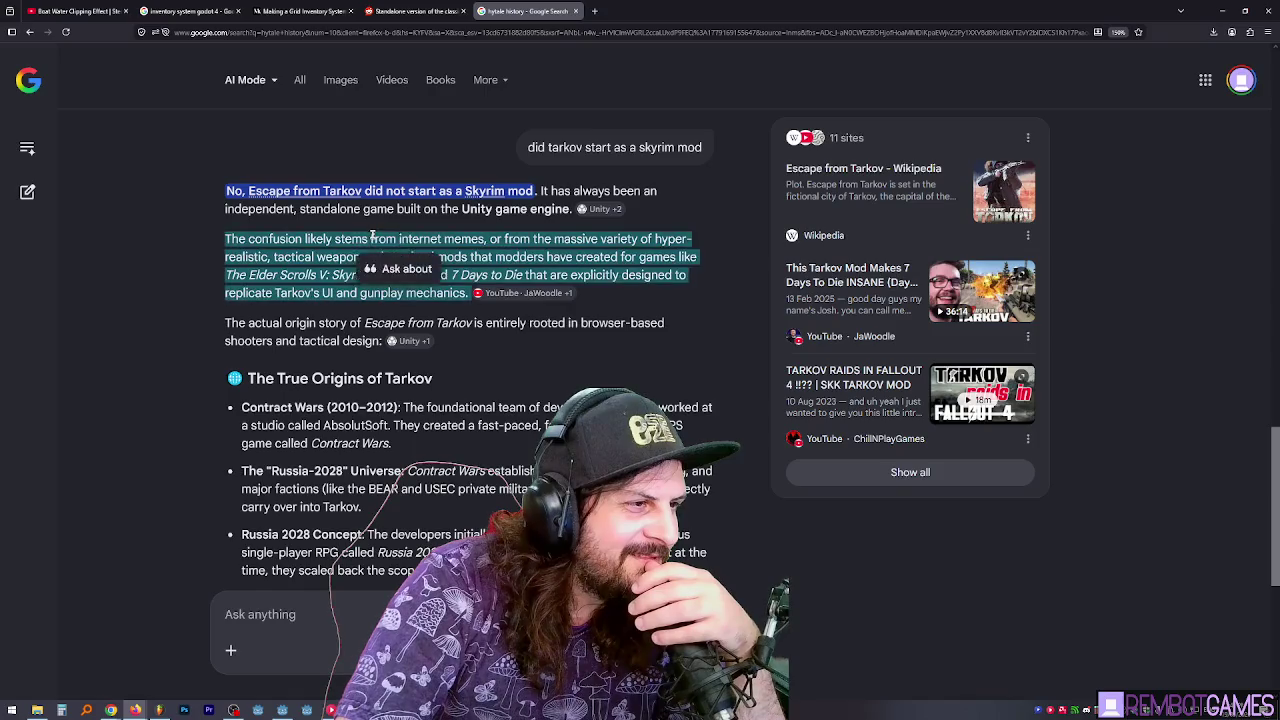
{"action": "left_click", "coordinate": [385, 236]}
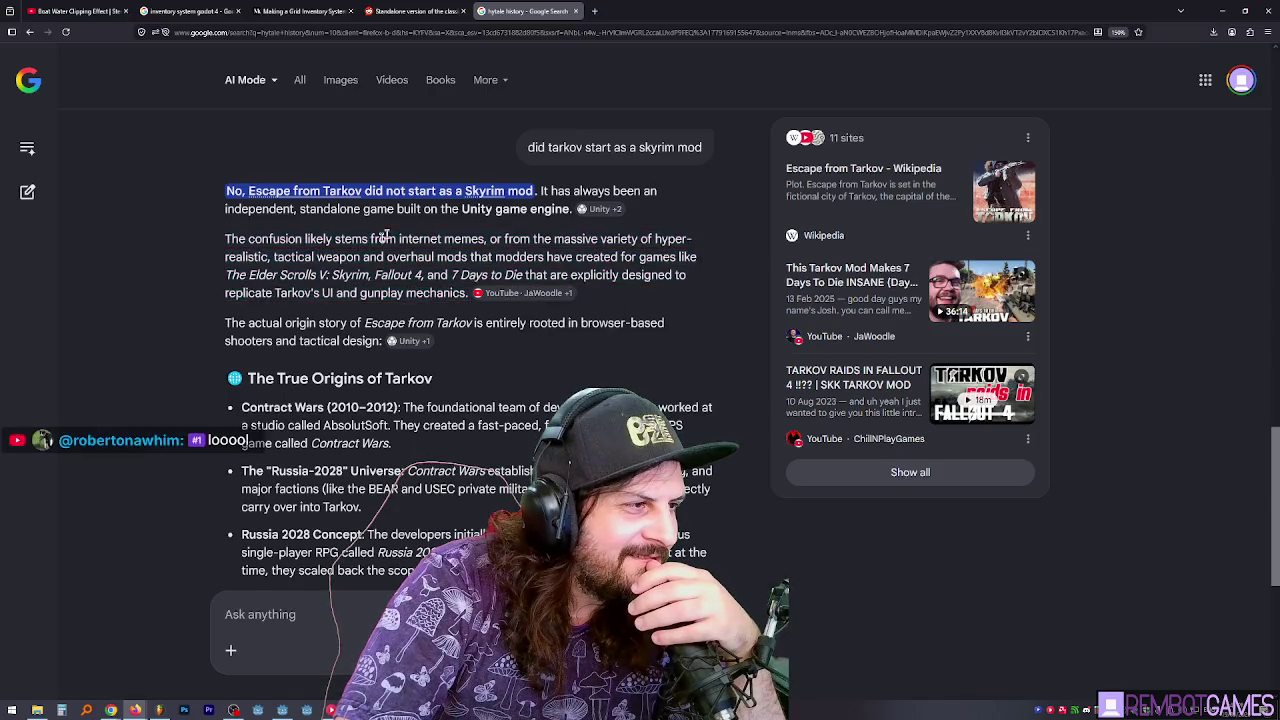
{"action": "mouse_move", "coordinate": [252, 273]}
{"action": "left_mouse_down"}
{"action": "mouse_move", "coordinate": [441, 274]}
{"action": "mouse_move", "coordinate": [416, 275]}
{"action": "left_mouse_up"}
{"action": "double_click", "coordinate": [250, 293]}
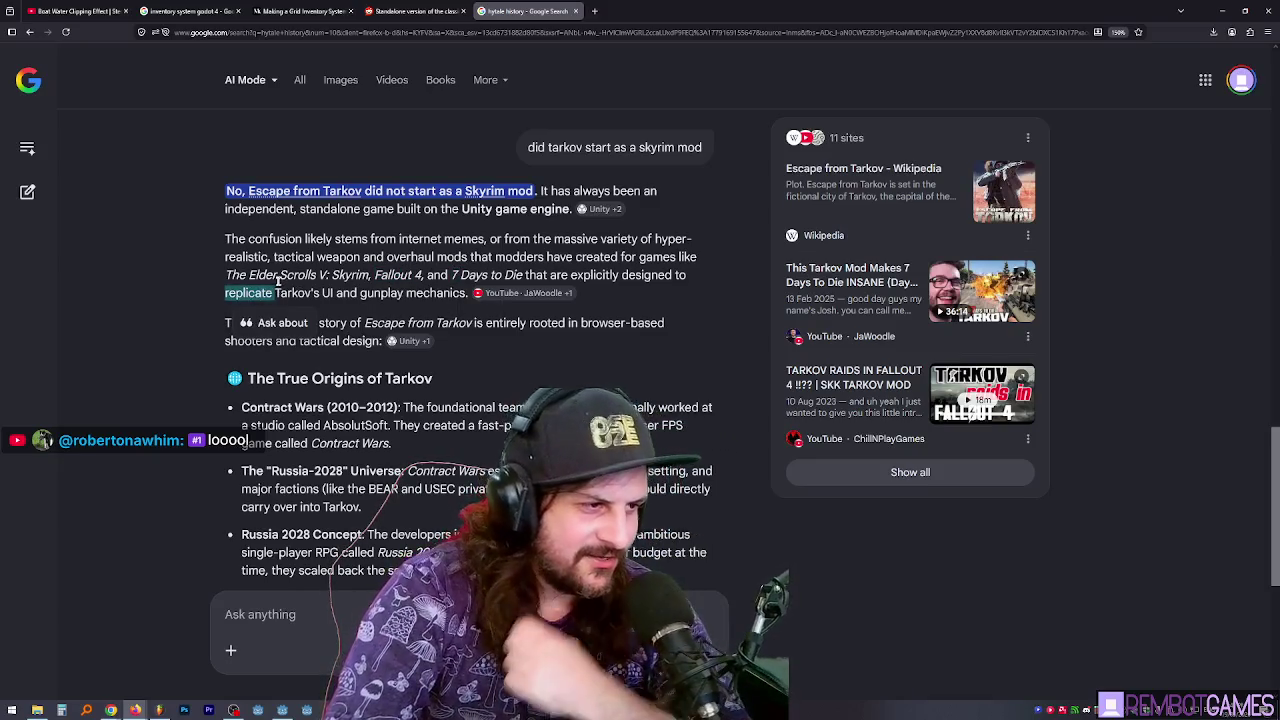
Read through 'The True Origins of Tarkov' section, selecting the heading and Battlestate text
{"action": "scroll", "coordinate": [388, 383], "scroll_direction": "down", "scroll_amount": 3}
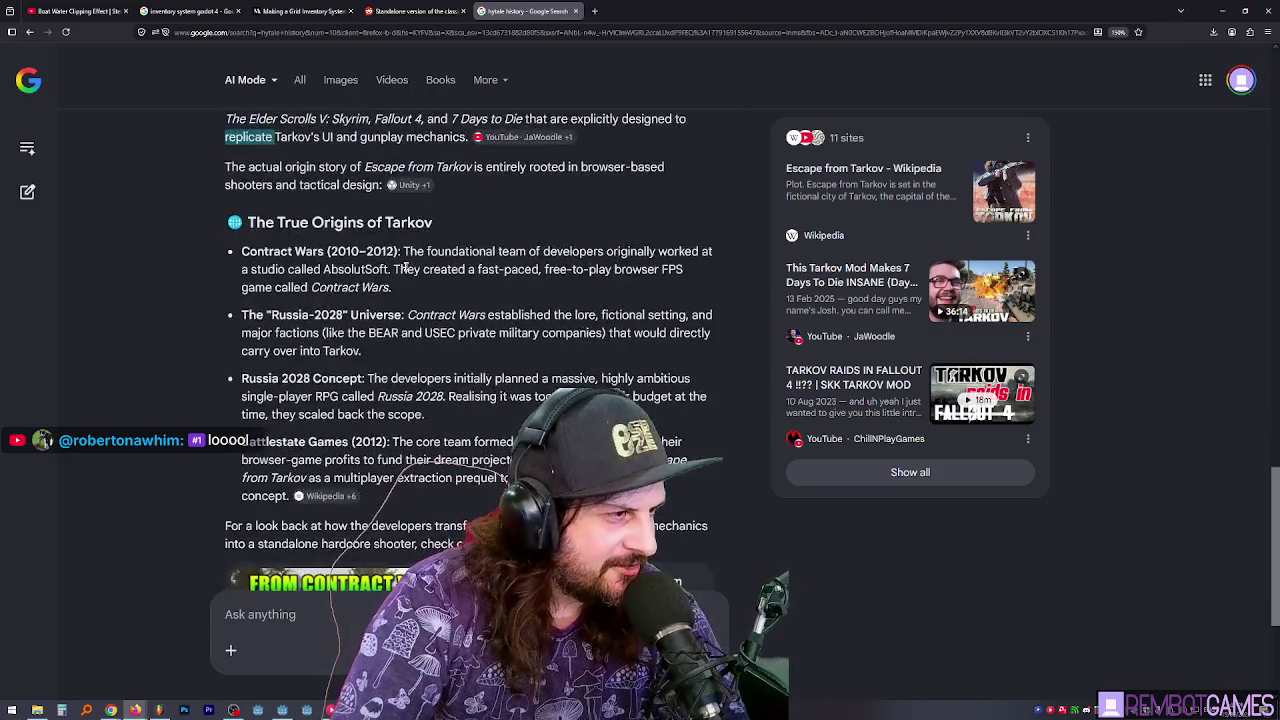
{"action": "double_click", "coordinate": [388, 222]}
{"action": "triple_click", "coordinate": [388, 222]}
{"action": "left_click", "coordinate": [341, 300]}
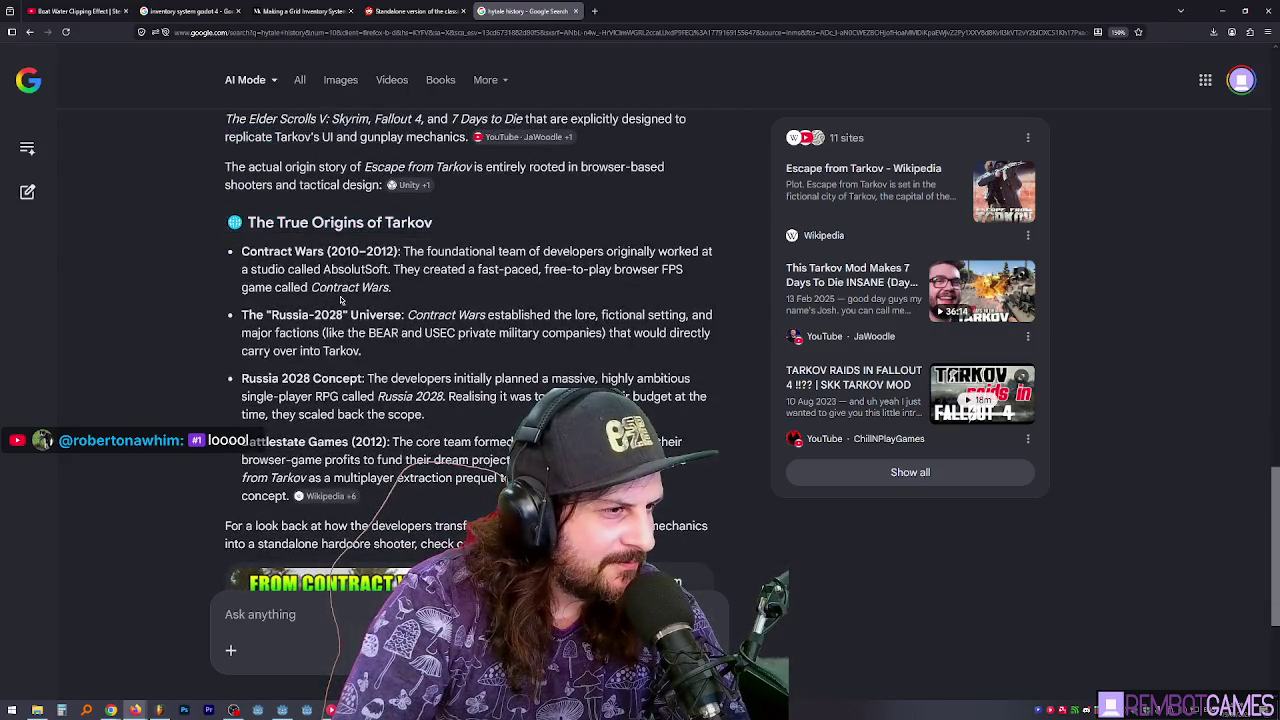
{"action": "left_click_drag", "start_coordinate": [343, 314], "coordinate": [350, 315]}
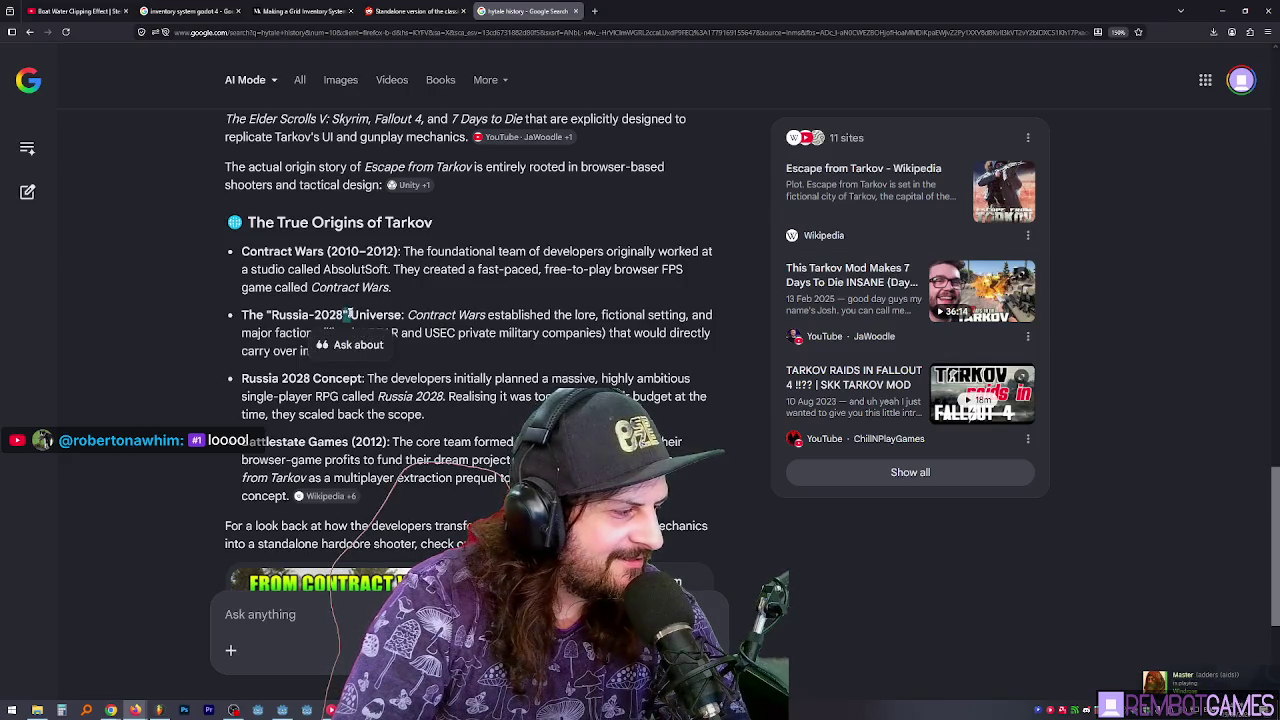
{"action": "scroll", "coordinate": [350, 312], "scroll_direction": "down", "scroll_amount": 3}
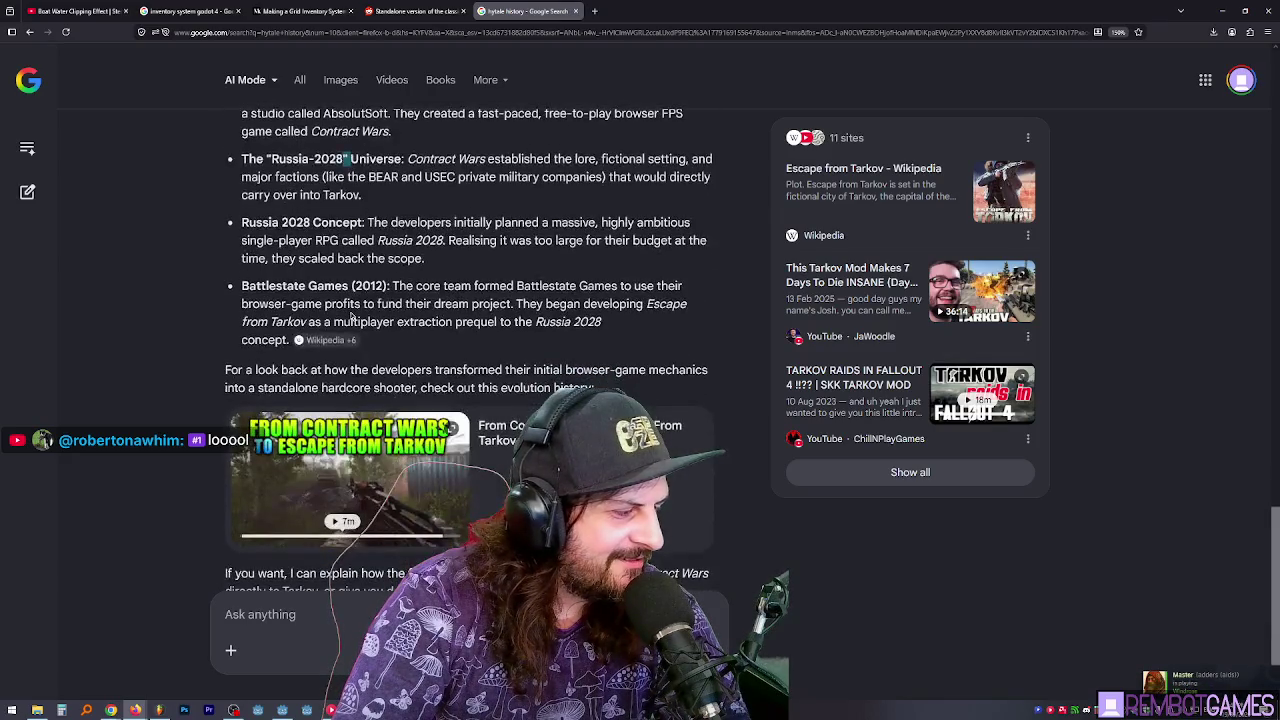
{"action": "double_click", "coordinate": [303, 285]}
{"action": "left_click", "coordinate": [531, 278]}
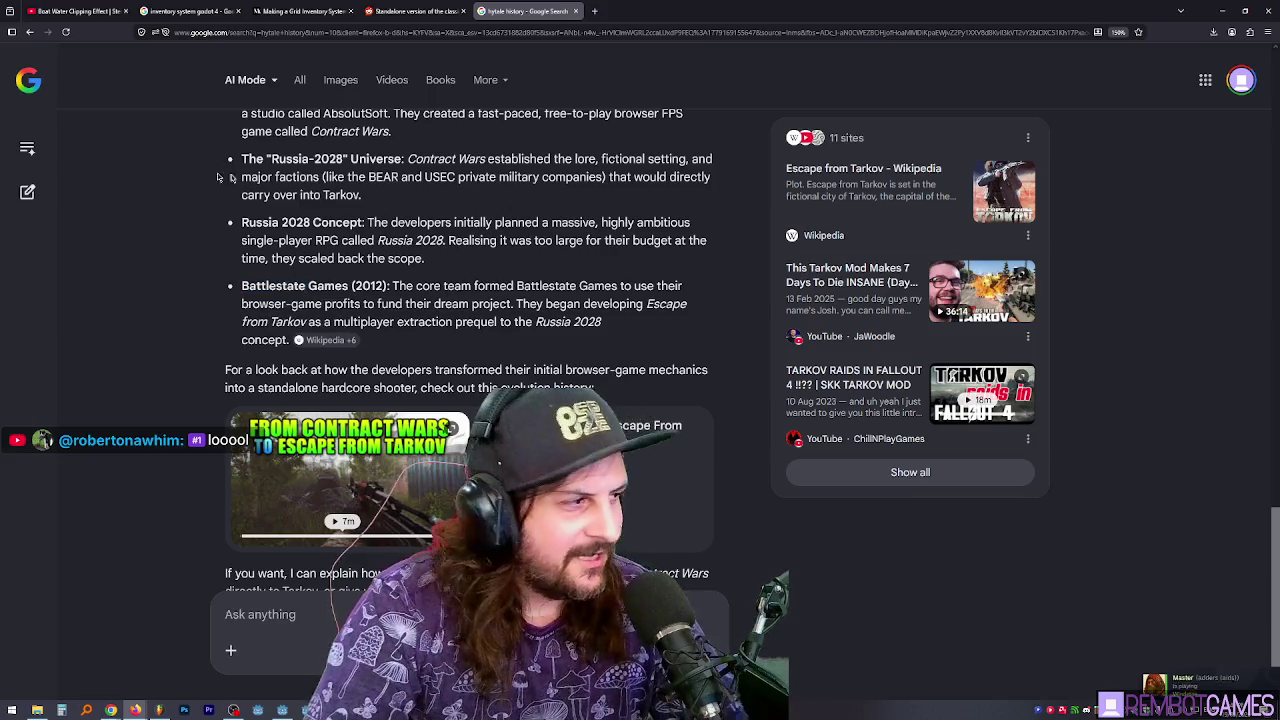
{"action": "key", "text": "alt+Tab"}
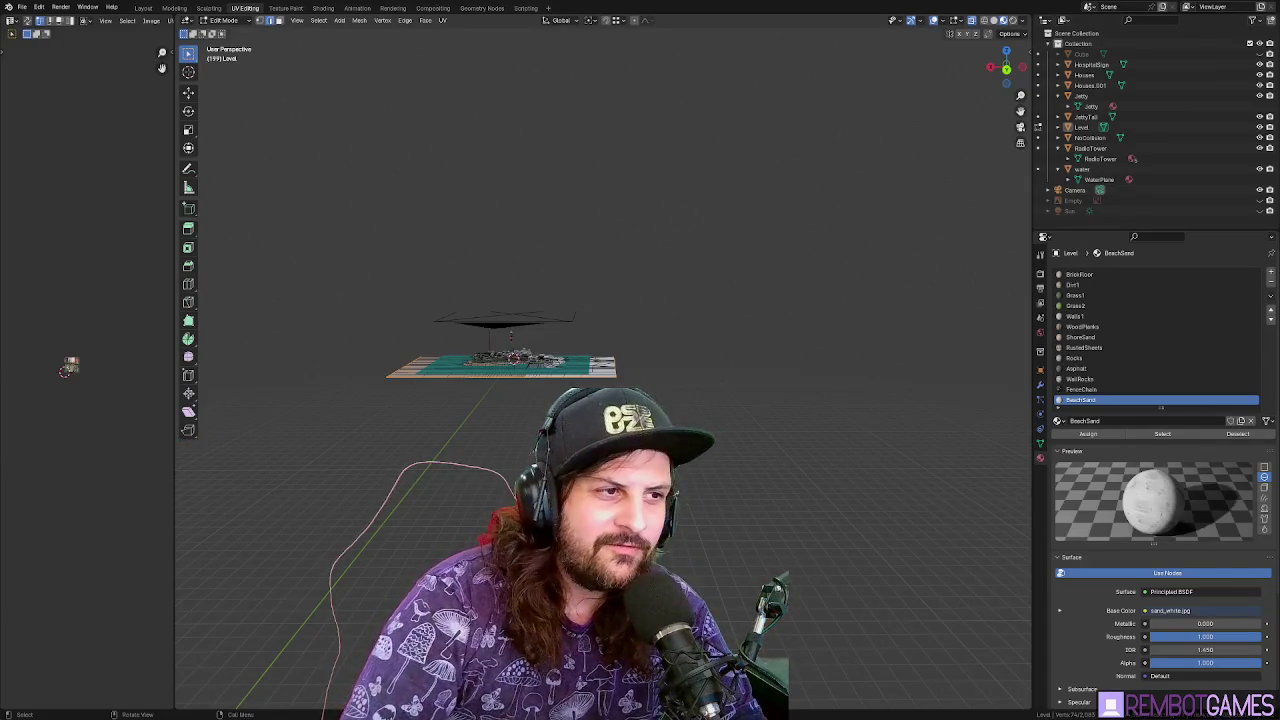
Save slums.blend and lower the selected beach geometry about 15 m along Z
{"action": "scroll", "coordinate": [734, 361], "scroll_direction": "up", "scroll_amount": 8}
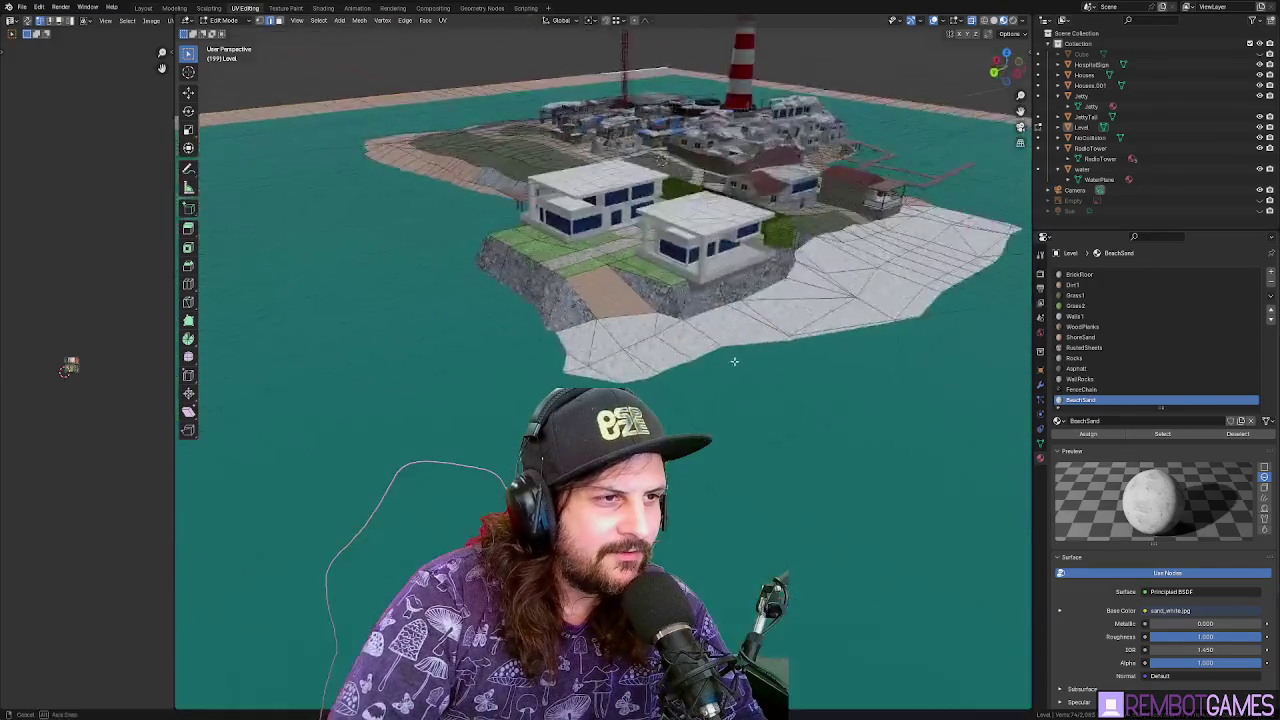
{"action": "mouse_move", "coordinate": [734, 361]}
{"action": "left_mouse_down"}
{"action": "mouse_move", "coordinate": [760, 287]}
{"action": "mouse_move", "coordinate": [785, 288]}
{"action": "mouse_move", "coordinate": [780, 320]}
{"action": "left_mouse_up"}
{"action": "scroll", "coordinate": [760, 287], "scroll_direction": "down", "scroll_amount": 3}
{"action": "scroll", "coordinate": [767, 290], "scroll_direction": "down", "scroll_amount": 6}
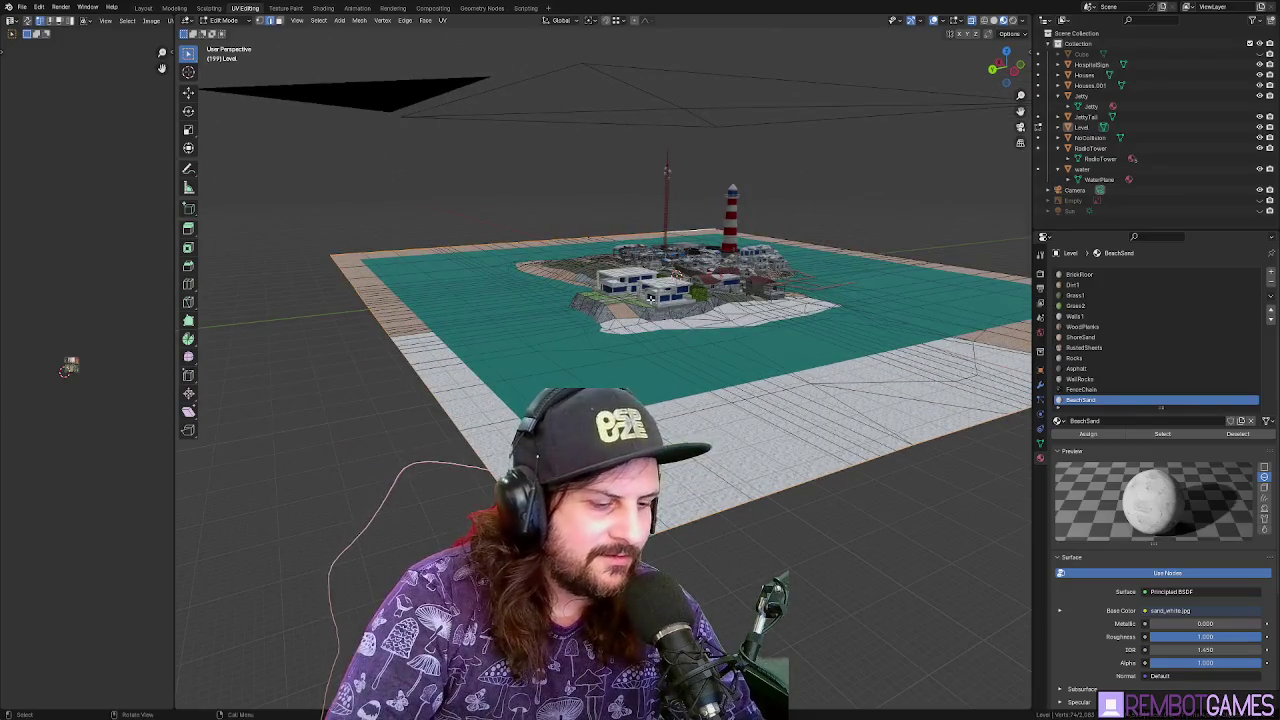
{"action": "key", "text": "ctrl+s"}
{"action": "key", "text": "g"}
{"action": "key", "text": "z"}
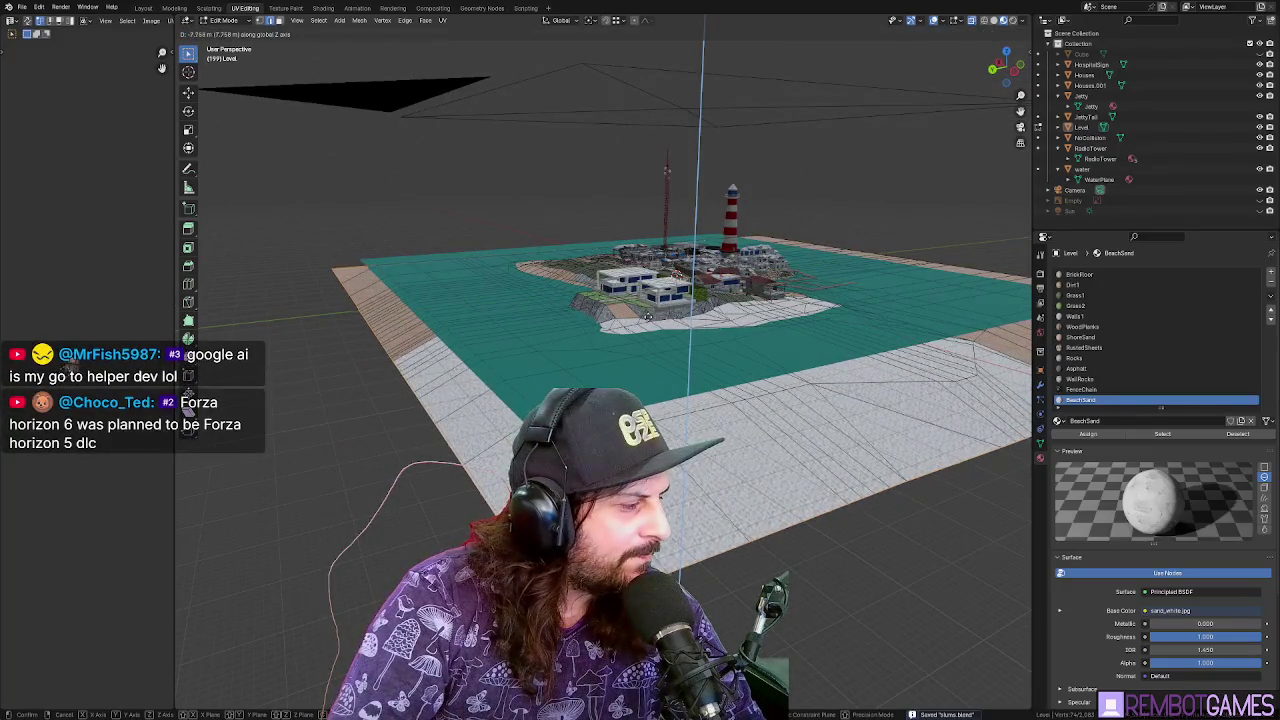
{"action": "left_click", "coordinate": [646, 333]}
Push the beach mesh further down to about -18.9 m and return to Object Mode
{"action": "mouse_move", "coordinate": [646, 333]}
{"action": "left_mouse_down"}
{"action": "mouse_move", "coordinate": [690, 328]}
{"action": "mouse_move", "coordinate": [660, 356]}
{"action": "mouse_move", "coordinate": [700, 340]}
{"action": "mouse_move", "coordinate": [672, 358]}
{"action": "mouse_move", "coordinate": [700, 330]}
{"action": "left_mouse_up"}
{"action": "key", "text": "k"}
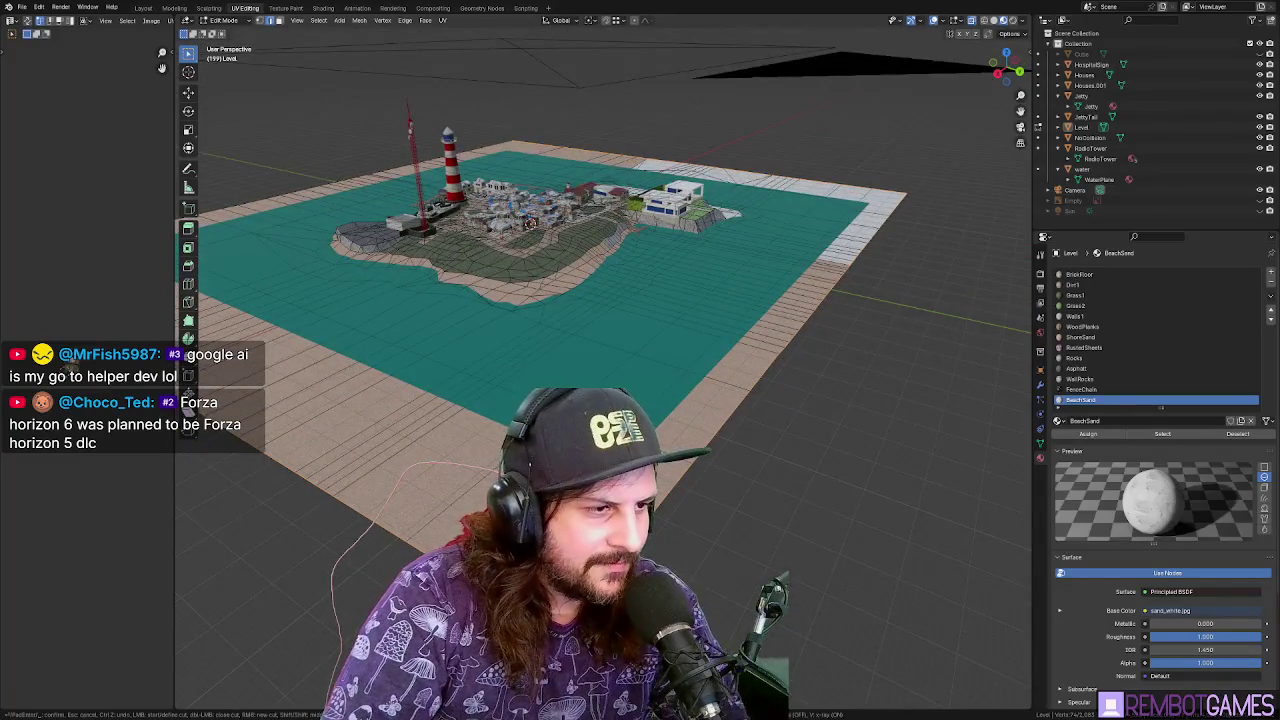
{"action": "key", "text": "Escape"}
{"action": "mouse_move", "coordinate": [692, 428]}
{"action": "left_mouse_down"}
{"action": "mouse_move", "coordinate": [692, 398]}
{"action": "mouse_move", "coordinate": [692, 428]}
{"action": "left_mouse_up"}
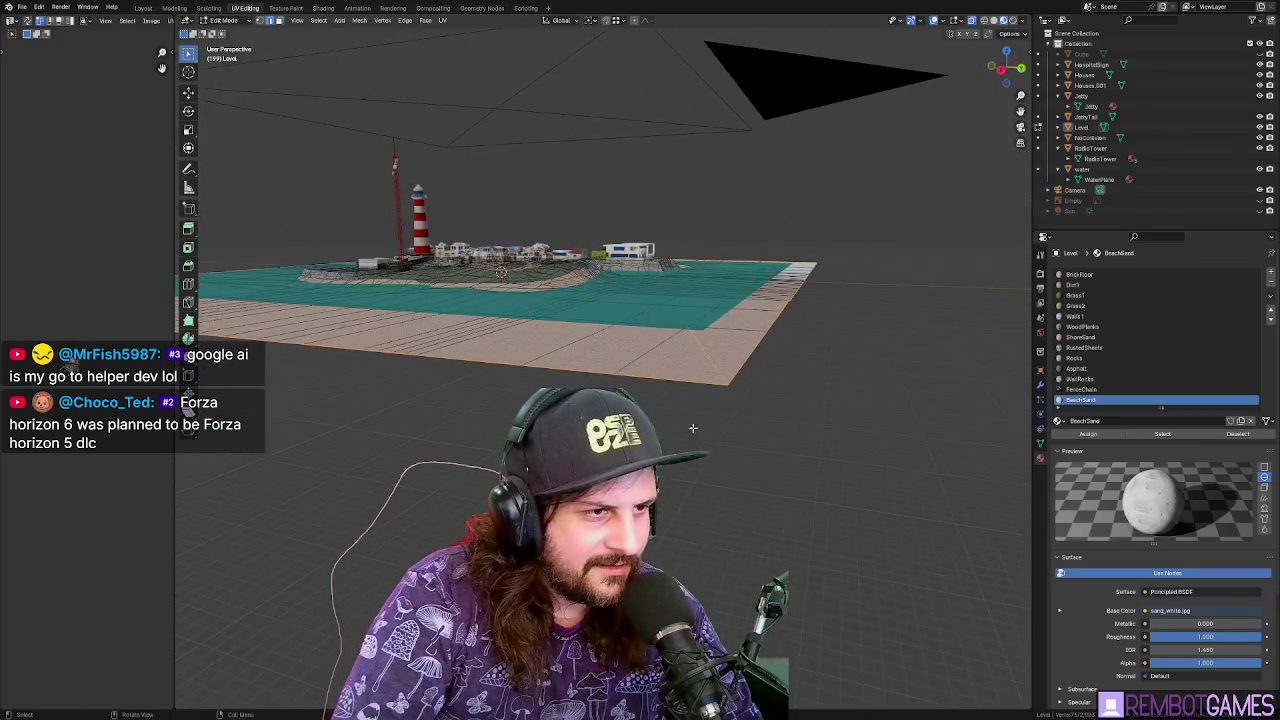
{"action": "key", "text": "g"}
{"action": "key", "text": "z"}
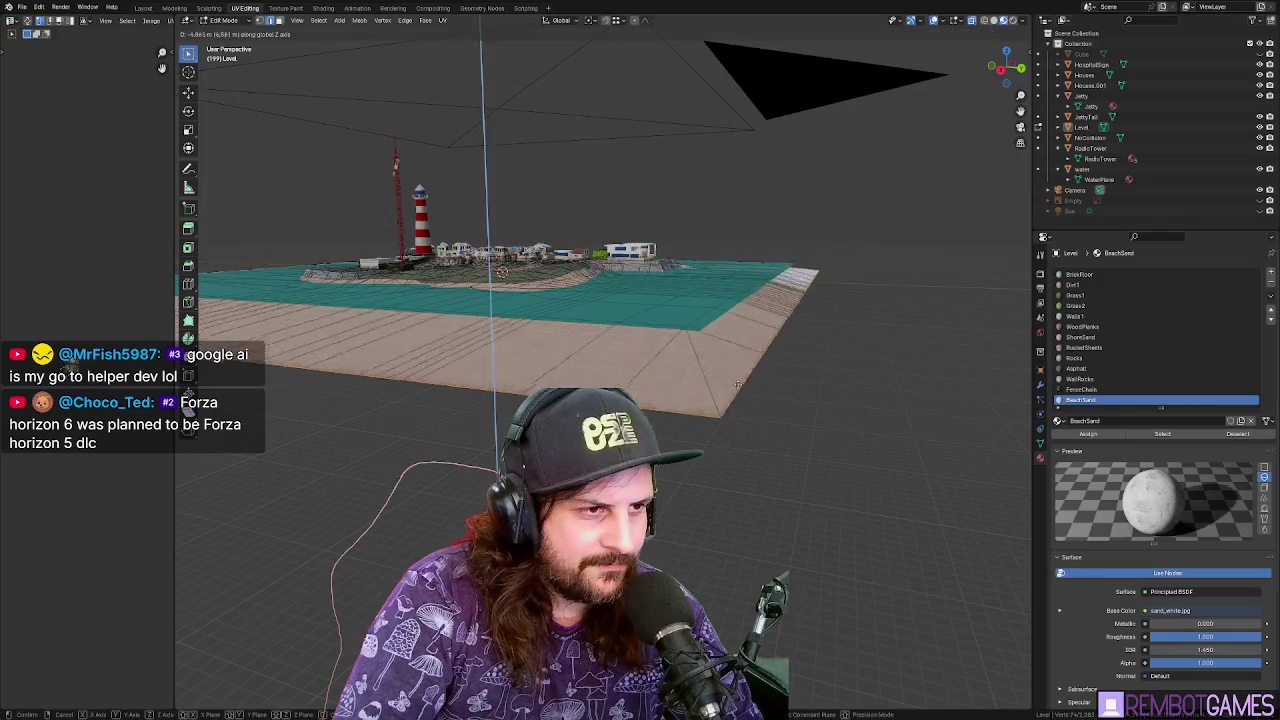
{"action": "left_click", "coordinate": [706, 430]}
{"action": "left_click_drag", "start_coordinate": [706, 430], "coordinate": [709, 431]}
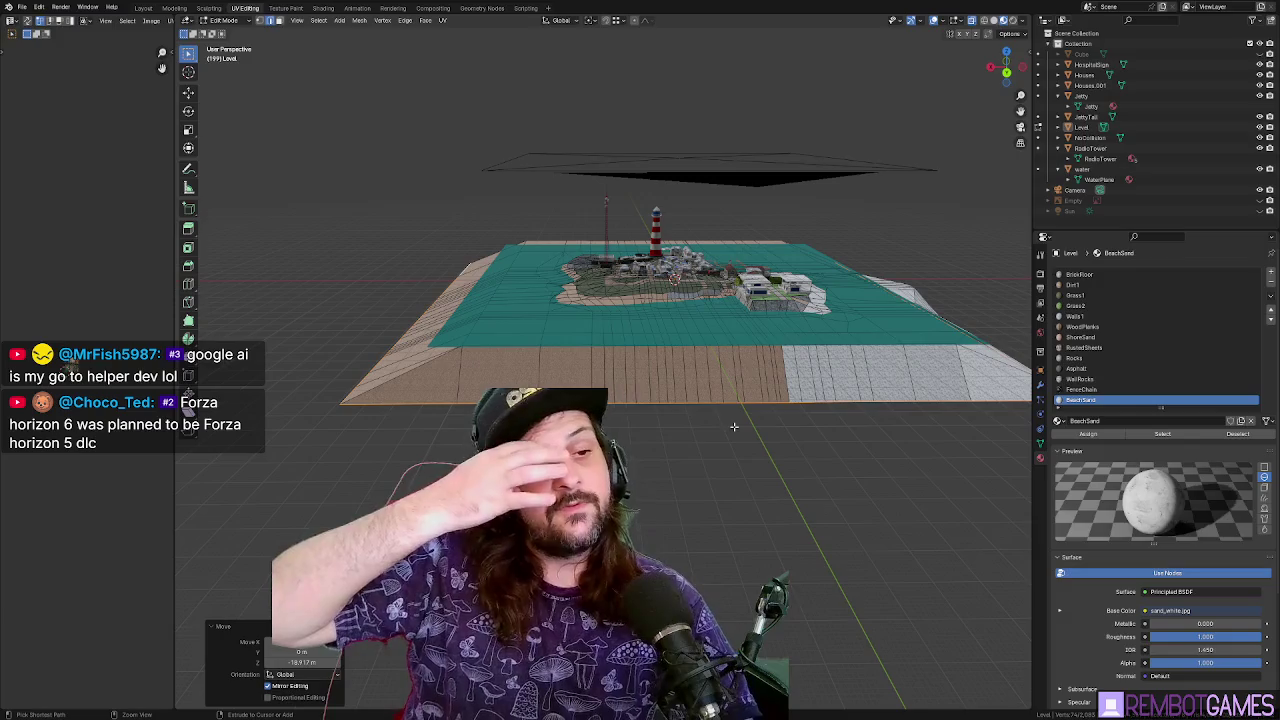
{"action": "mouse_move", "coordinate": [734, 427]}
{"action": "left_mouse_down"}
{"action": "mouse_move", "coordinate": [735, 505]}
{"action": "mouse_move", "coordinate": [747, 472]}
{"action": "mouse_move", "coordinate": [707, 480]}
{"action": "mouse_move", "coordinate": [545, 378]}
{"action": "left_mouse_up"}
{"action": "key", "text": "Tab"}
{"action": "scroll", "coordinate": [707, 480], "scroll_direction": "up", "scroll_amount": 5}
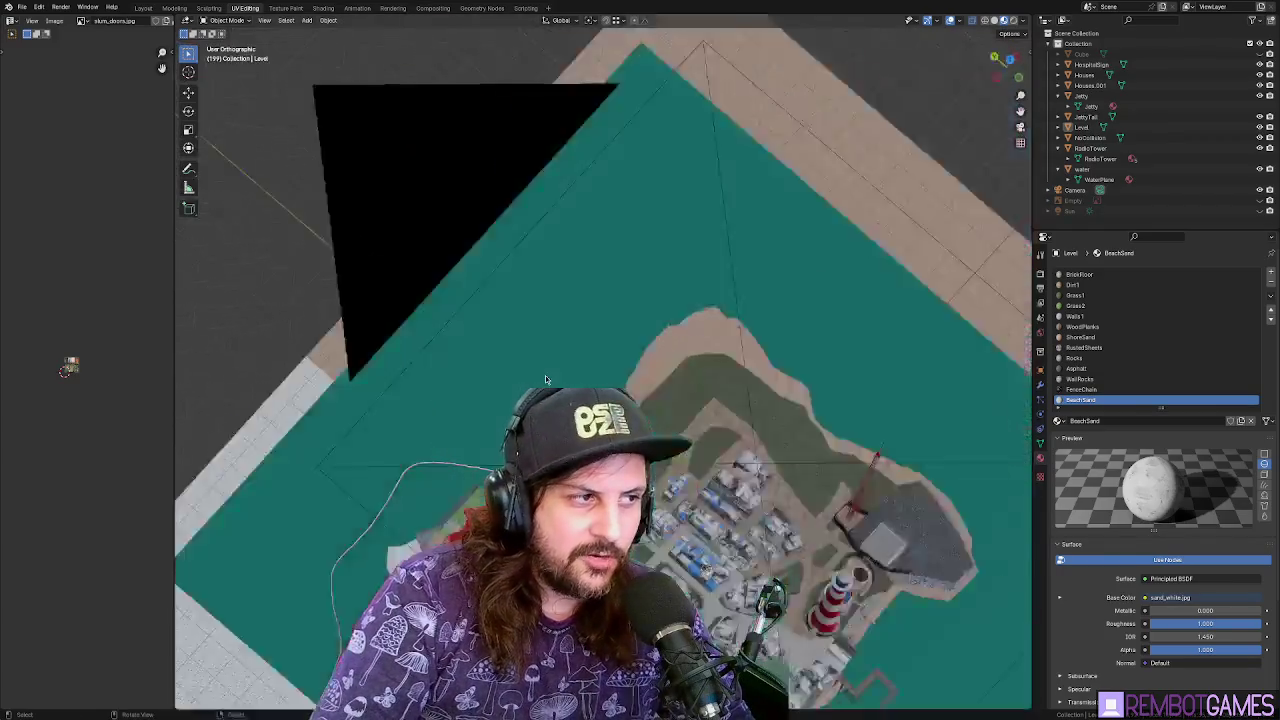
{"action": "key", "text": "KP_7"}
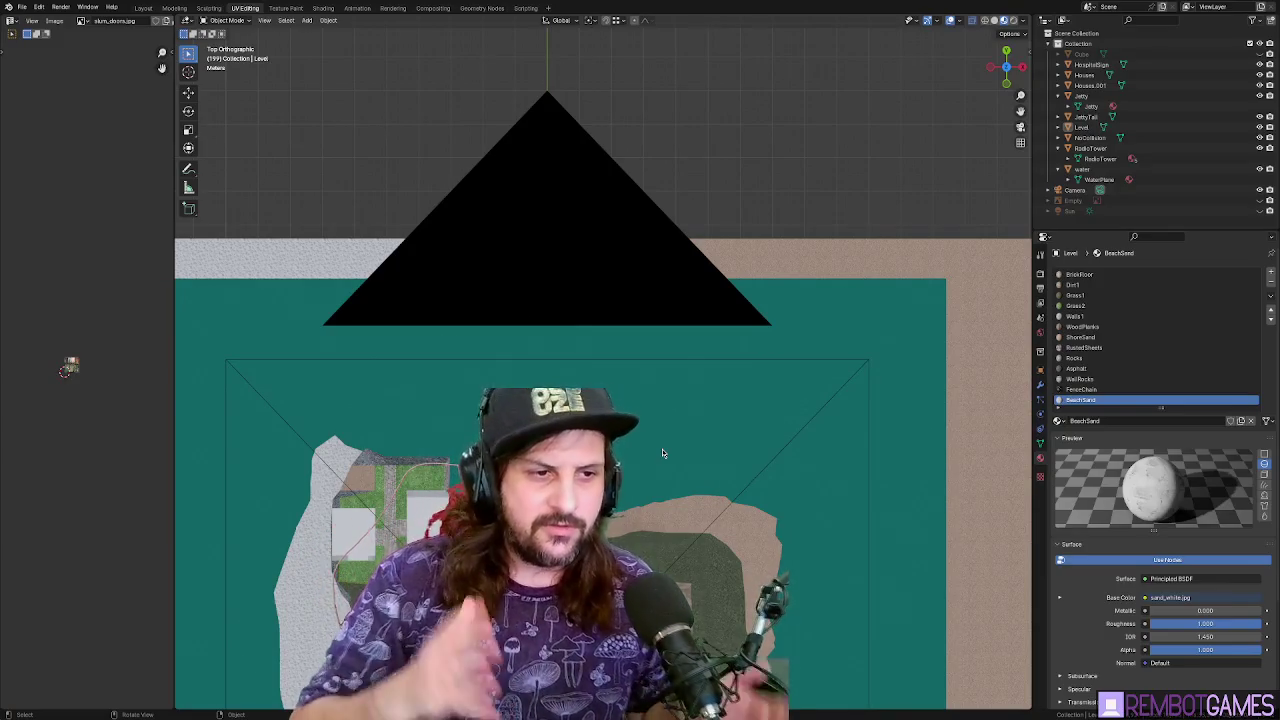
{"action": "mouse_move", "coordinate": [707, 429]}
{"action": "left_mouse_down"}
{"action": "mouse_move", "coordinate": [721, 410]}
{"action": "mouse_move", "coordinate": [666, 380]}
{"action": "mouse_move", "coordinate": [723, 346]}
{"action": "mouse_move", "coordinate": [767, 268]}
{"action": "mouse_move", "coordinate": [750, 316]}
{"action": "left_mouse_up"}
{"action": "scroll", "coordinate": [747, 352], "scroll_direction": "up", "scroll_amount": 4}
{"action": "key", "text": "Tab"}
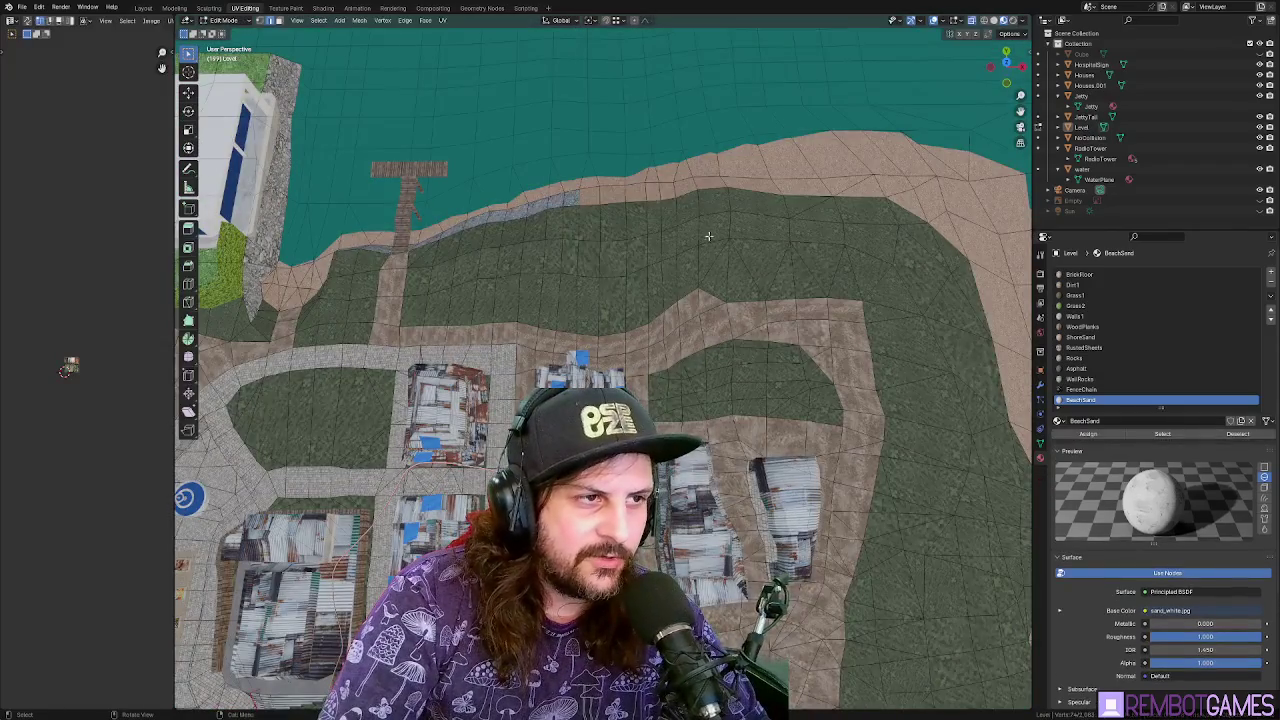
{"action": "scroll", "coordinate": [700, 230], "scroll_direction": "up", "scroll_amount": 5}
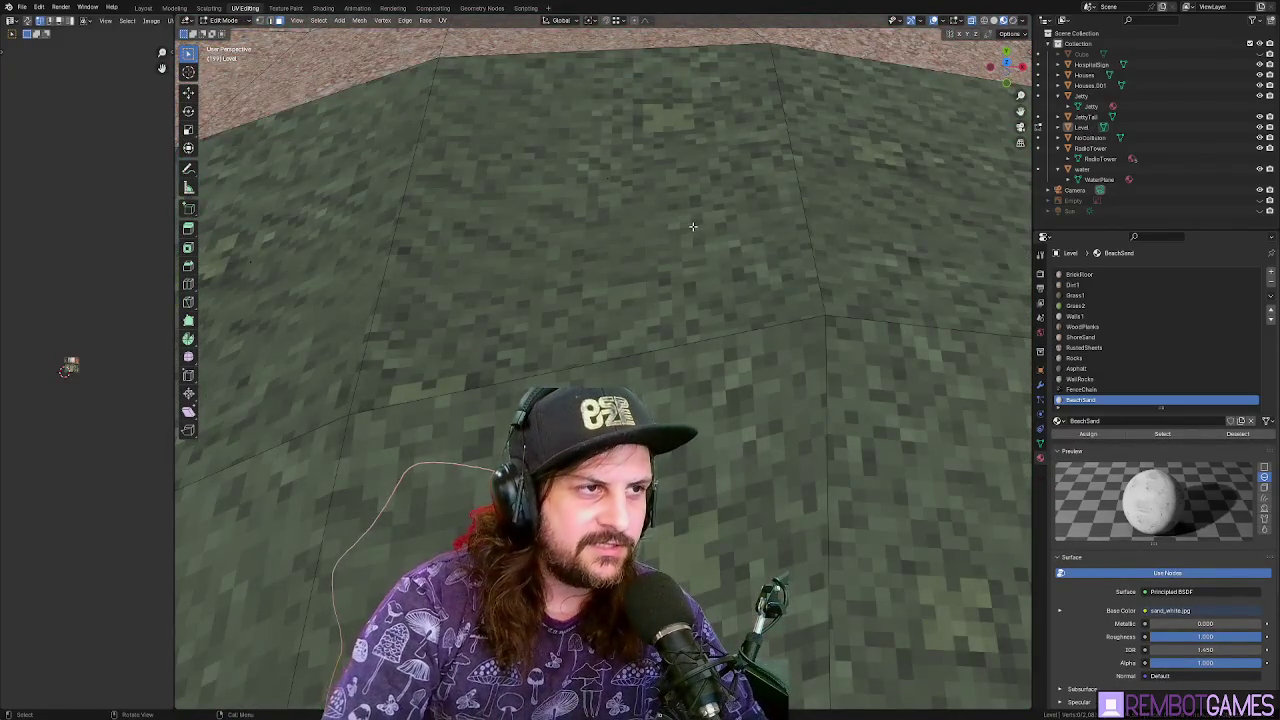
{"action": "scroll", "coordinate": [692, 226], "scroll_direction": "down", "scroll_amount": 5}
{"action": "left_click", "coordinate": [635, 318]}
{"action": "left_click_drag", "start_coordinate": [574, 244], "coordinate": [738, 457]}
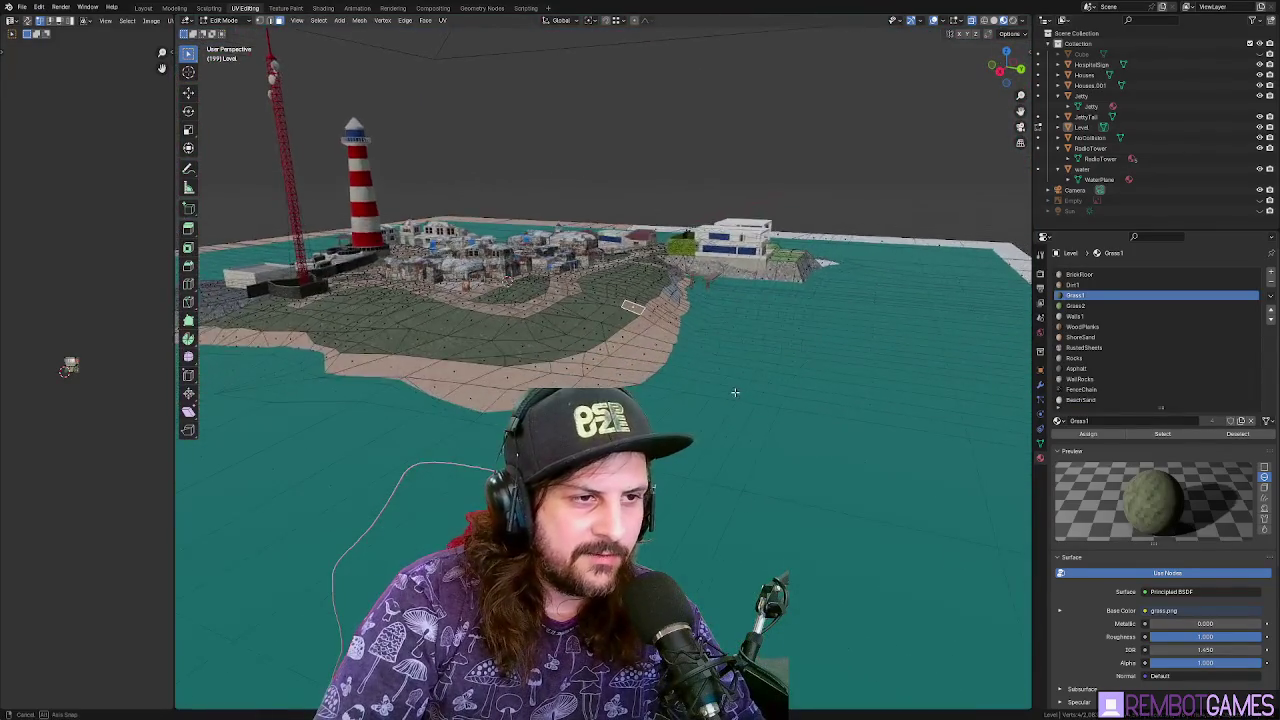
{"action": "scroll", "coordinate": [700, 380], "scroll_direction": "up", "scroll_amount": 3}
{"action": "scroll", "coordinate": [687, 345], "scroll_direction": "up", "scroll_amount": 1}
{"action": "left_click_drag", "start_coordinate": [687, 345], "coordinate": [693, 302]}
{"action": "scroll", "coordinate": [693, 299], "scroll_direction": "up", "scroll_amount": 2}
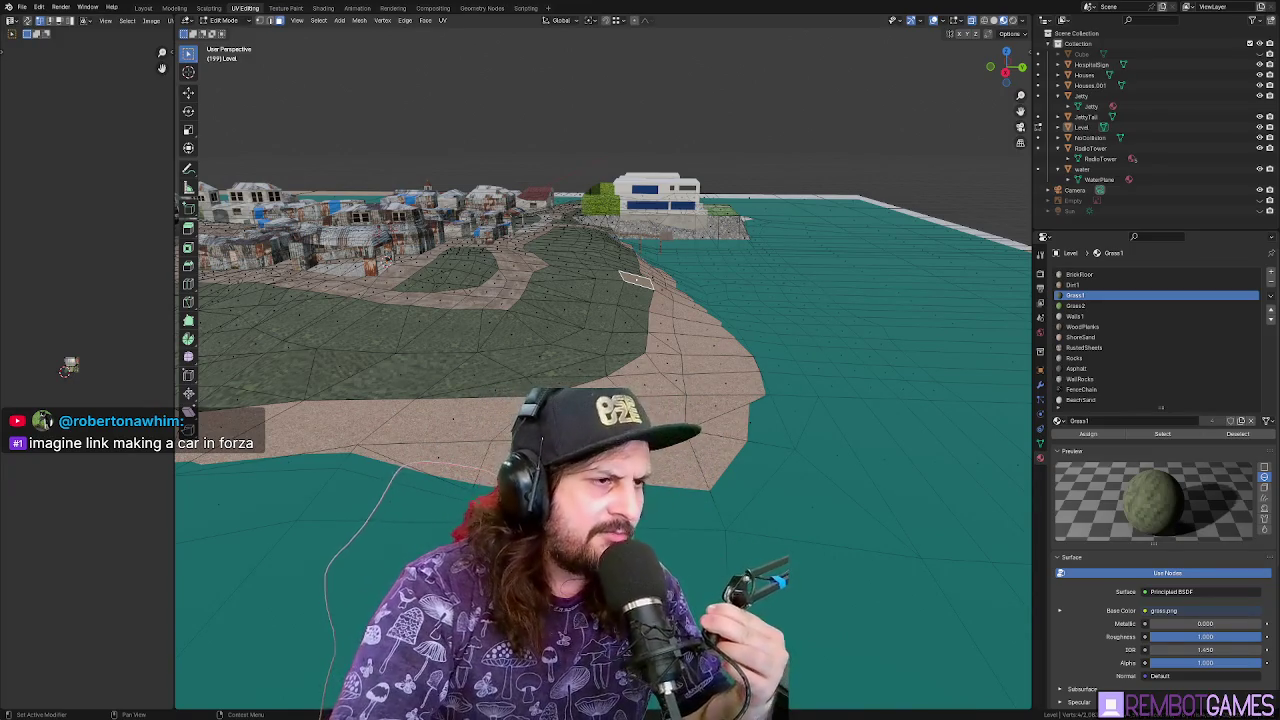
{"action": "left_click_drag", "start_coordinate": [600, 450], "coordinate": [685, 442]}
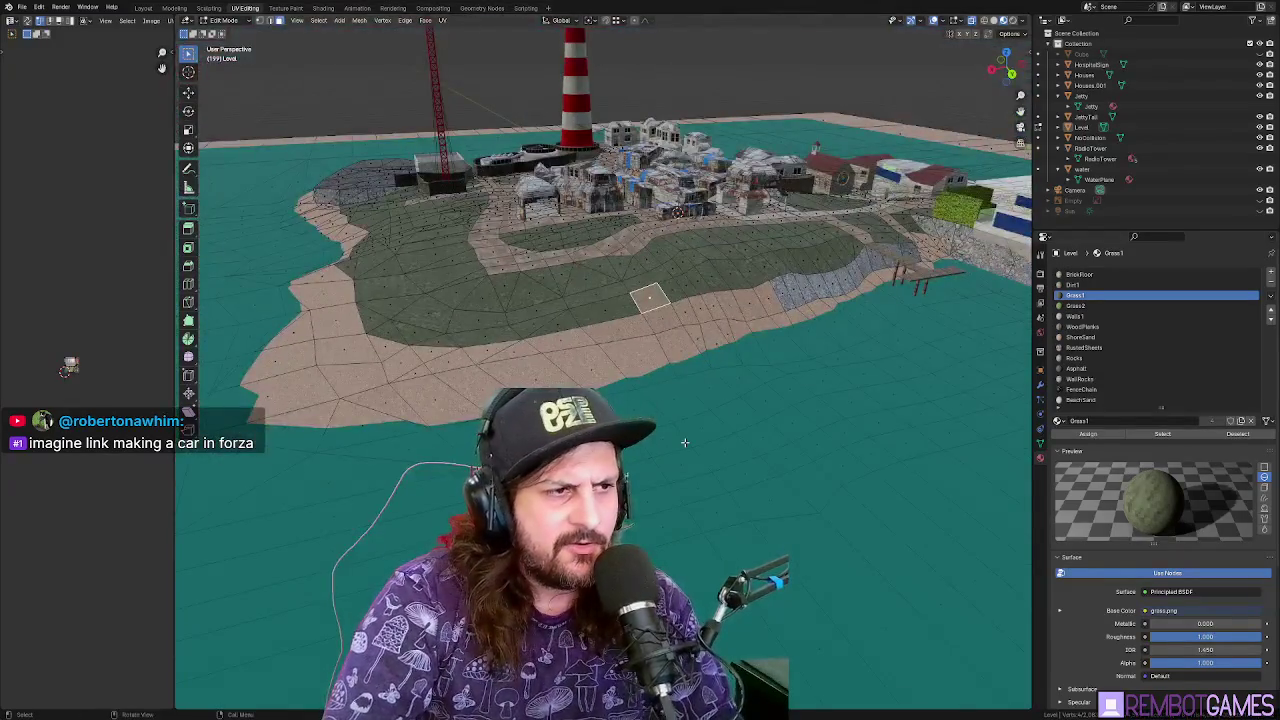
{"action": "key", "text": "Tab"}
{"action": "left_click_drag", "start_coordinate": [657, 374], "coordinate": [661, 168]}
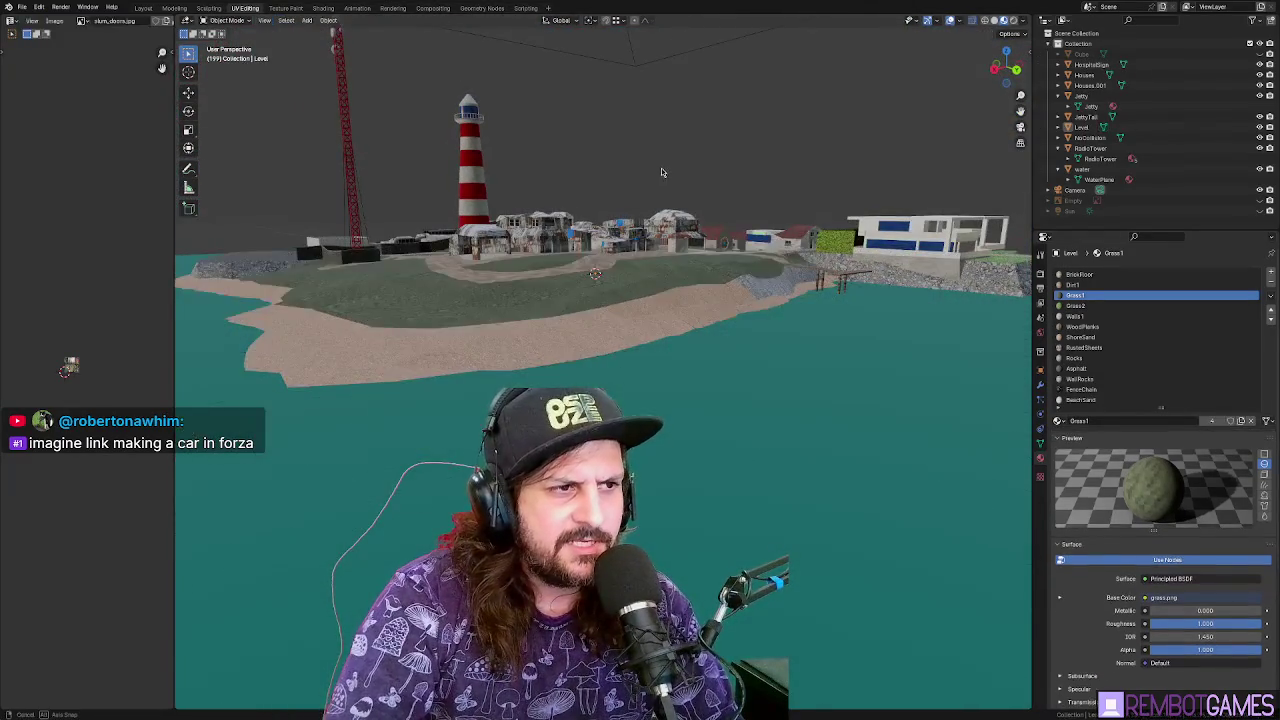
Orbit over the island town from above and up close, bringing the lighthouse into view, then go to Godot
{"action": "scroll", "coordinate": [595, 265], "scroll_direction": "up", "scroll_amount": 3}
{"action": "scroll", "coordinate": [595, 265], "scroll_direction": "down", "scroll_amount": 3}
{"action": "left_click_drag", "start_coordinate": [595, 265], "coordinate": [745, 306]}
{"action": "left_click_drag", "start_coordinate": [760, 168], "coordinate": [779, 291]}
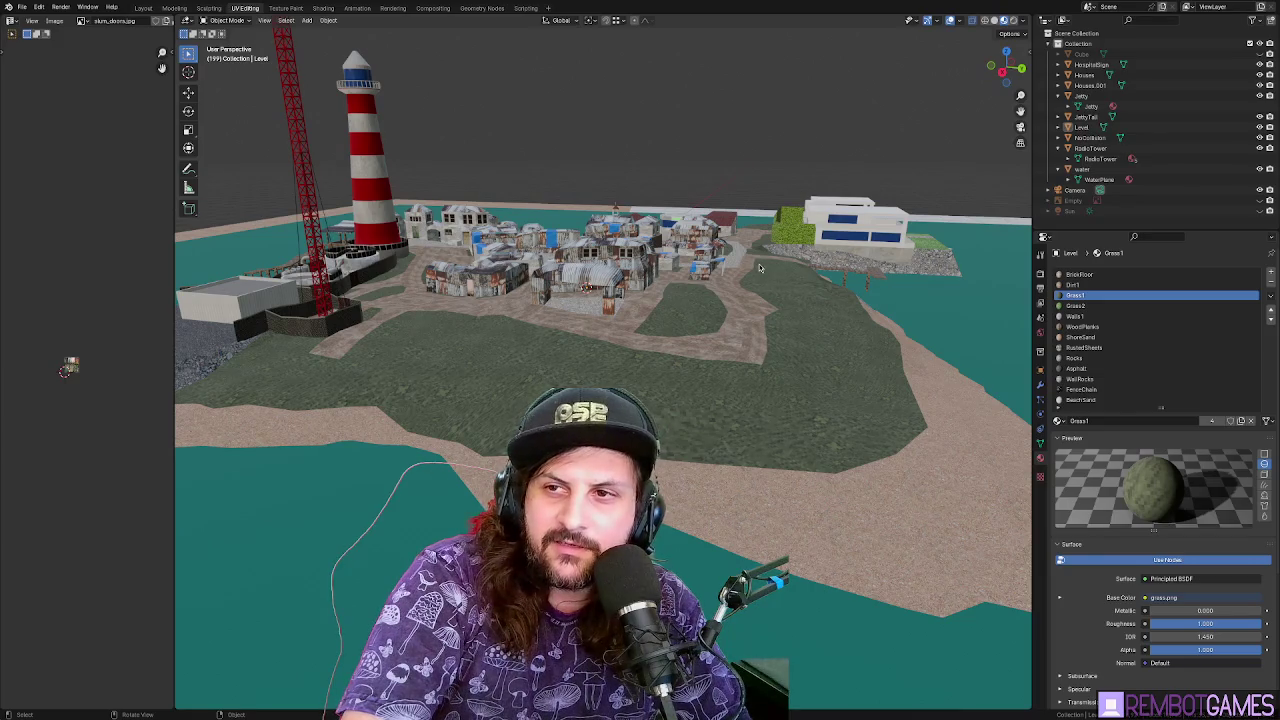
{"action": "mouse_move", "coordinate": [758, 267]}
{"action": "left_mouse_down"}
{"action": "mouse_move", "coordinate": [590, 380]}
{"action": "mouse_move", "coordinate": [668, 332]}
{"action": "mouse_move", "coordinate": [734, 343]}
{"action": "left_mouse_up"}
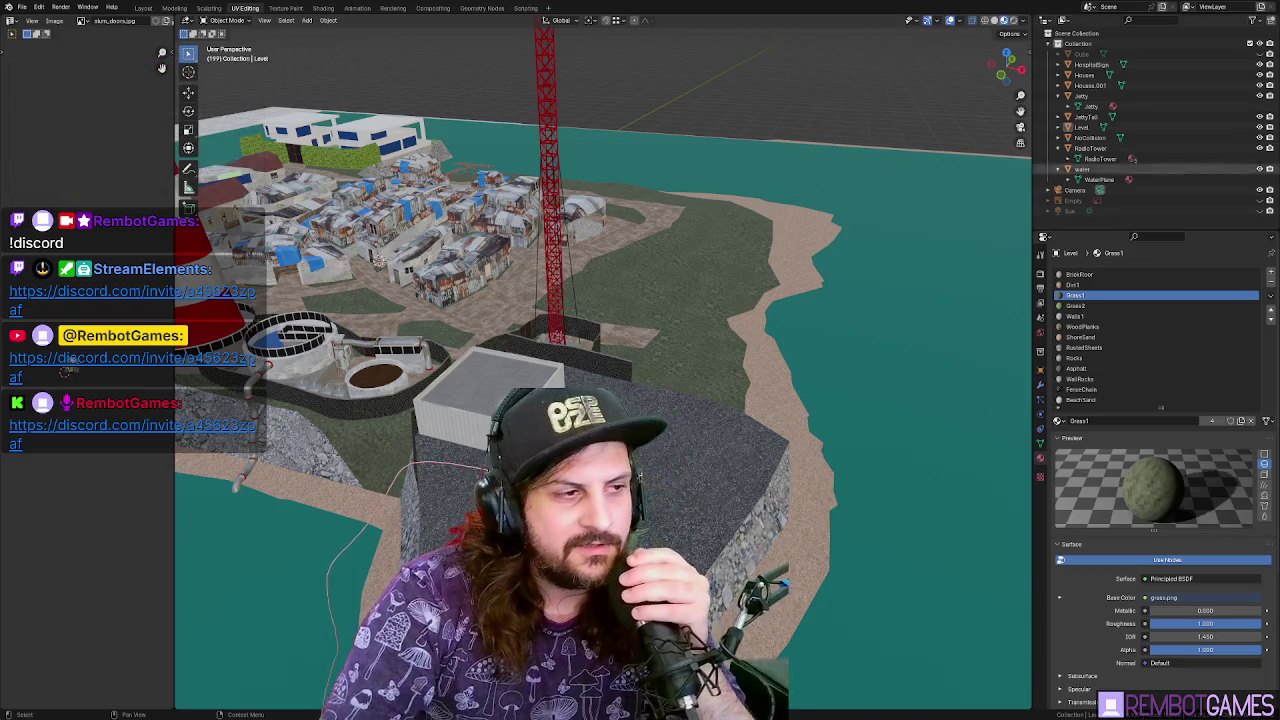
{"action": "left_click_drag", "start_coordinate": [700, 270], "coordinate": [803, 258]}
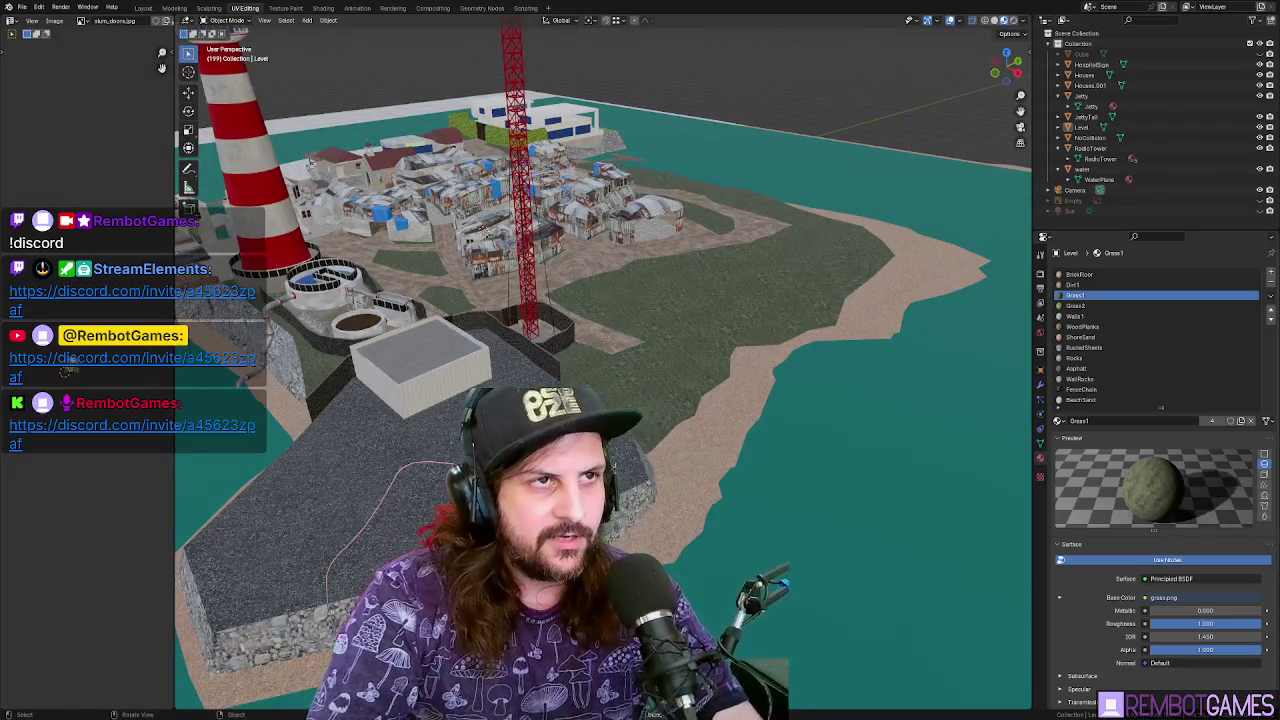
{"action": "key", "text": "alt+Tab"}
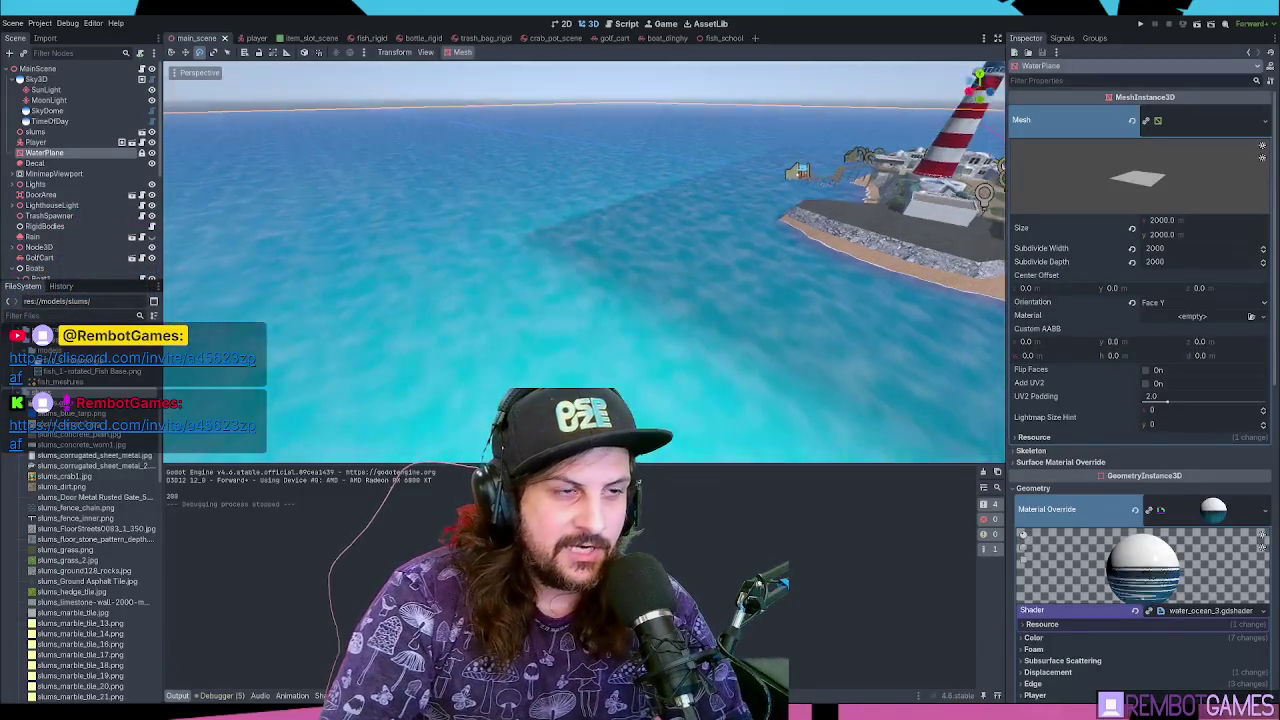
Move the editor camera around the island, then save the scene and run the game
{"action": "mouse_move", "coordinate": [806, 250]}
{"action": "left_mouse_down"}
{"action": "mouse_move", "coordinate": [677, 269]}
{"action": "mouse_move", "coordinate": [690, 274]}
{"action": "mouse_move", "coordinate": [669, 340]}
{"action": "mouse_move", "coordinate": [722, 308]}
{"action": "mouse_move", "coordinate": [718, 340]}
{"action": "left_mouse_up"}
{"action": "key", "text": "ctrl+s"}
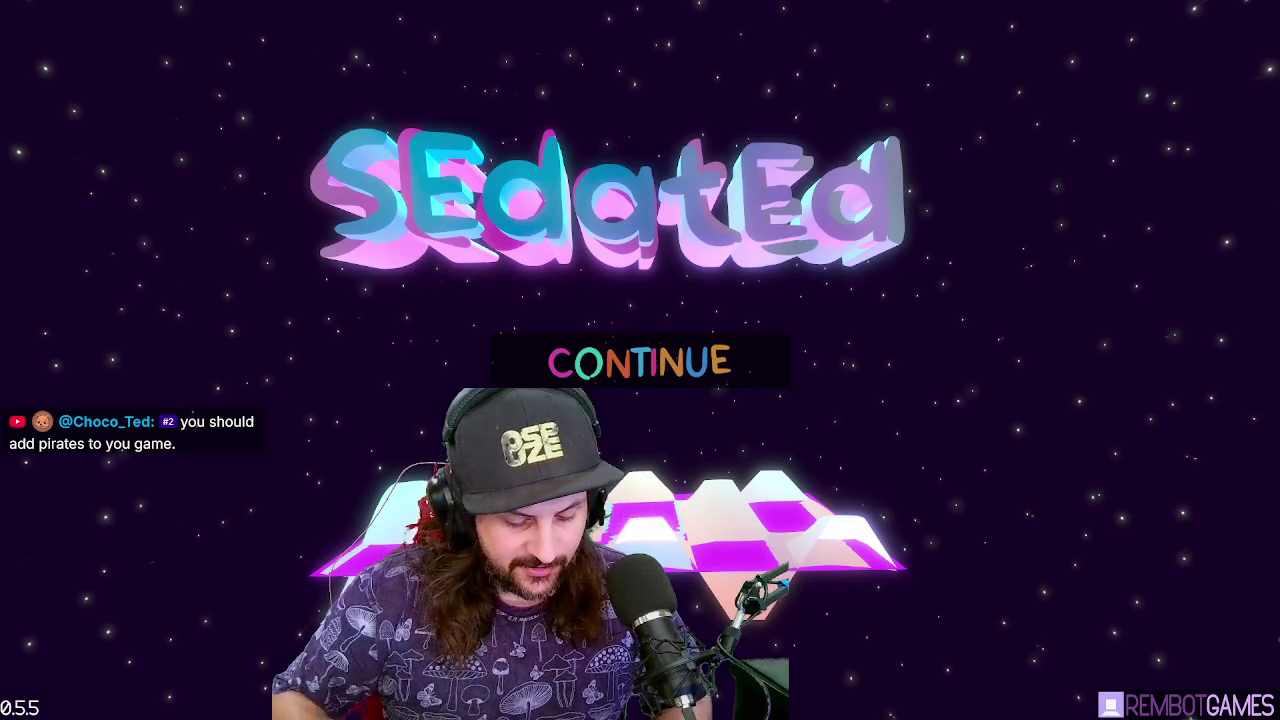
Enter the game, sprint to the office, check the level-select menu, and use the syringe
{"action": "left_click", "coordinate": [640, 362]}
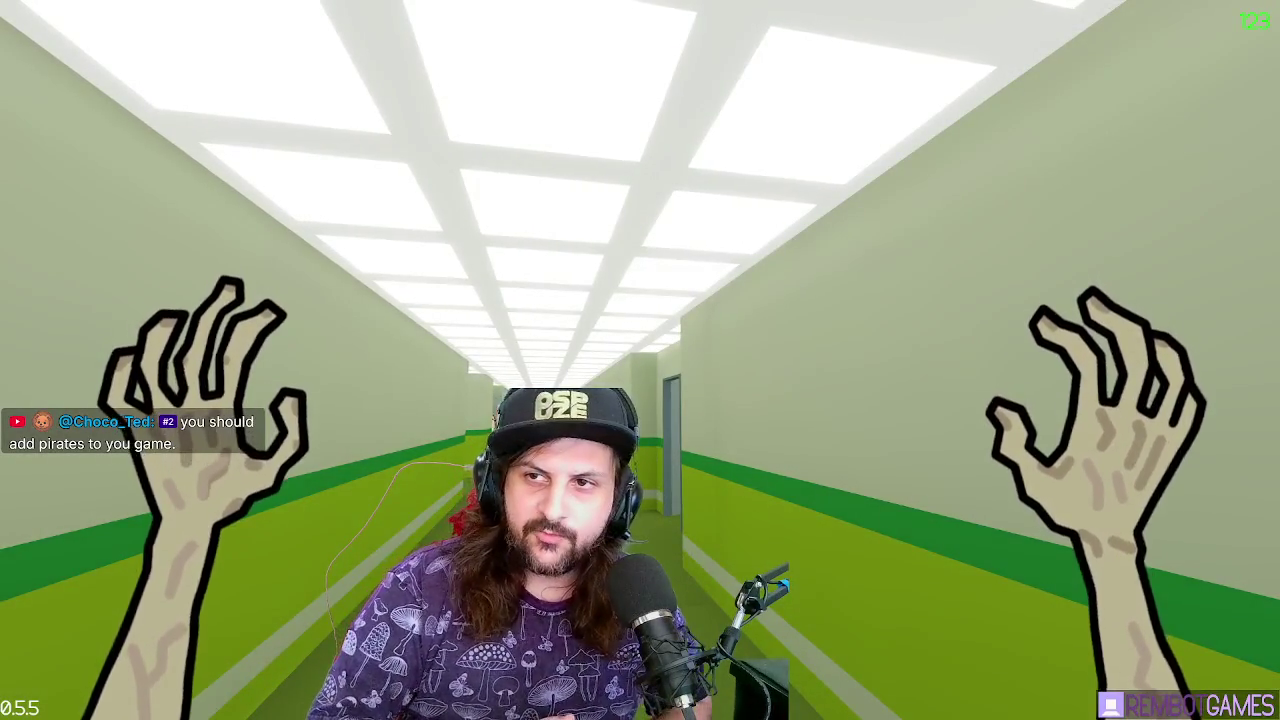
{"action": "key", "text": "w"}
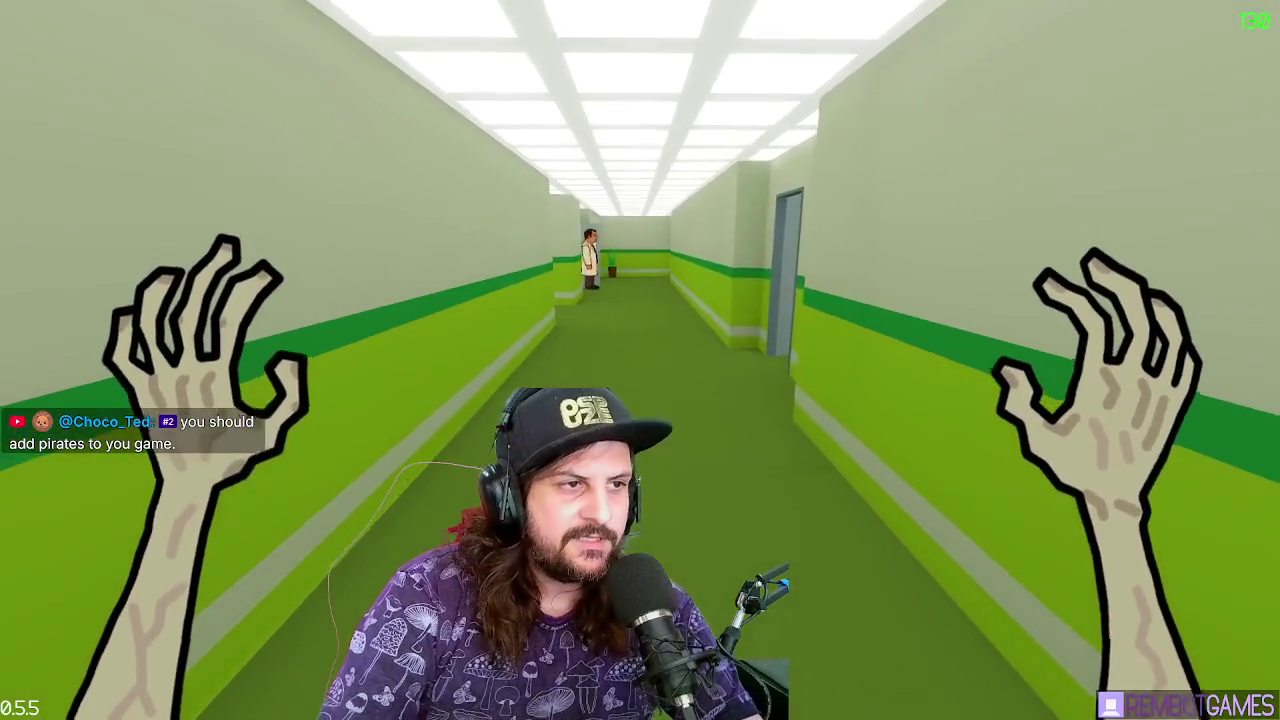
{"action": "key", "text": "shift"}
{"action": "key", "text": "w"}
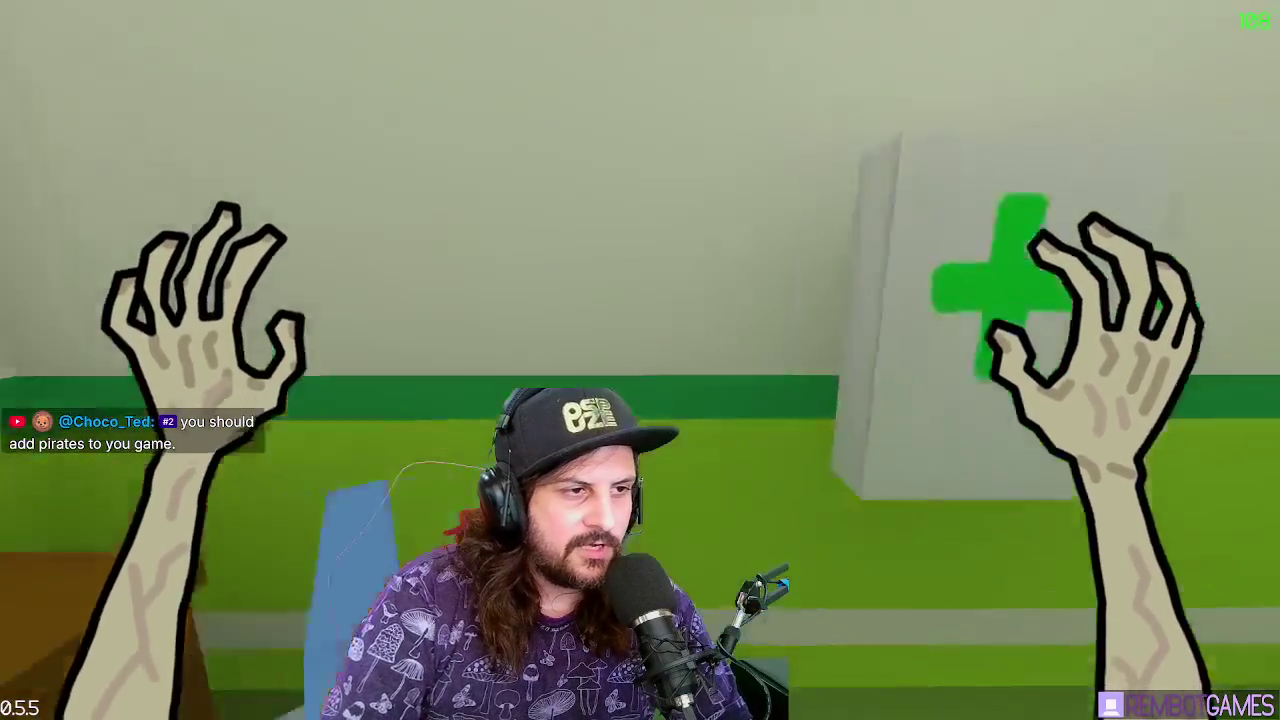
{"action": "key", "text": "Escape"}
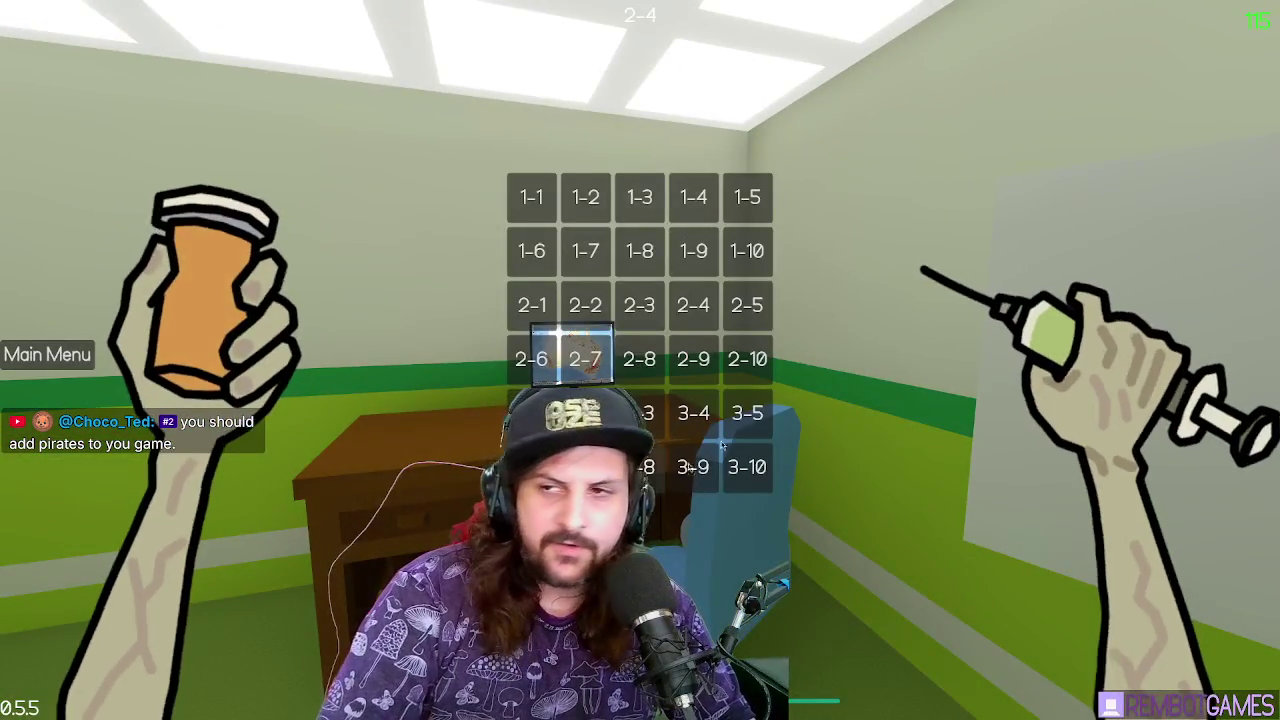
{"action": "key", "text": "Escape"}
{"action": "key", "text": "shift+w"}
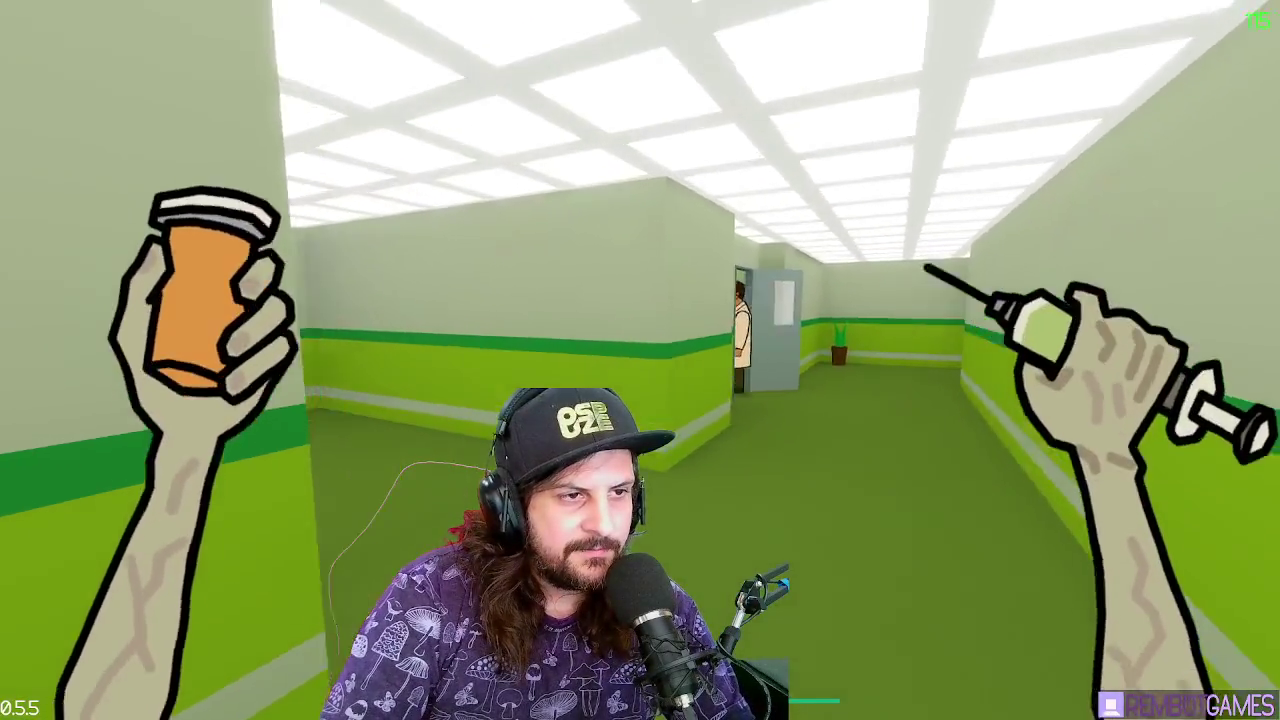
{"action": "right_click", "coordinate": [640, 360]}
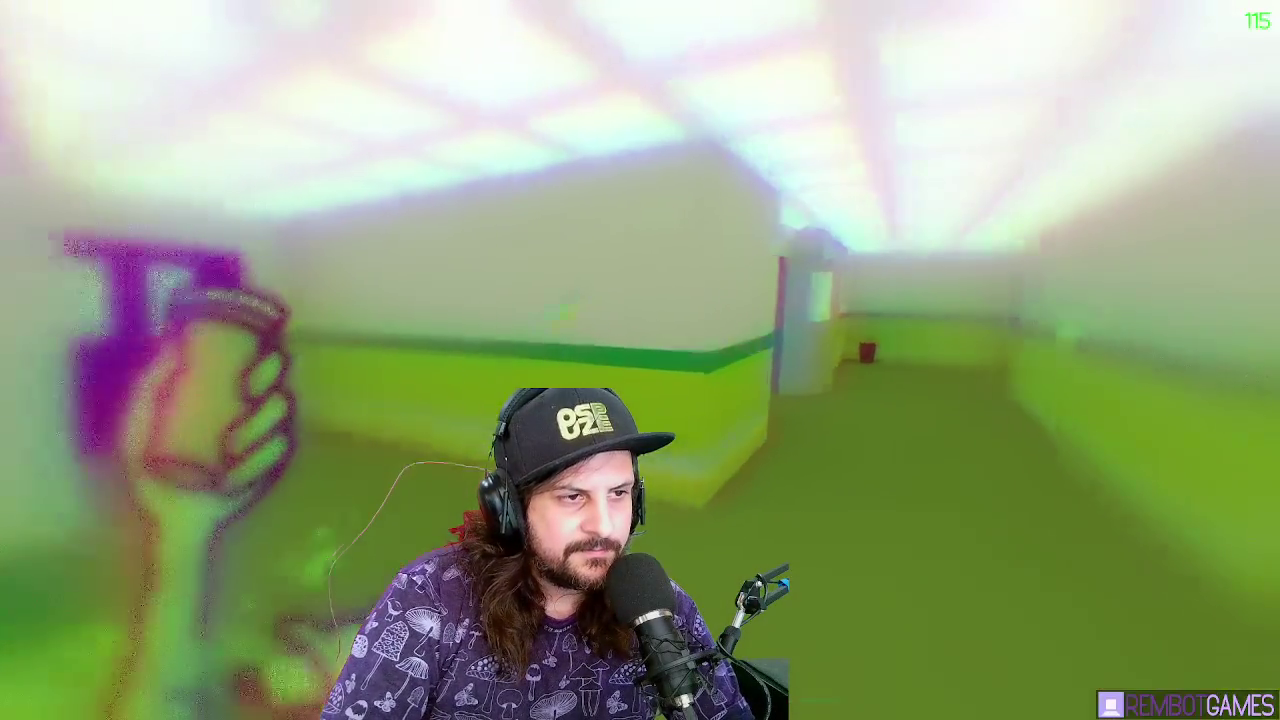
Sprint down the green corridor, flee the angry doctor through side rooms, then stop the game
{"action": "key", "text": "shift+w"}
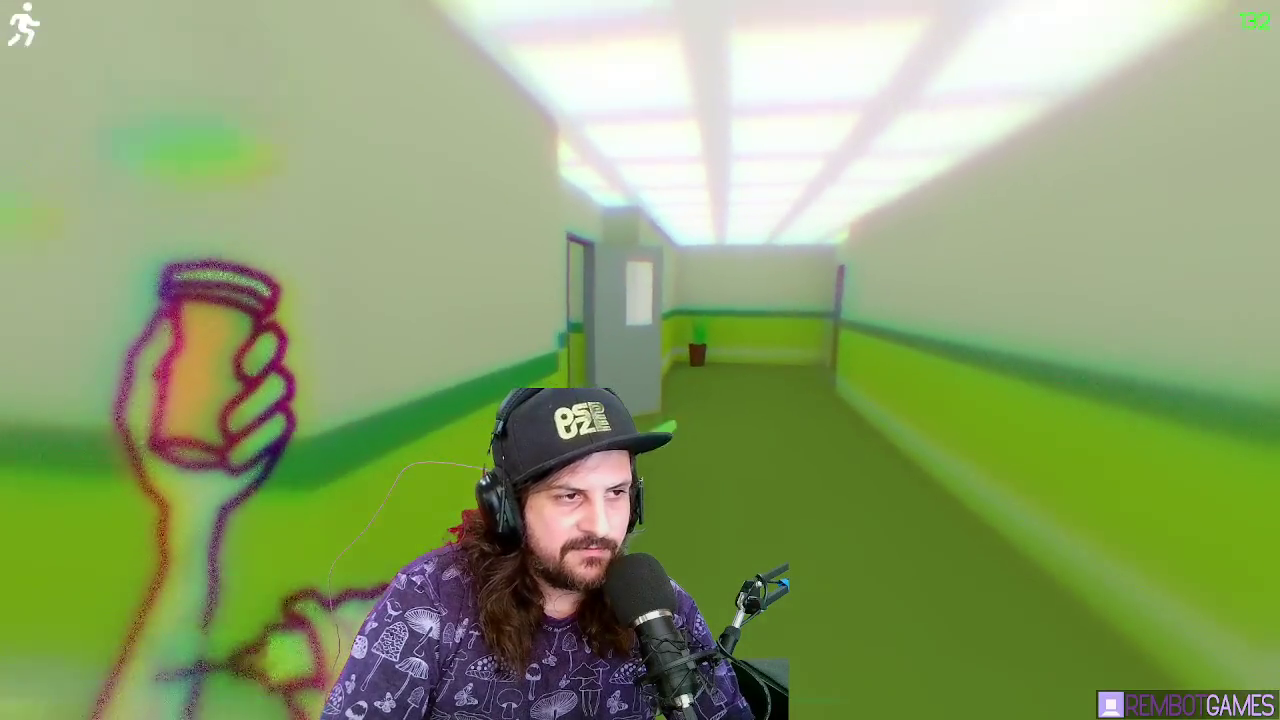
{"action": "key", "text": "w"}
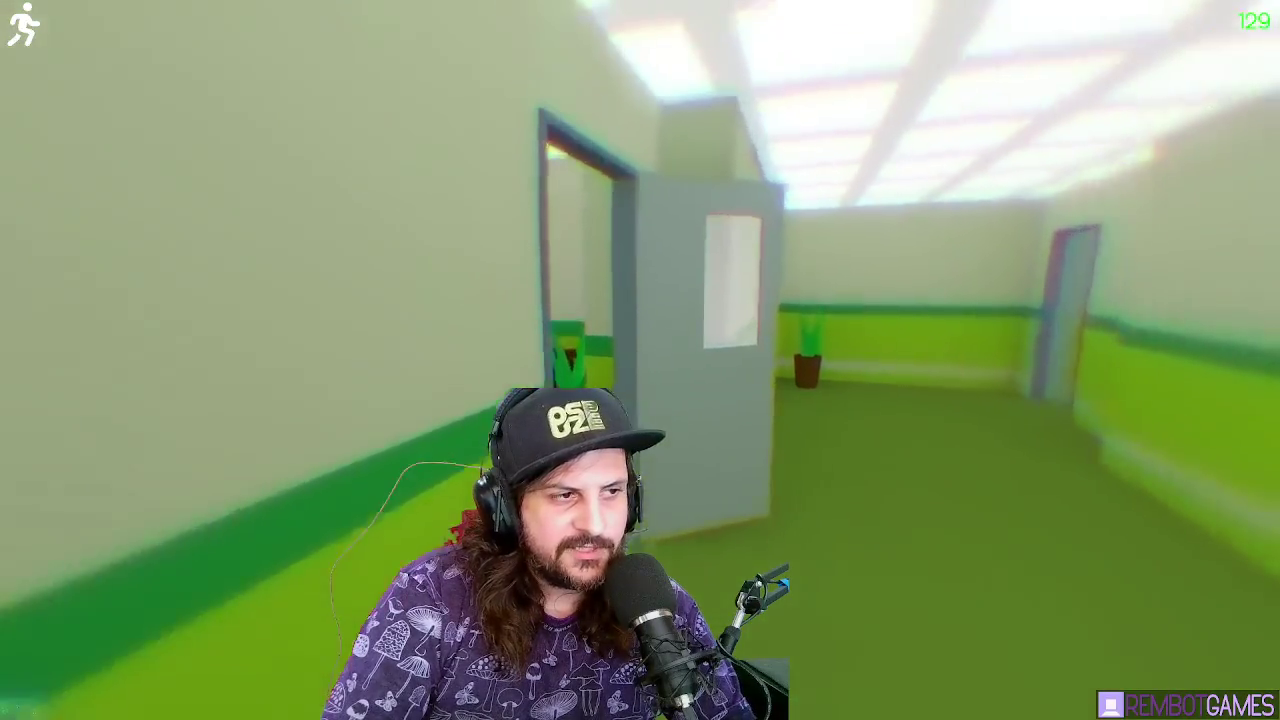
{"action": "key", "text": "s"}
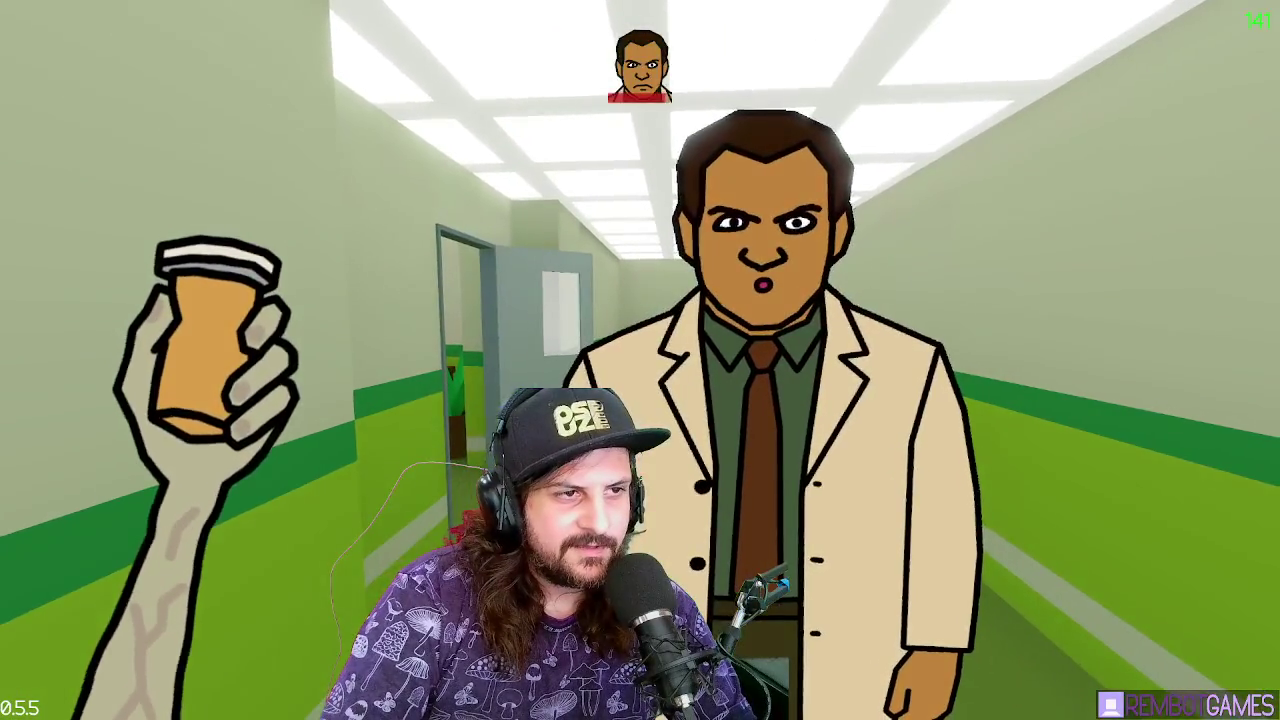
{"action": "key", "text": "shift"}
{"action": "key", "text": "w"}
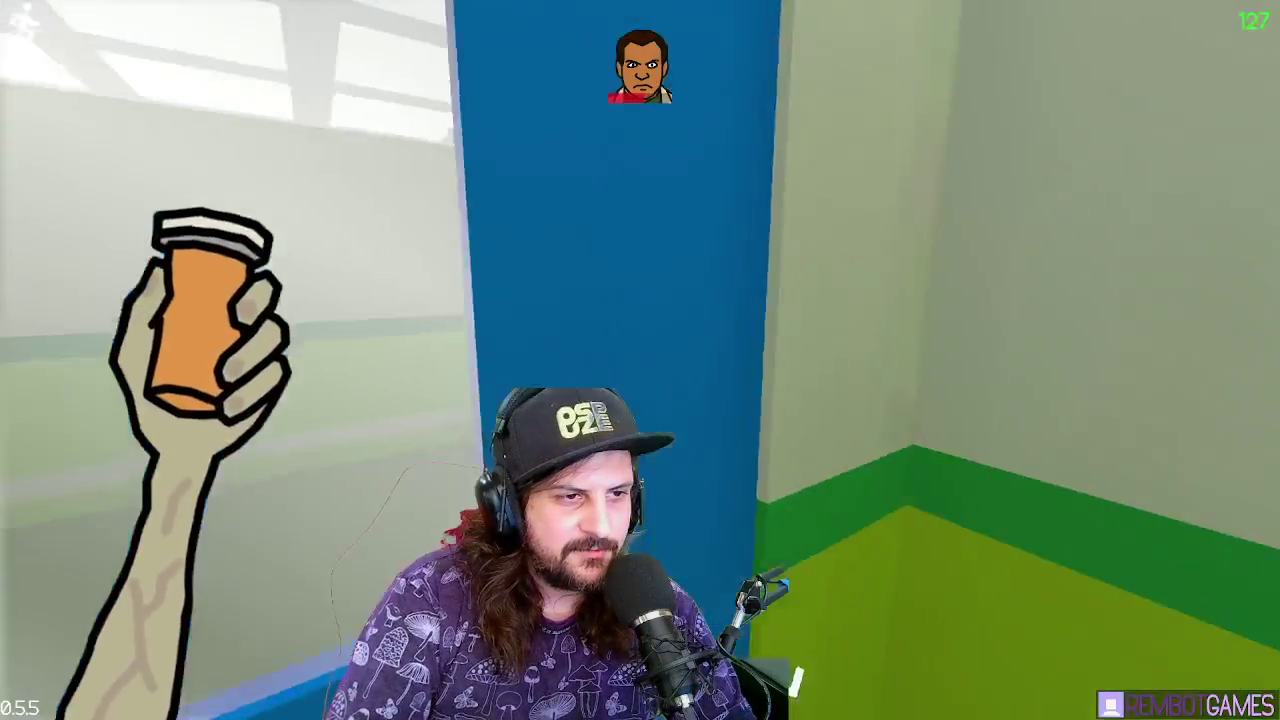
{"action": "key", "text": "shift"}
{"action": "key", "text": "w"}
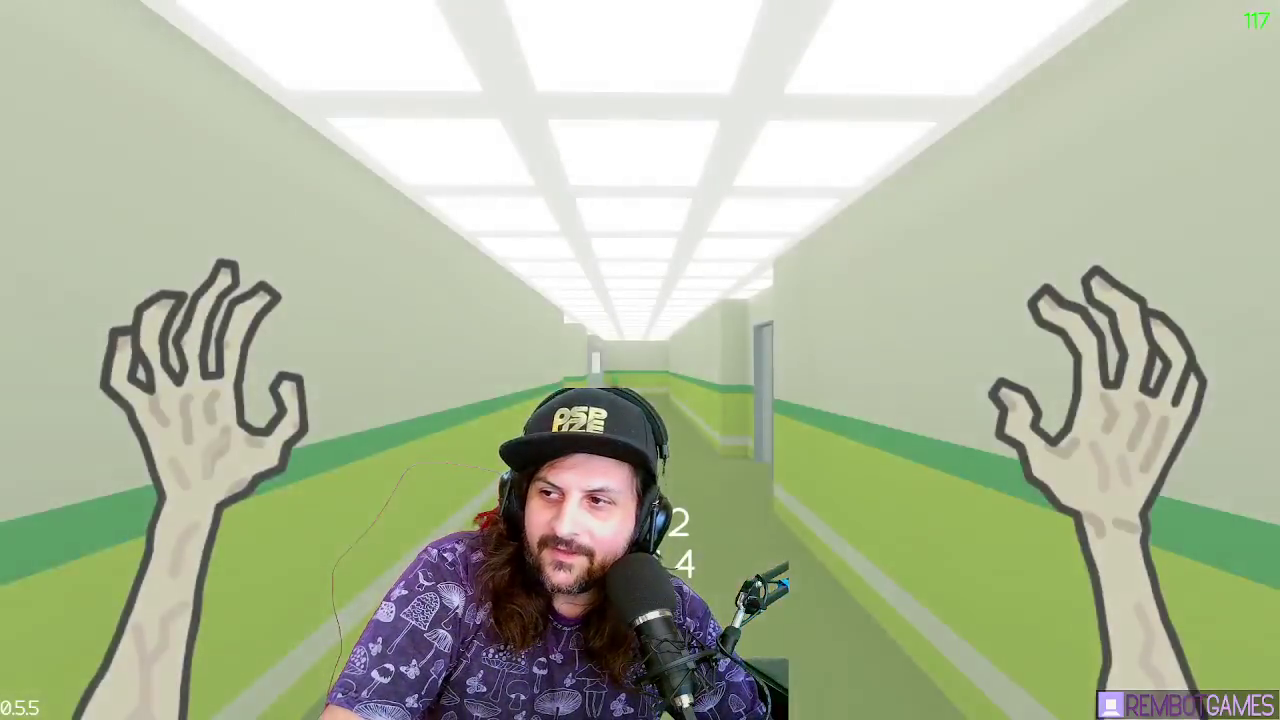
{"action": "key", "text": "alt+Tab"}
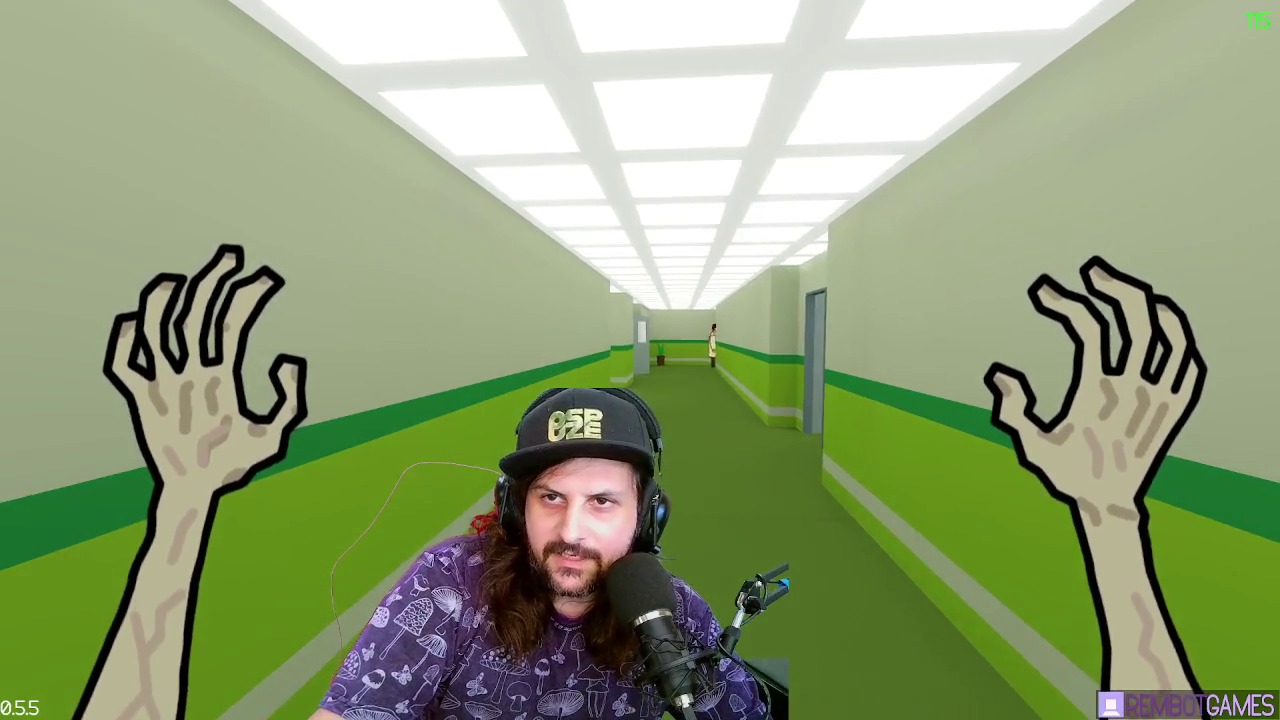
{"action": "key", "text": "Escape"}
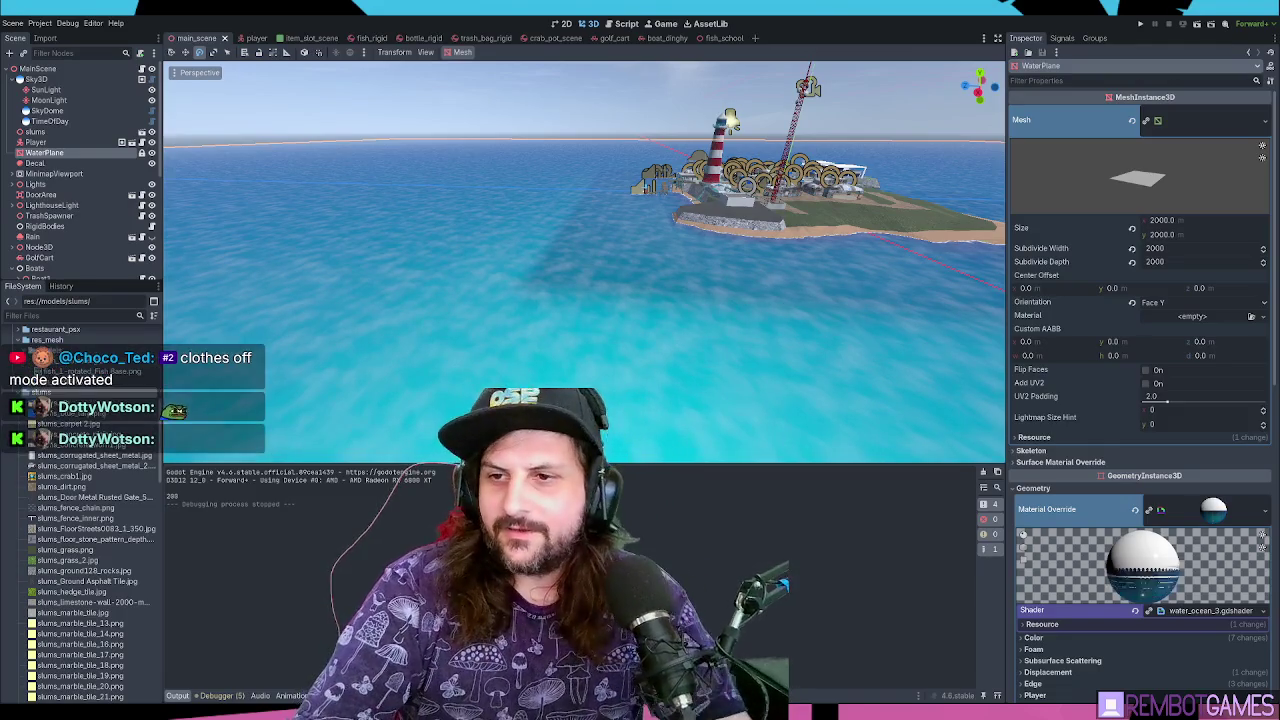
Launch the game and start level 1-1
{"action": "key", "text": "F5"}
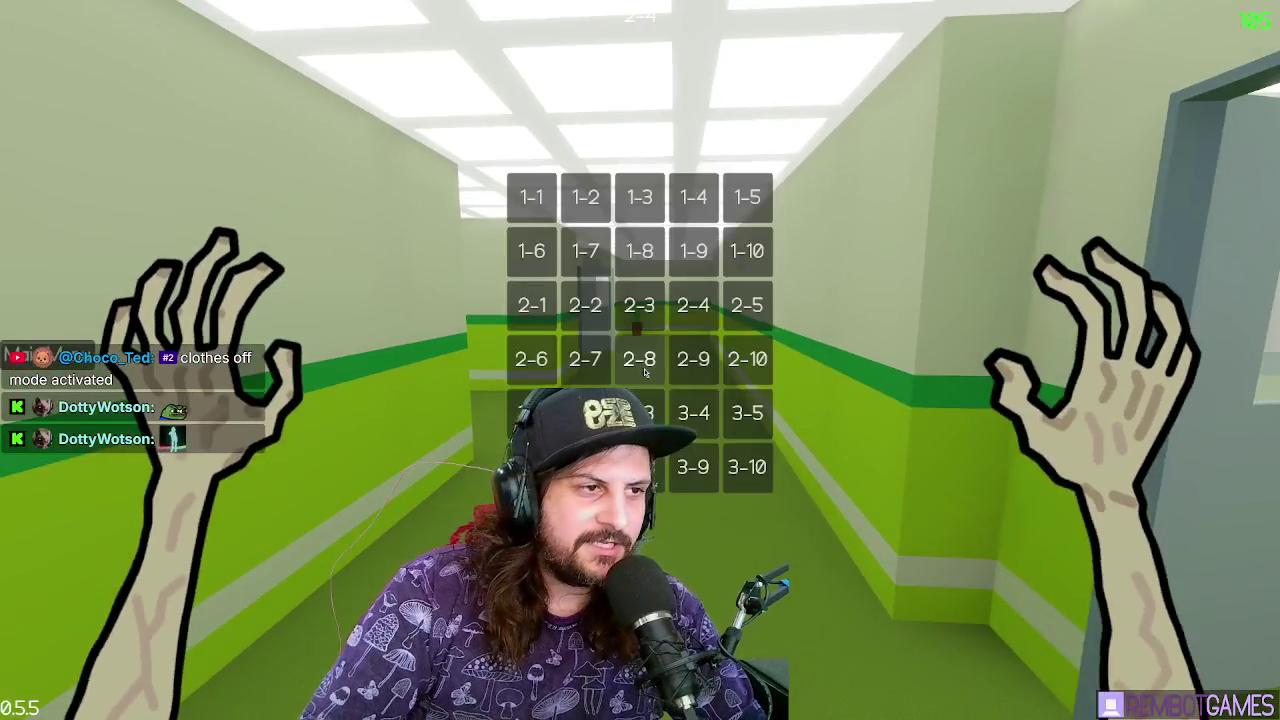
{"action": "left_click", "coordinate": [527, 210]}
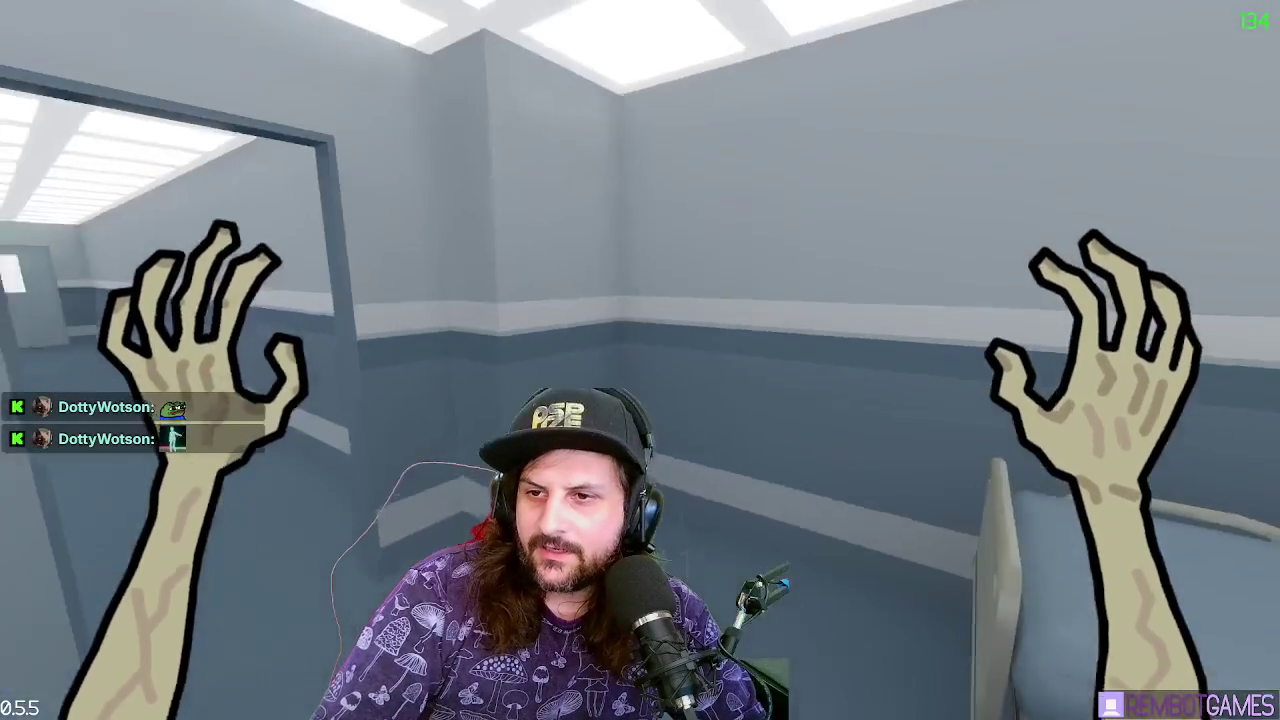
{"action": "key", "text": "alt+Tab"}
{"action": "key", "text": "alt+Tab"}
Walk through the corridors past the nurse to the corridor end with the green cross
{"action": "key", "text": "w"}
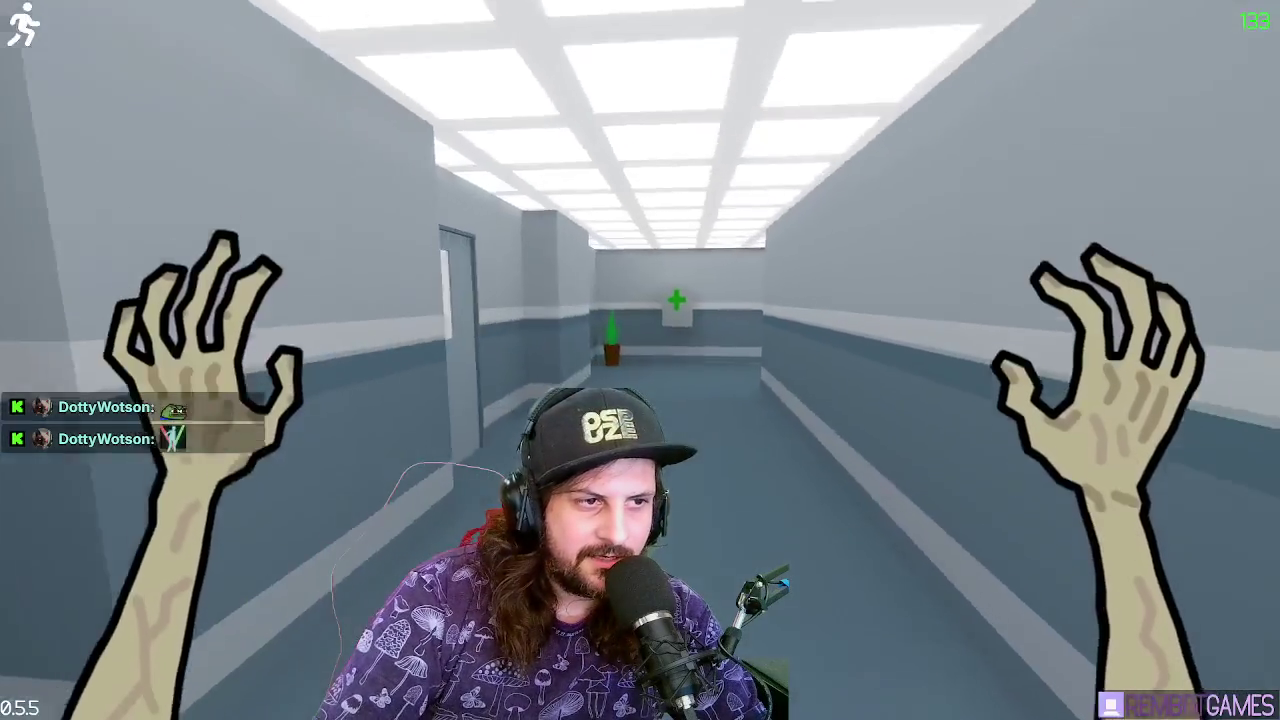
{"action": "key", "text": "w"}
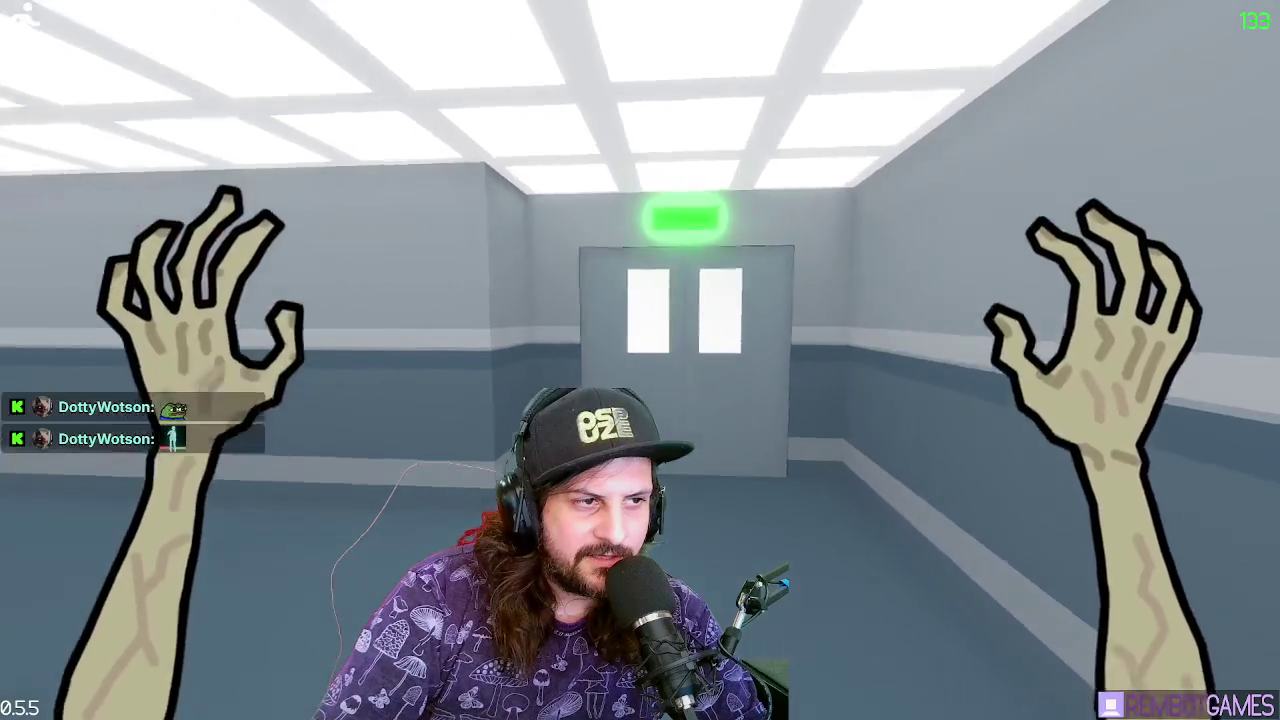
{"action": "key", "text": "w"}
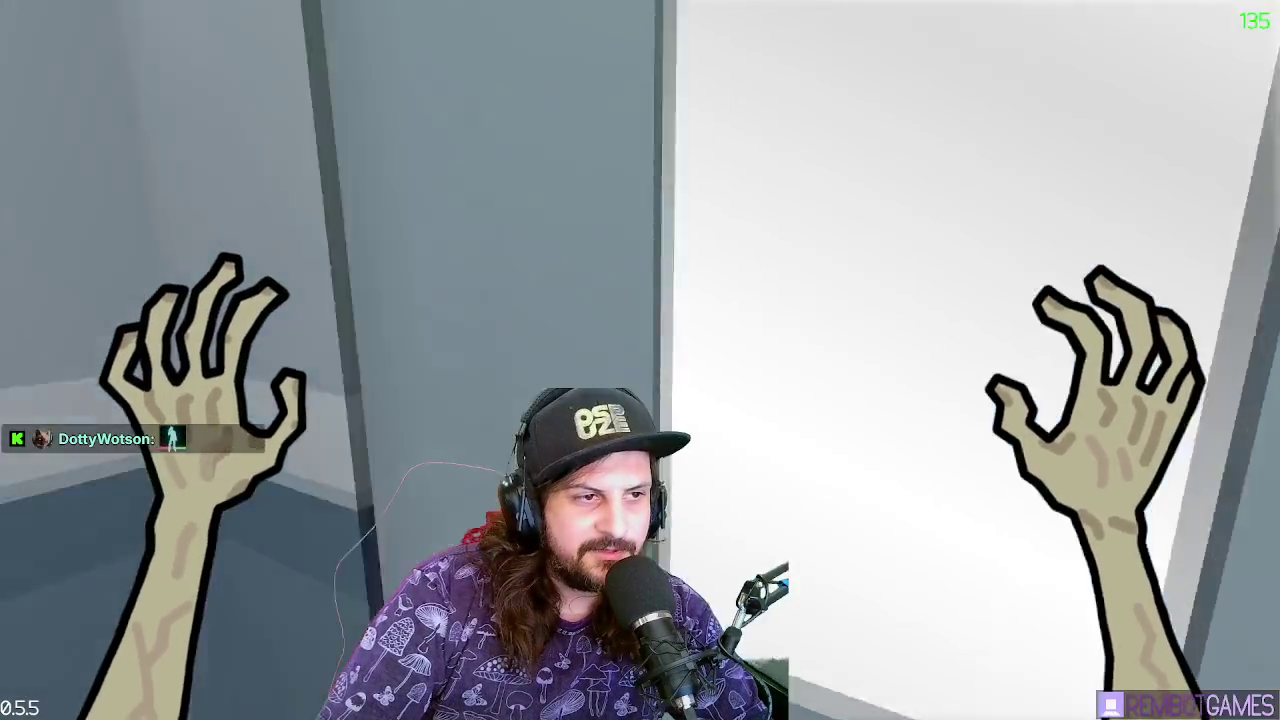
{"action": "key", "text": "w"}
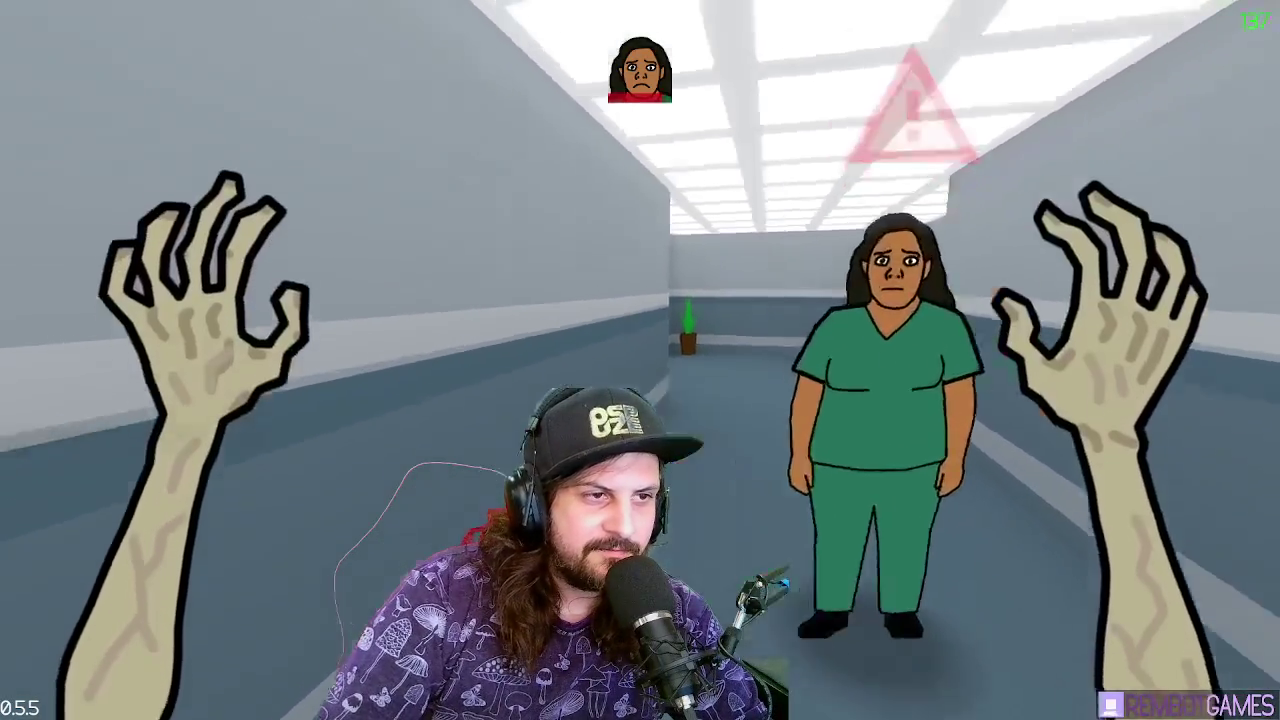
{"action": "key", "text": "w"}
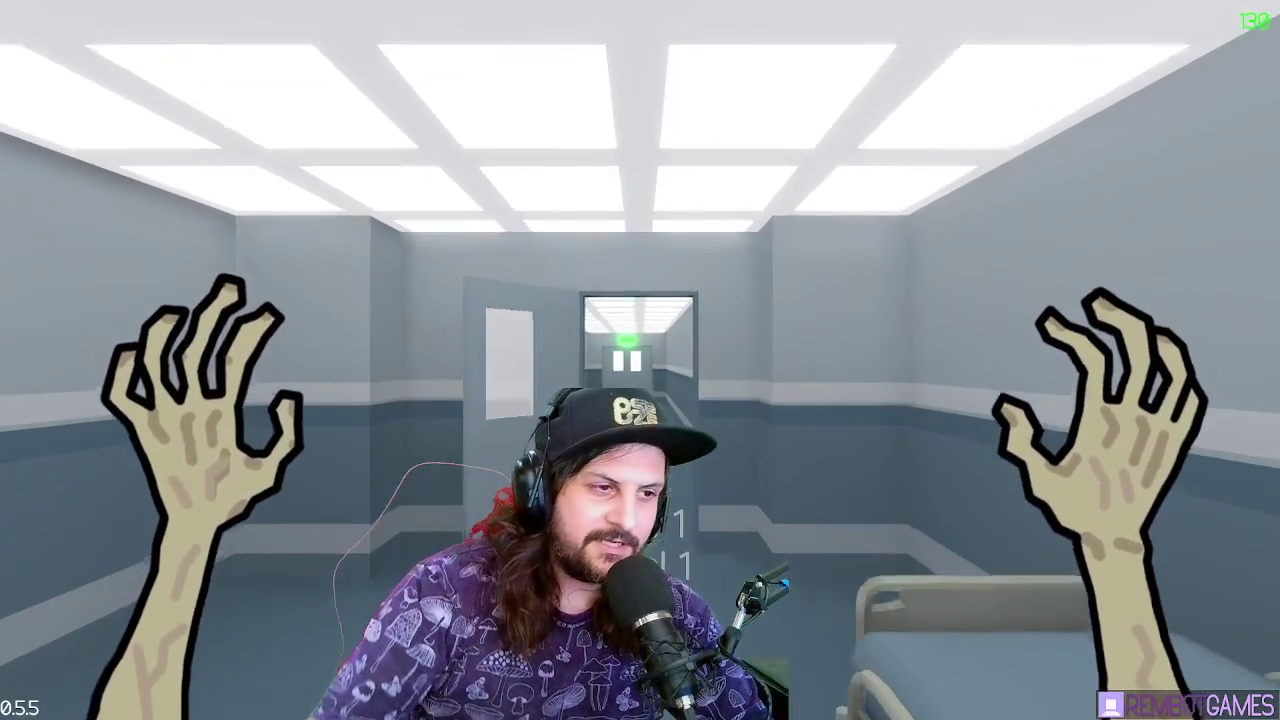
Walk out of the hospital room into the corridor and grab a pill bottle and syringe
{"action": "key", "text": "w"}
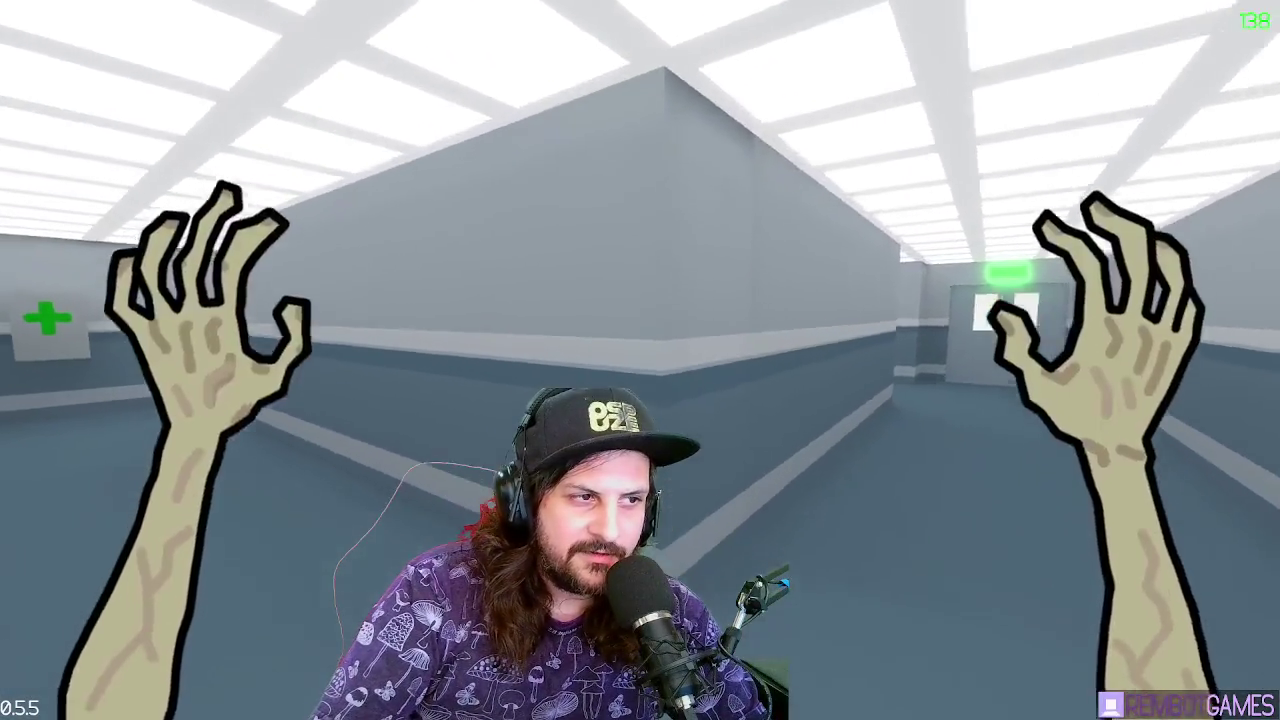
{"action": "key", "text": "w"}
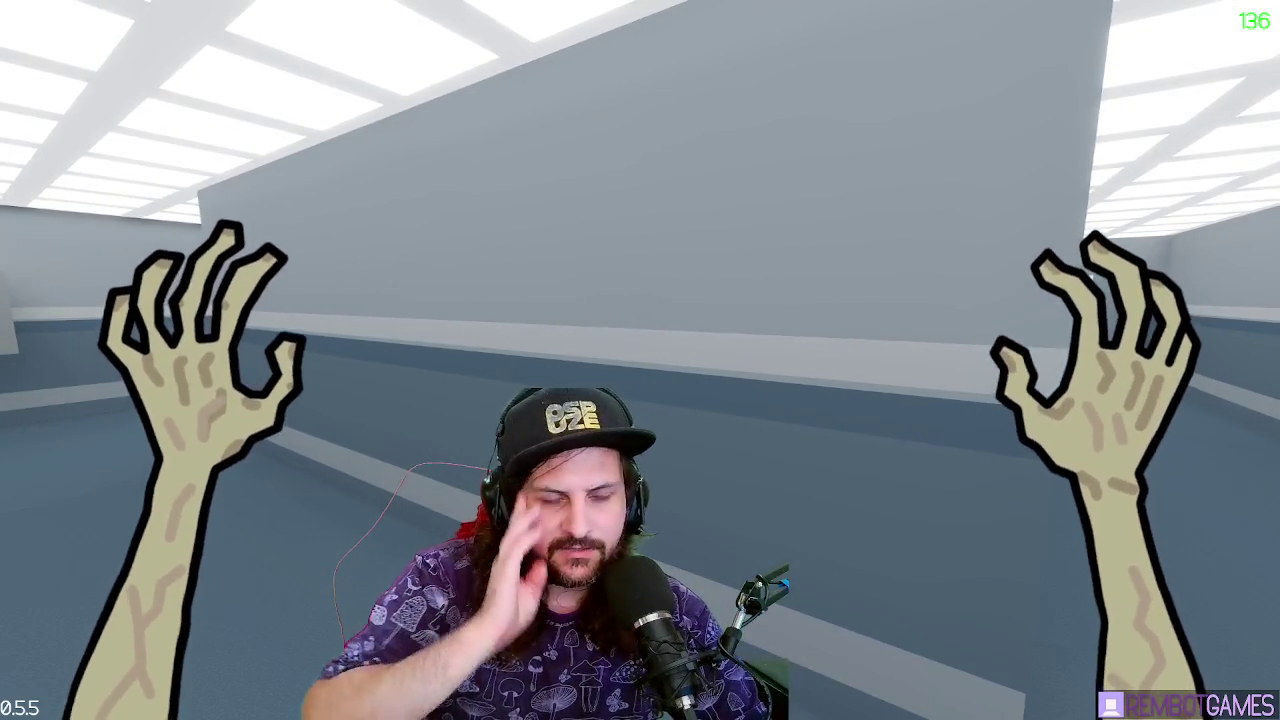
{"action": "key", "text": "w"}
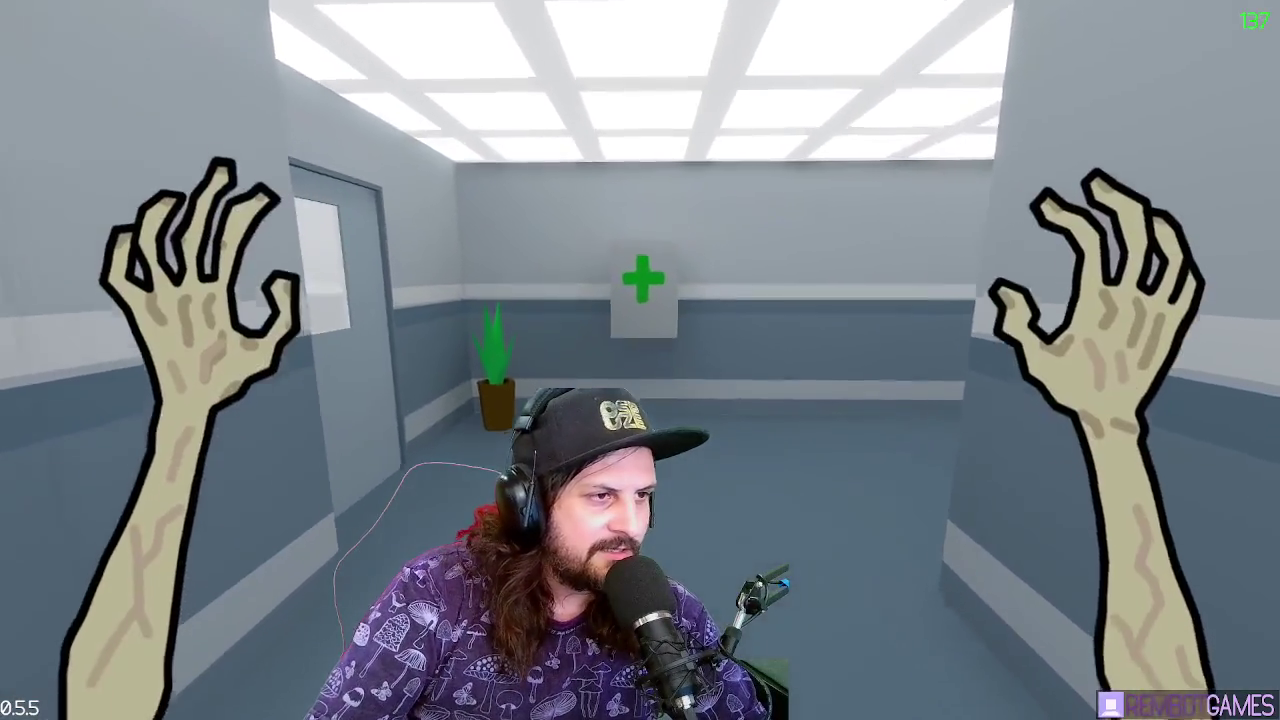
{"action": "key", "text": "w"}
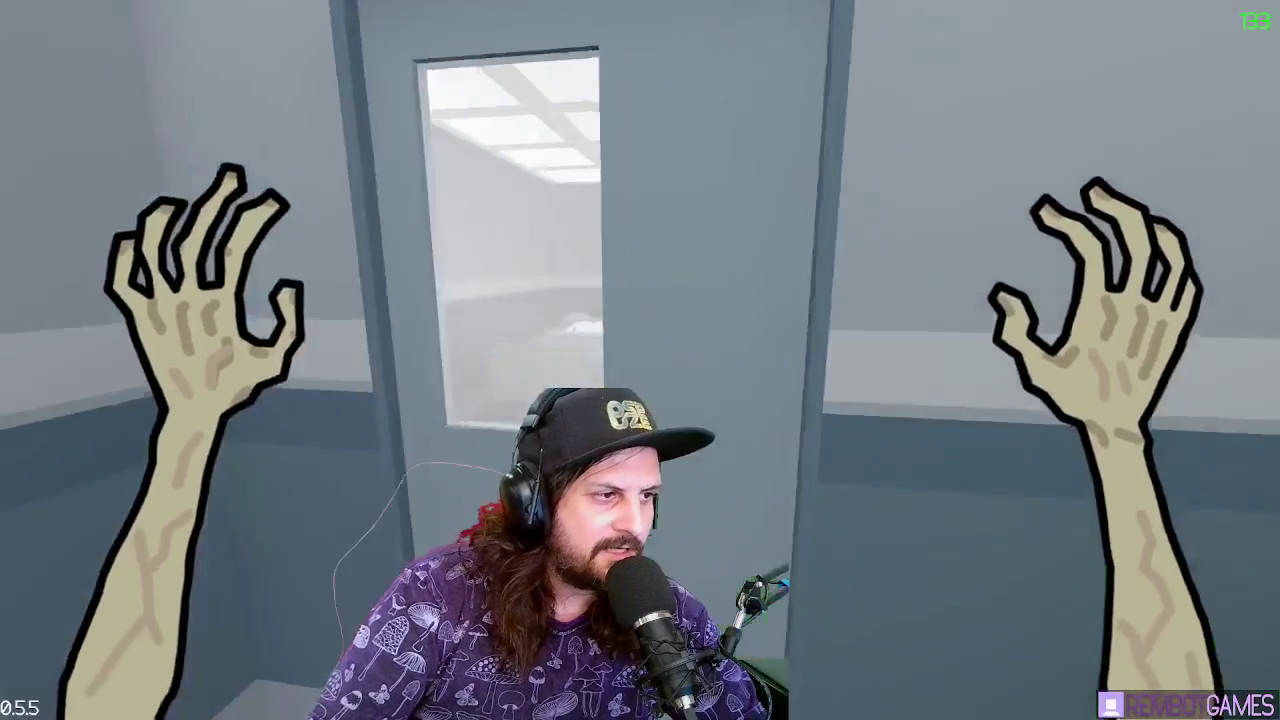
{"action": "key", "text": "w"}
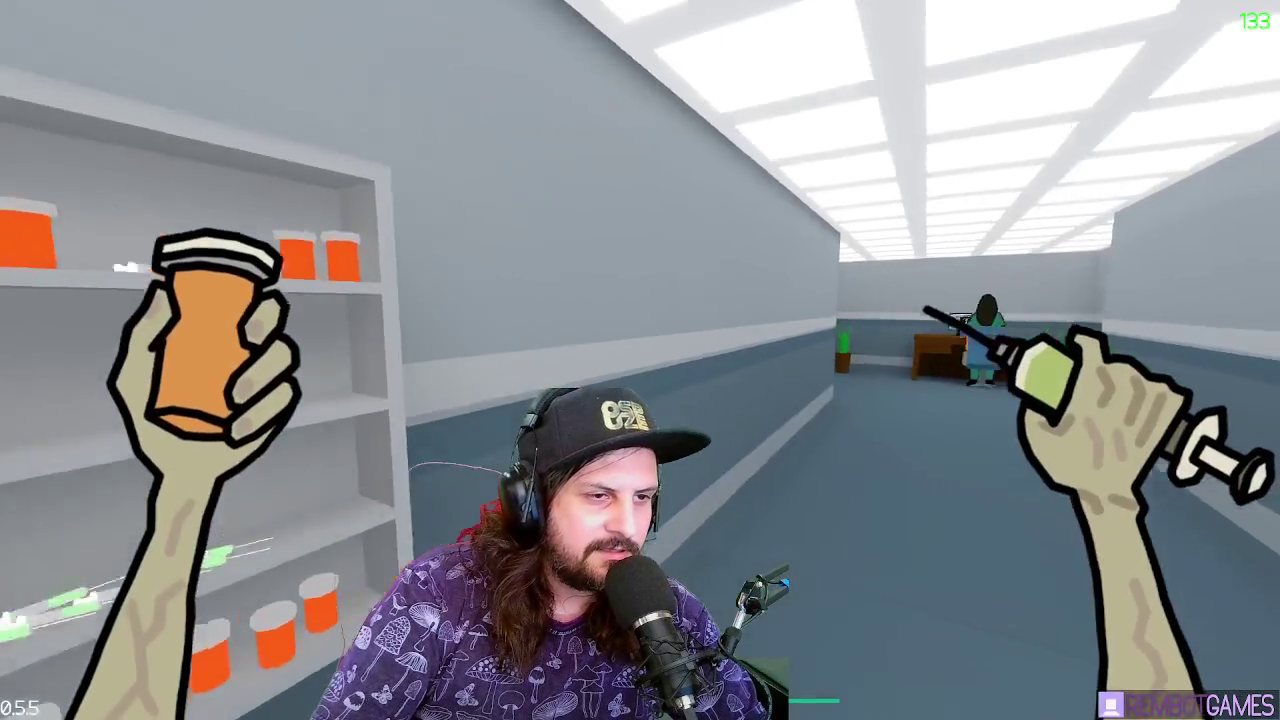
{"action": "key", "text": "w"}
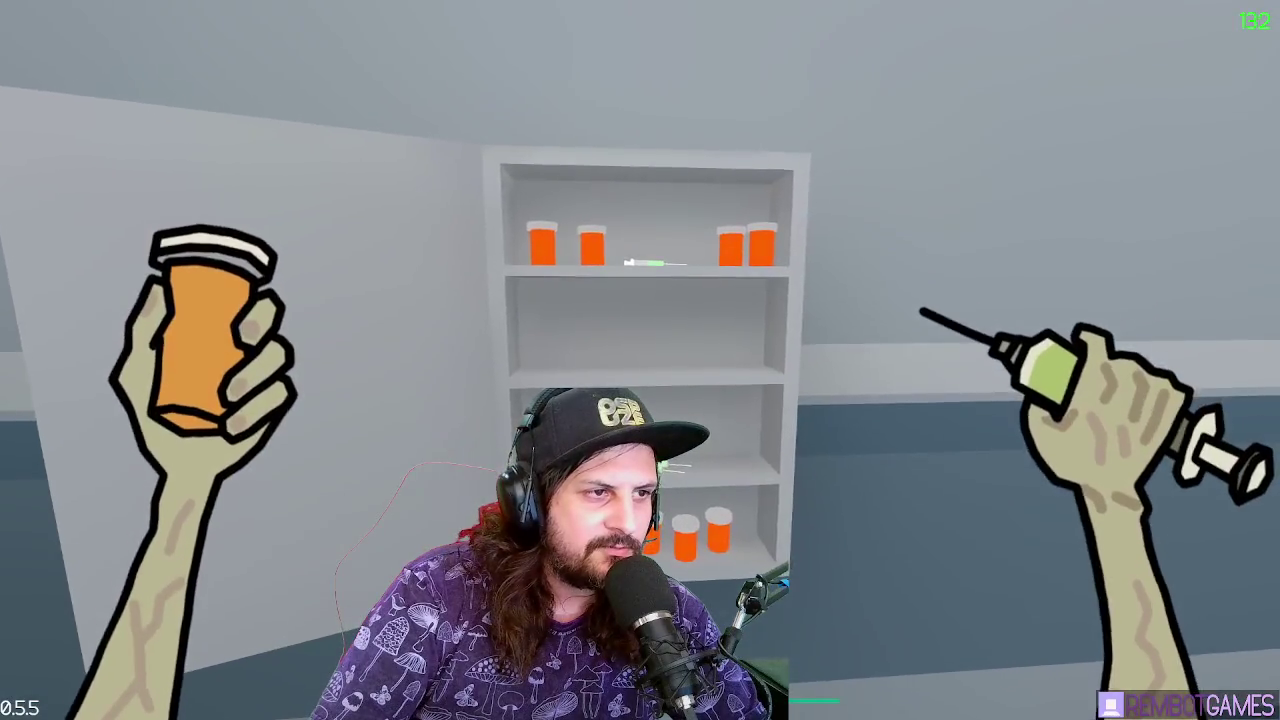
Run past the reception desk and the nurse through the white double doors to the exit
{"action": "key", "text": "w"}
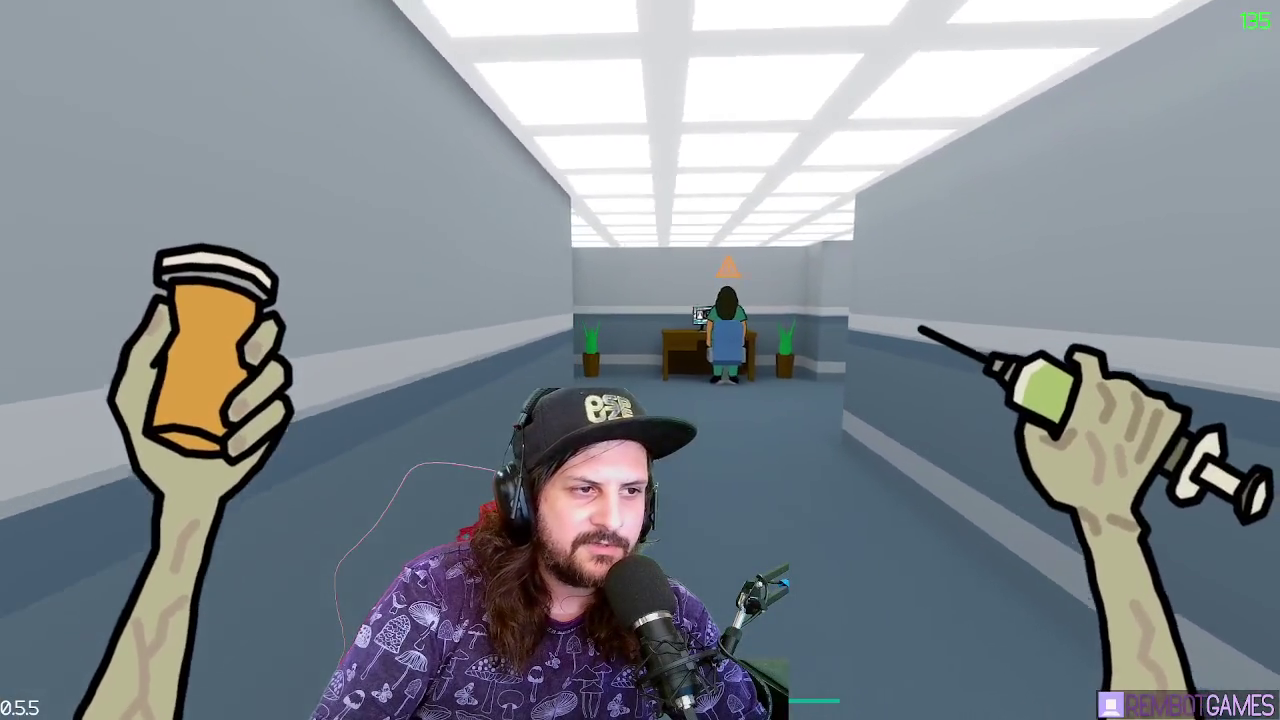
{"action": "key", "text": "w"}
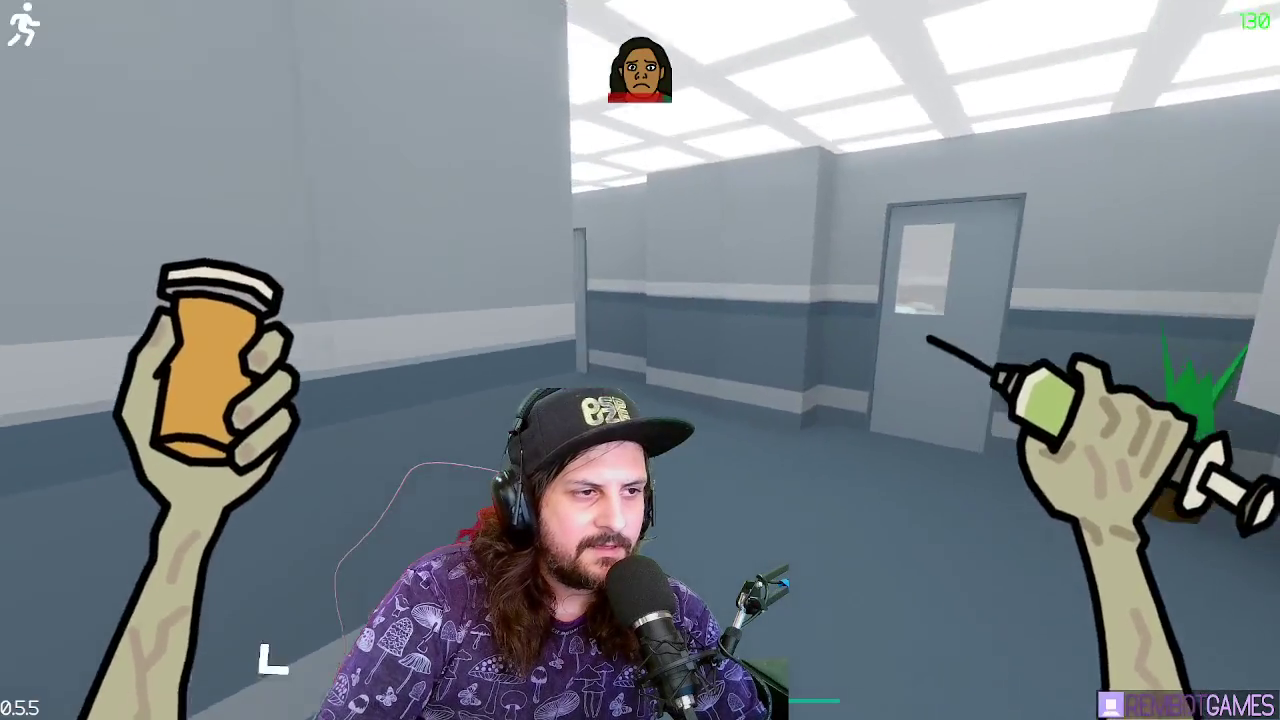
{"action": "key", "text": "w"}
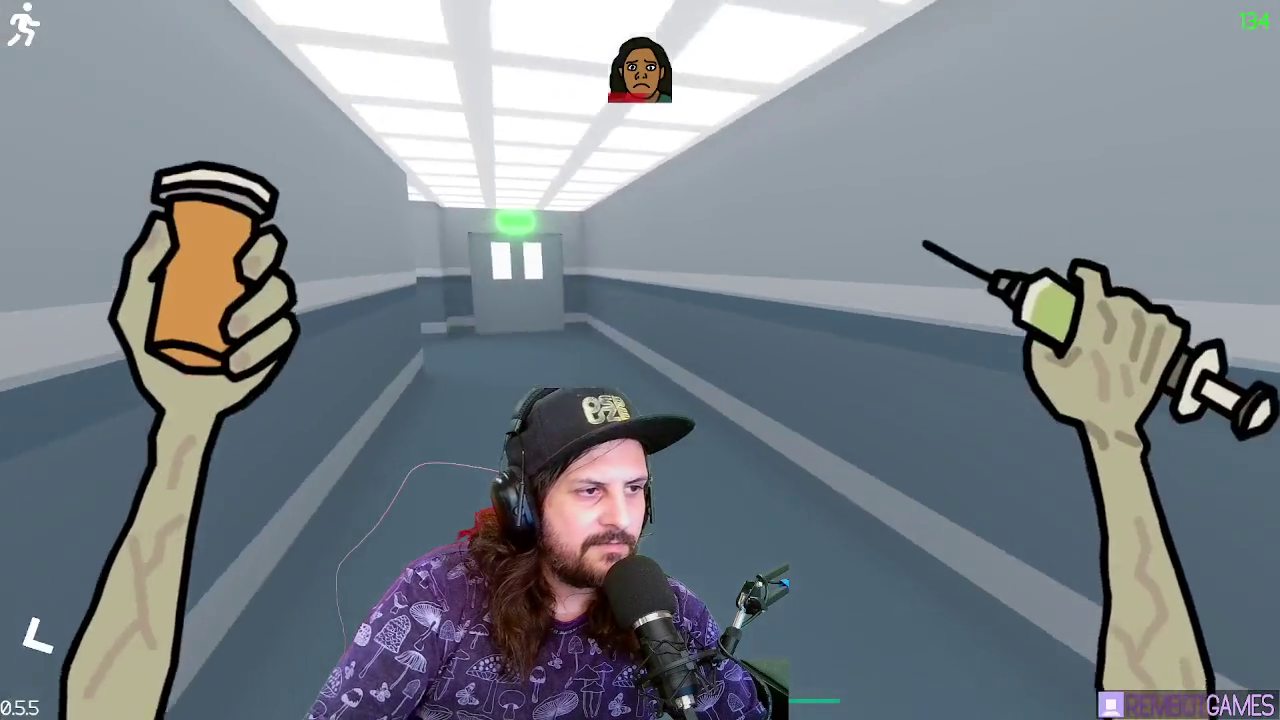
{"action": "key", "text": "w"}
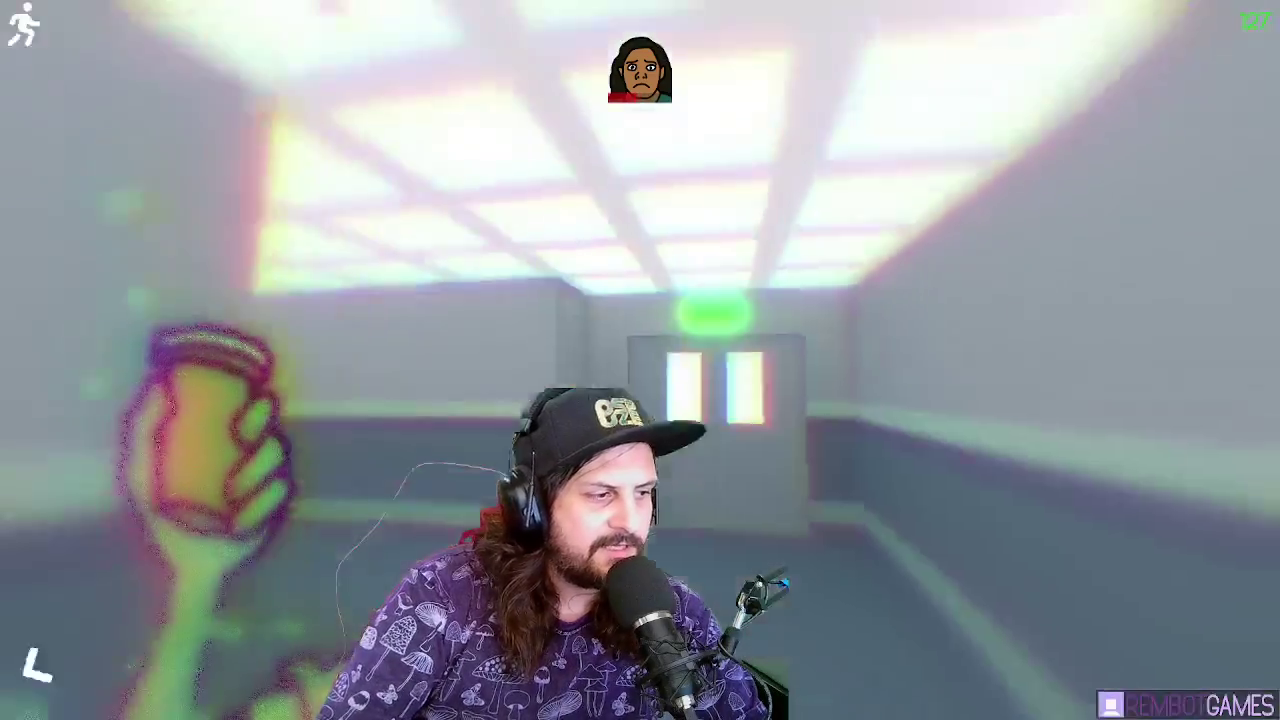
{"action": "key", "text": "w"}
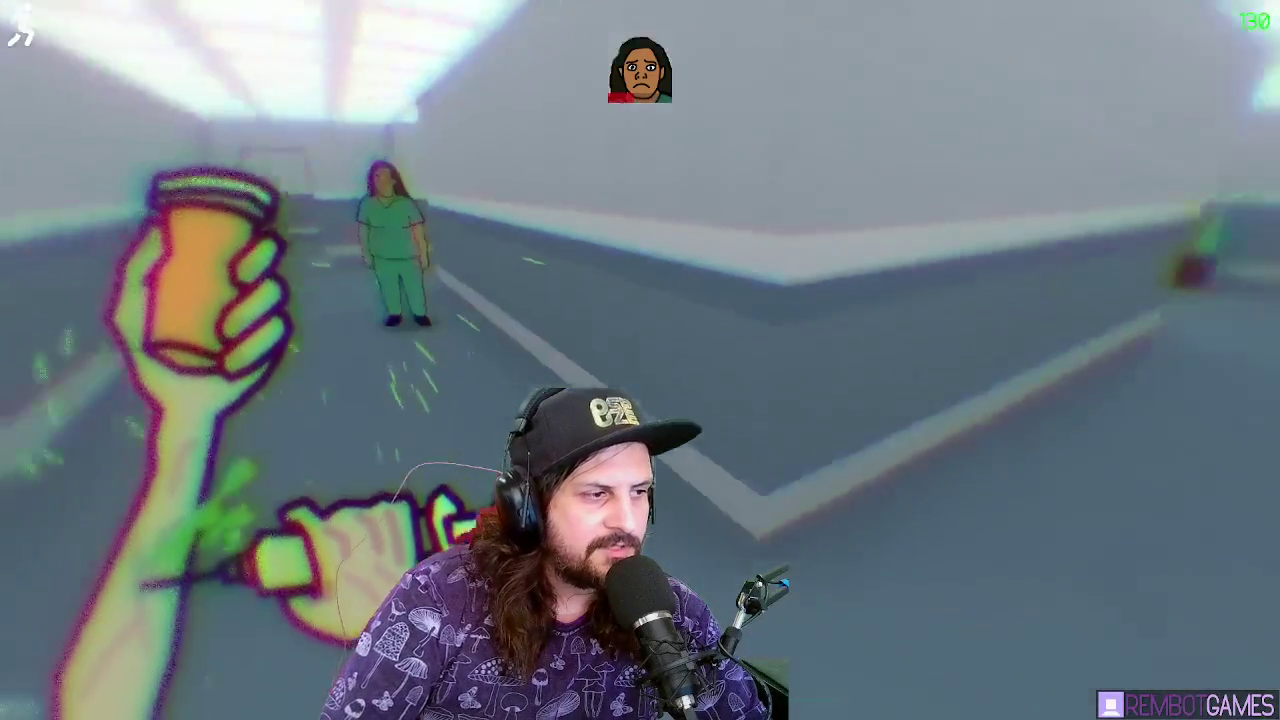
{"action": "key", "text": "w"}
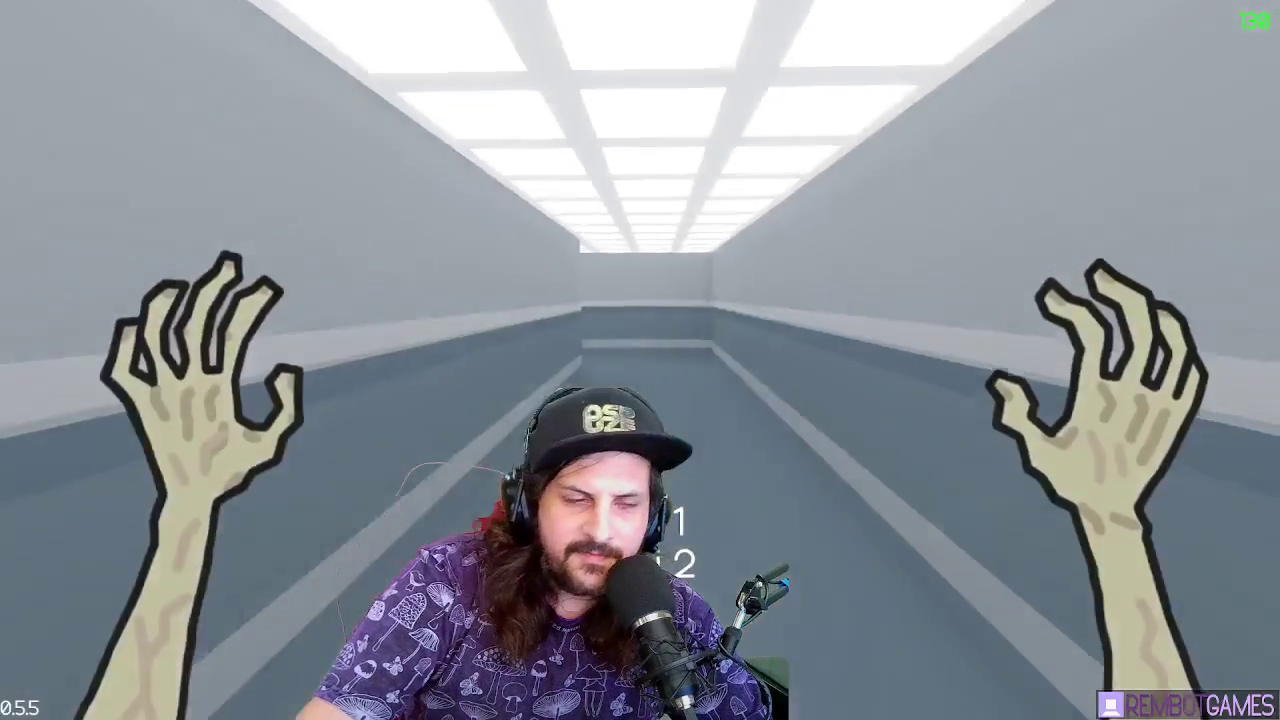
Sprint down the corridor to the exit again, then walk forward to face the windowed door
{"action": "key", "text": "w"}
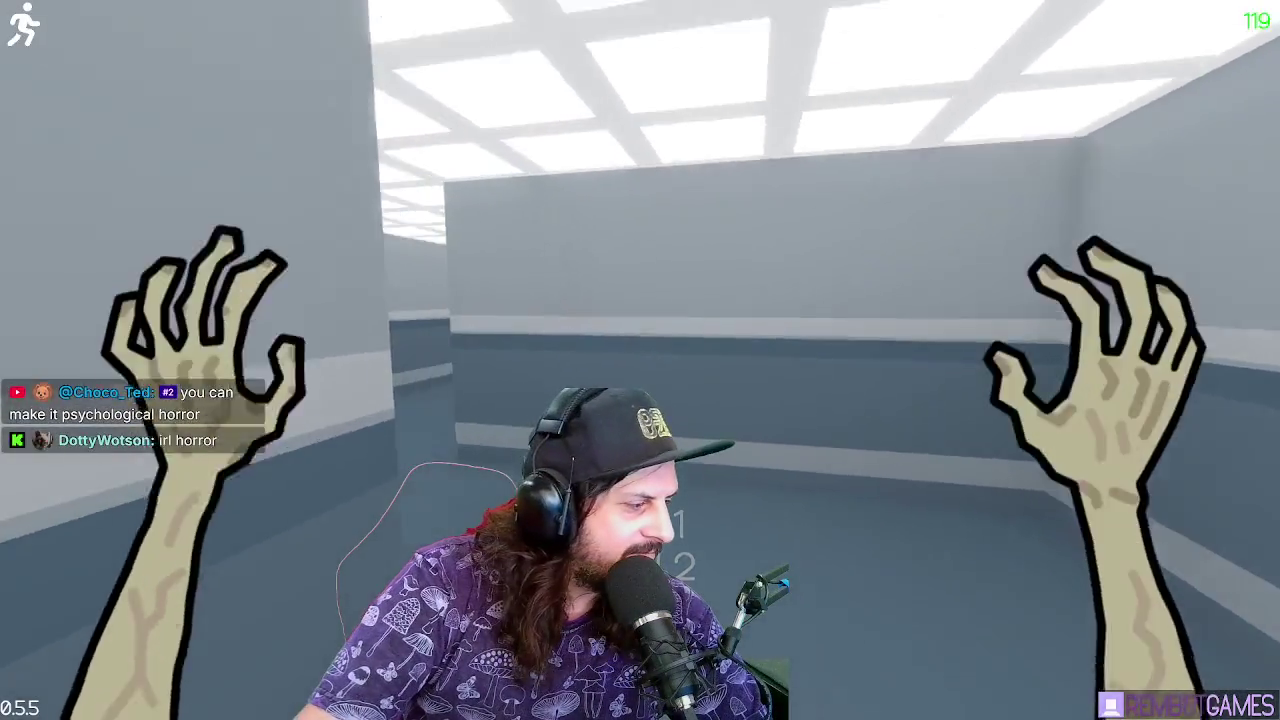
{"action": "key", "text": "shift"}
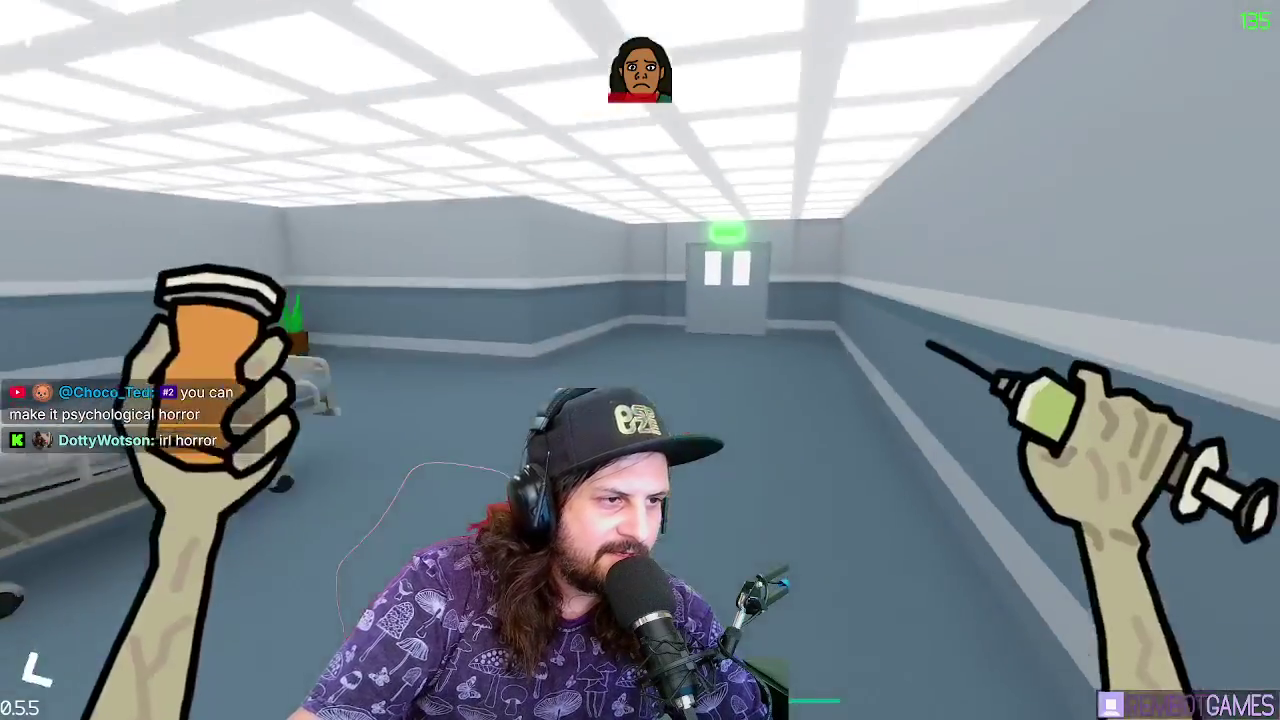
{"action": "key", "text": "w"}
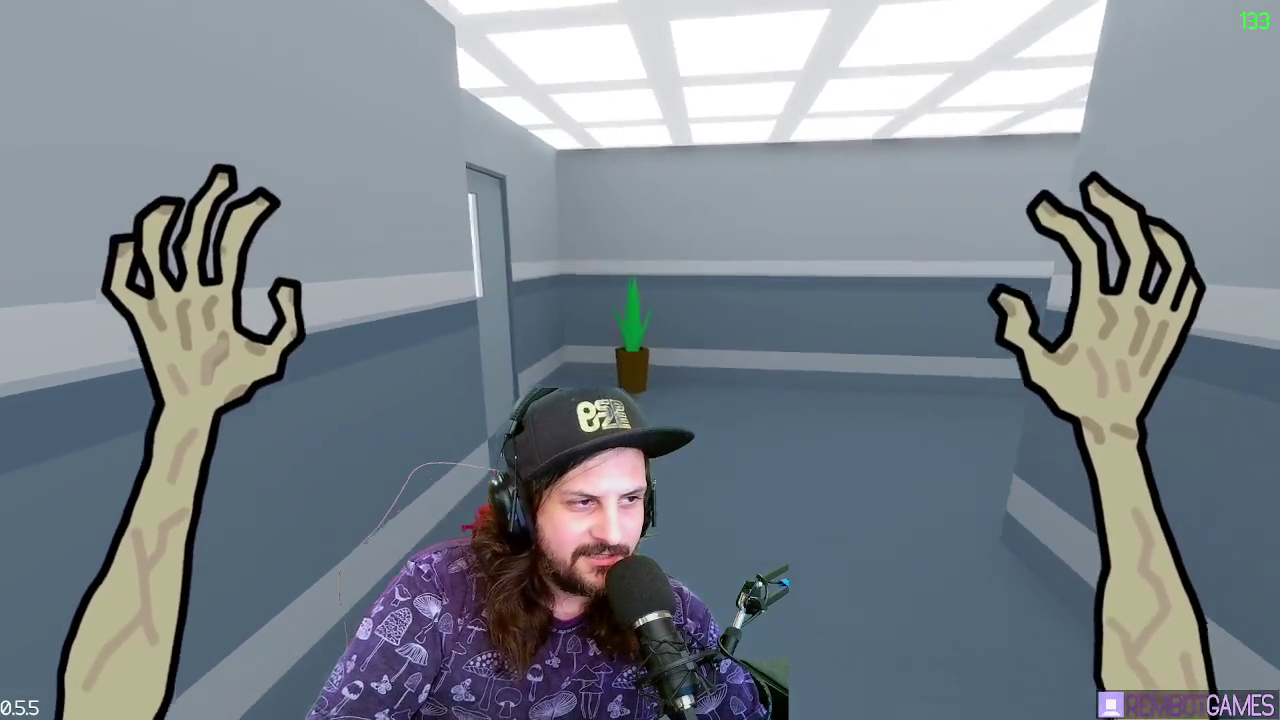
{"action": "key", "text": "w"}
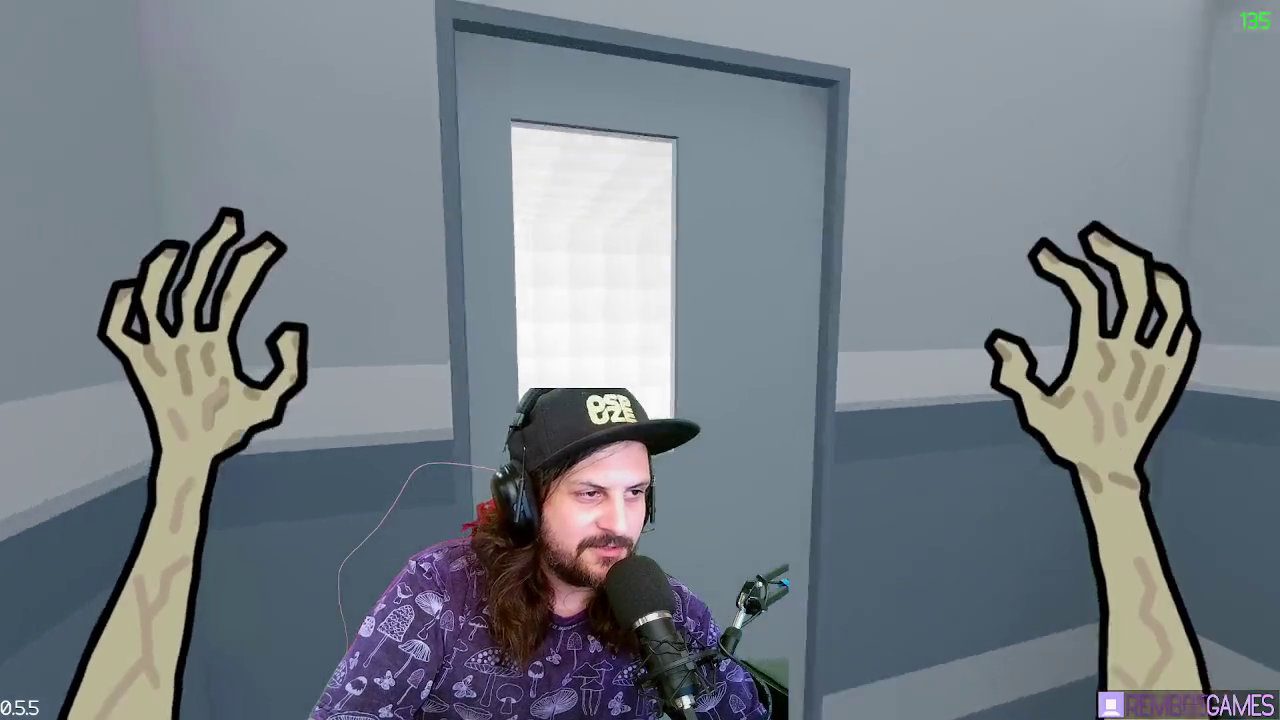
Step into the doorway so the door swings open, sidestepping to view the man inside
{"action": "key", "text": "s"}
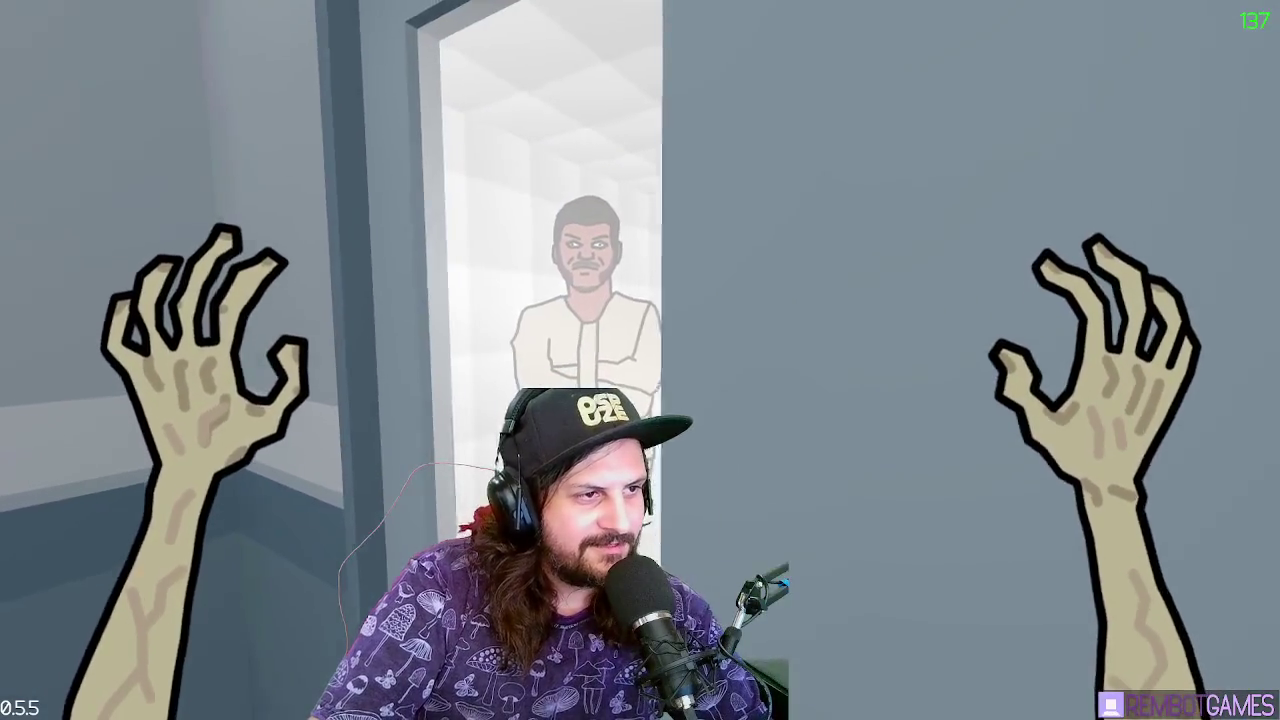
{"action": "key", "text": "w"}
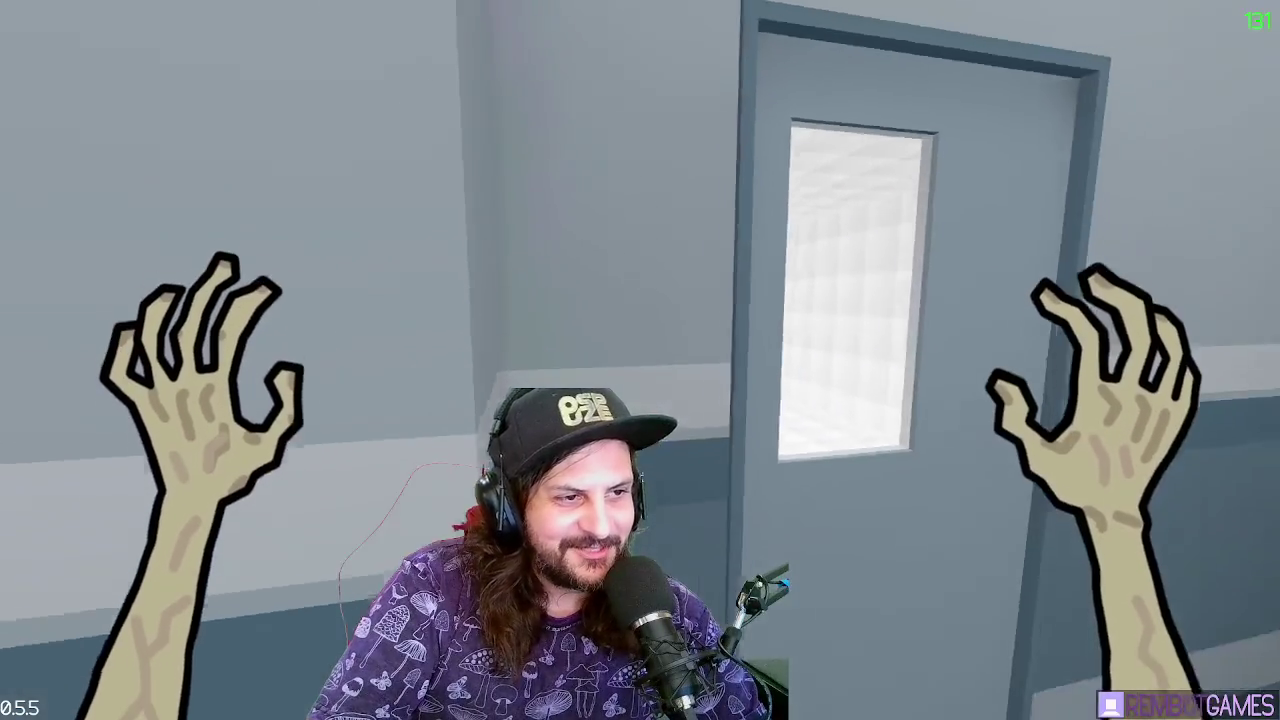
{"action": "key", "text": "w"}
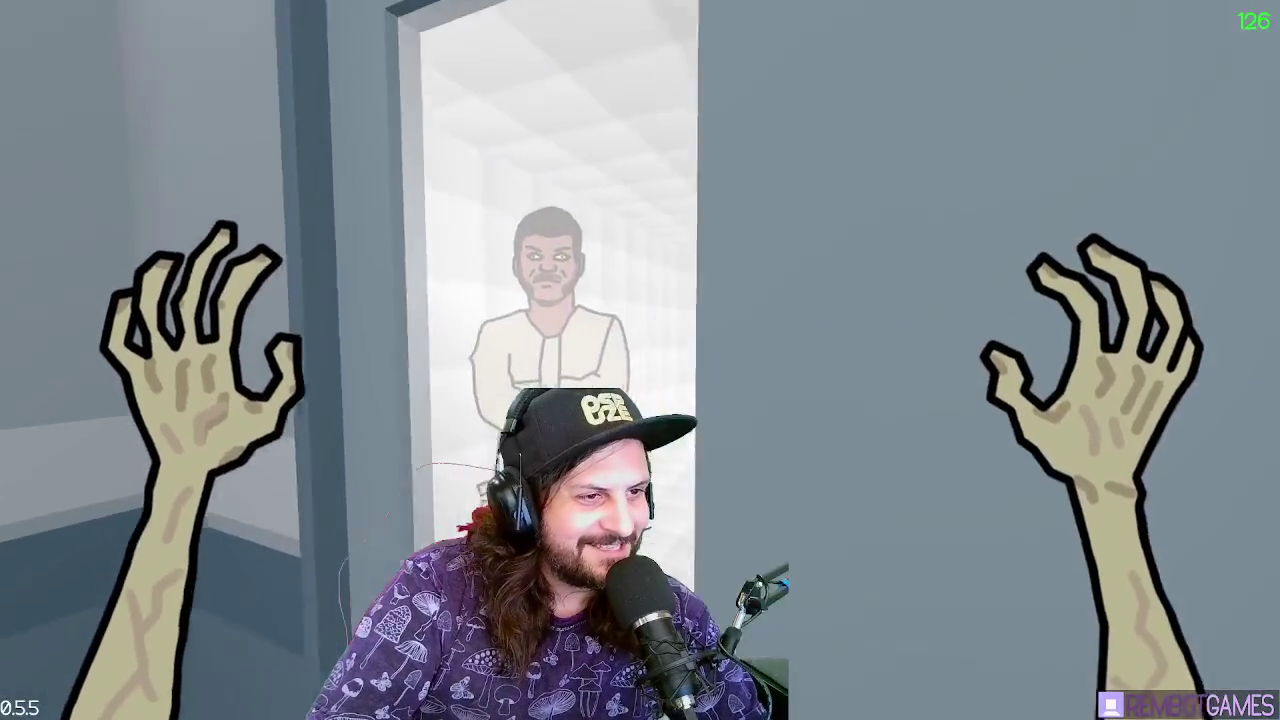
{"action": "key", "text": "w"}
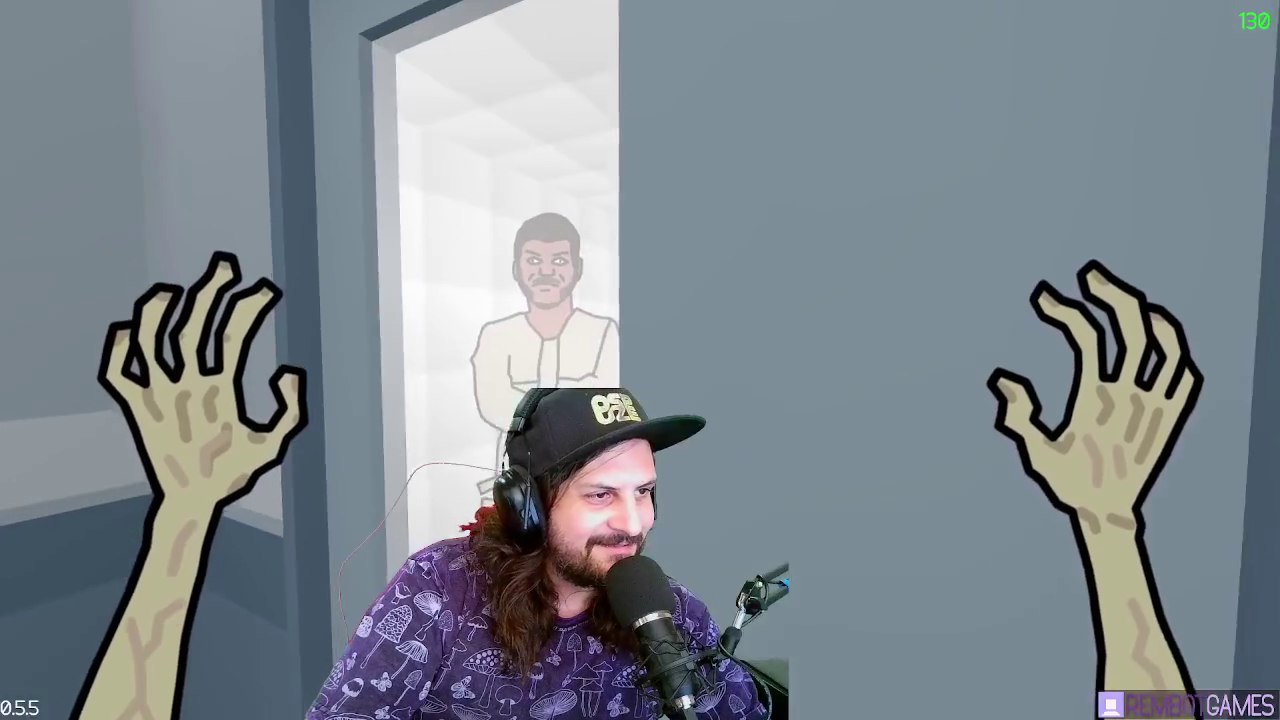
{"action": "key", "text": "d"}
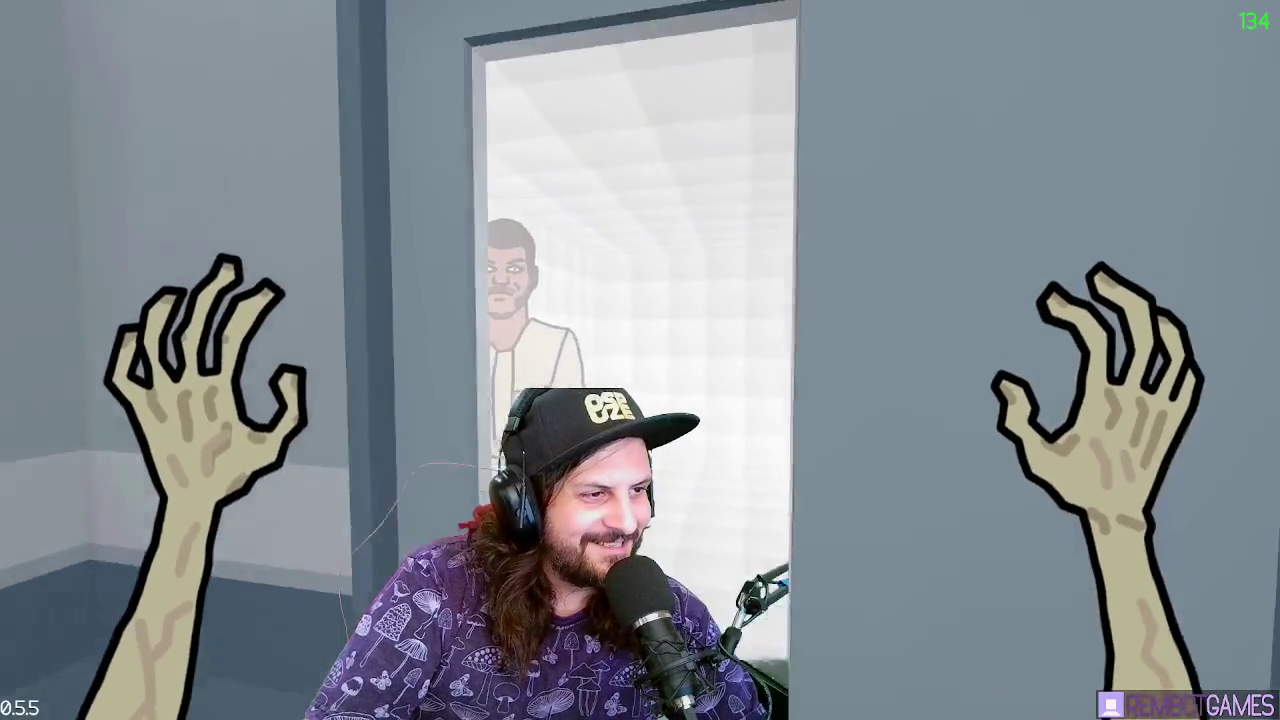
{"action": "key", "text": "a"}
{"action": "key", "text": "w"}
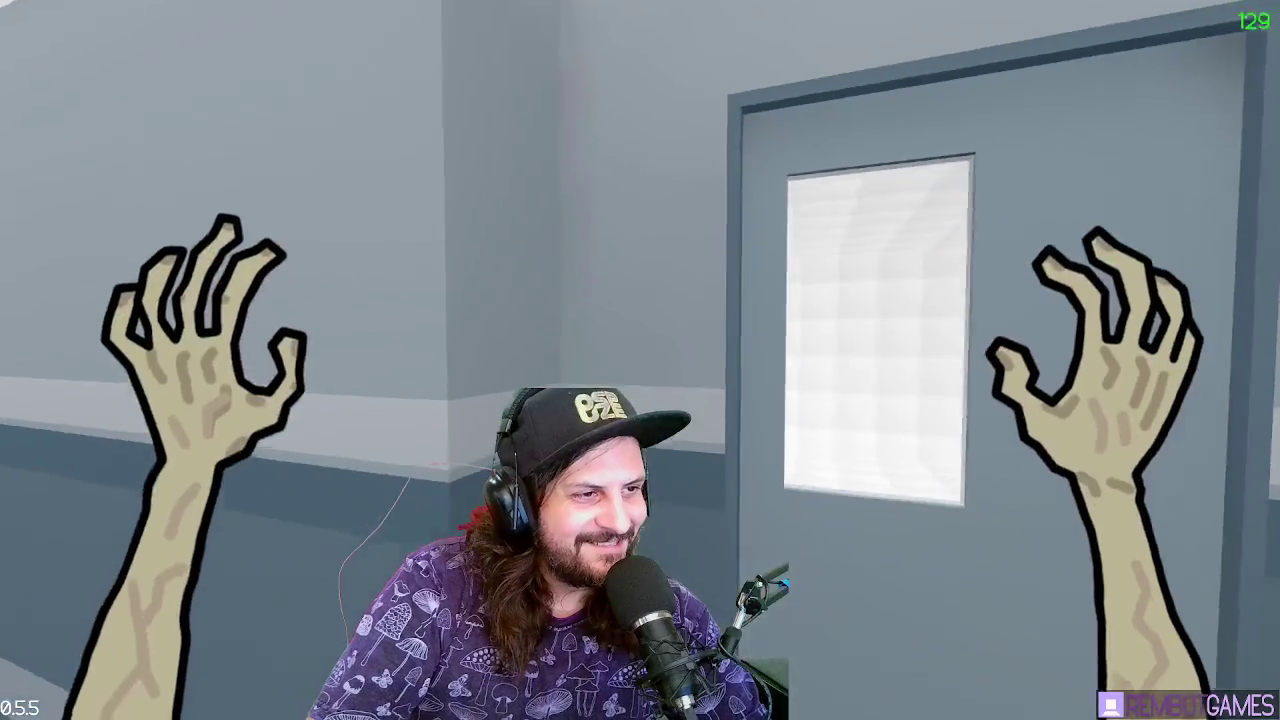
{"action": "key", "text": "s"}
{"action": "key", "text": "d"}
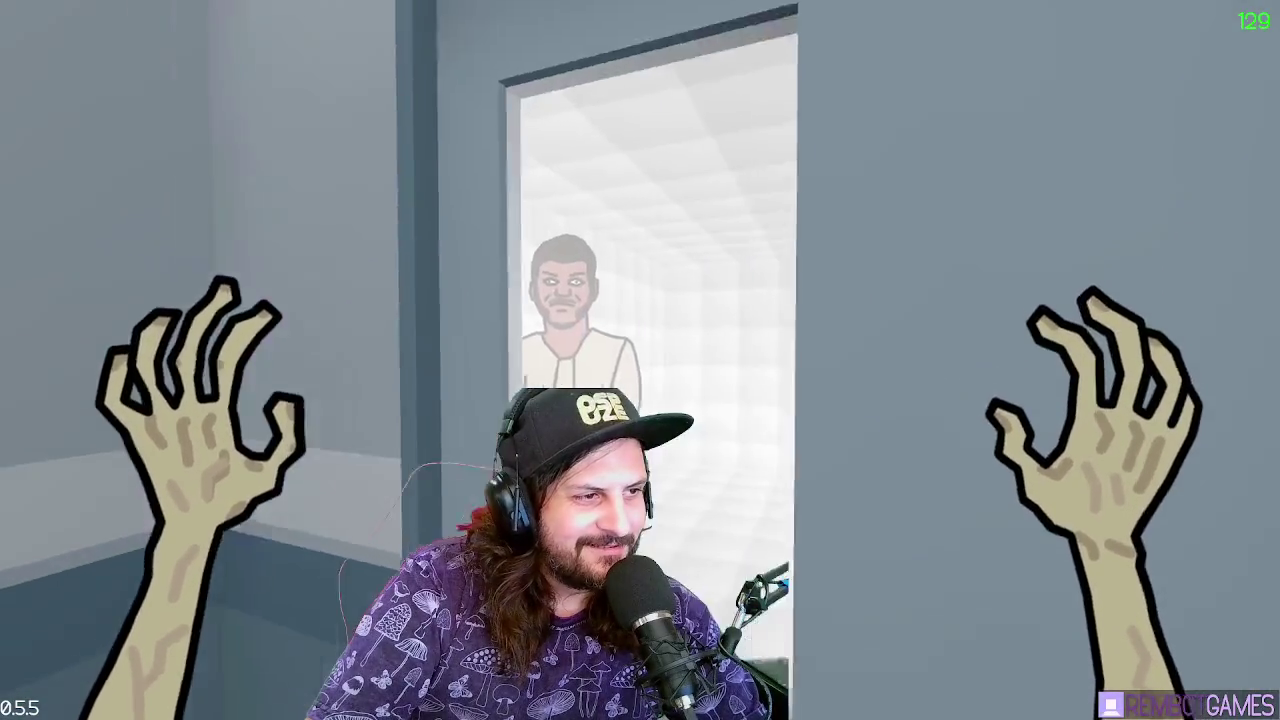
{"action": "key", "text": "w"}
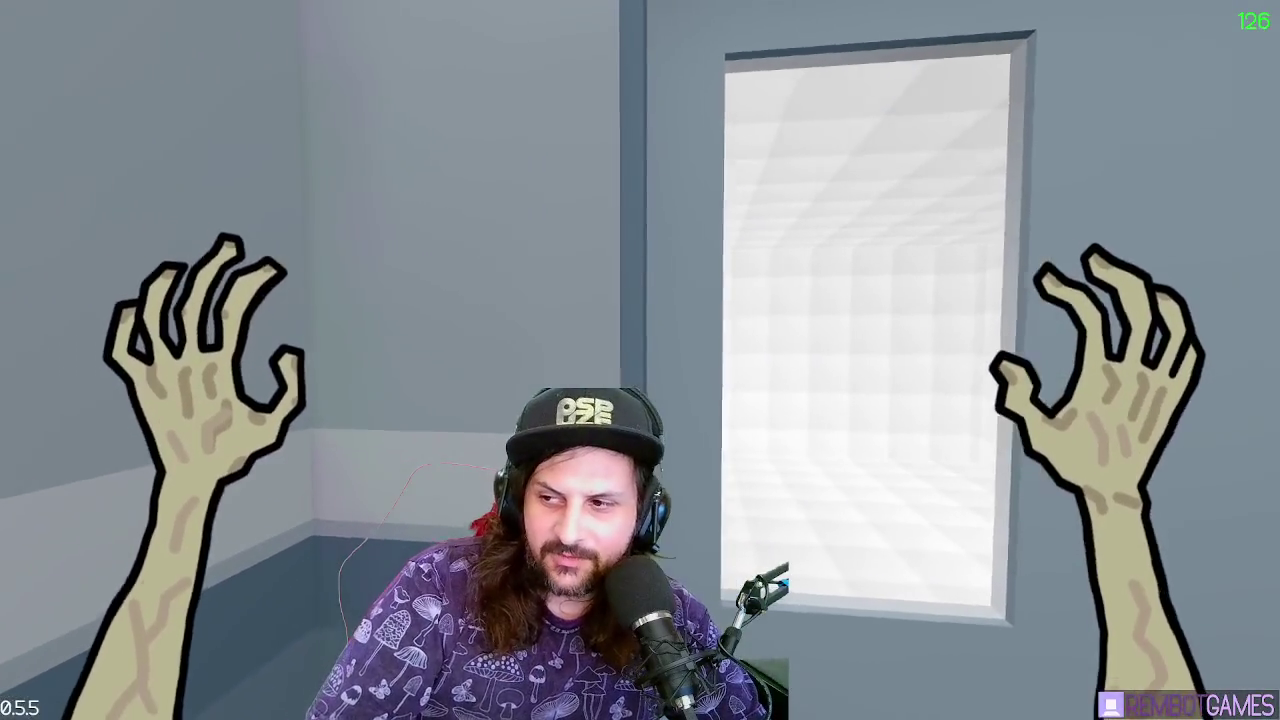
Approach the door once more, then back away and swing around to recentre on it
{"action": "key", "text": "w"}
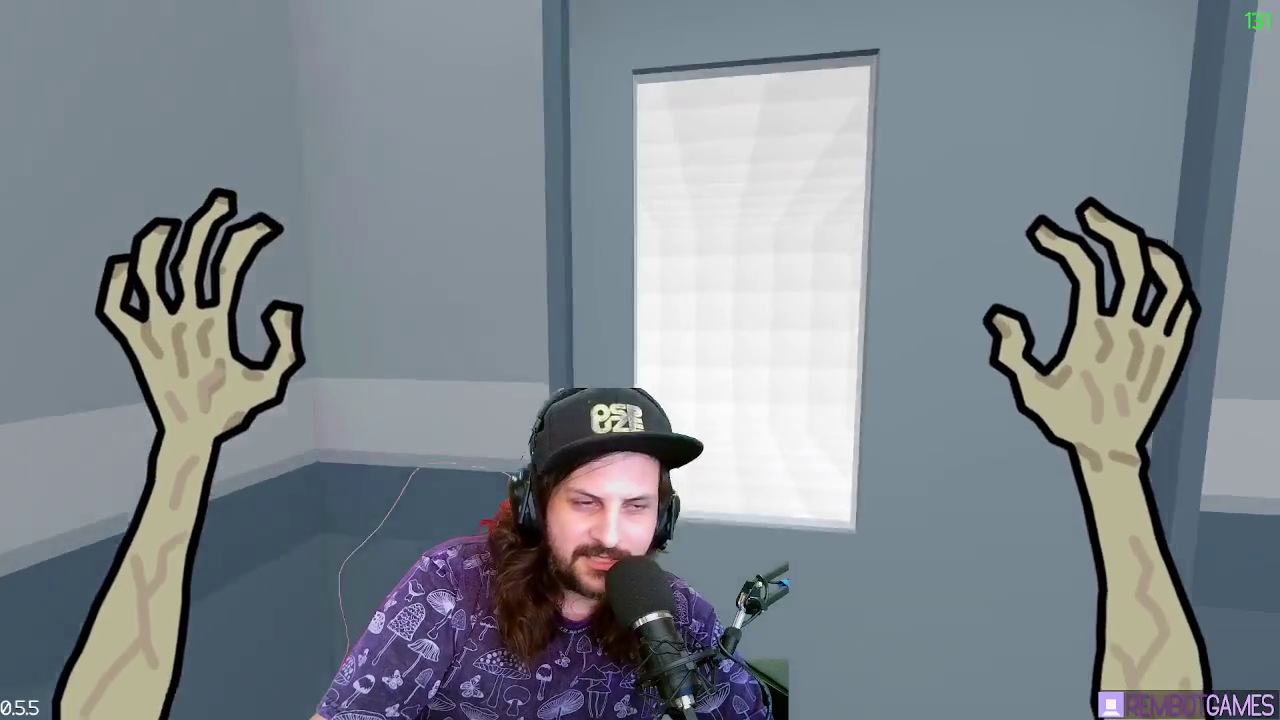
{"action": "key", "text": "s"}
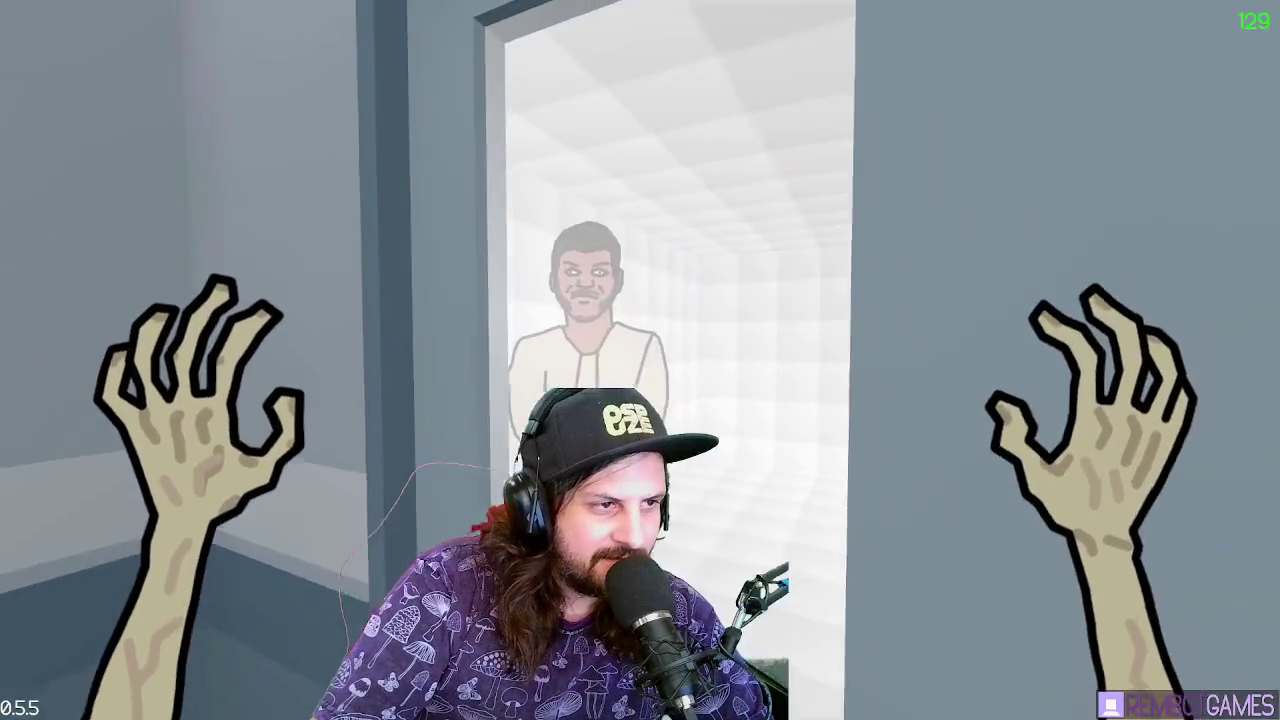
{"action": "key", "text": "d"}
{"action": "key", "text": "s"}
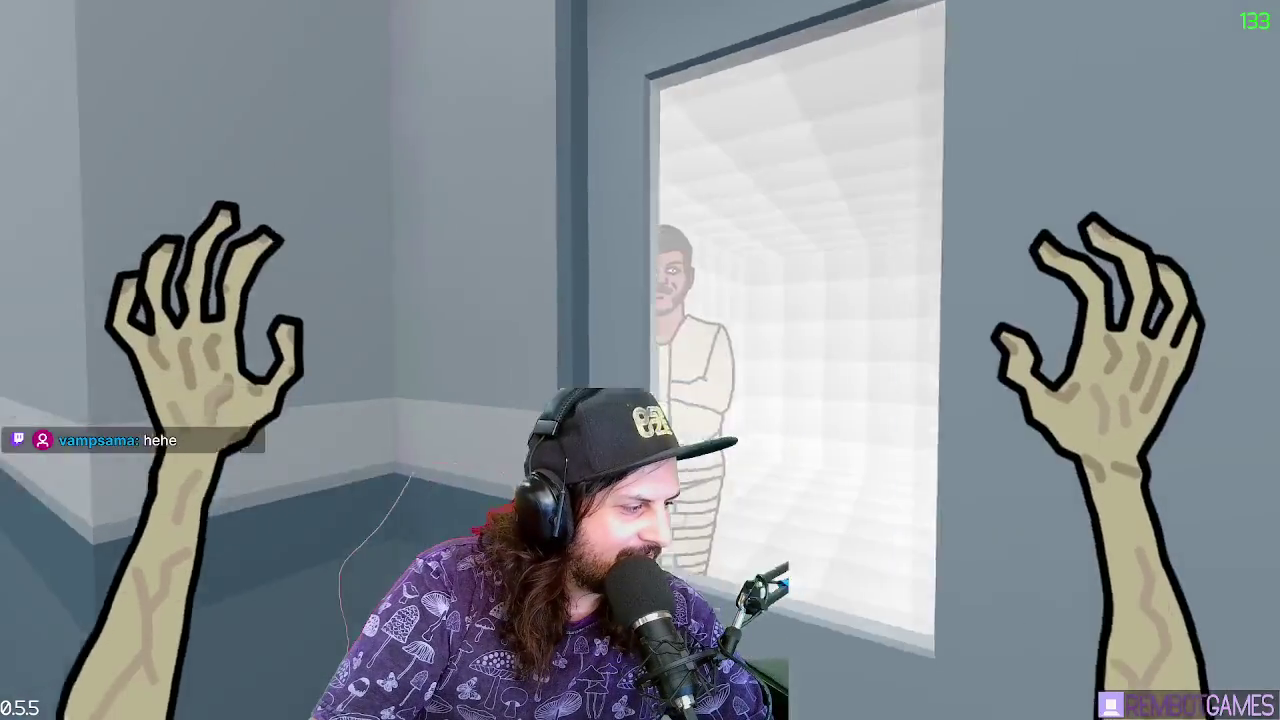
{"action": "key", "text": "d"}
{"action": "key", "text": "a"}
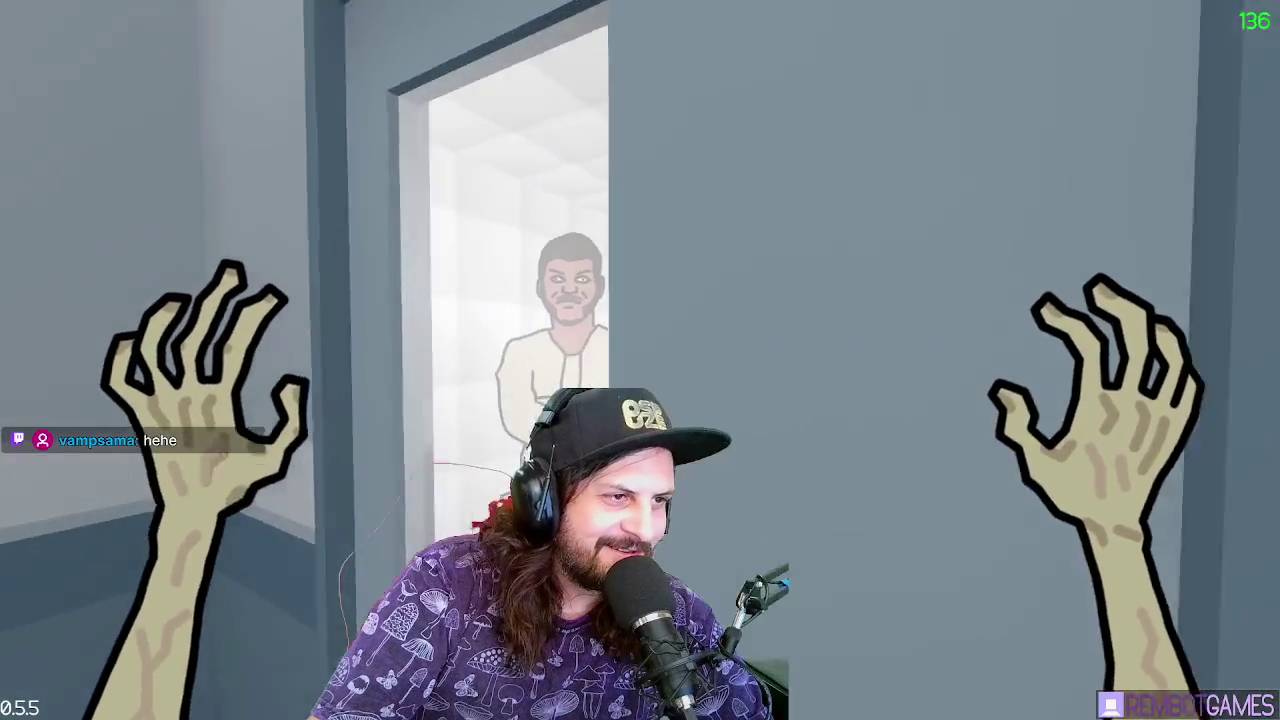
{"action": "key", "text": "s"}
{"action": "key", "text": "d"}
{"action": "key", "text": "a"}
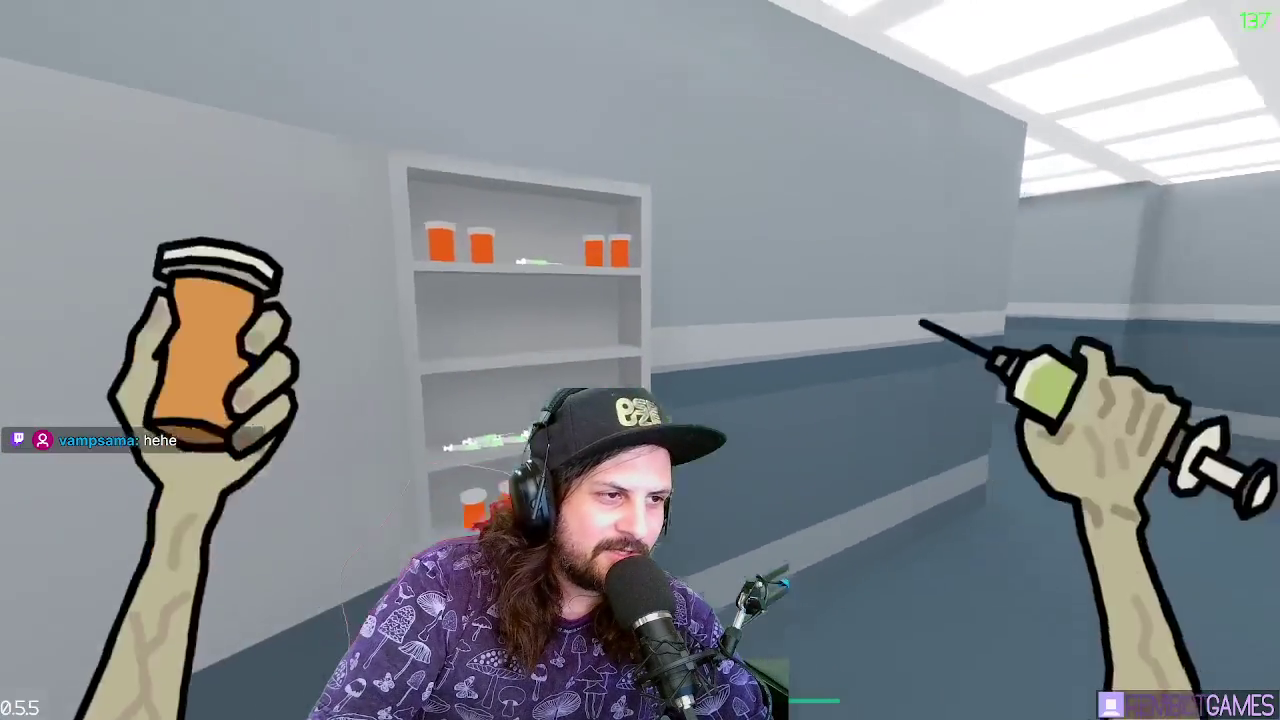
Sprint with Shift past the nurse, through the plant room, and into the green-lit exit
{"action": "key", "text": "w"}
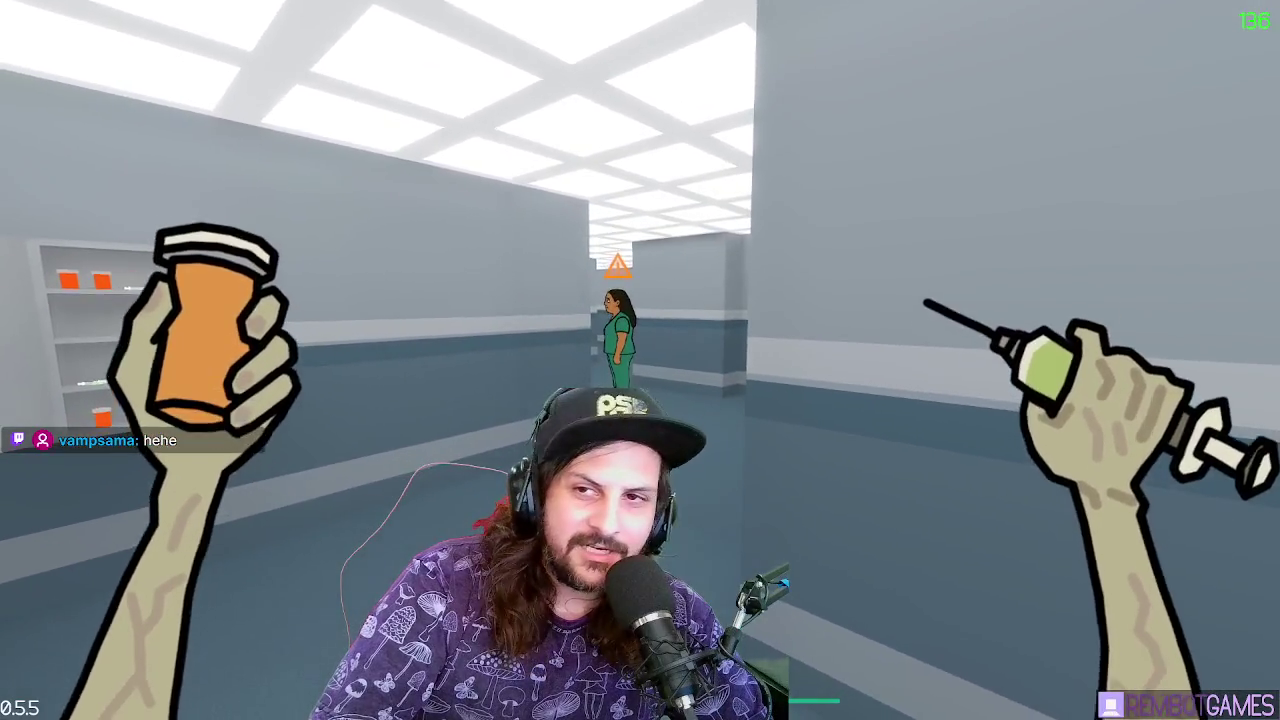
{"action": "key", "text": "shift+w"}
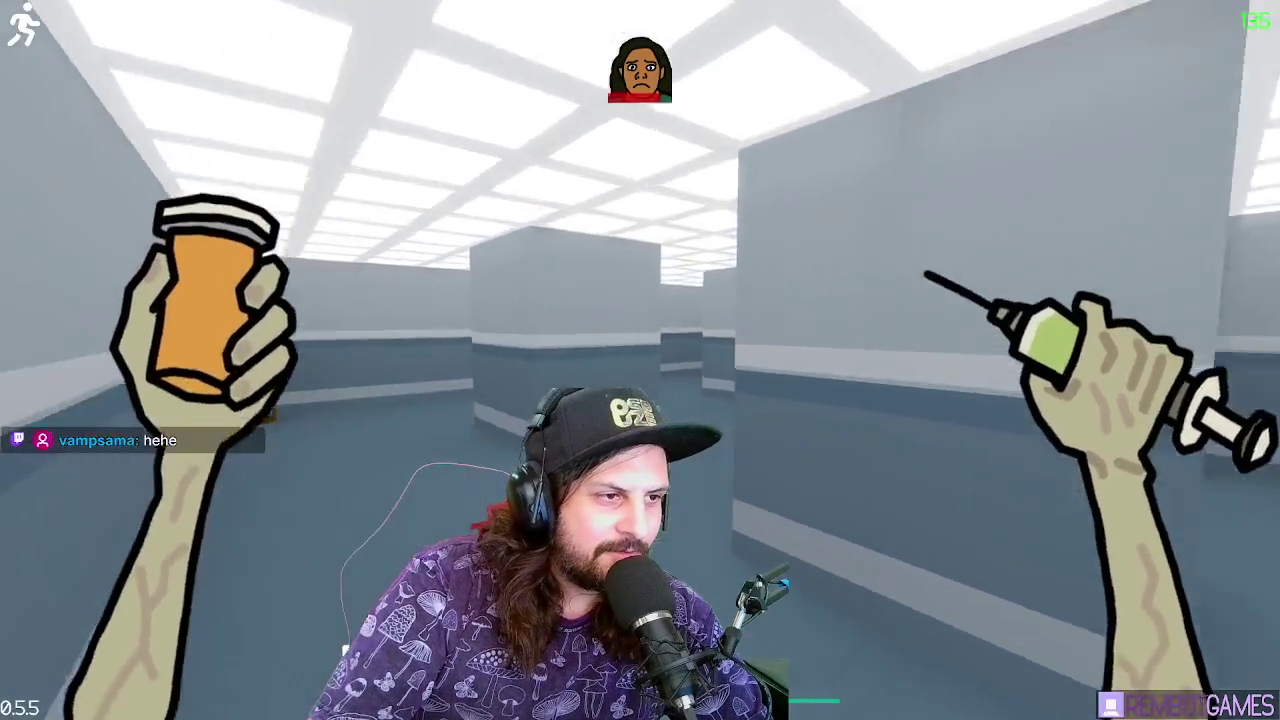
{"action": "key", "text": "shift+w"}
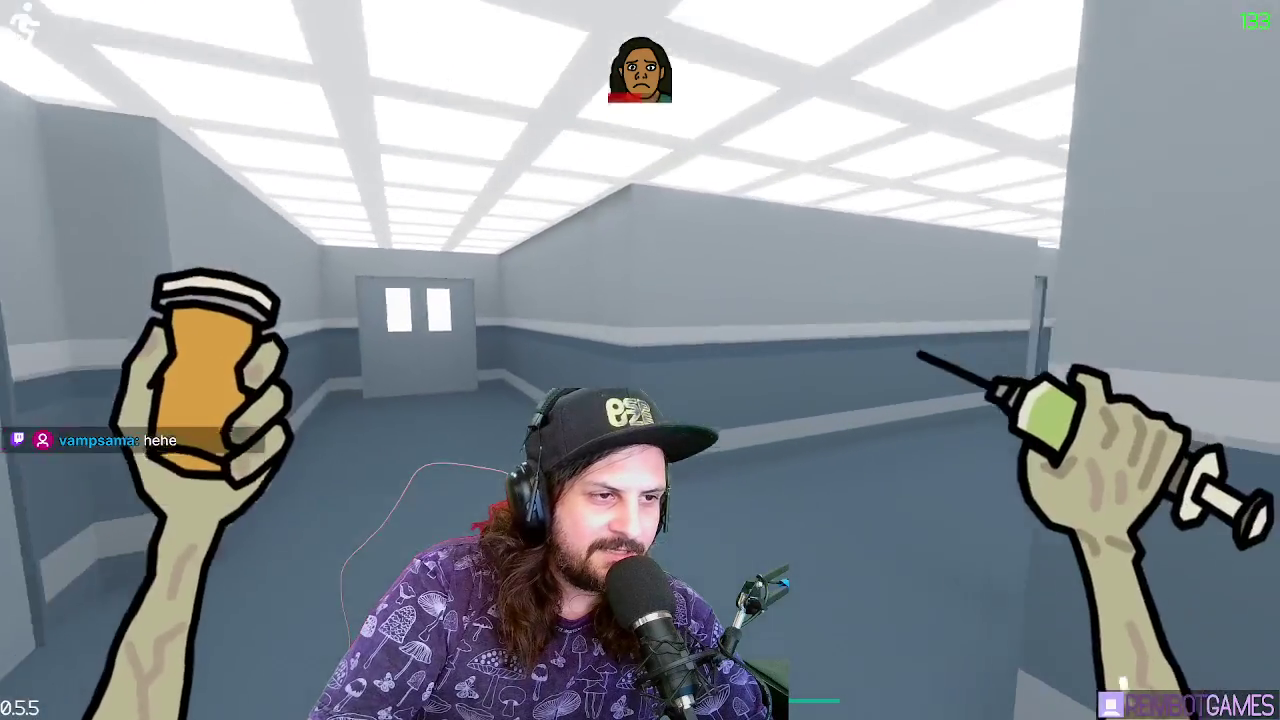
{"action": "key", "text": "shift+w"}
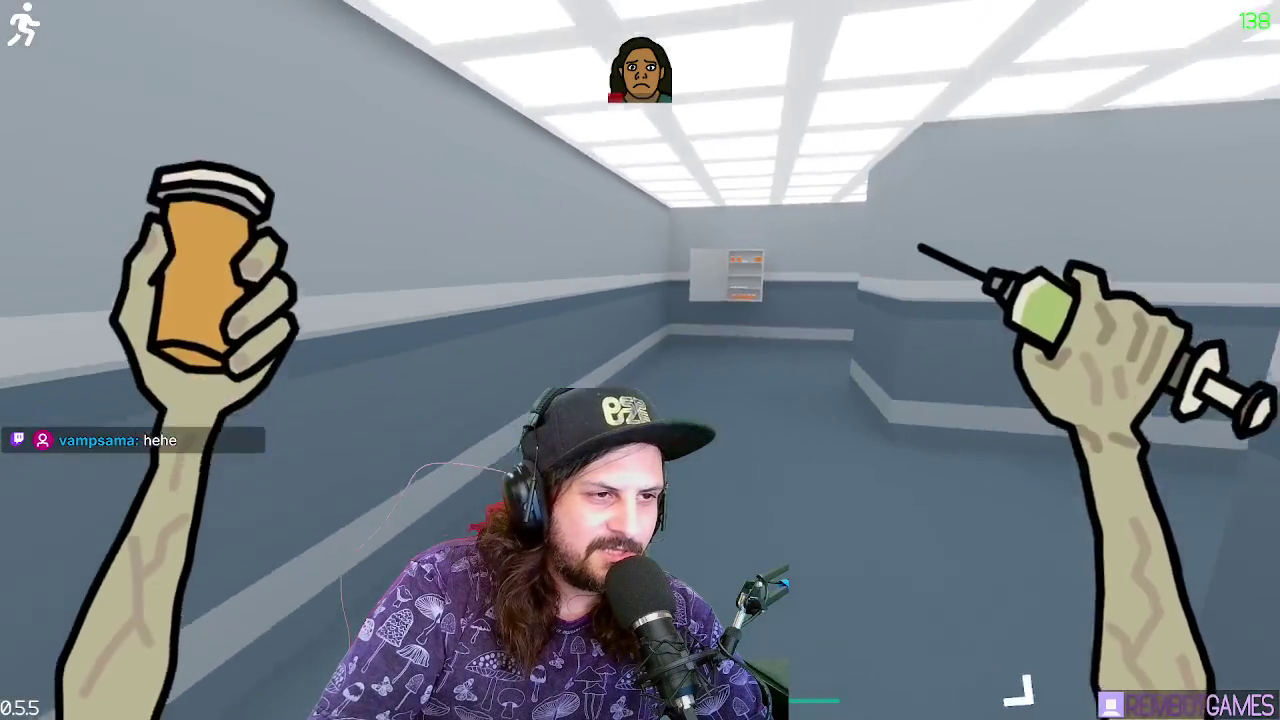
{"action": "key", "text": "shift+w"}
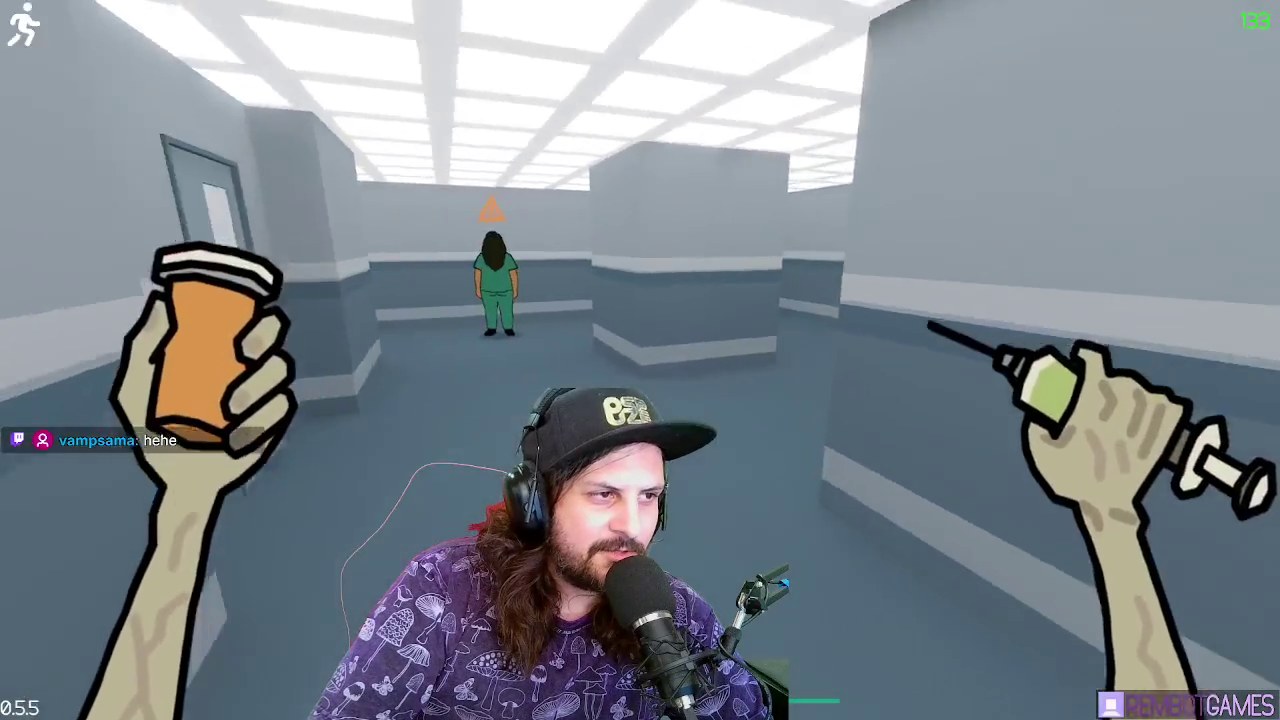
{"action": "key", "text": "shift+w"}
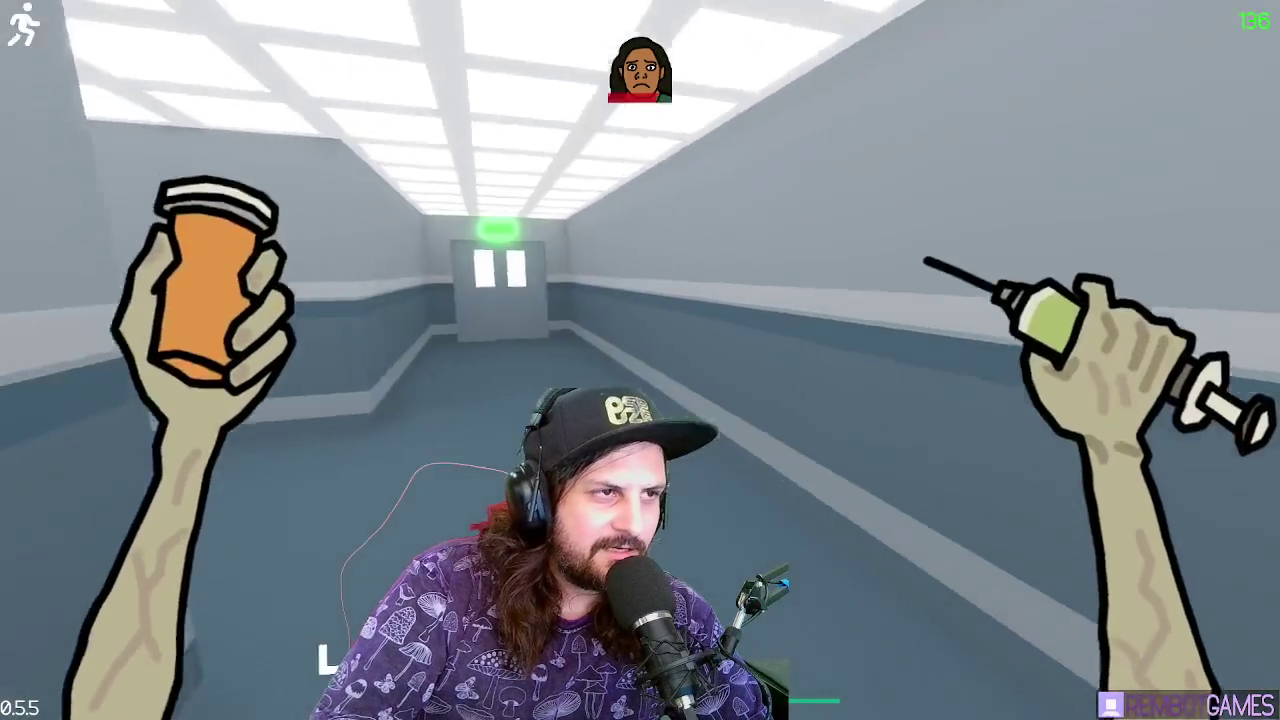
{"action": "key", "text": "shift+w"}
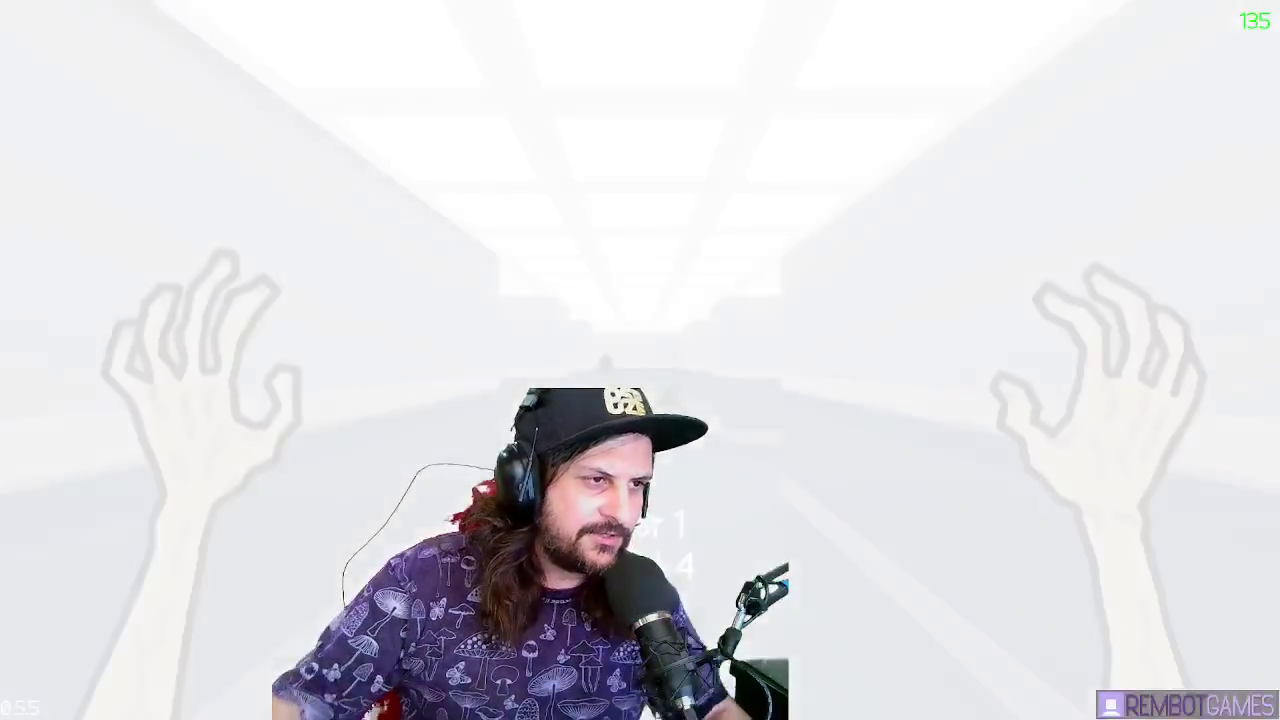
Try two other levels from the Escape level grid, then load level 1-10 of Floor 1
{"action": "key", "text": "Escape"}
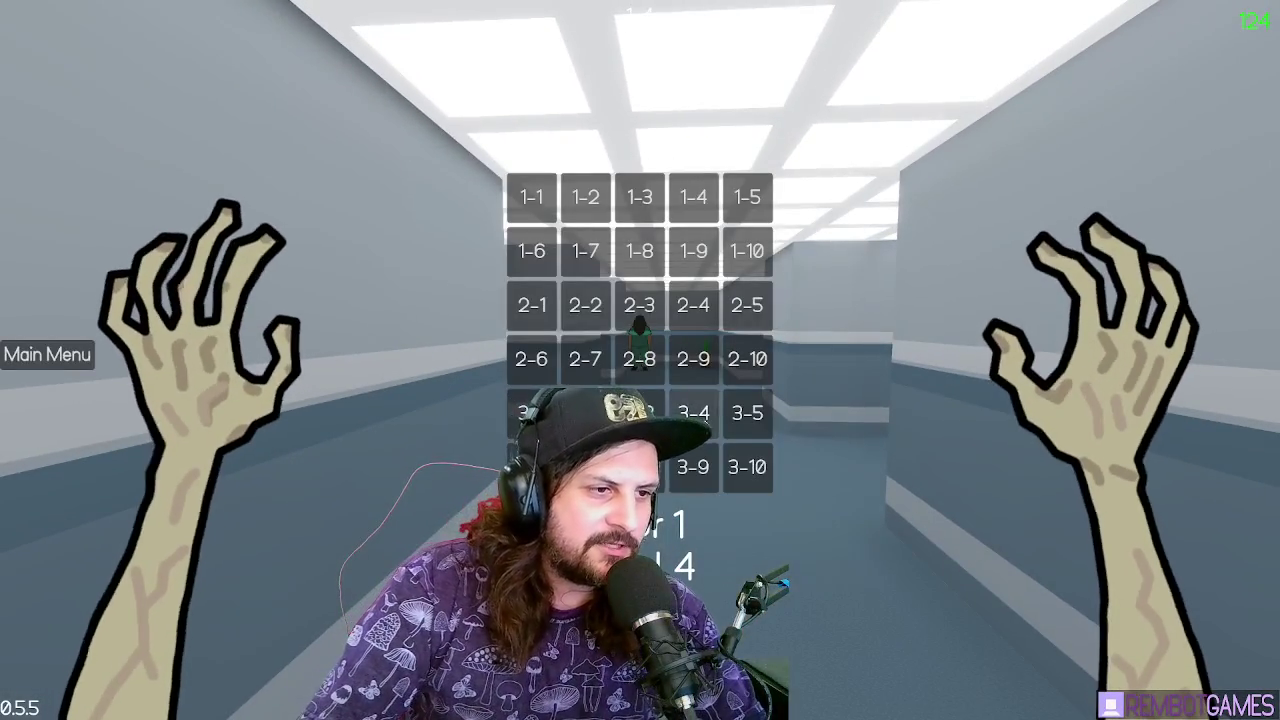
{"action": "left_click", "coordinate": [519, 298]}
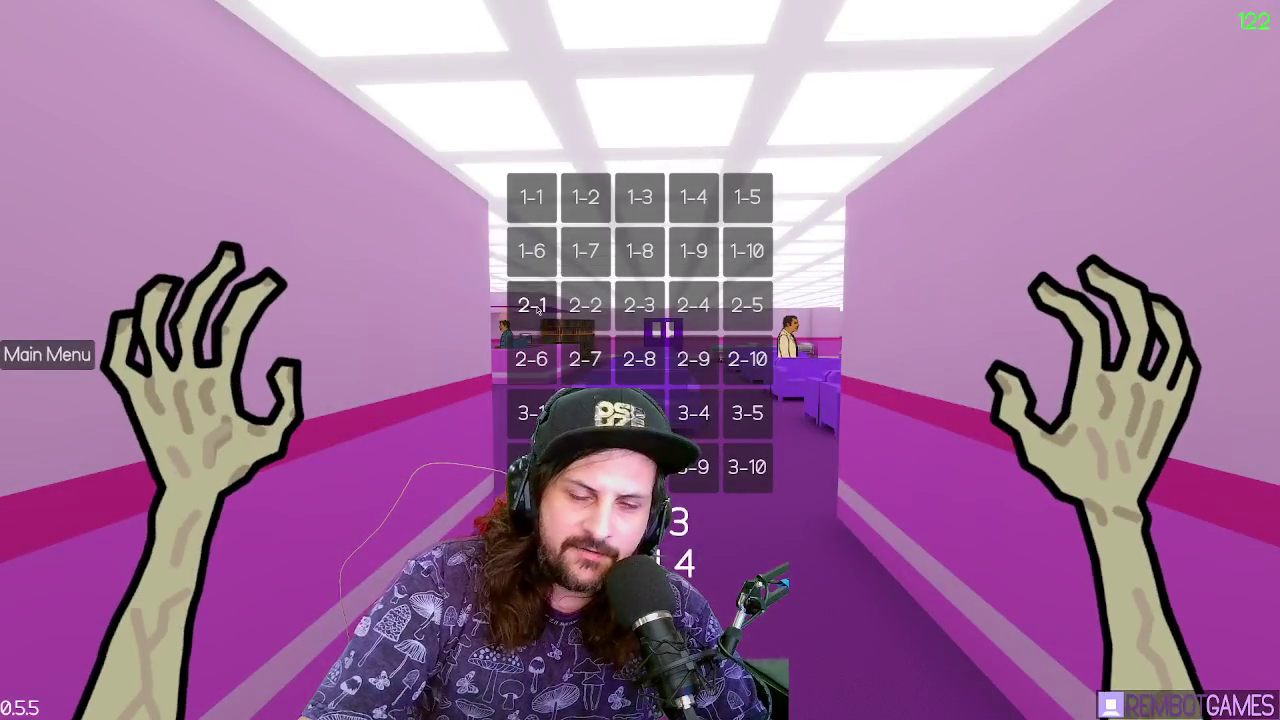
{"action": "left_click", "coordinate": [537, 310]}
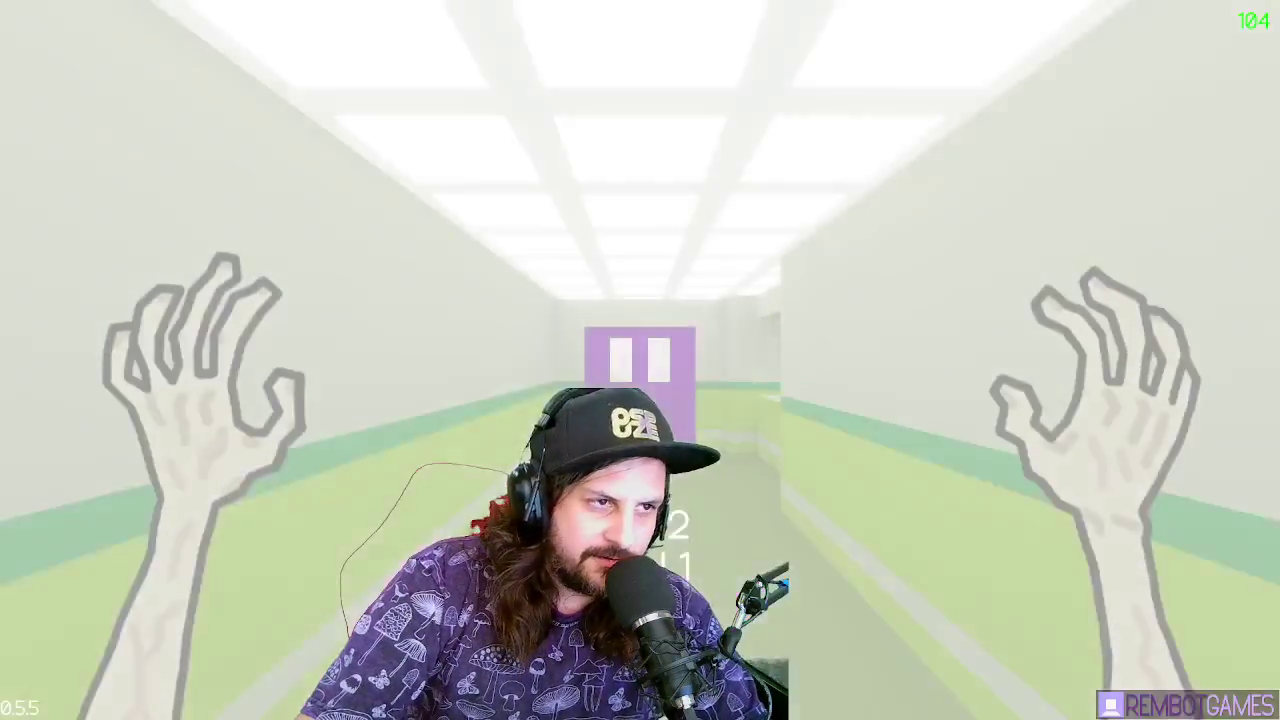
{"action": "key", "text": "Escape"}
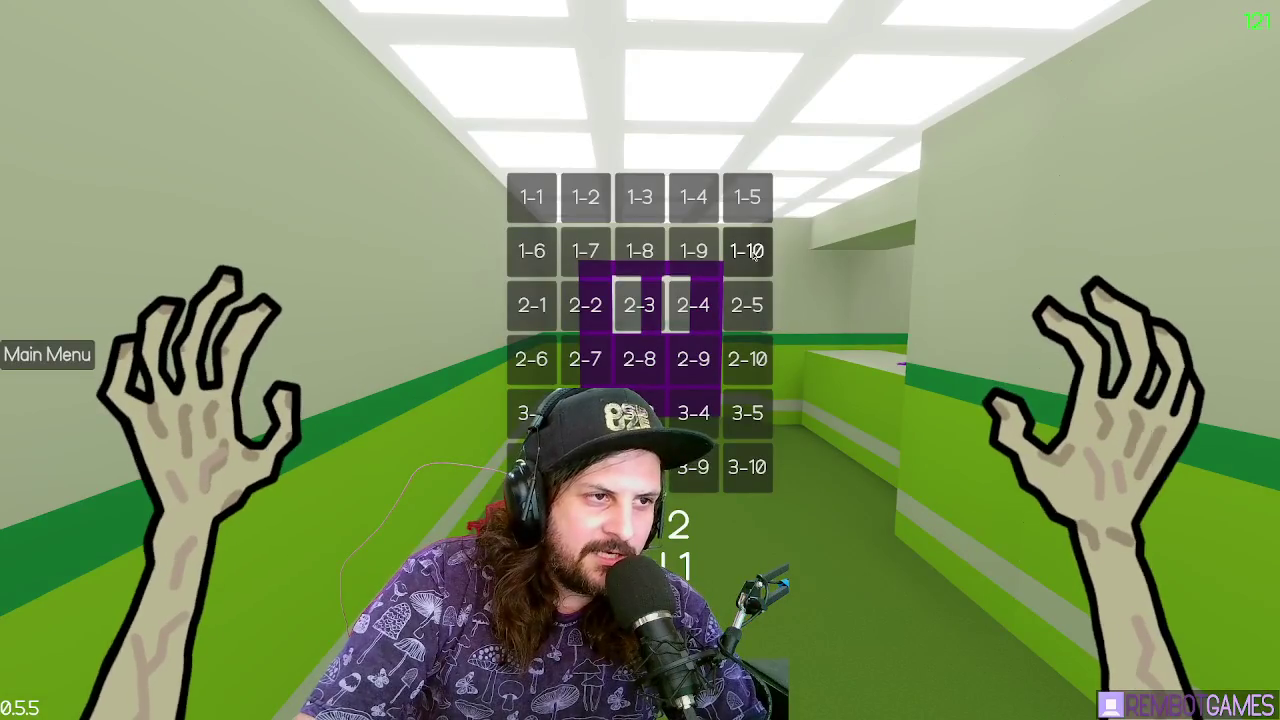
{"action": "left_click", "coordinate": [747, 251]}
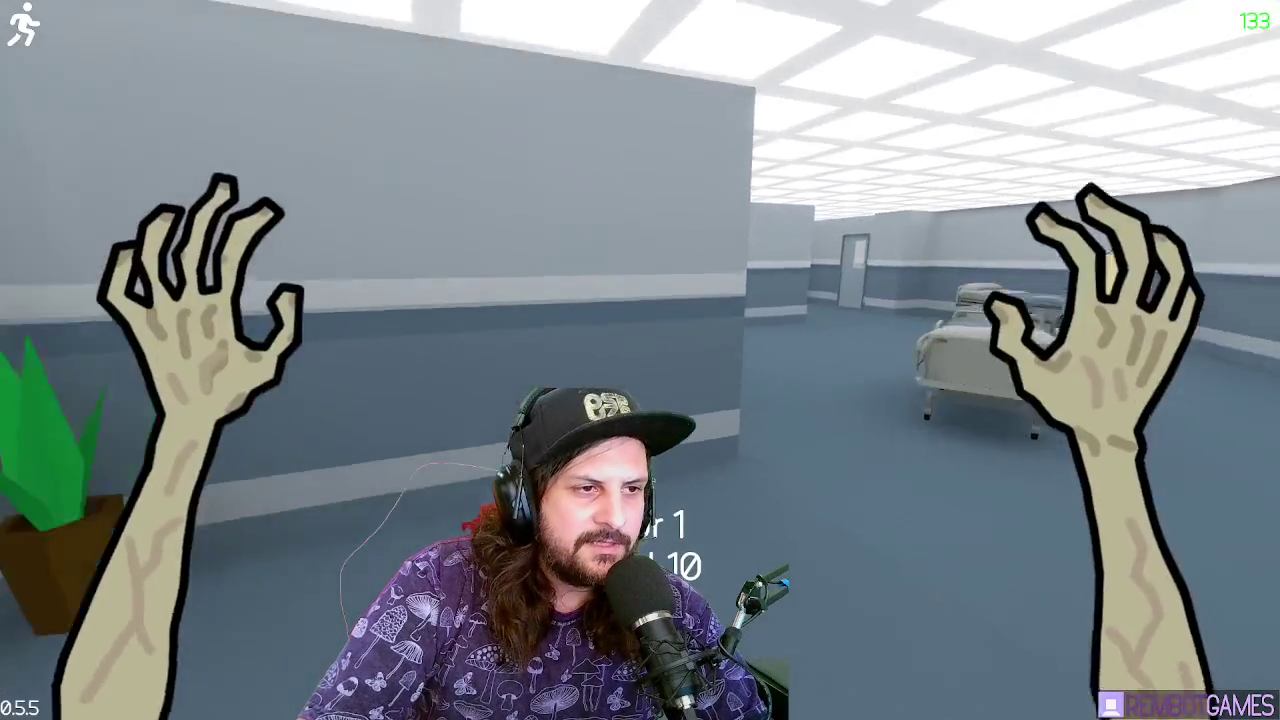
Walk through the ward to the medicine cabinet and take a pill bottle and syringe
{"action": "key", "text": "w"}
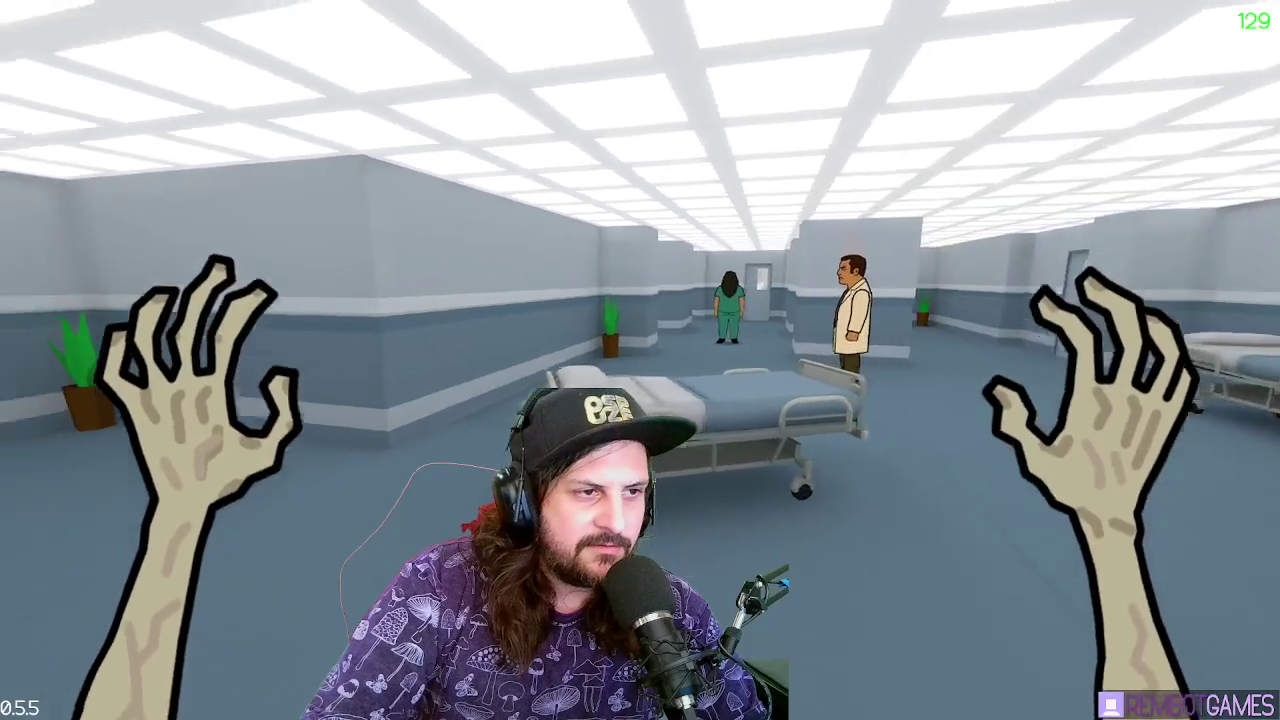
{"action": "key", "text": "w"}
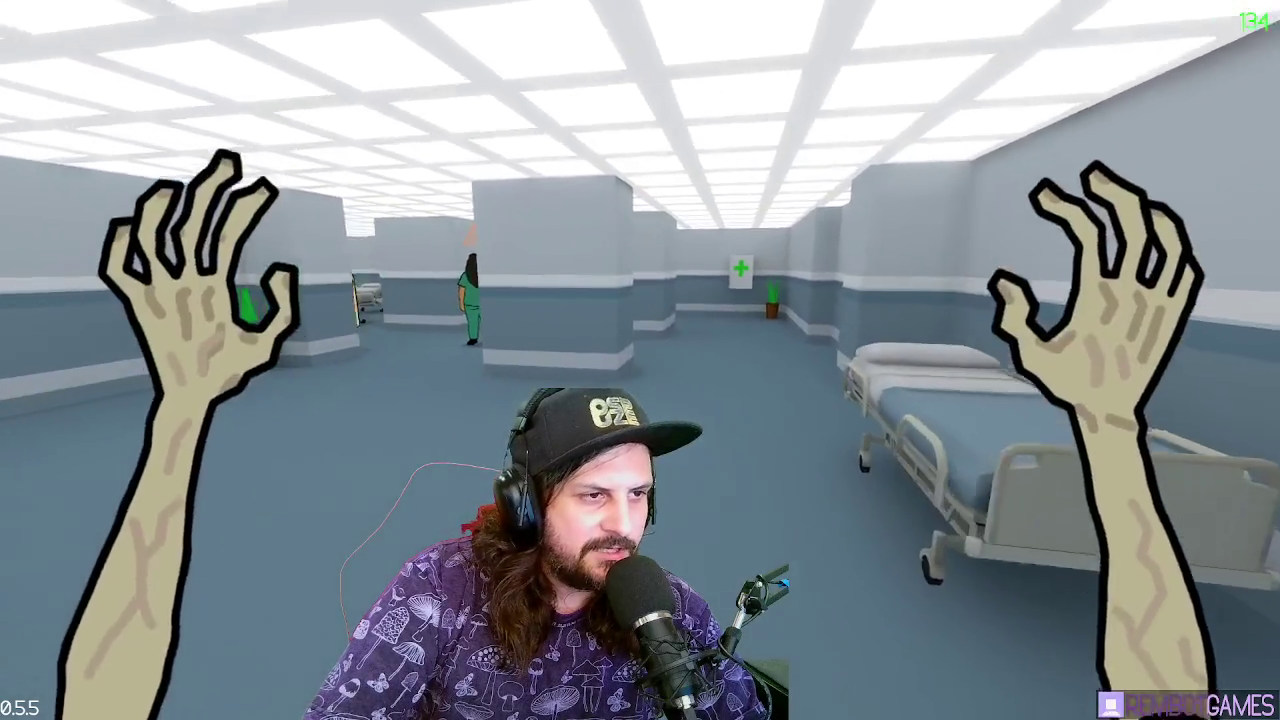
{"action": "key", "text": "w"}
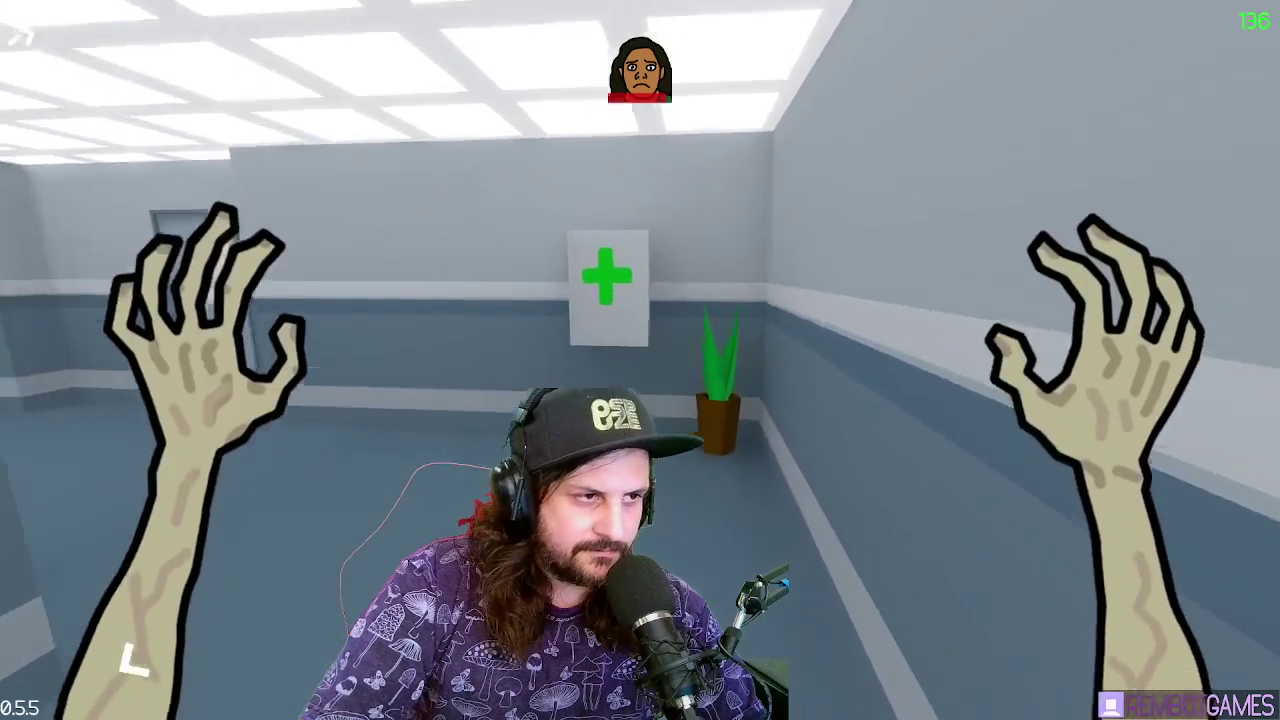
{"action": "key", "text": "e"}
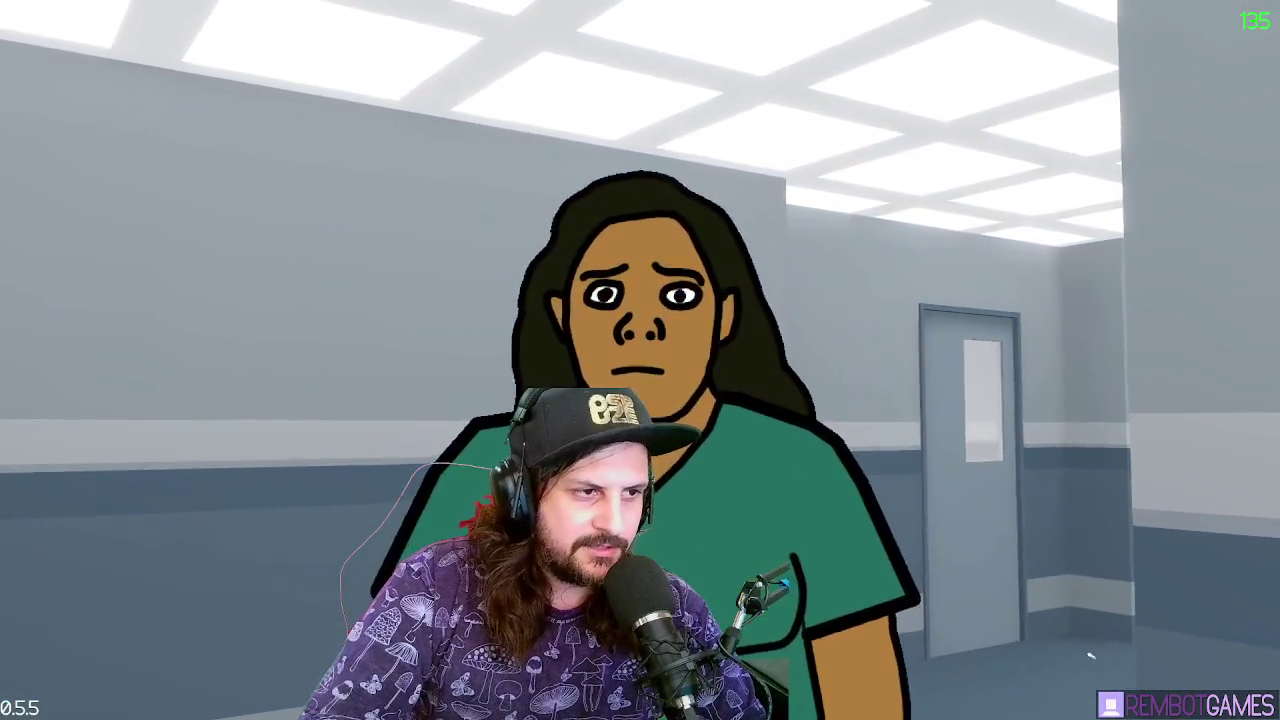
{"action": "key", "text": "shift+w"}
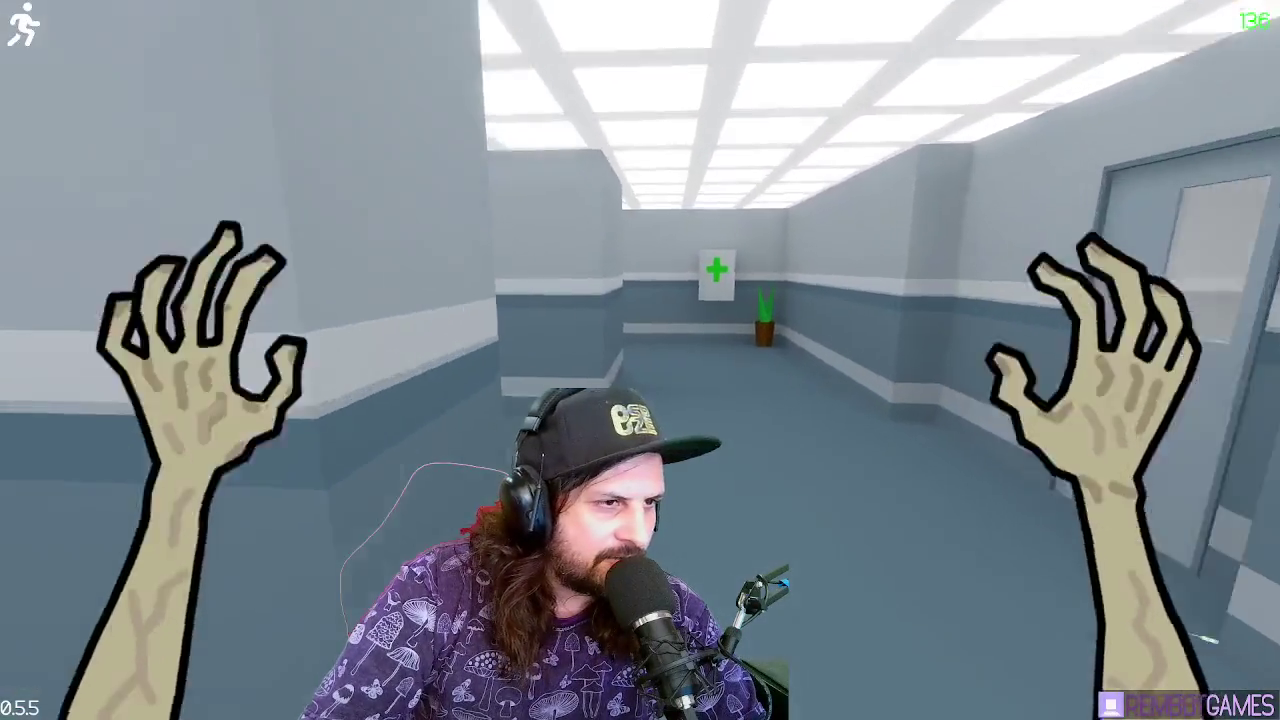
{"action": "key", "text": "e"}
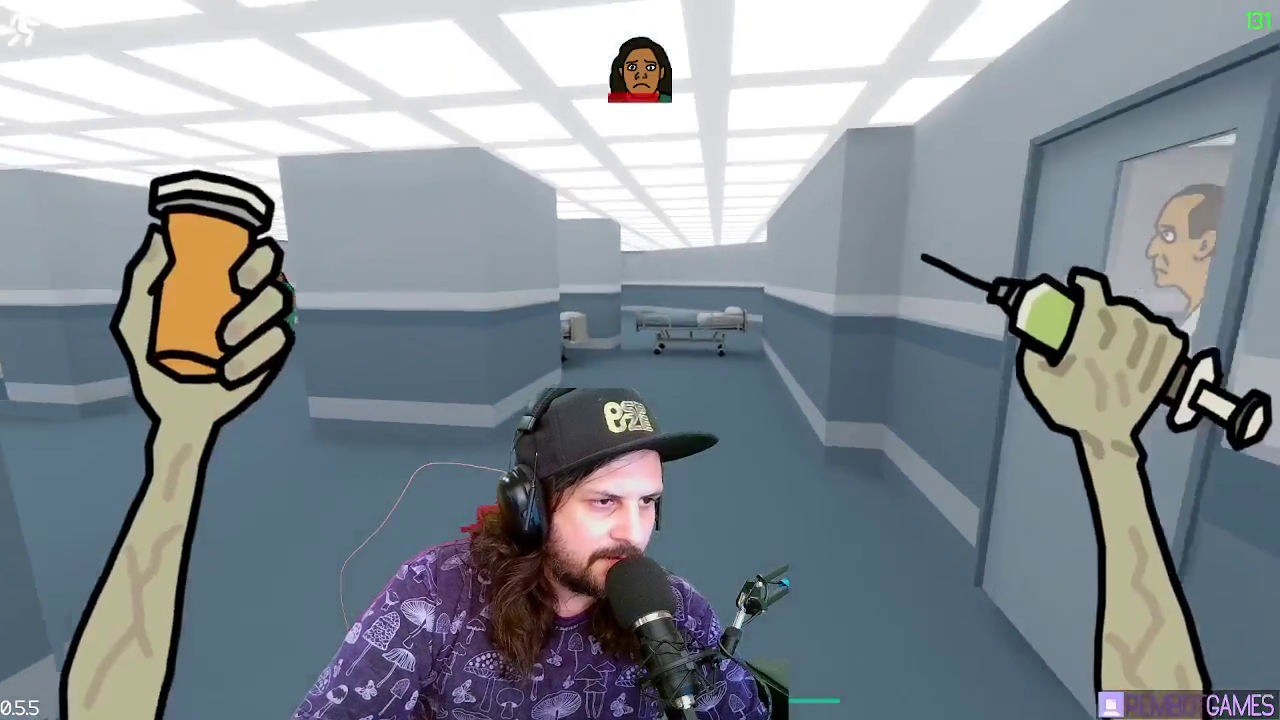
After the reset, run down the corridor and left toward the green-cross wall
{"action": "key", "text": "w"}
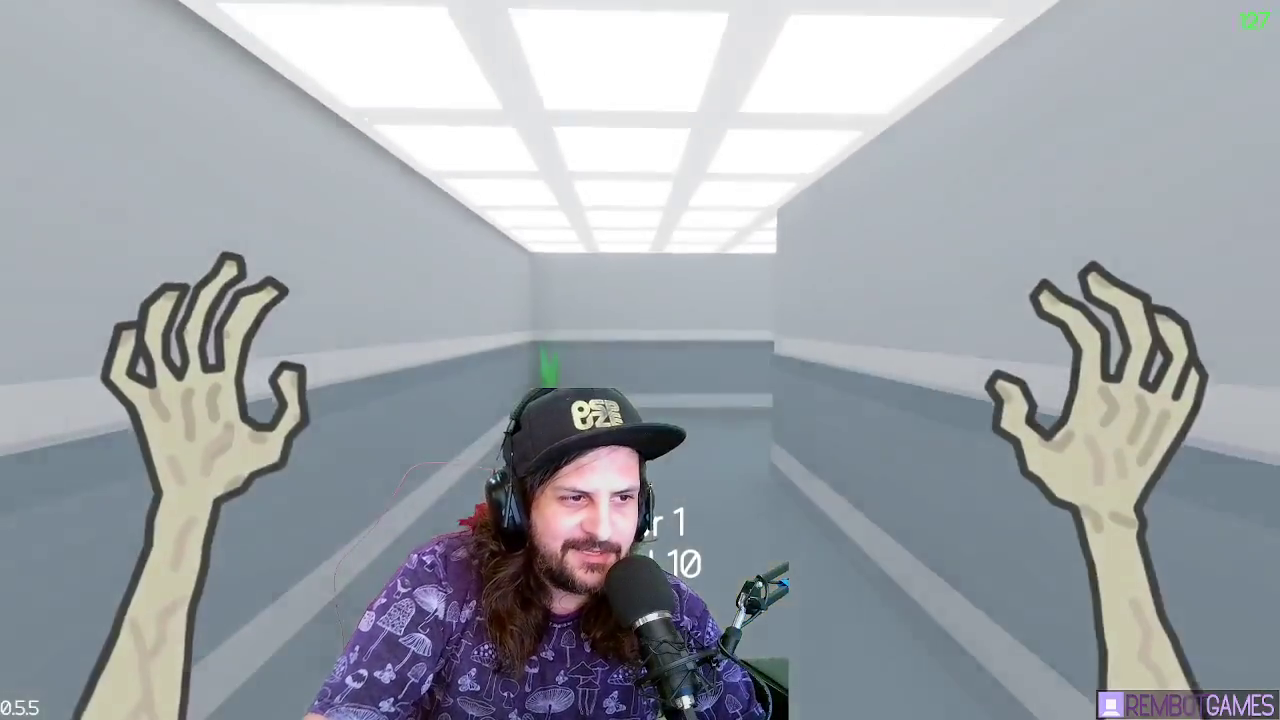
{"action": "key", "text": "shift+w"}
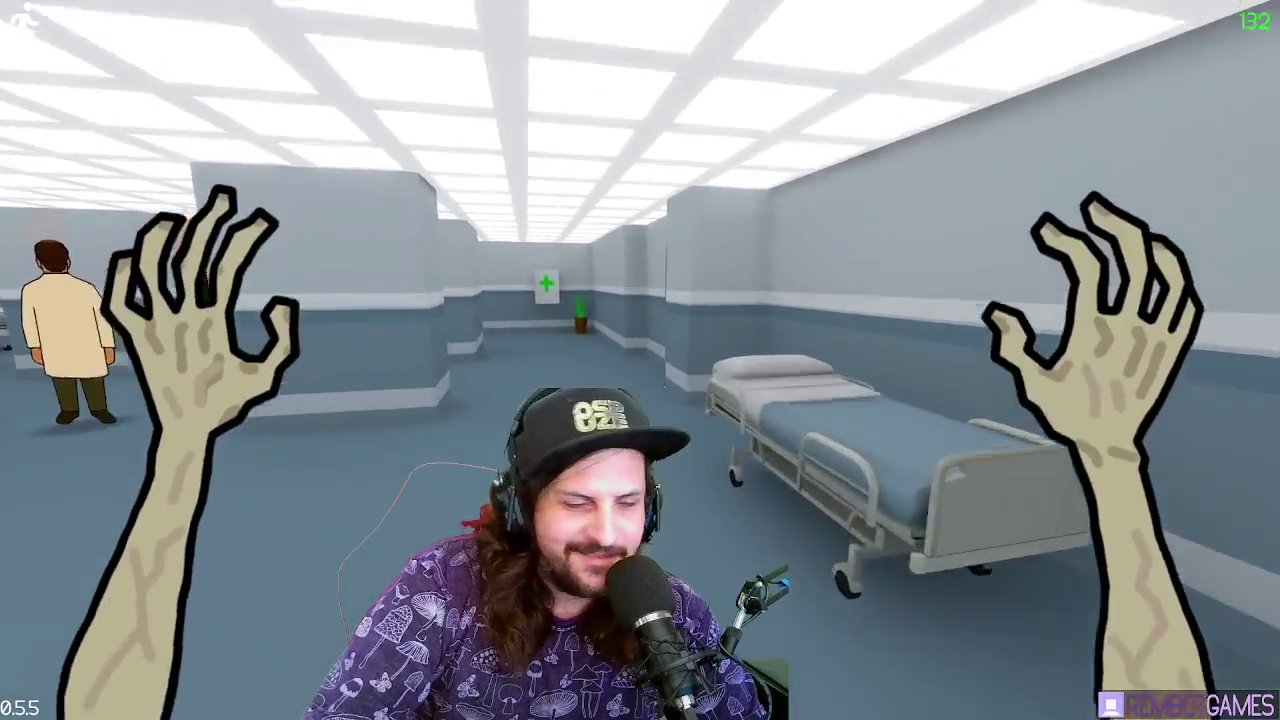
{"action": "key", "text": "w"}
{"action": "key", "text": "shift"}
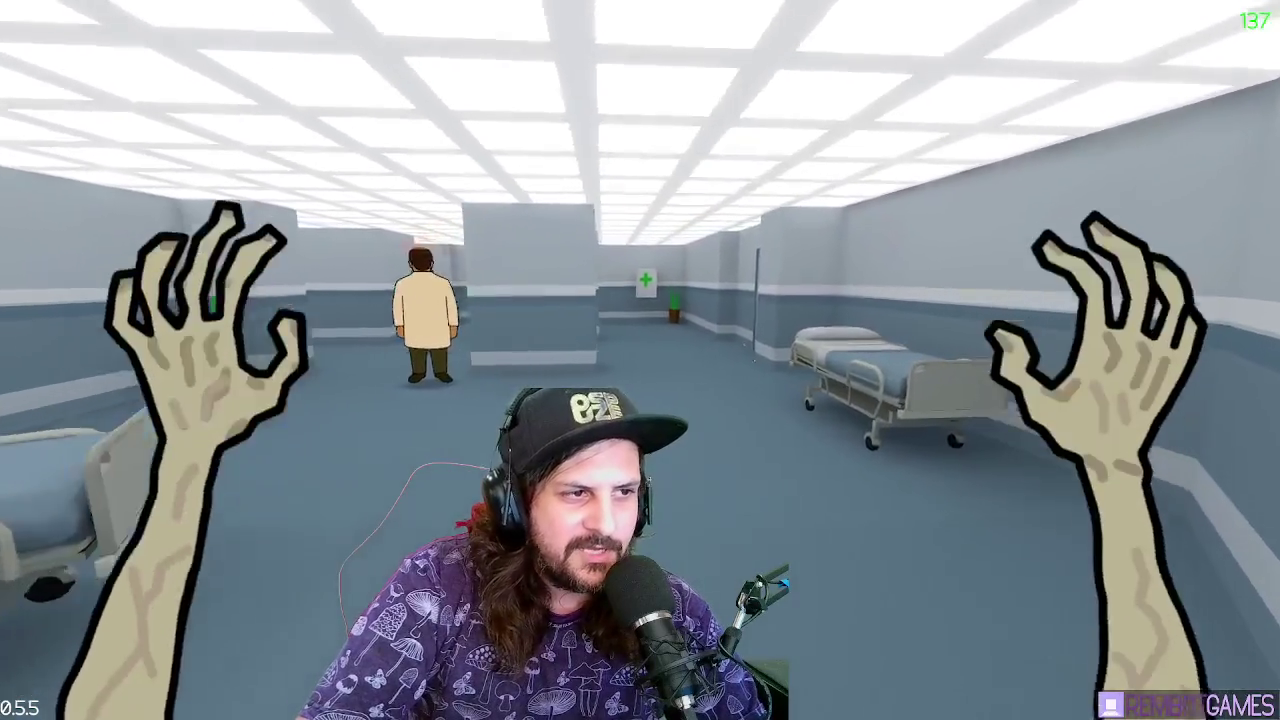
{"action": "key", "text": "w"}
{"action": "key", "text": "shift"}
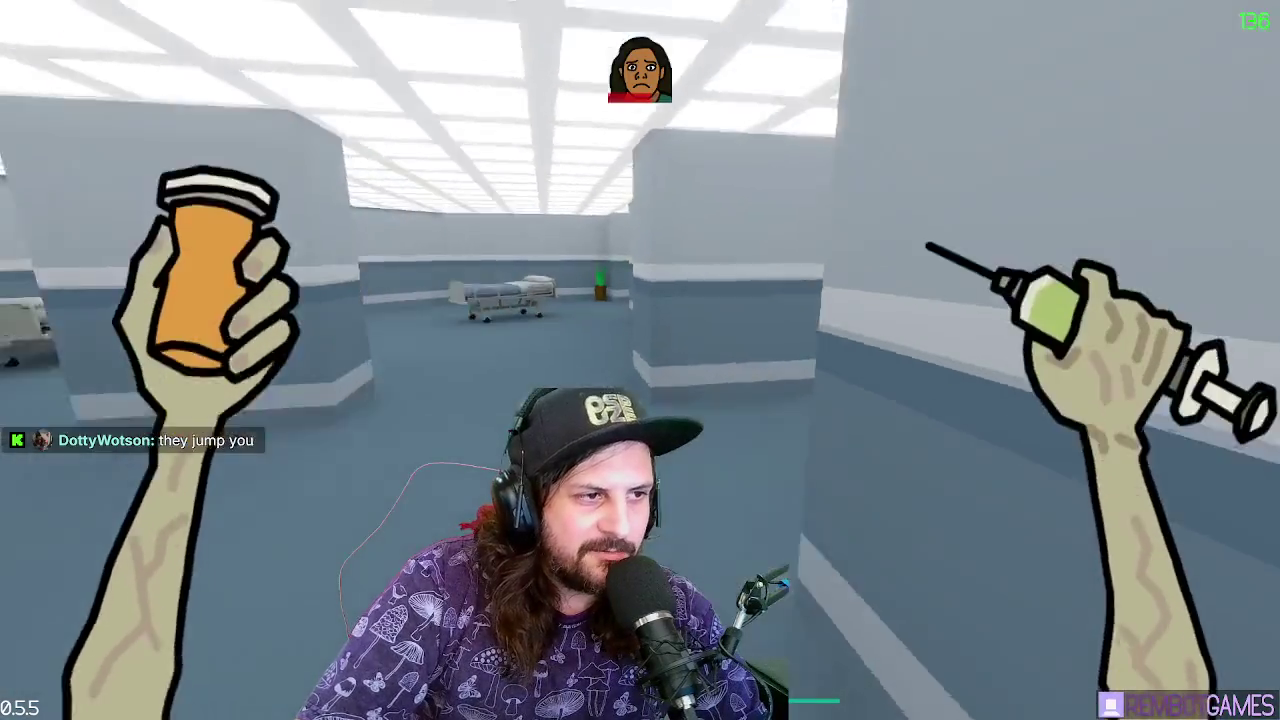
Run past the bed into the left corridor and restock a pill bottle and syringe
{"action": "key", "text": "shift+w"}
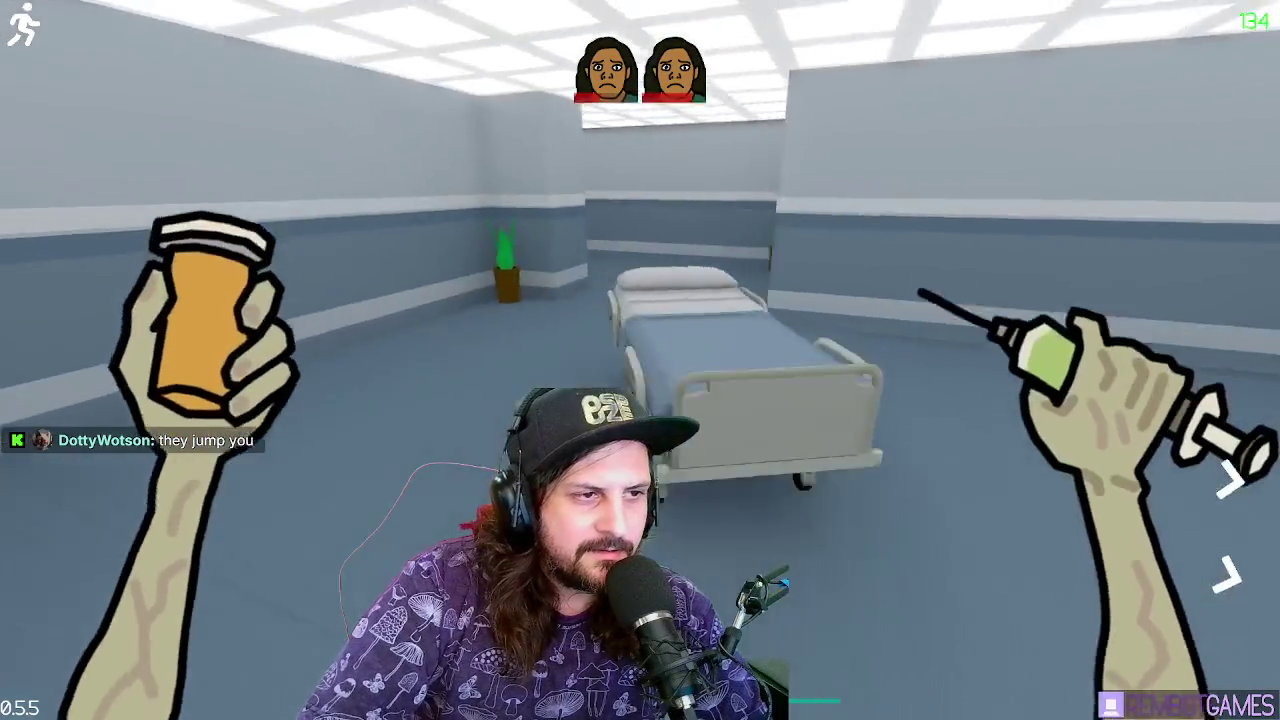
{"action": "key", "text": "shift+w"}
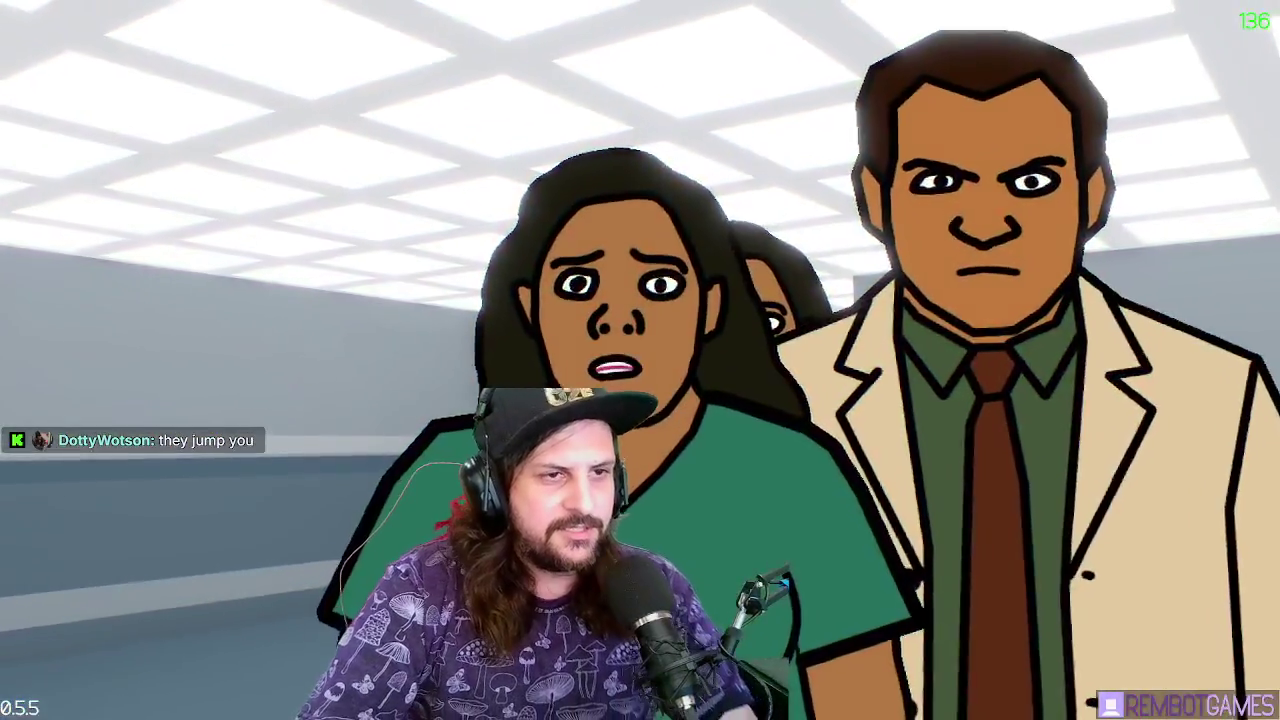
{"action": "key", "text": "shift+w"}
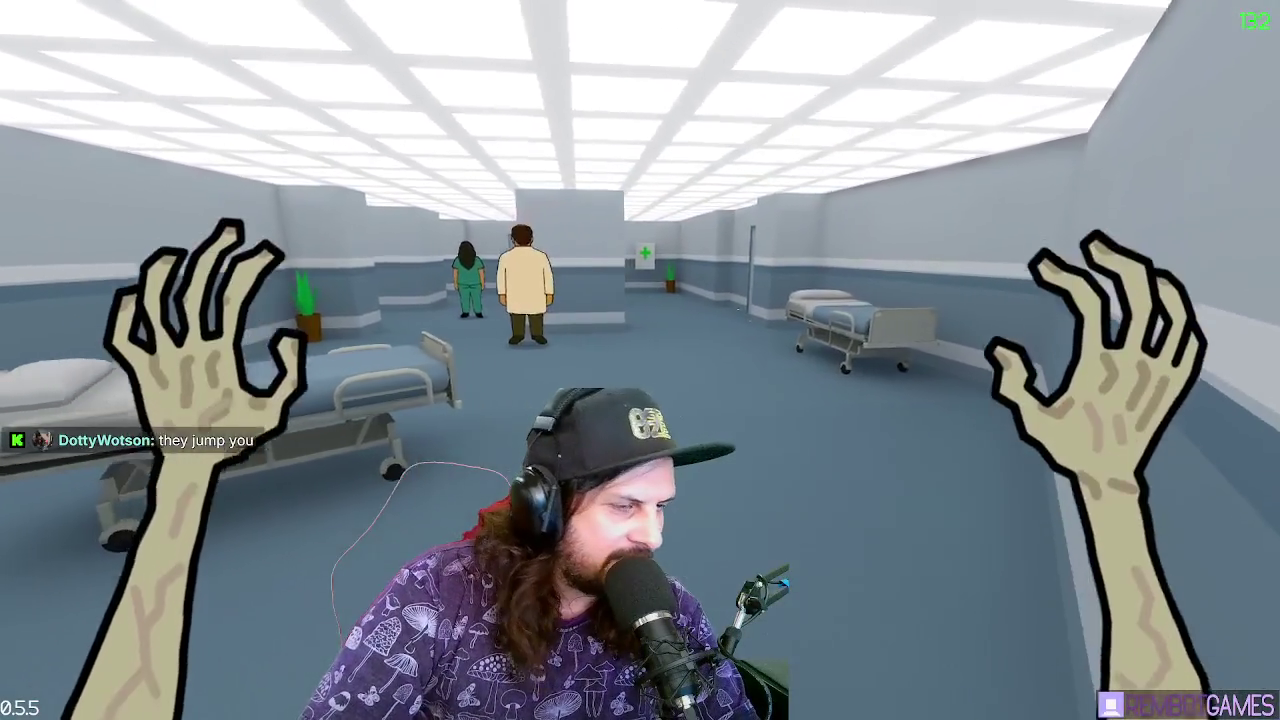
{"action": "key", "text": "shift+w"}
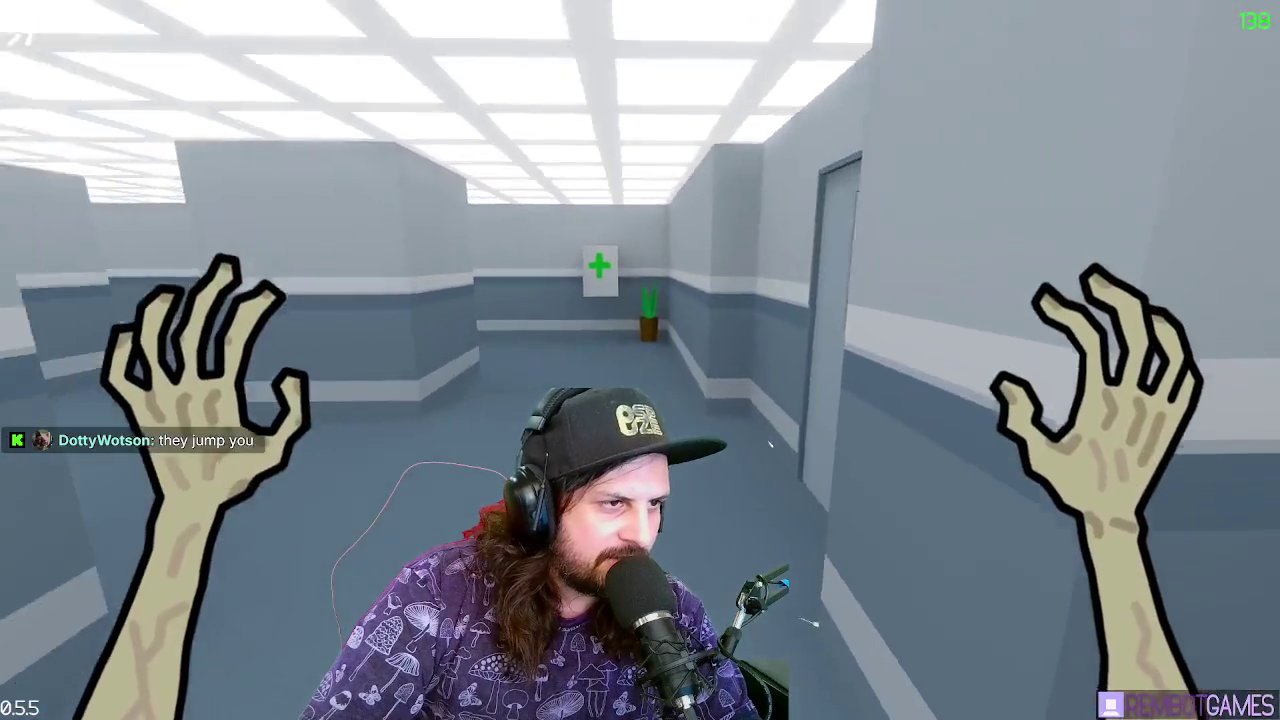
{"action": "key", "text": "e"}
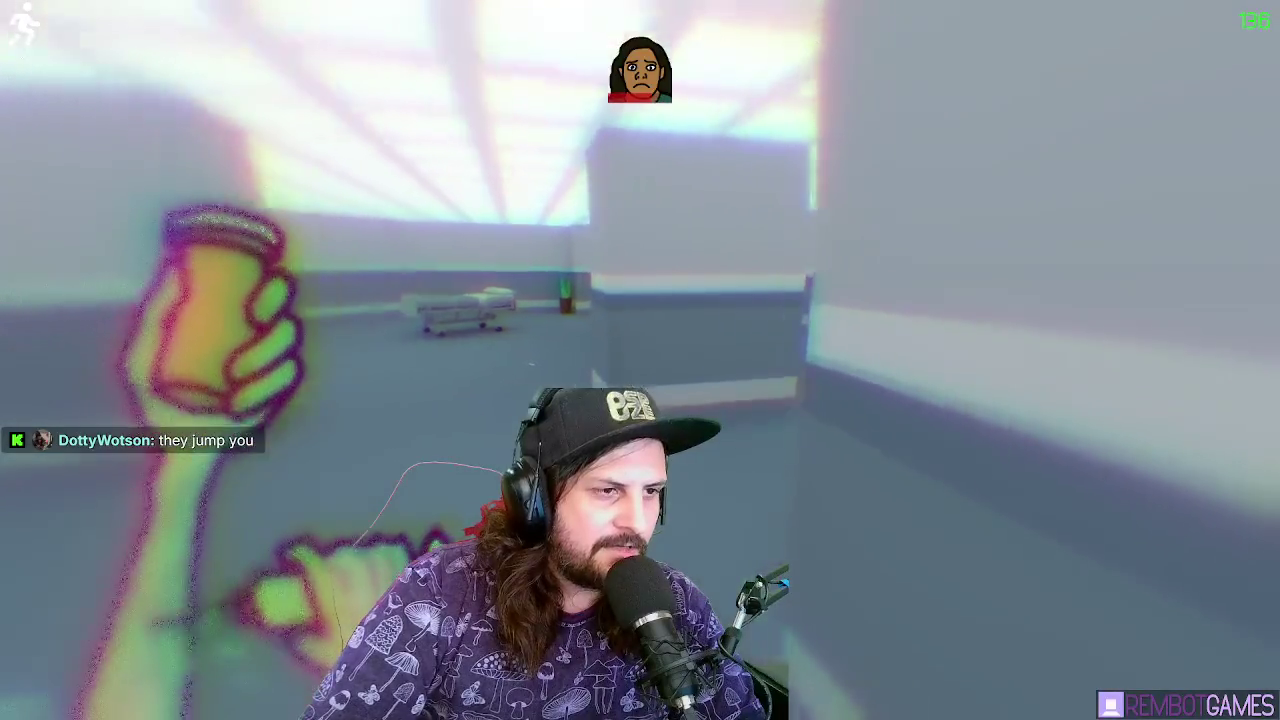
Run past the nurses, down the corridor and through the ward to the exit door
{"action": "key", "text": "shift+w"}
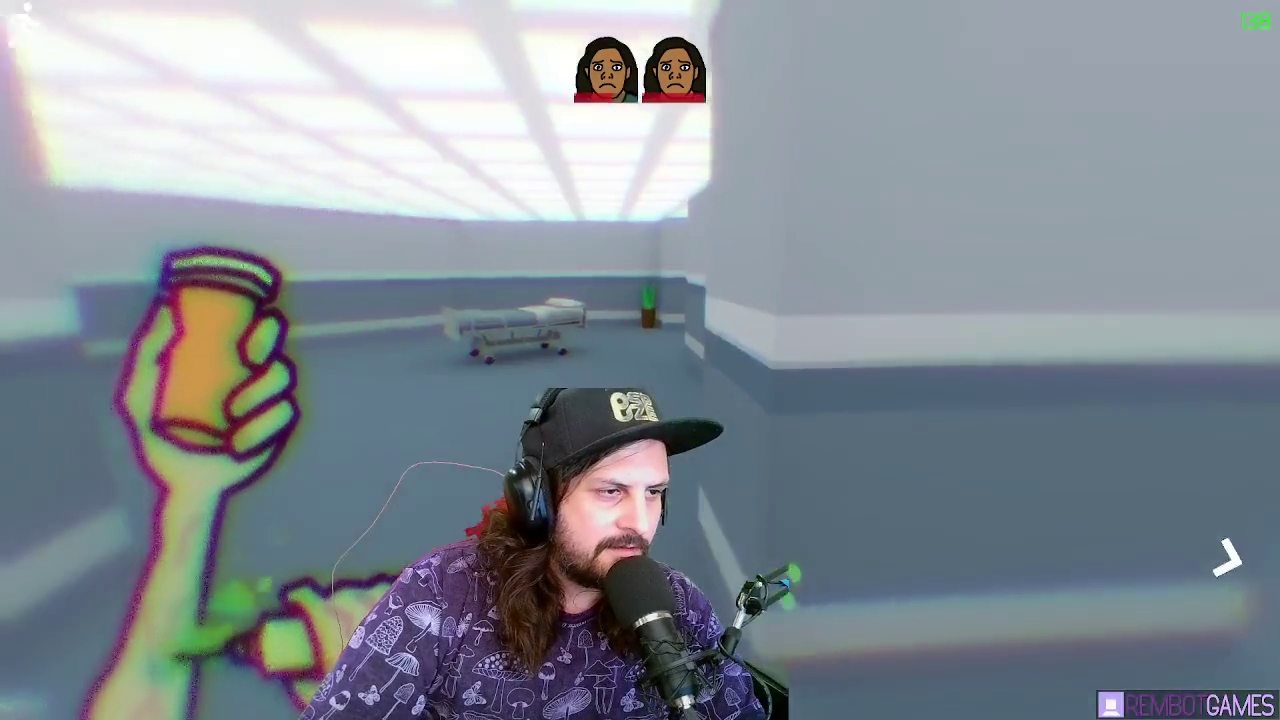
{"action": "key", "text": "shift+w"}
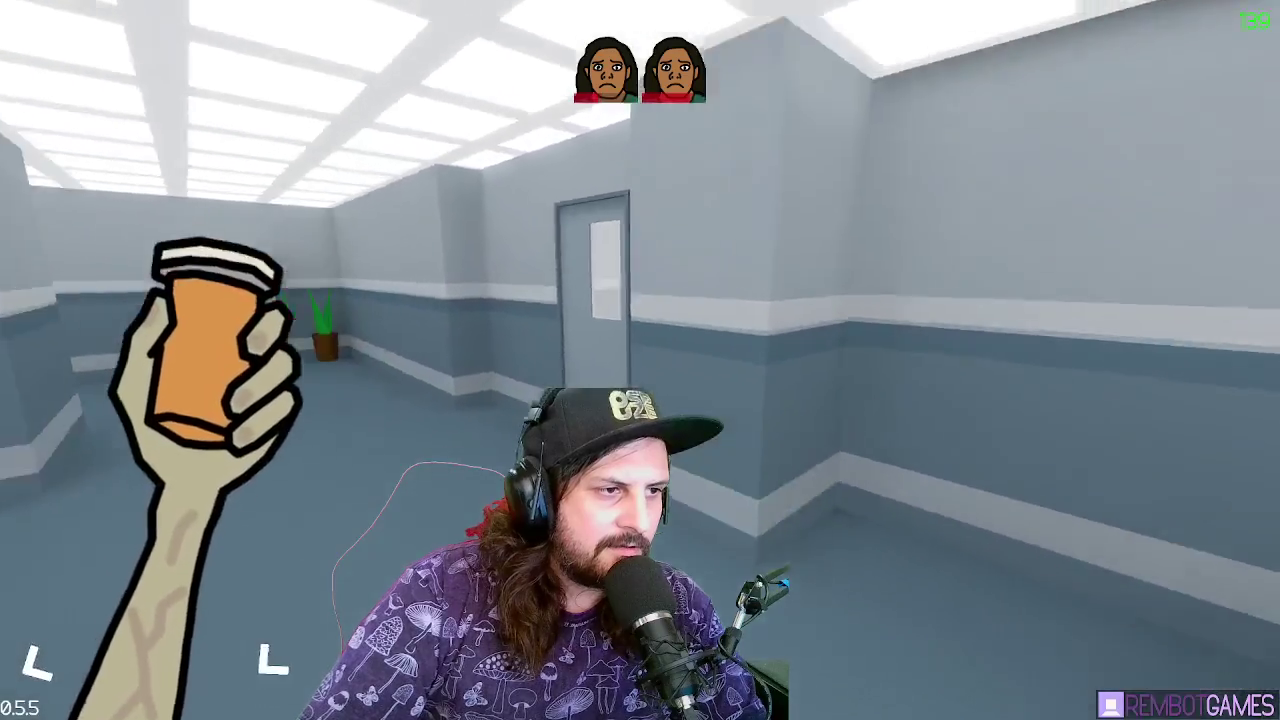
{"action": "key", "text": "shift+w"}
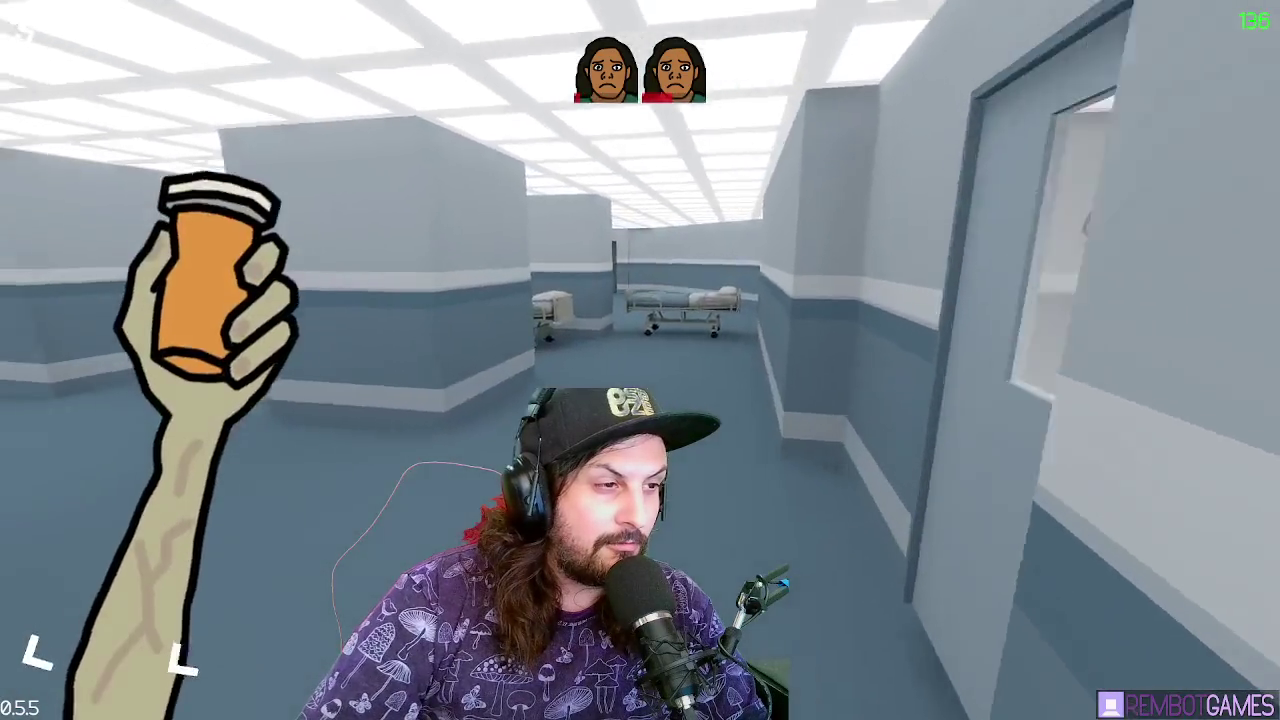
{"action": "key", "text": "shift+w"}
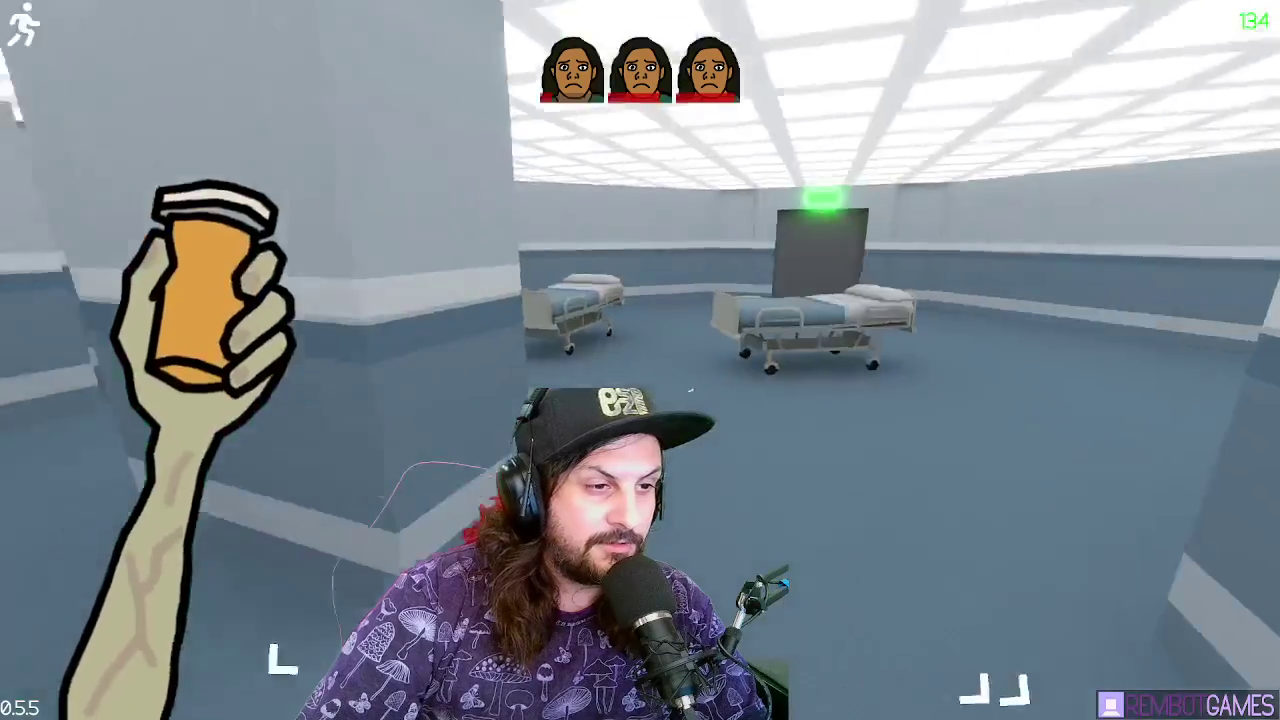
{"action": "key", "text": "shift+w"}
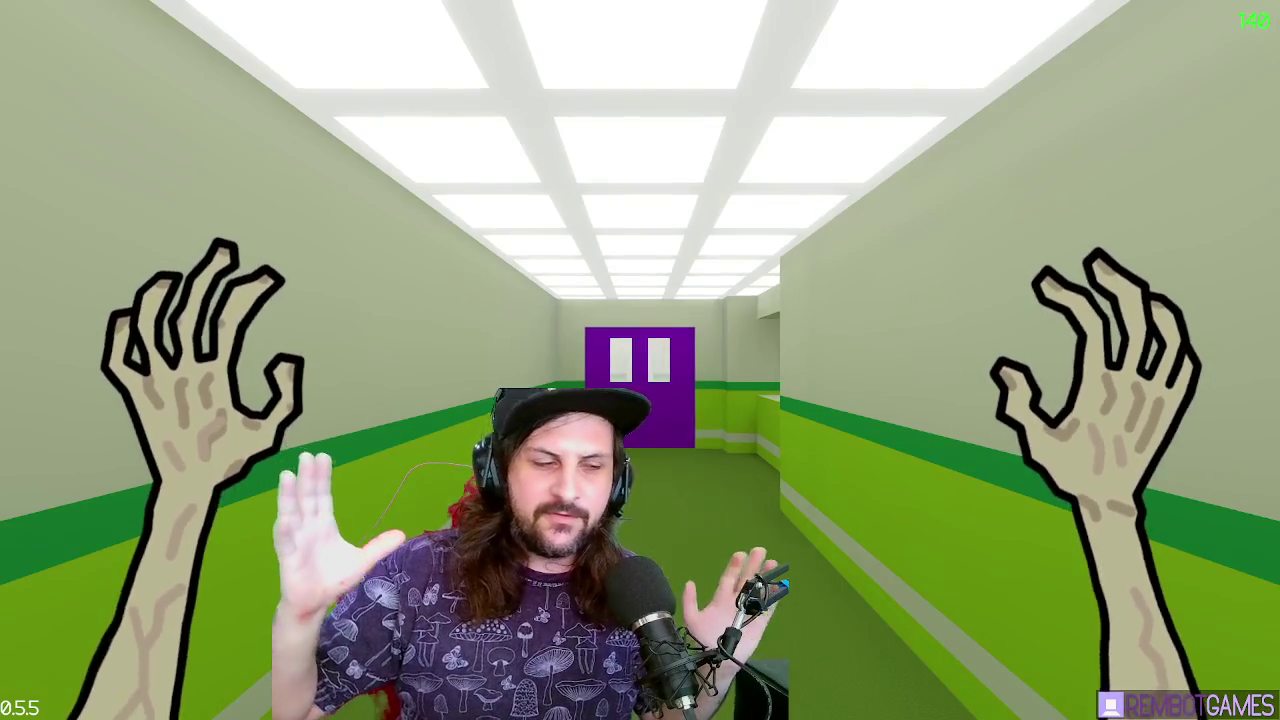
Walk past the purple door to the counter and grab the purple keycard
{"action": "key", "text": "w"}
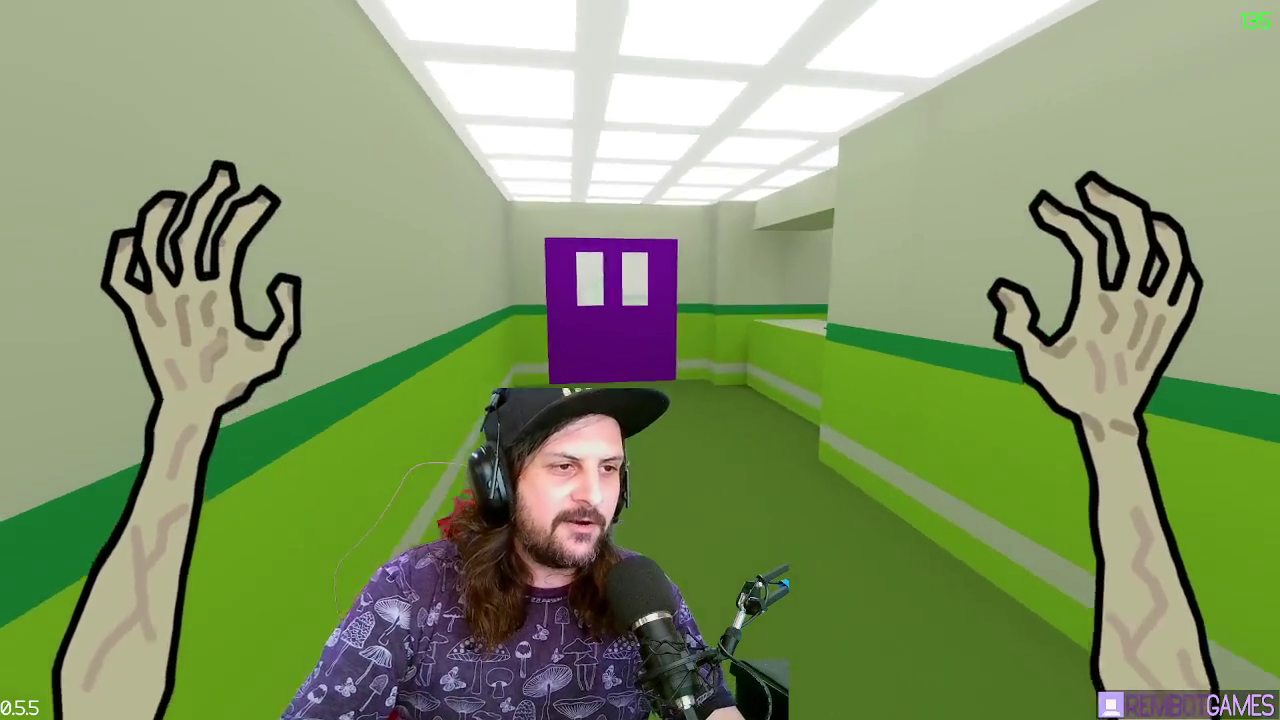
{"action": "key", "text": "w"}
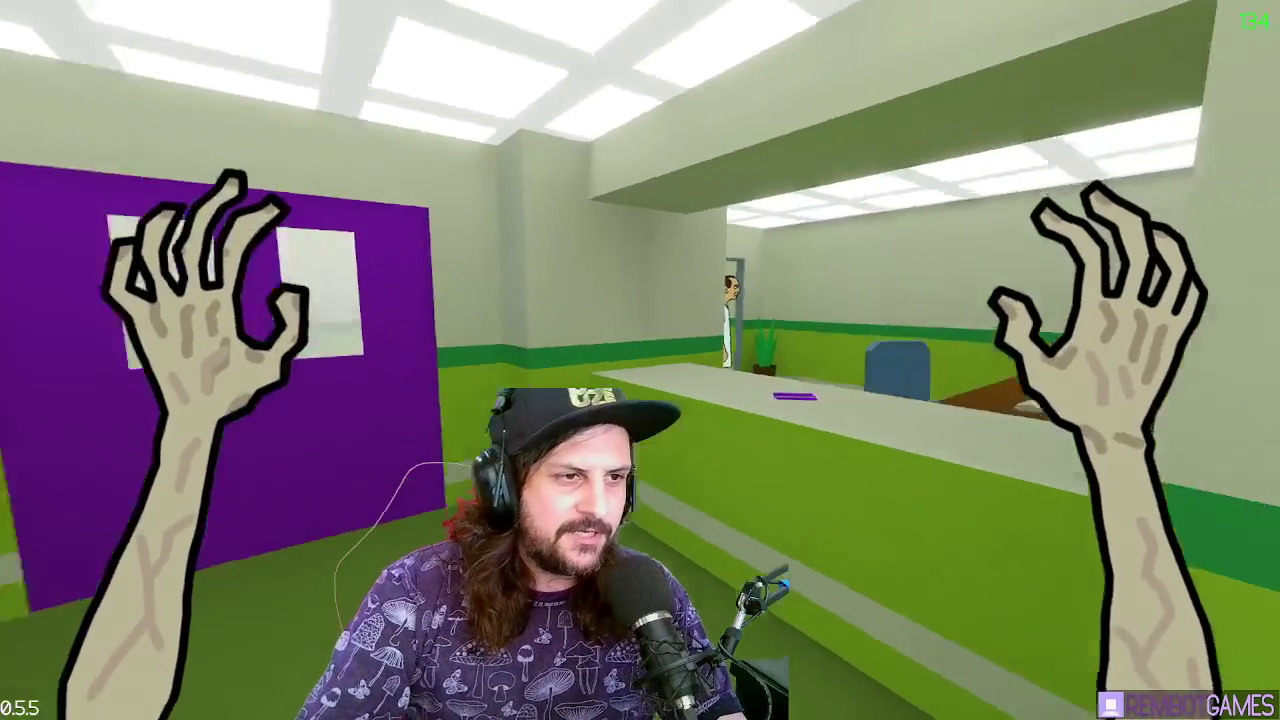
{"action": "key", "text": "w"}
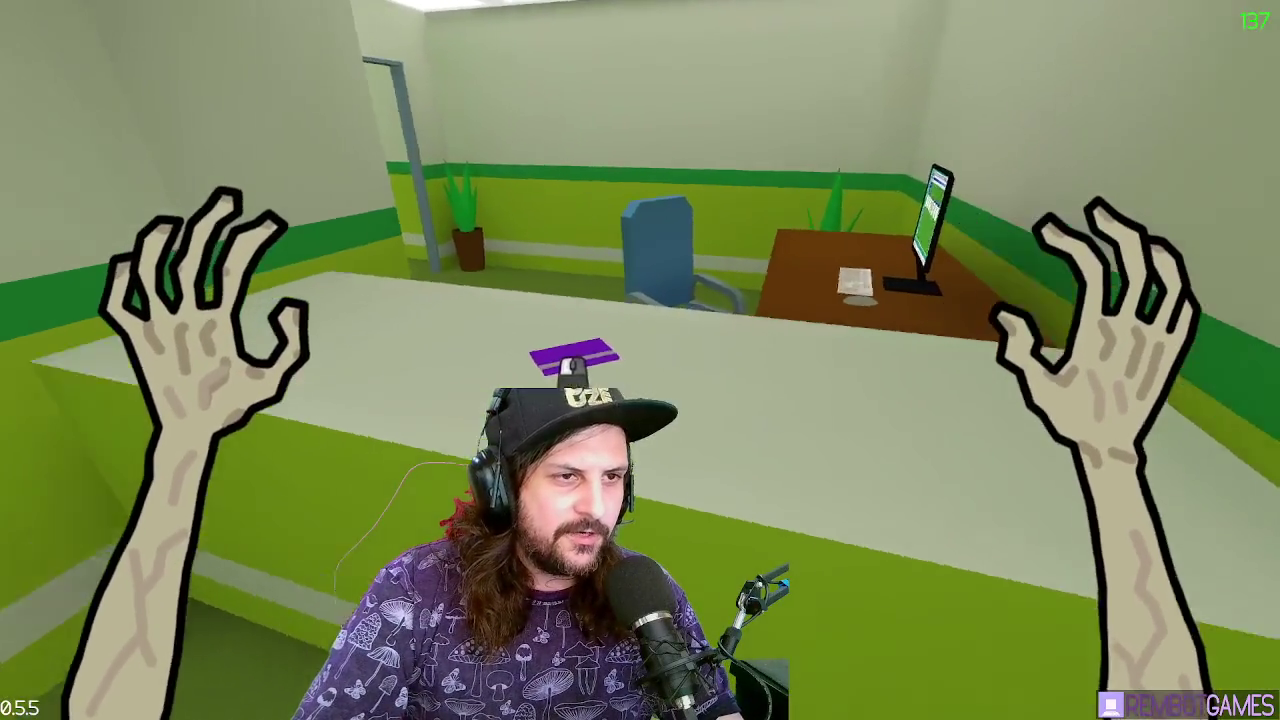
{"action": "key", "text": "w"}
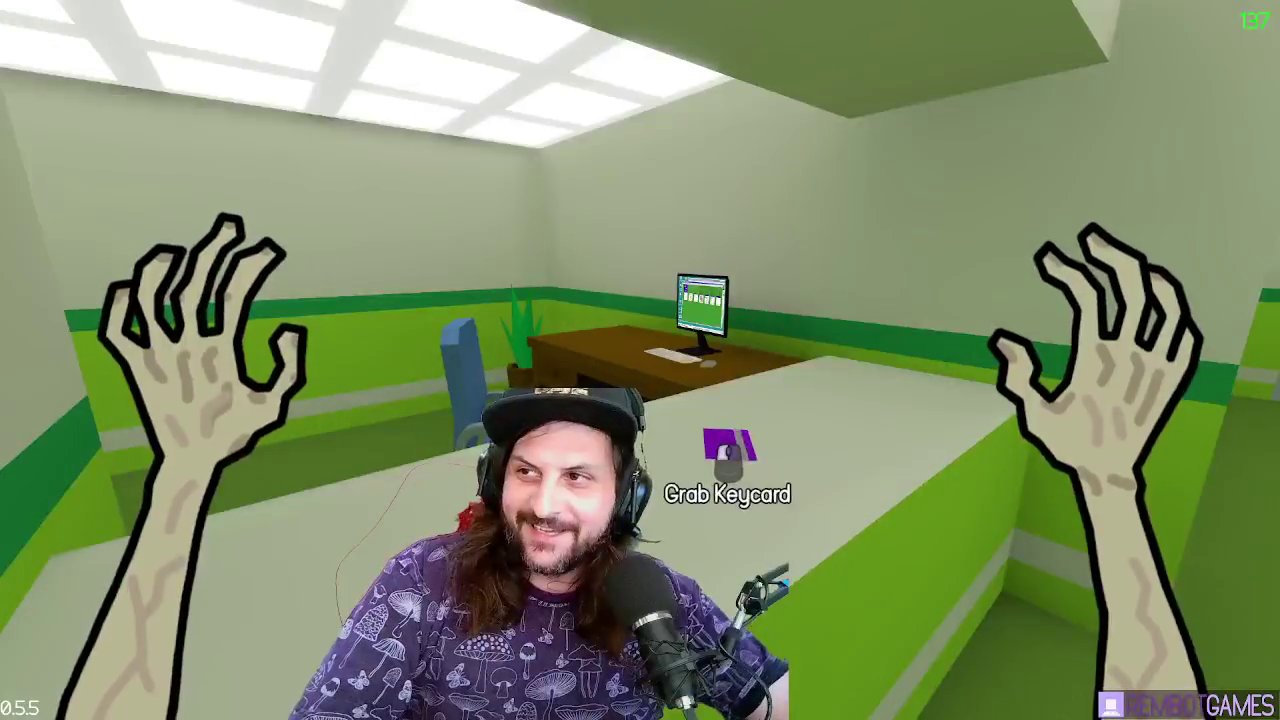
{"action": "key", "text": "d"}
{"action": "key", "text": "w"}
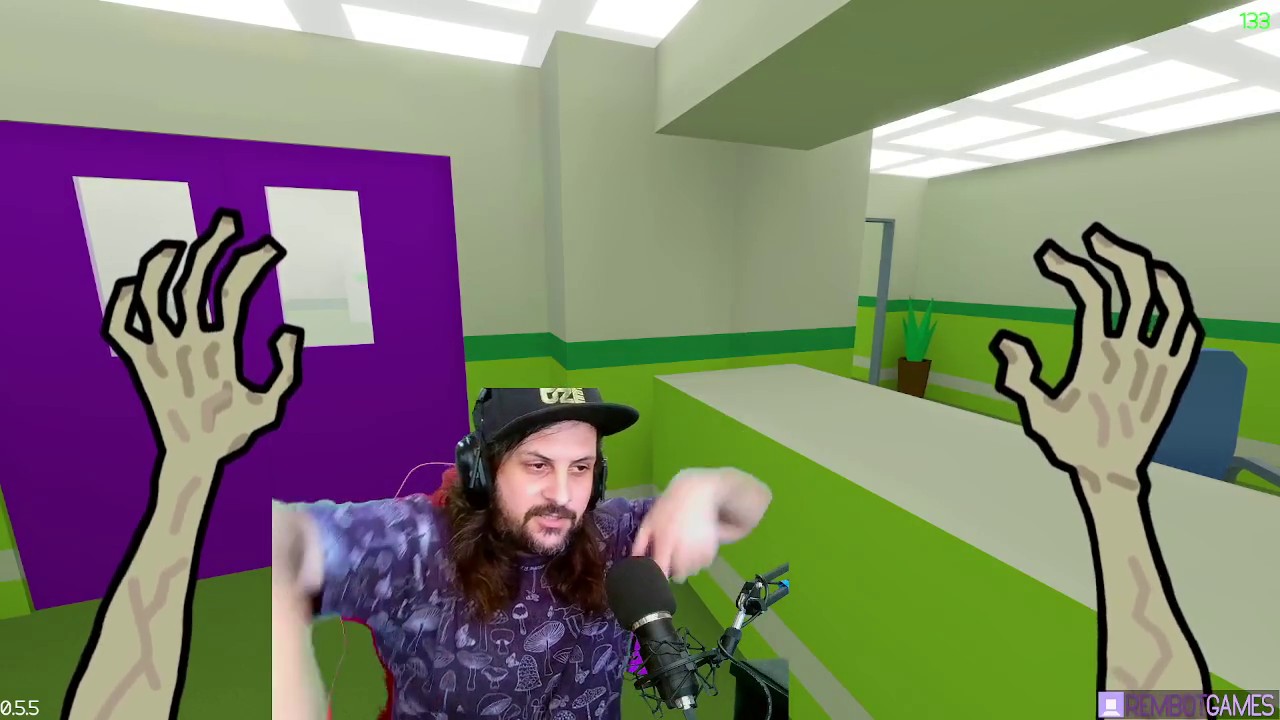
{"action": "key", "text": "w"}
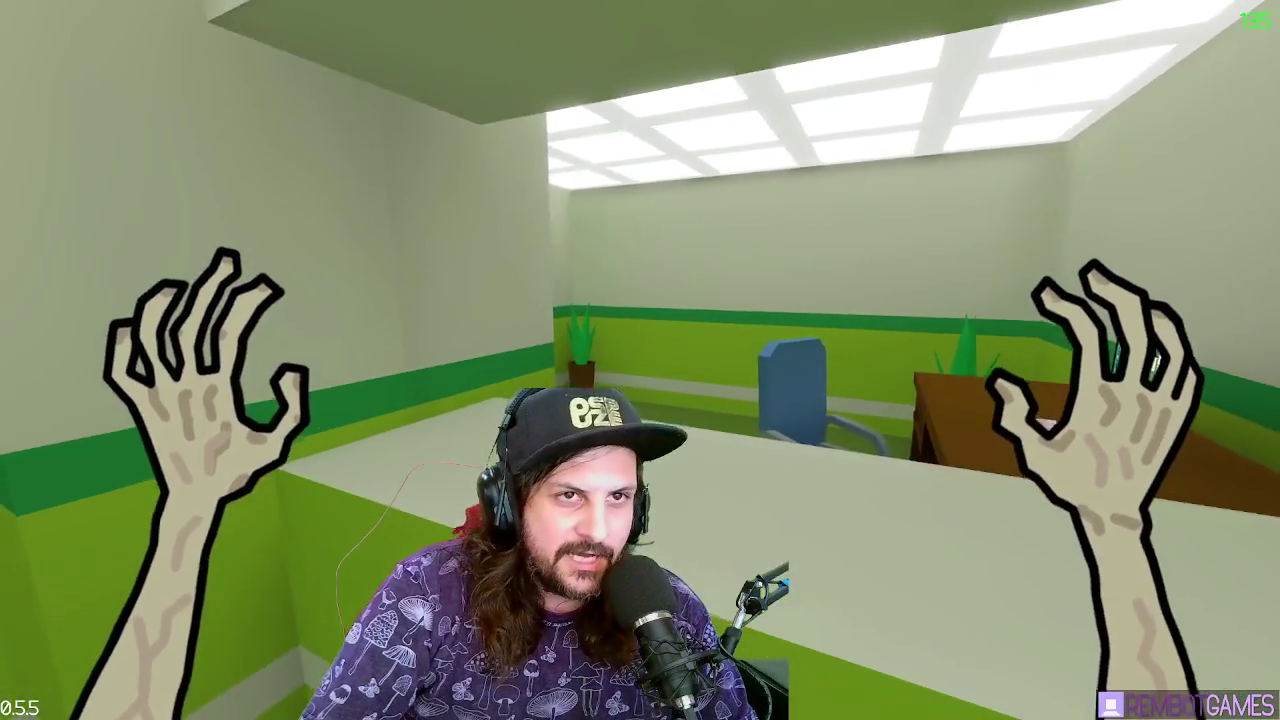
Open the purple doors, pick up a cup and syringe, and walk down the green hallway to the exit
{"action": "key", "text": "w"}
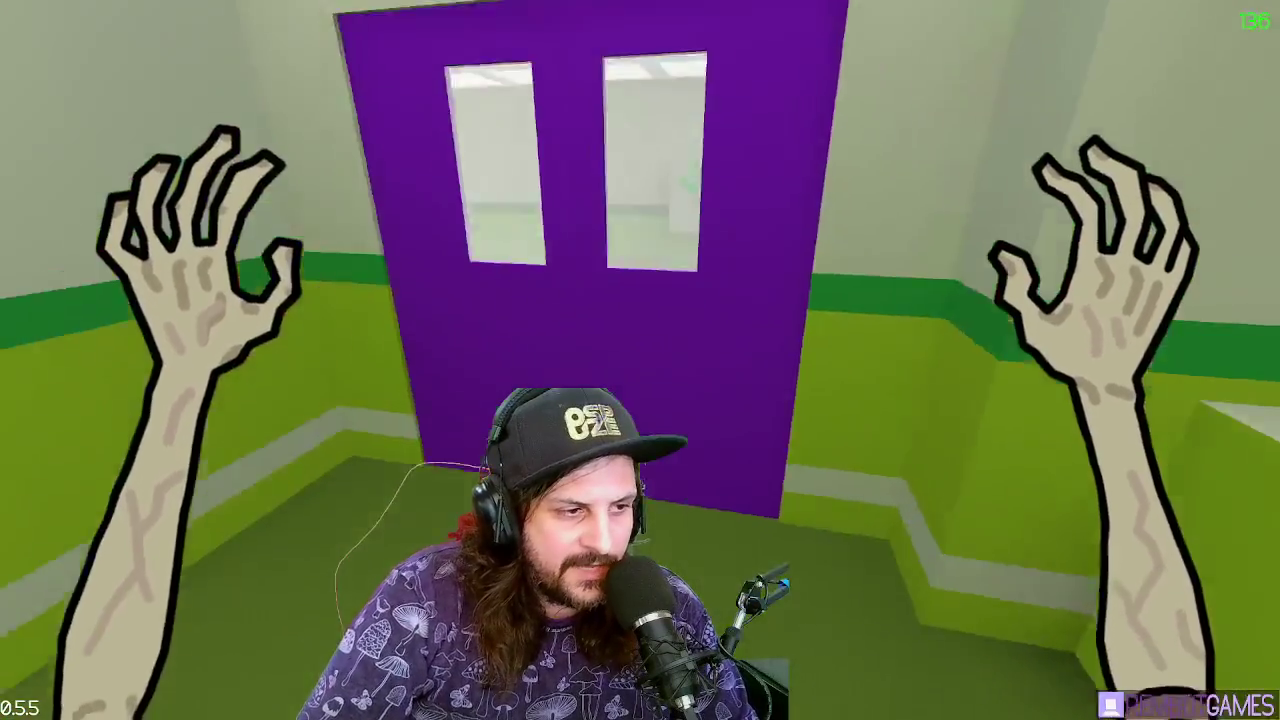
{"action": "key", "text": "w"}
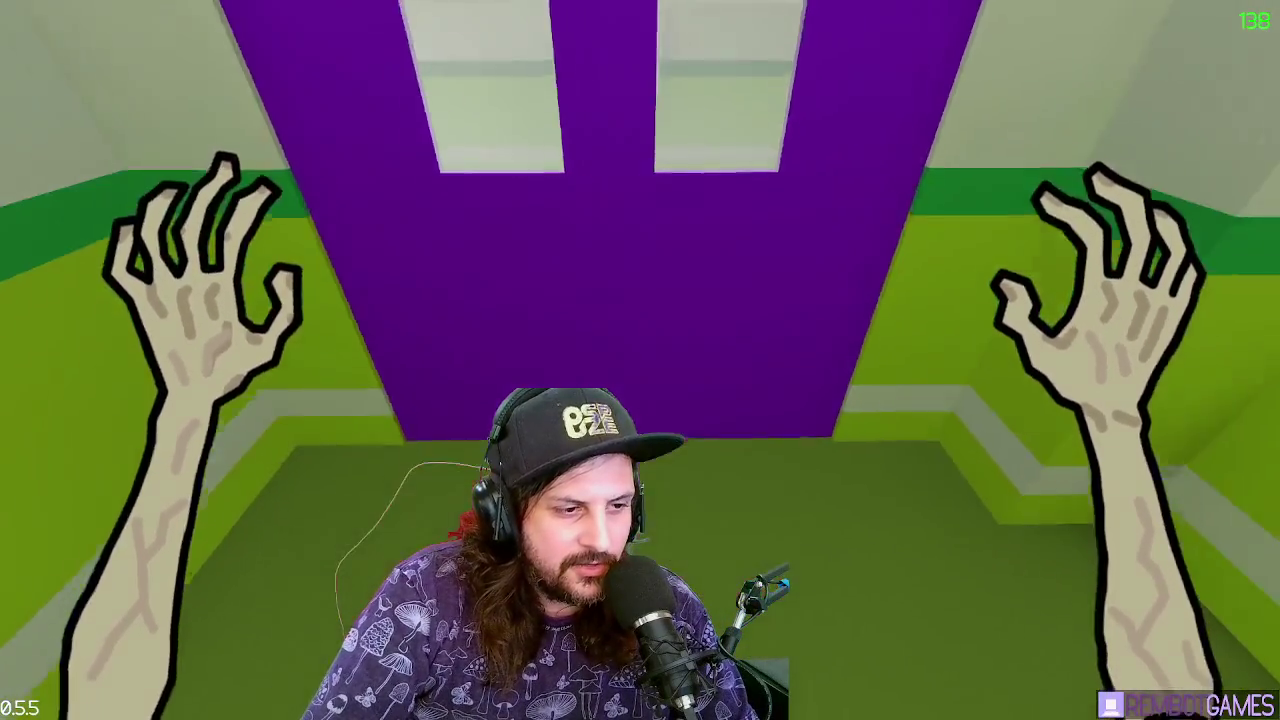
{"action": "key", "text": "s"}
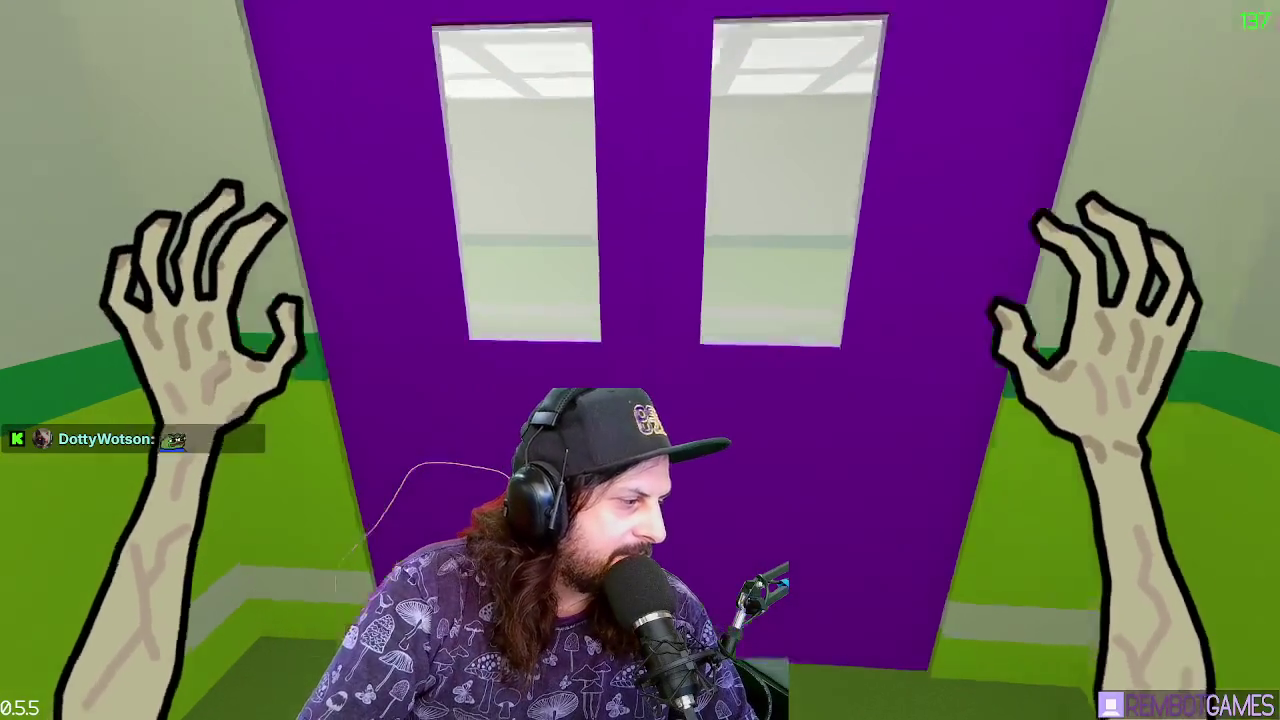
{"action": "key", "text": "w"}
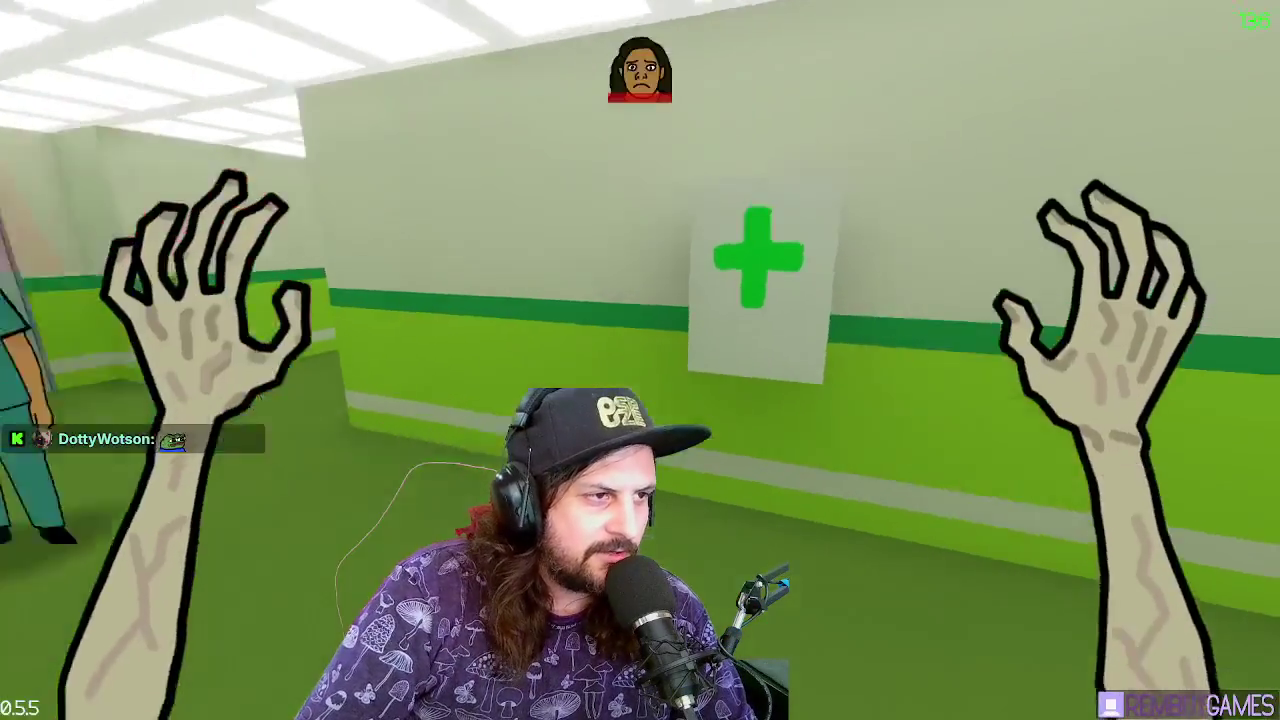
{"action": "key", "text": "2"}
{"action": "key", "text": "w"}
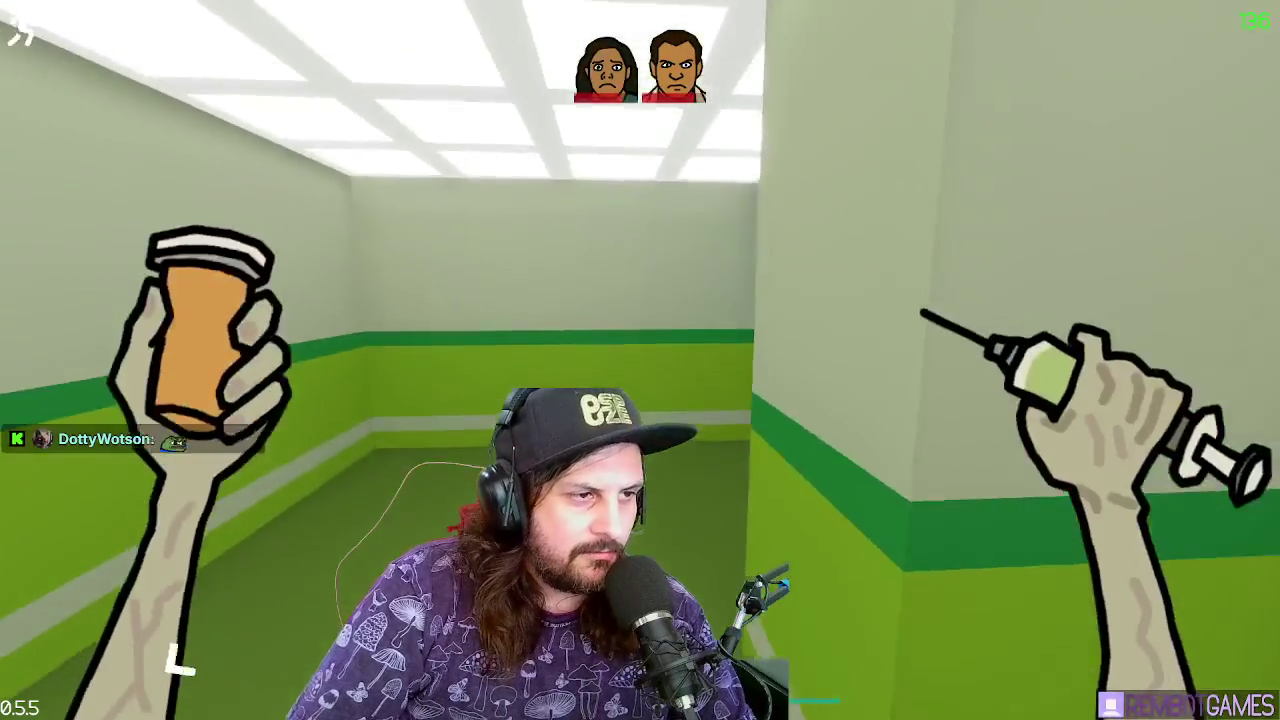
{"action": "key", "text": "w"}
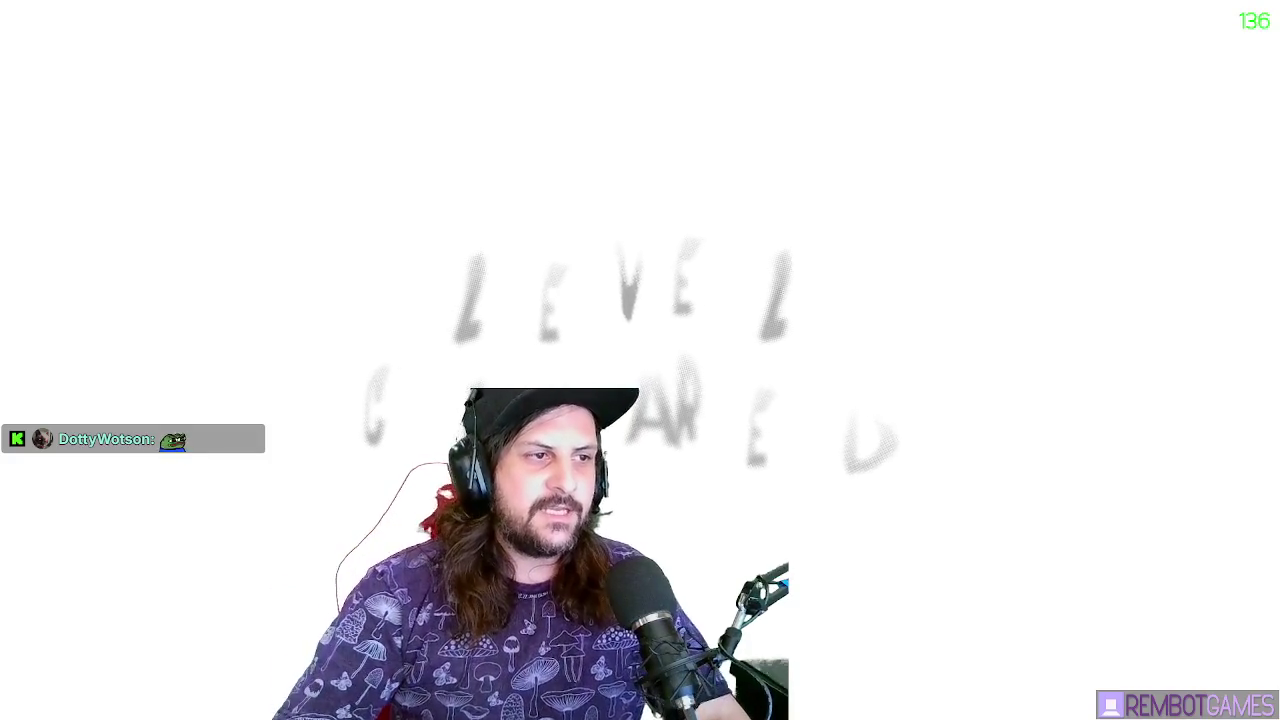
Try the locked purple door, take medicine from the open cabinet, and reach the green-lit exit
{"action": "key", "text": "w"}
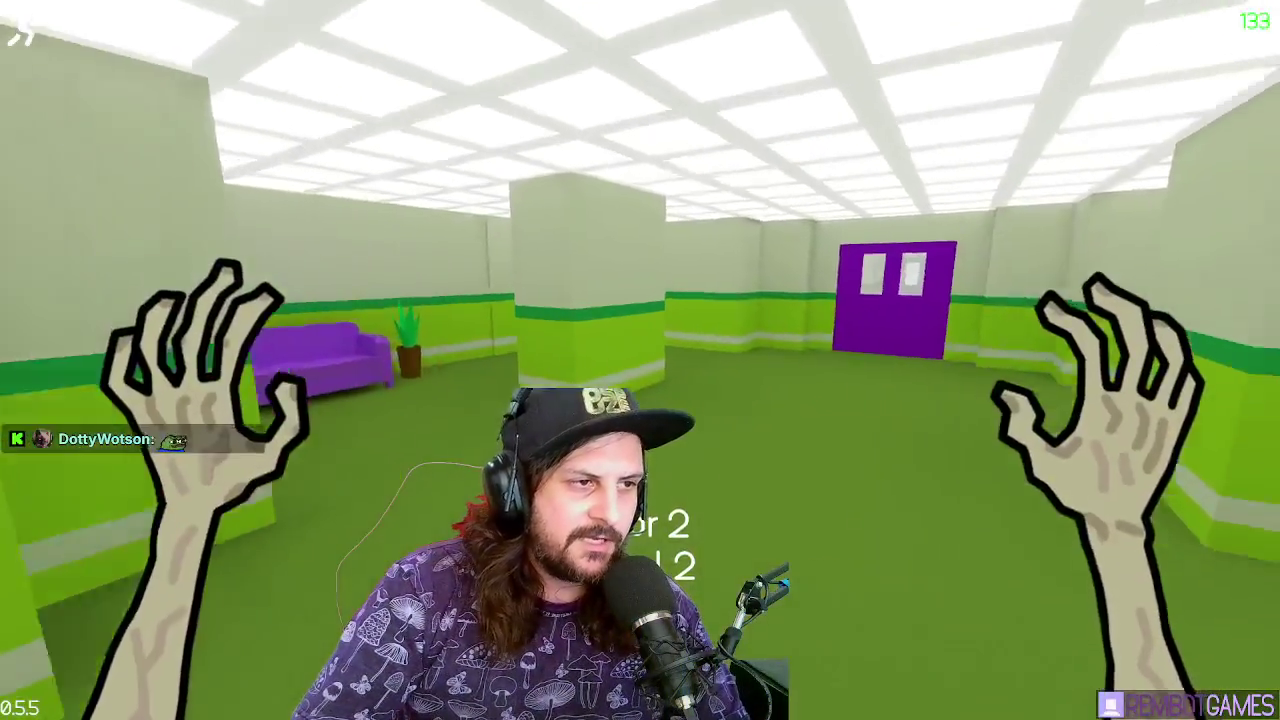
{"action": "key", "text": "w"}
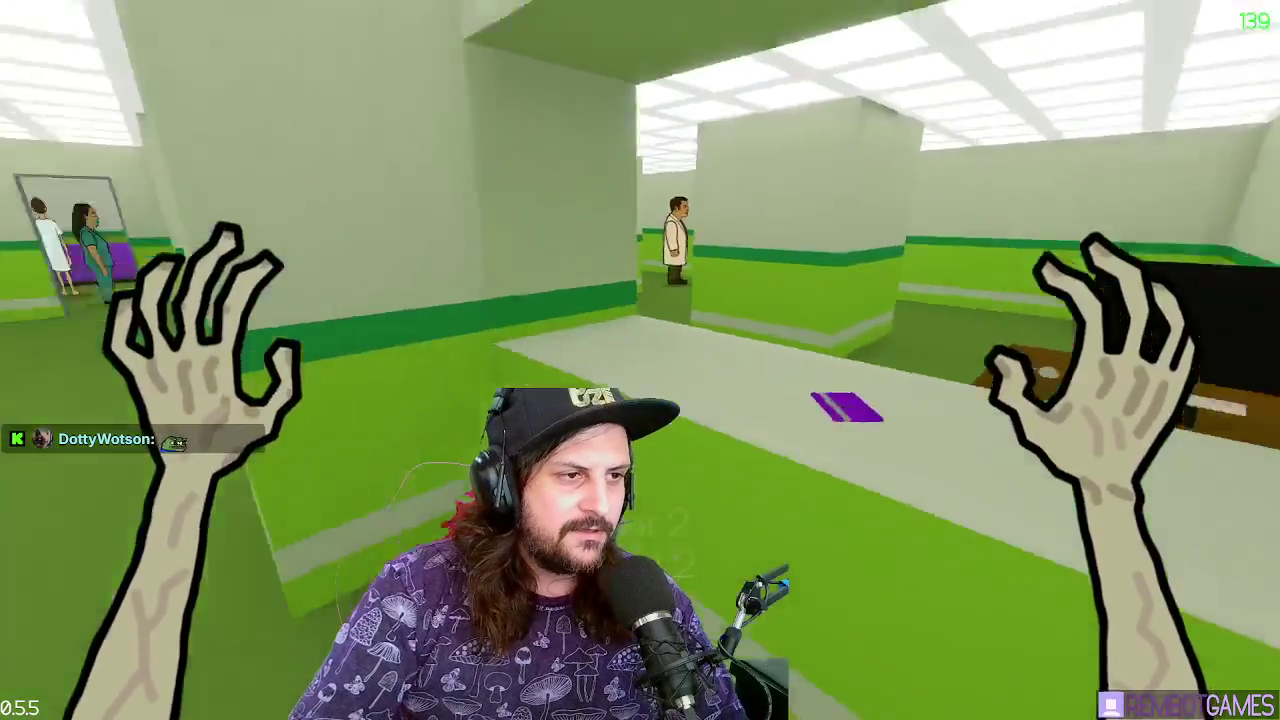
{"action": "key", "text": "w"}
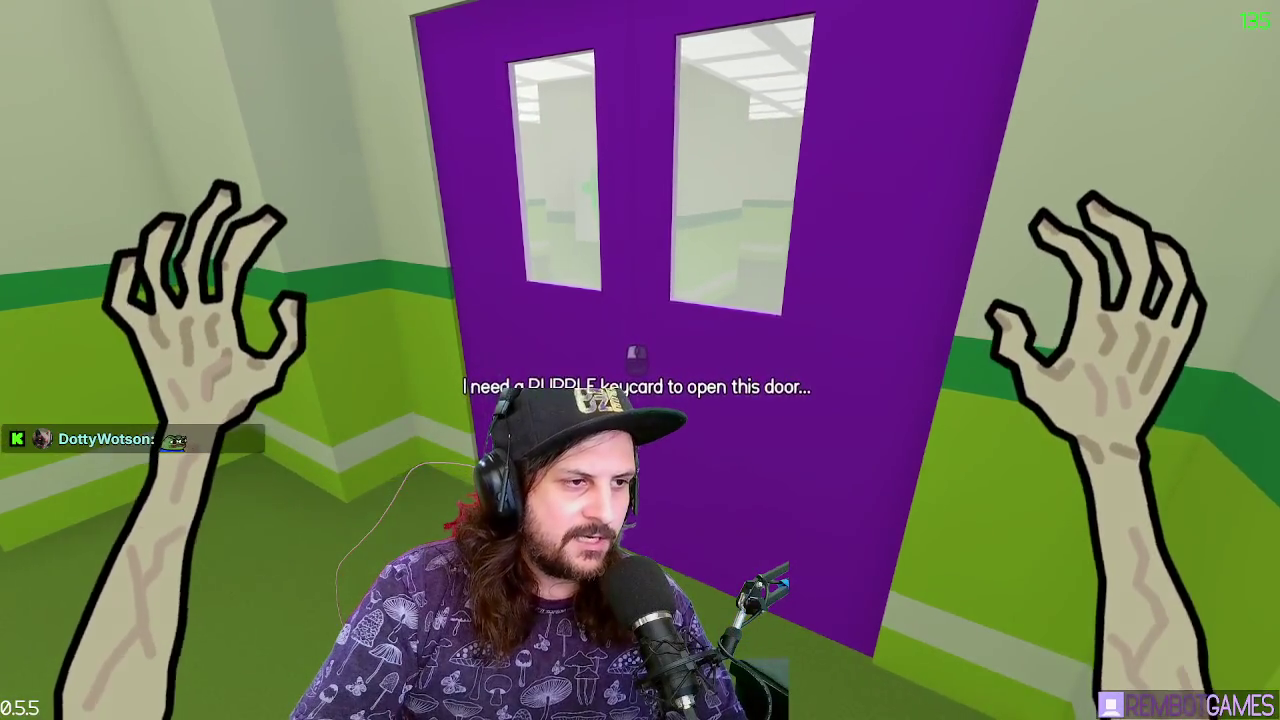
{"action": "key", "text": "w"}
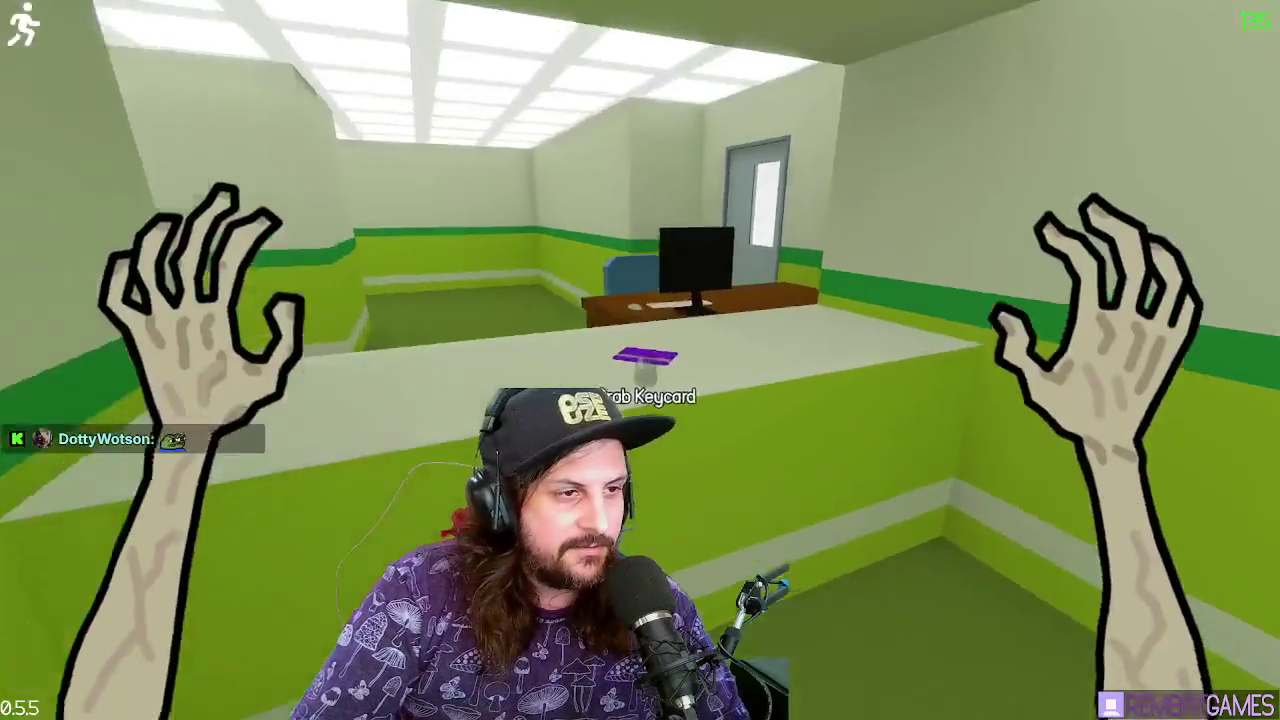
{"action": "key", "text": "w"}
{"action": "key", "text": "e"}
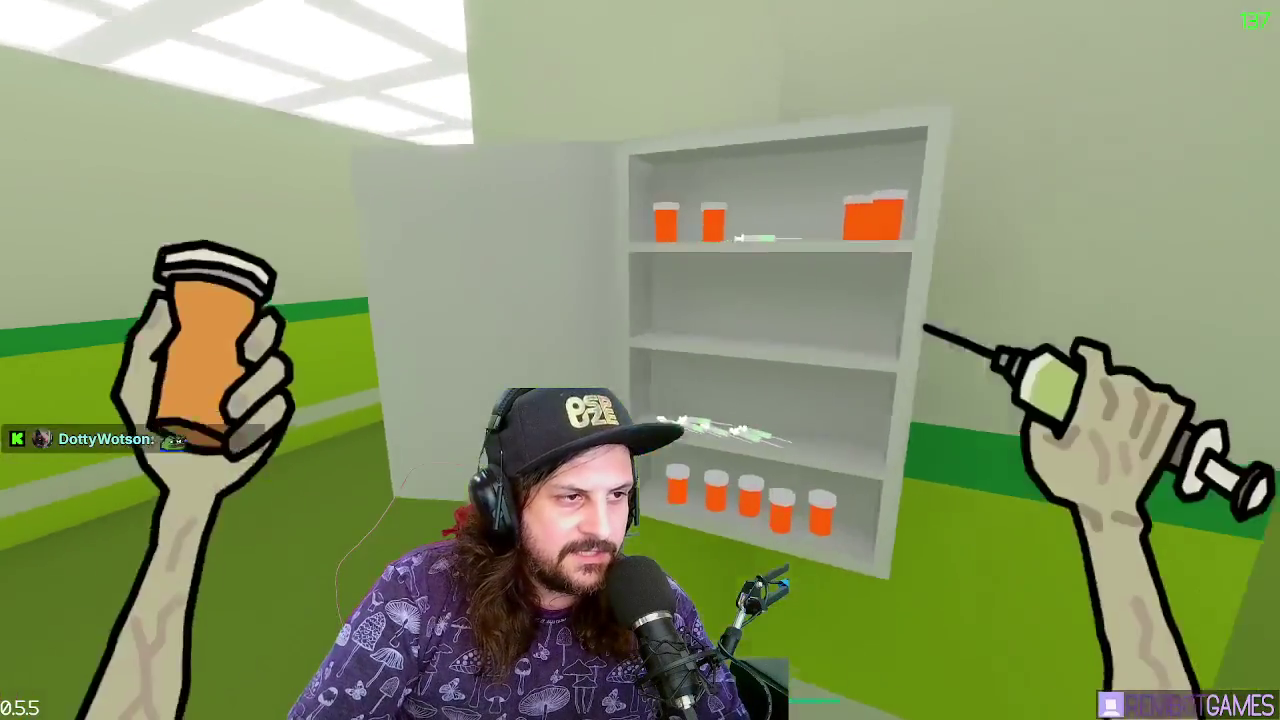
{"action": "key", "text": "w"}
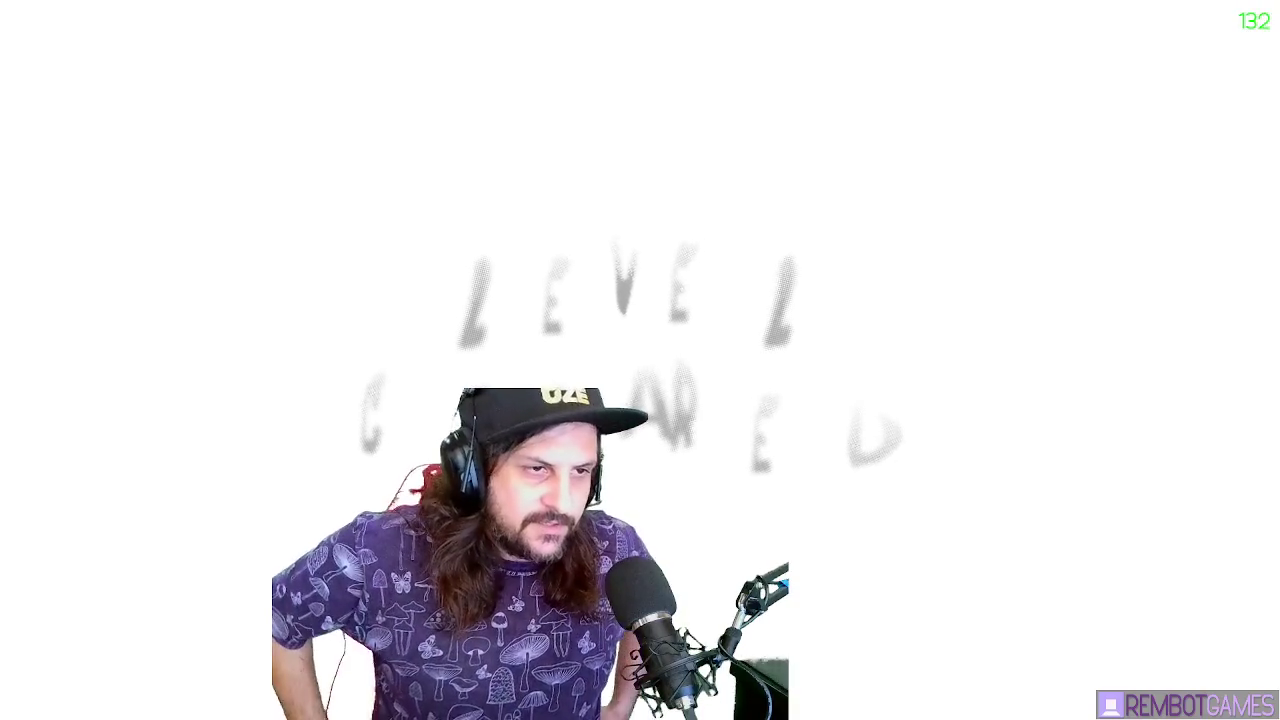
Walk through the Floor 2 level 3 ward past the patient and doctor, then press Escape for the grid
{"action": "key", "text": "w"}
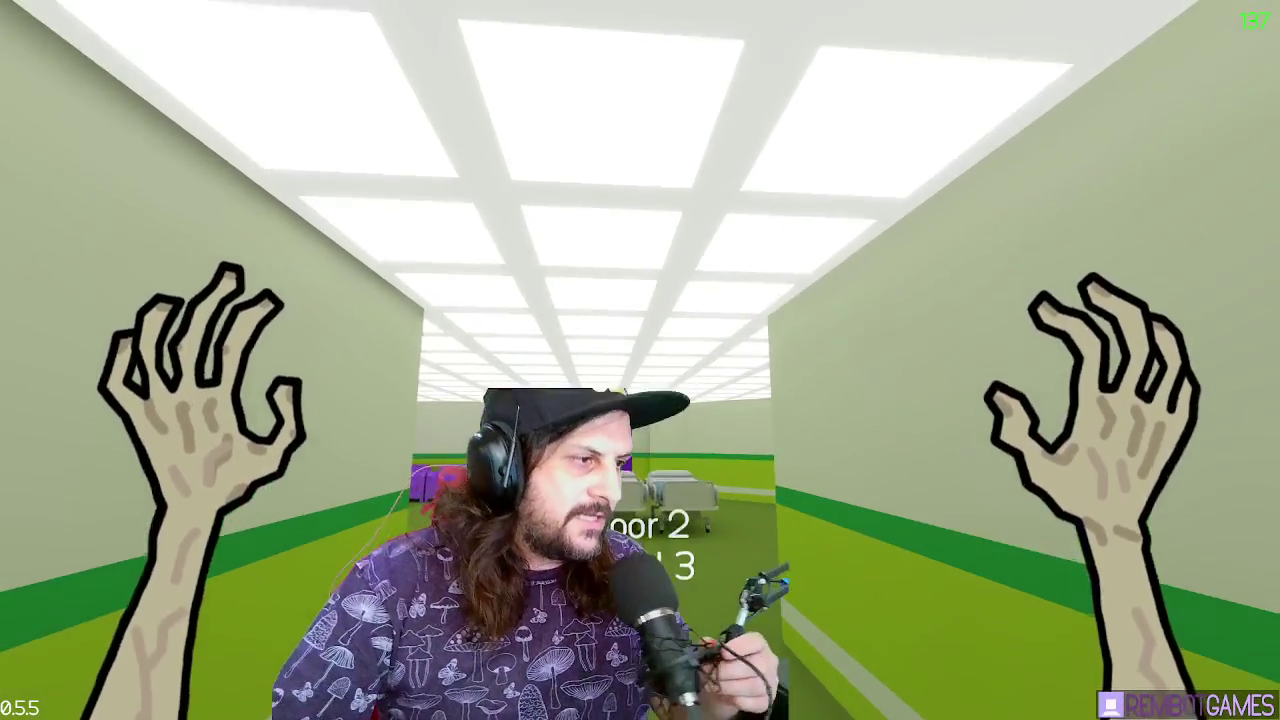
{"action": "key", "text": "w"}
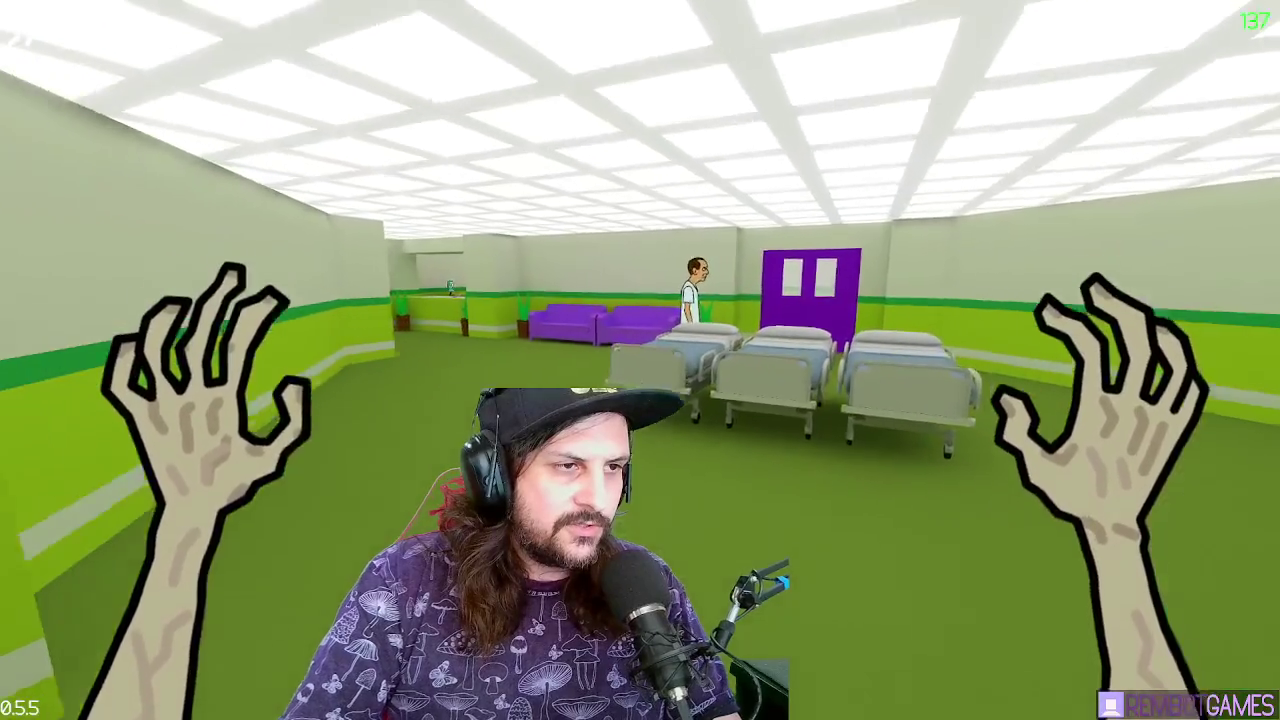
{"action": "key", "text": "w"}
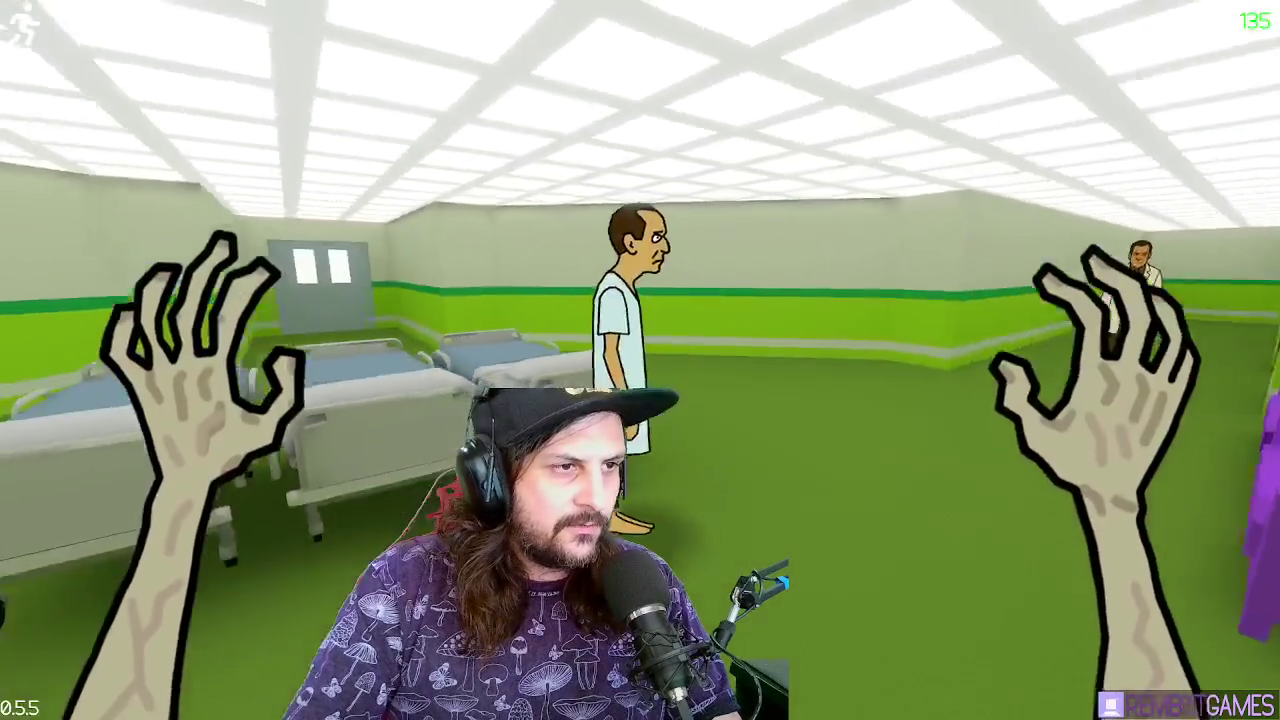
{"action": "key", "text": "w"}
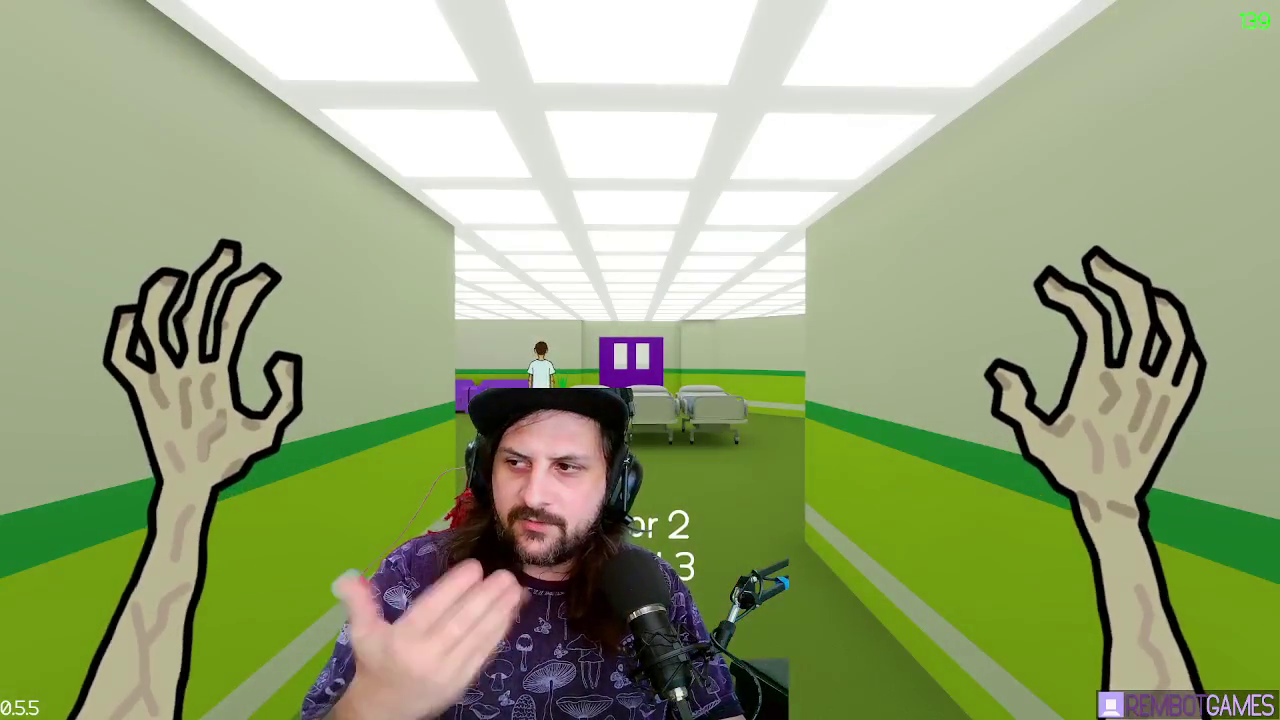
{"action": "key", "text": "w"}
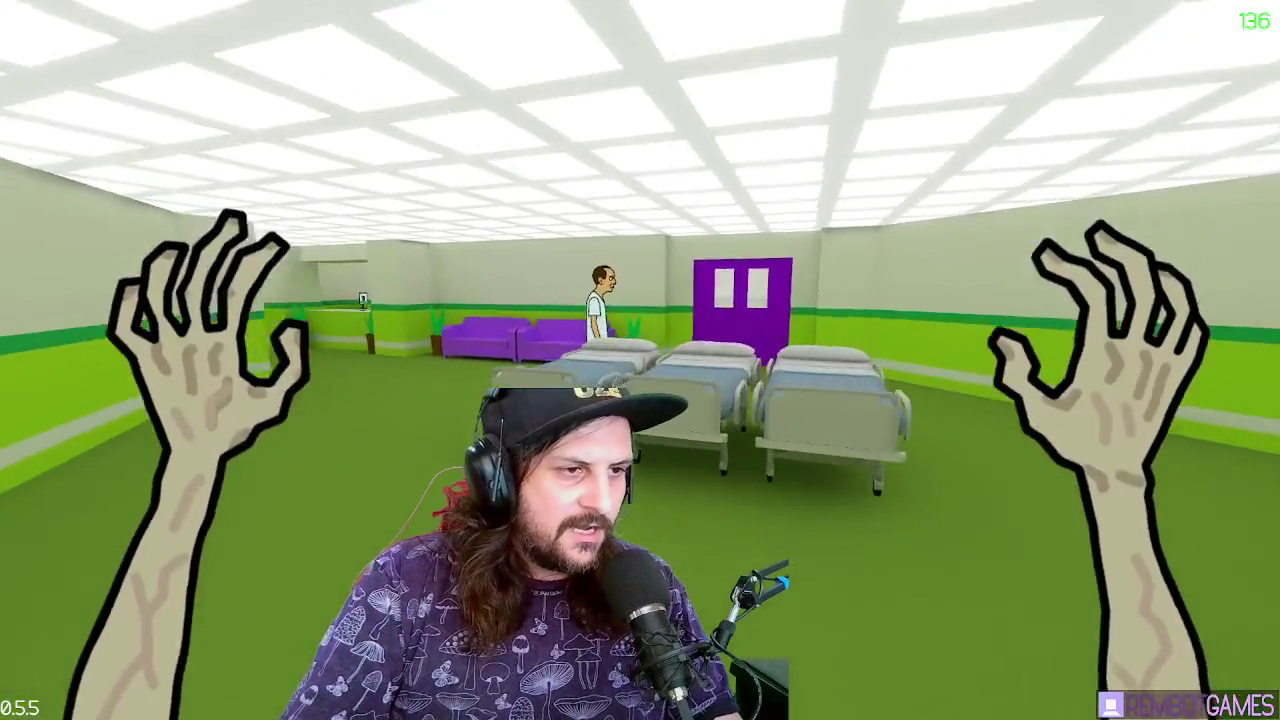
{"action": "key", "text": "w"}
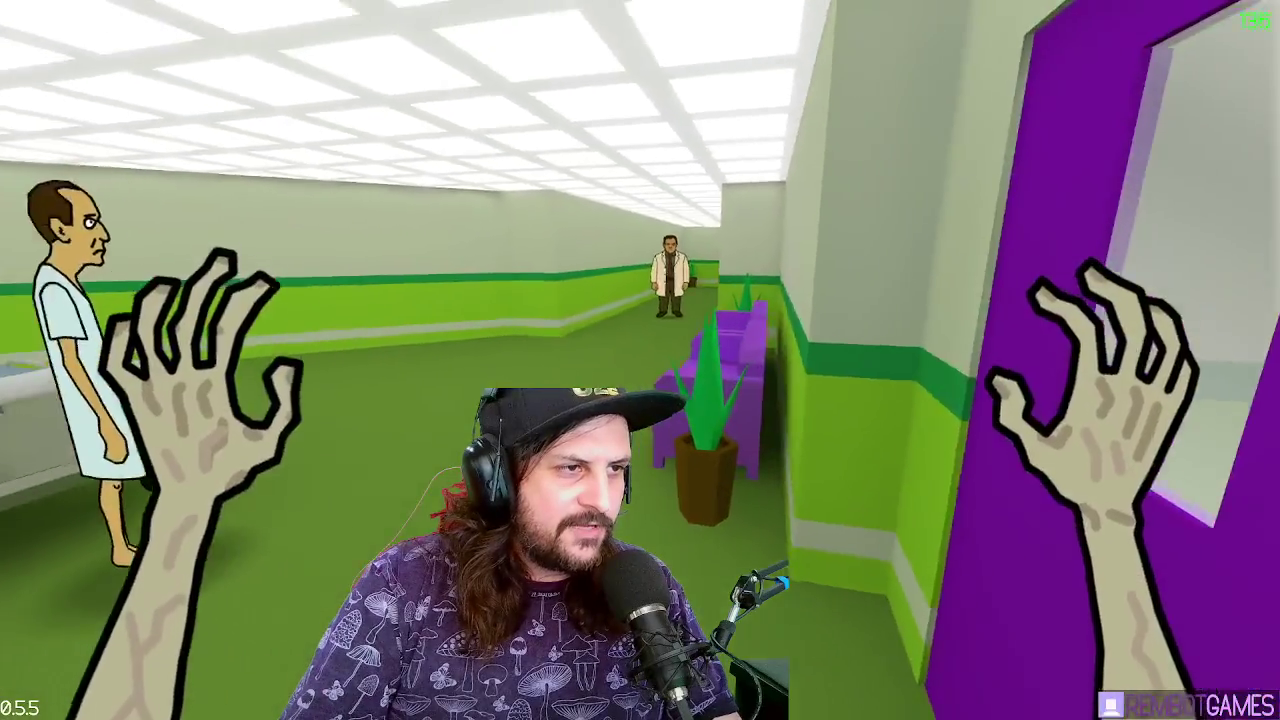
{"action": "key", "text": "a"}
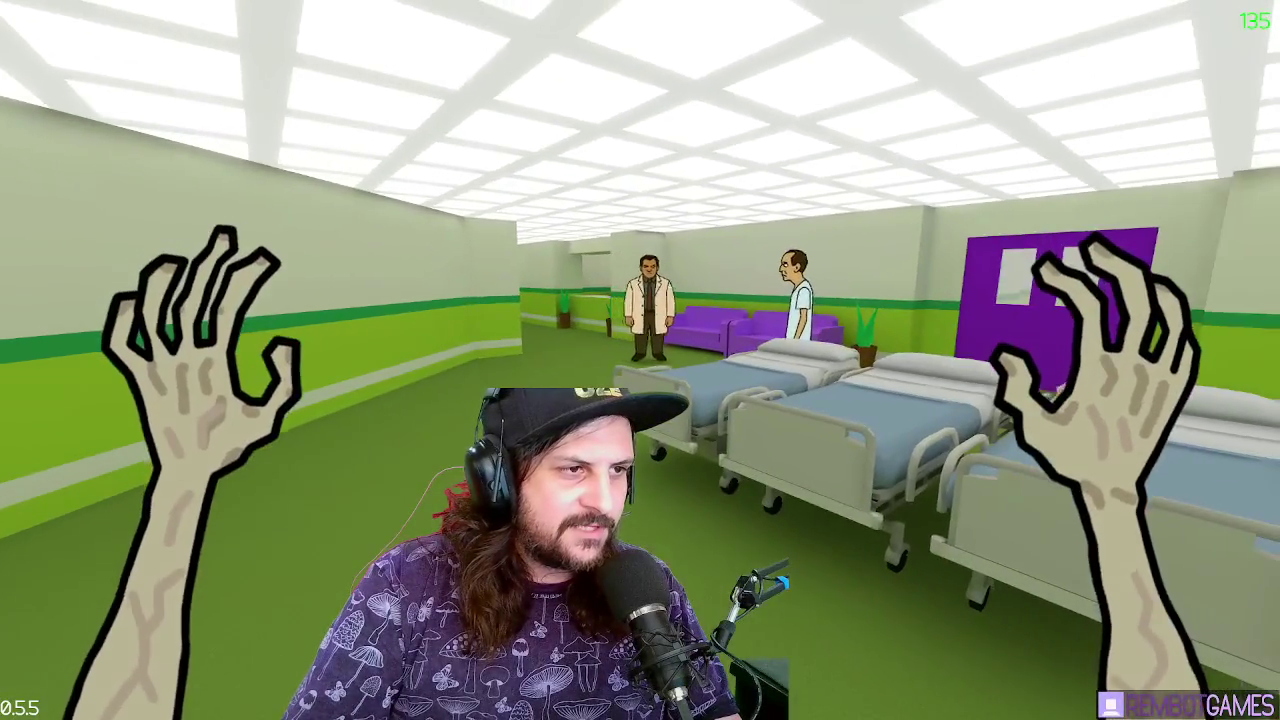
{"action": "key", "text": "Escape"}
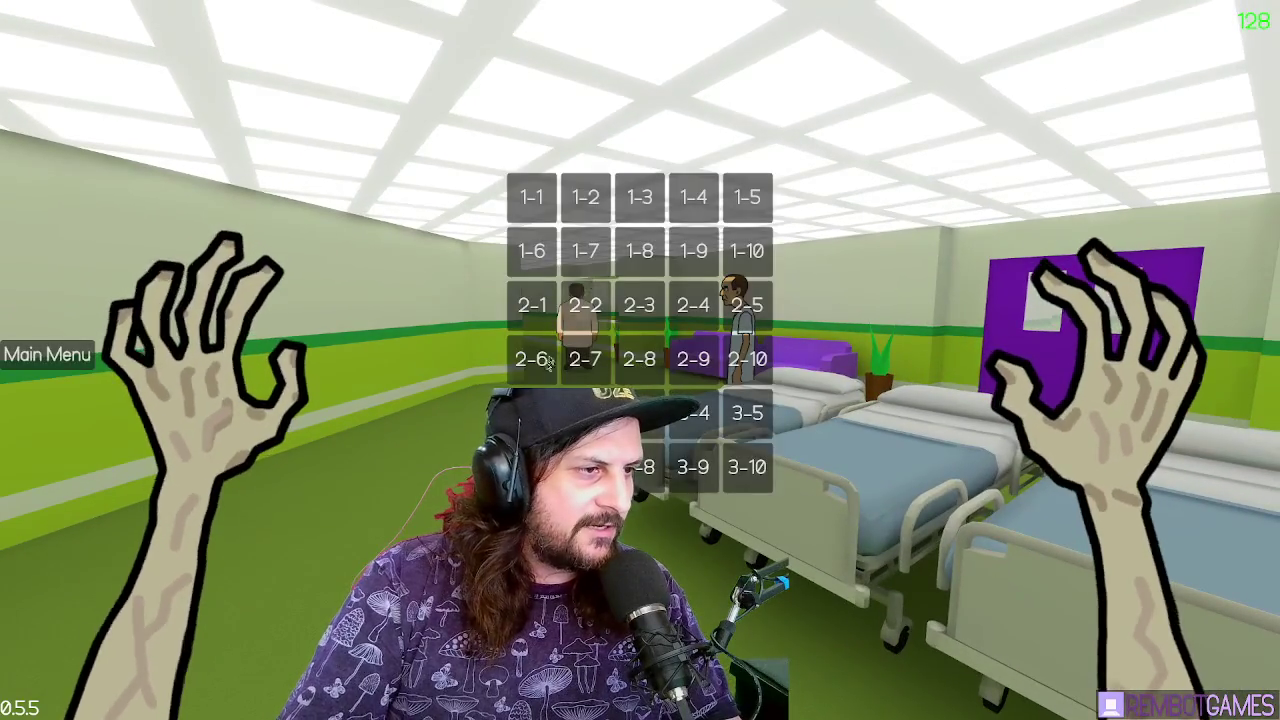
Load level 3-1 and walk past the reception desk down the corridor to the doctor
{"action": "left_click", "coordinate": [531, 413]}
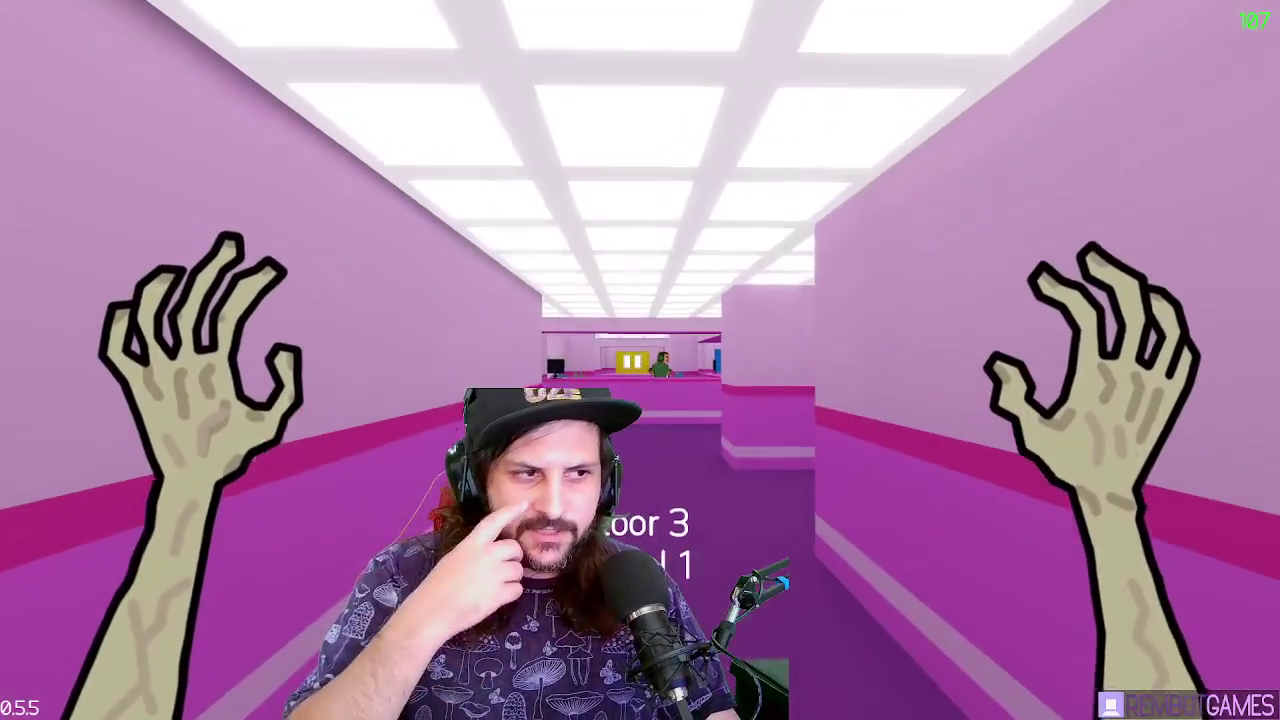
{"action": "key", "text": "w"}
{"action": "key", "text": "w"}
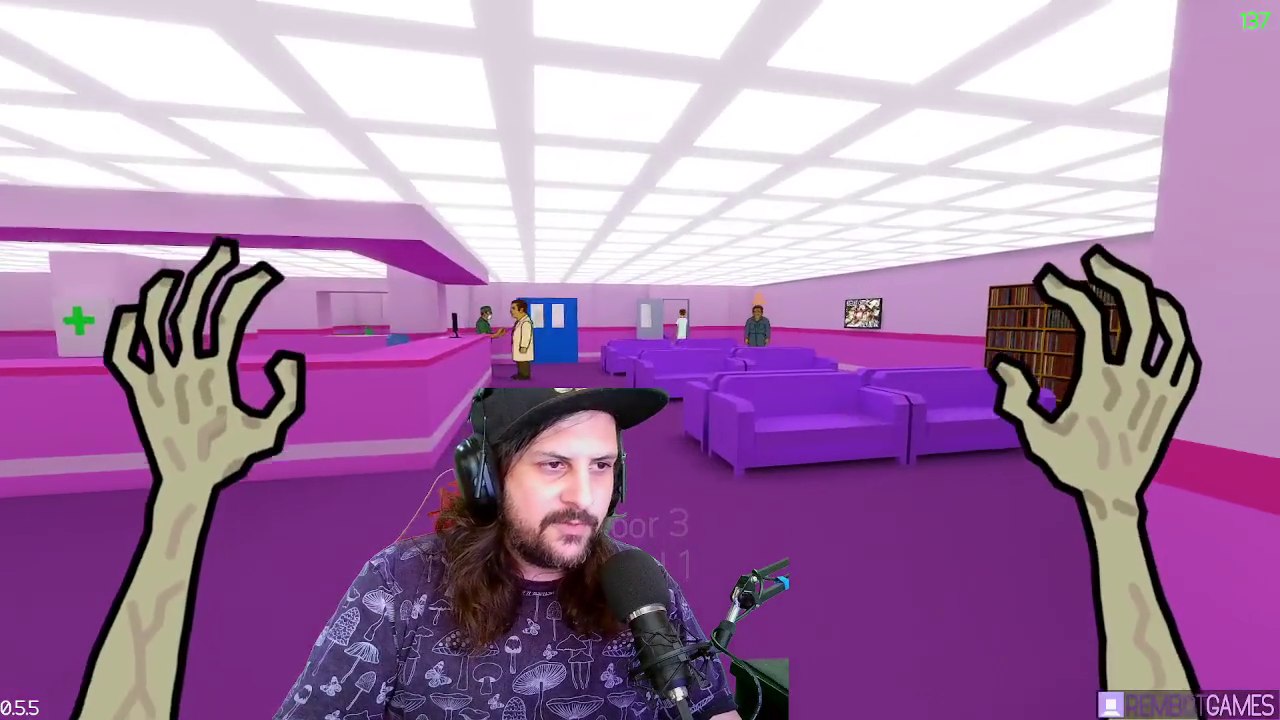
{"action": "key", "text": "w"}
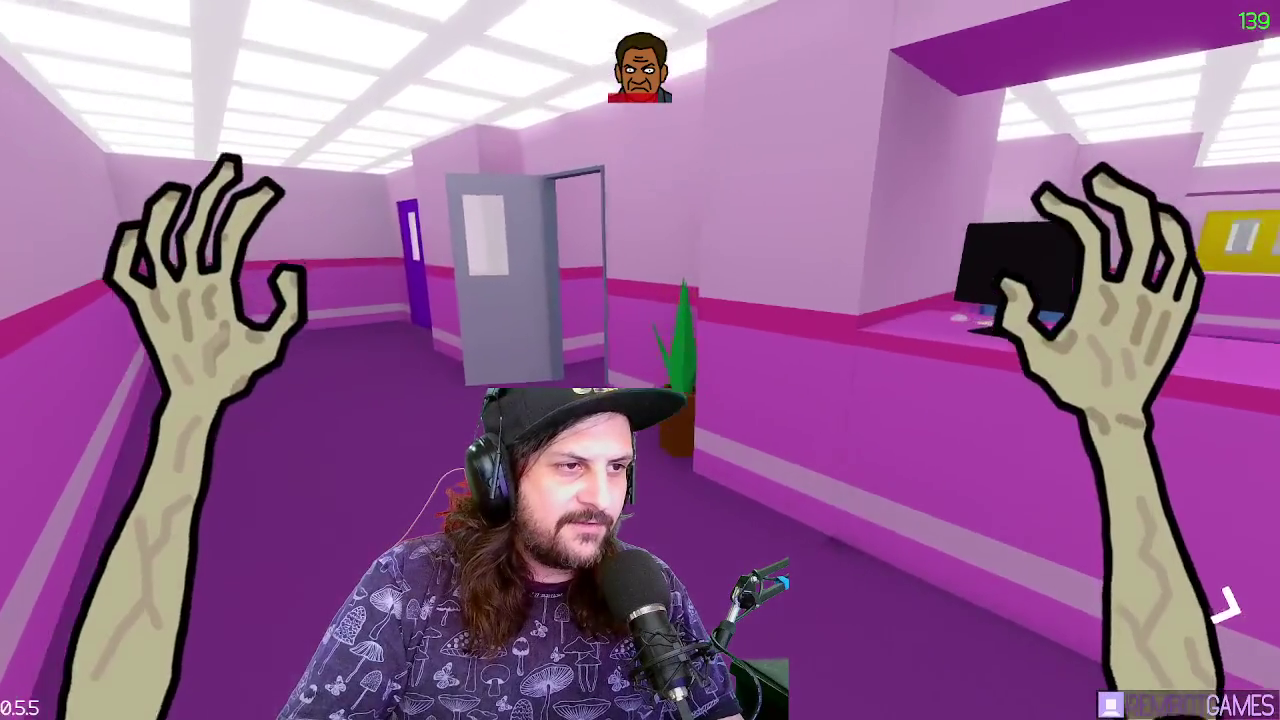
{"action": "key", "text": "w"}
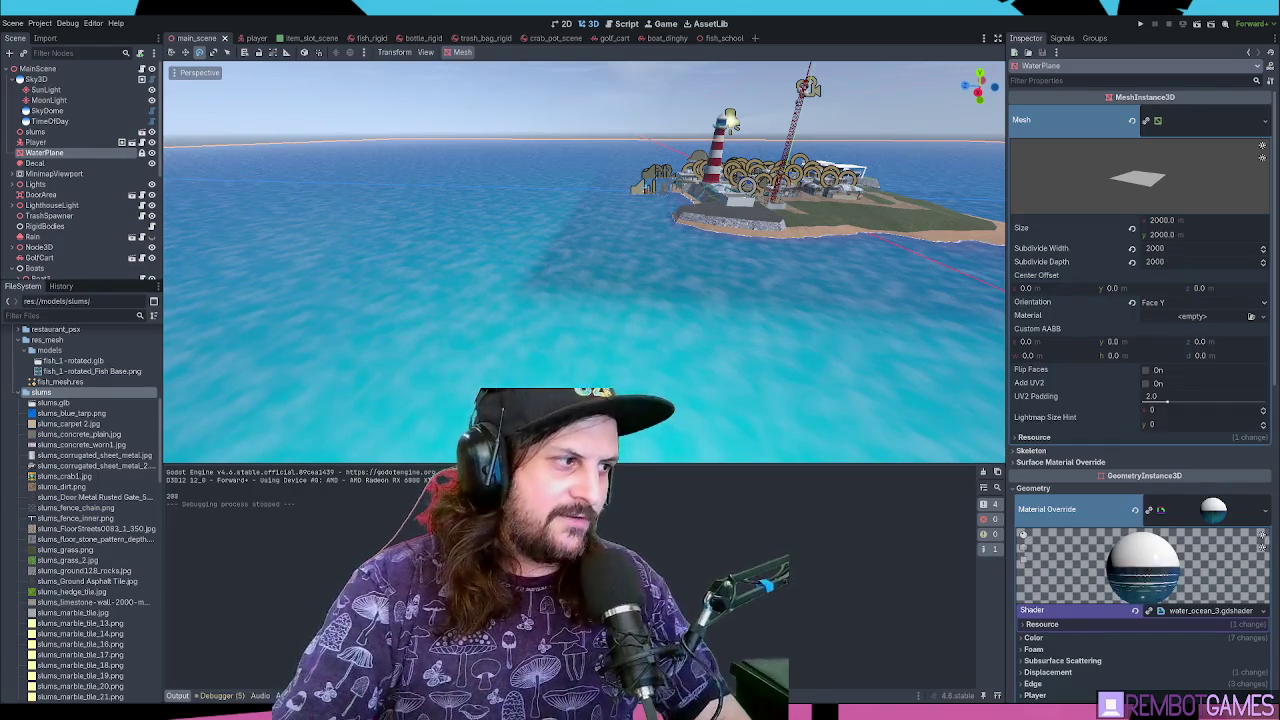
Open the slums models folder in the FileSystem dock
{"action": "left_click", "coordinate": [48, 395]}
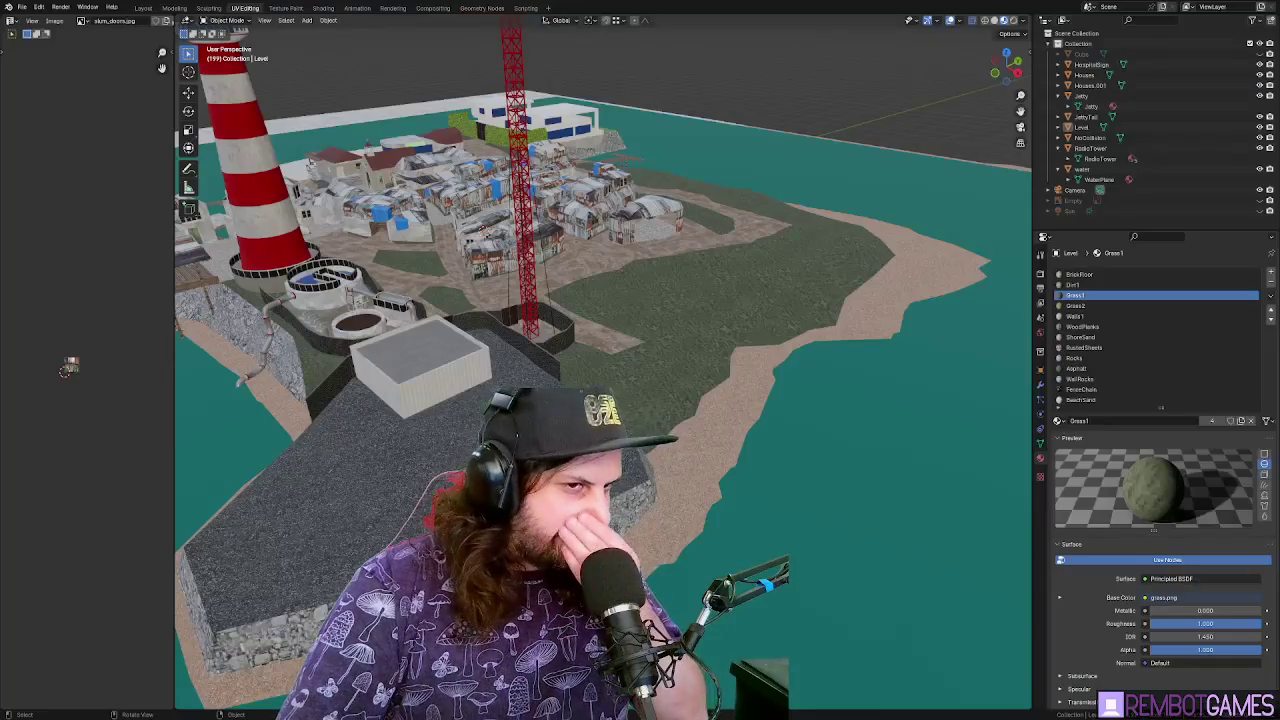
Look over Blender's File > Export formats for the island level, then dismiss without exporting
{"action": "left_click", "coordinate": [21, 7]}
{"action": "mouse_move", "coordinate": [78, 171]}
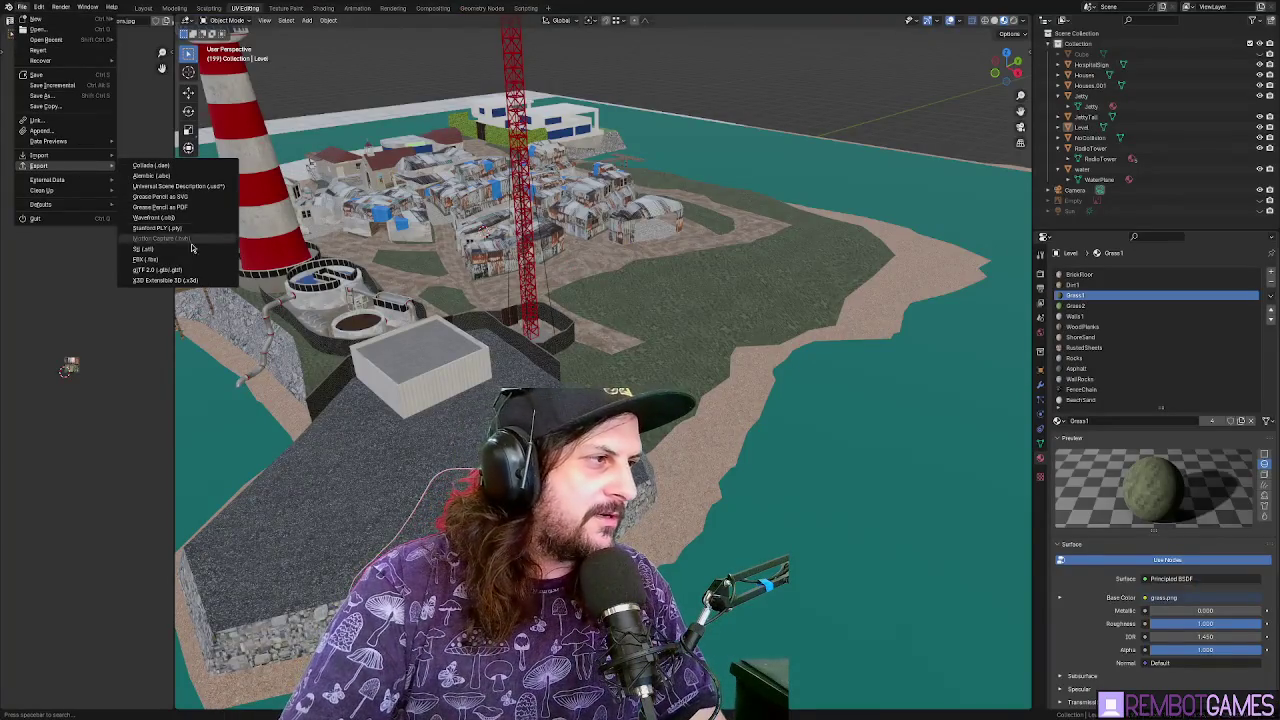
{"action": "key", "text": "Escape"}
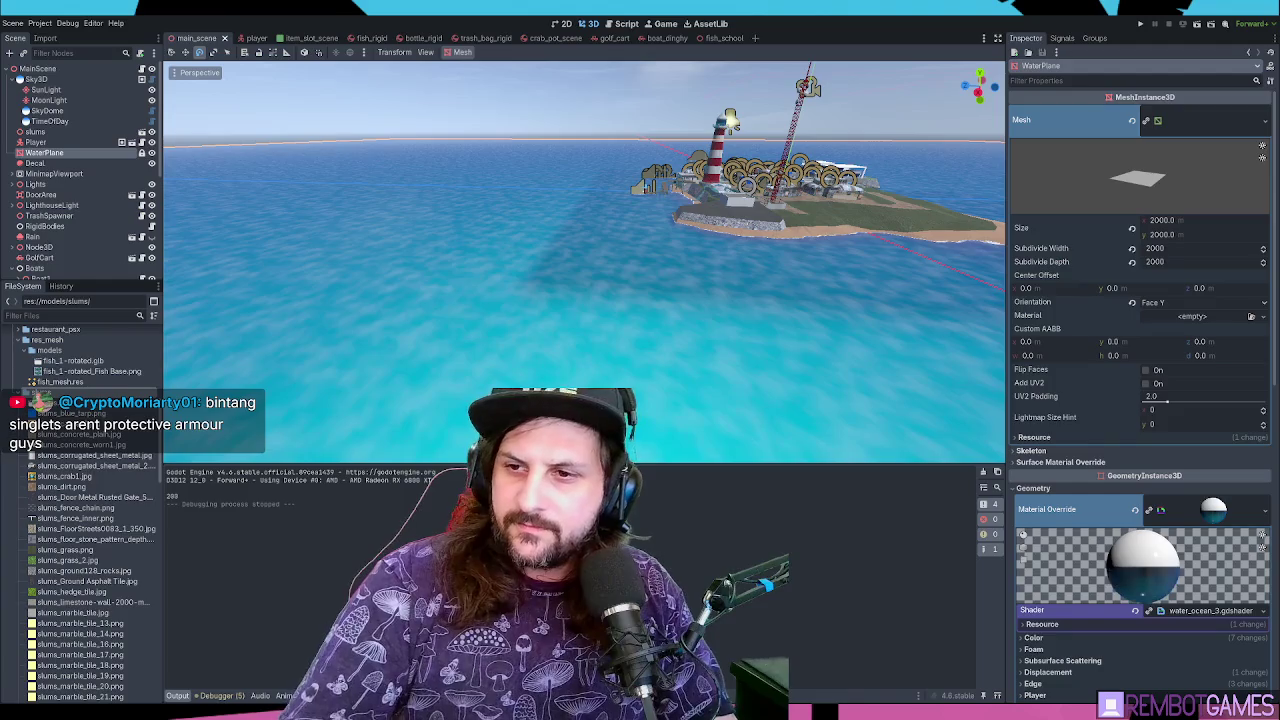
Reimport the slums.glb island model from the FileSystem dock so the island updates
{"action": "left_click_drag", "start_coordinate": [709, 307], "coordinate": [740, 333]}
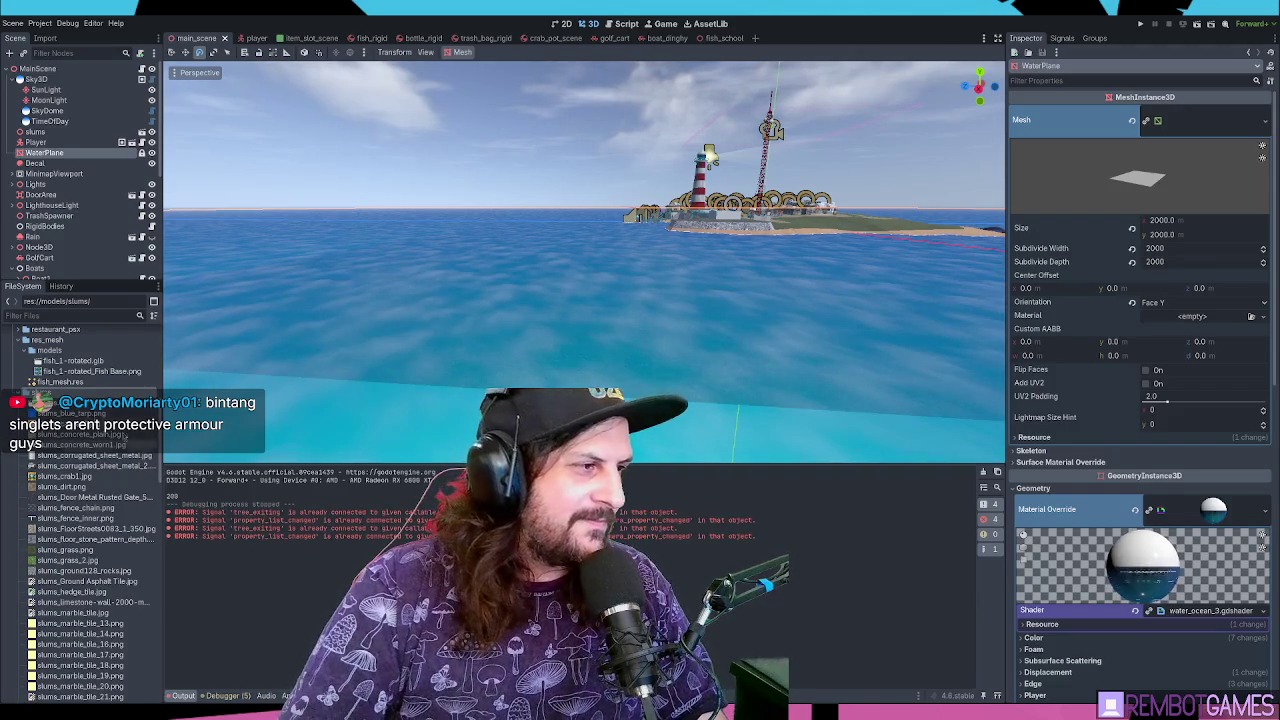
{"action": "double_click", "coordinate": [60, 392]}
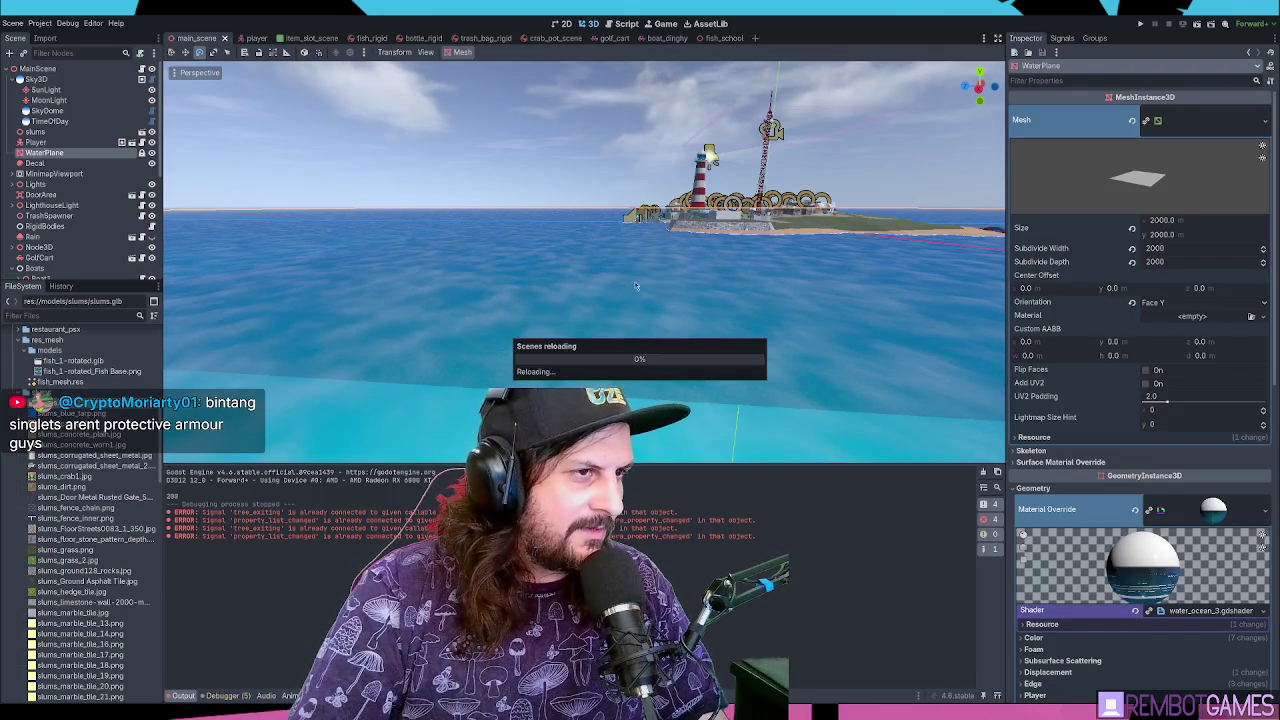
{"action": "key", "text": "w"}
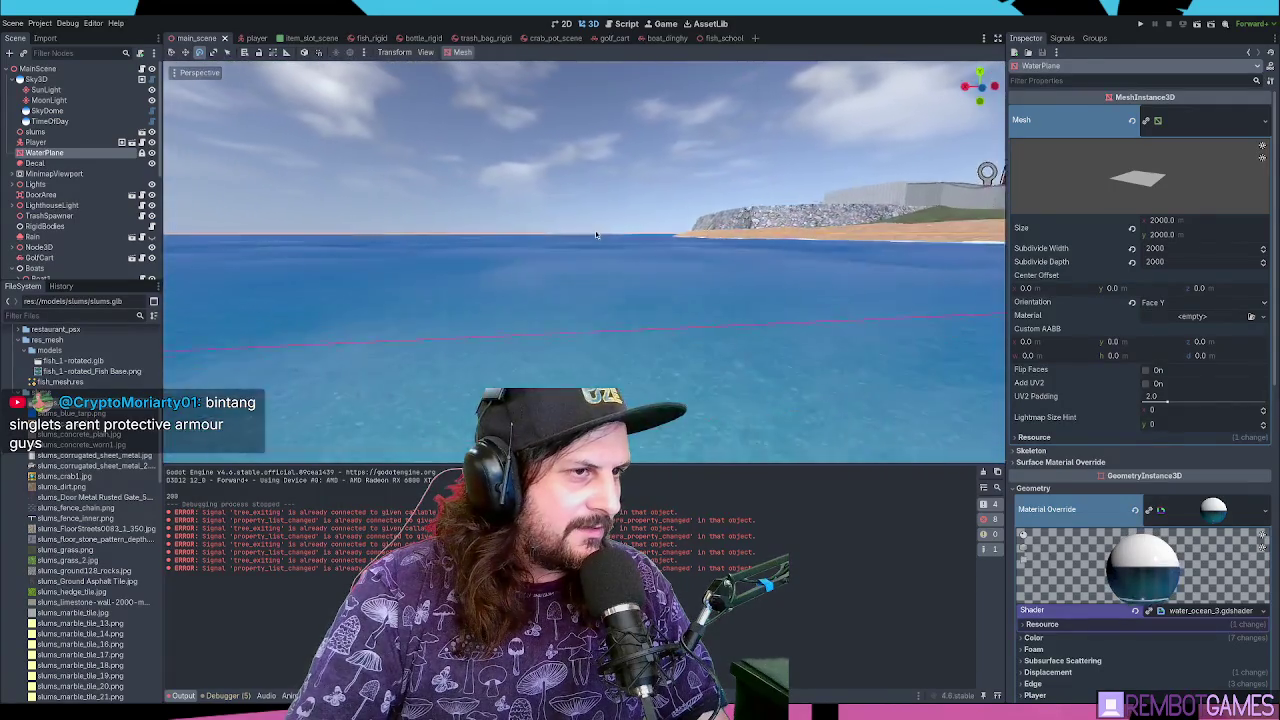
{"action": "scroll", "coordinate": [686, 250], "scroll_direction": "down", "scroll_amount": 8}
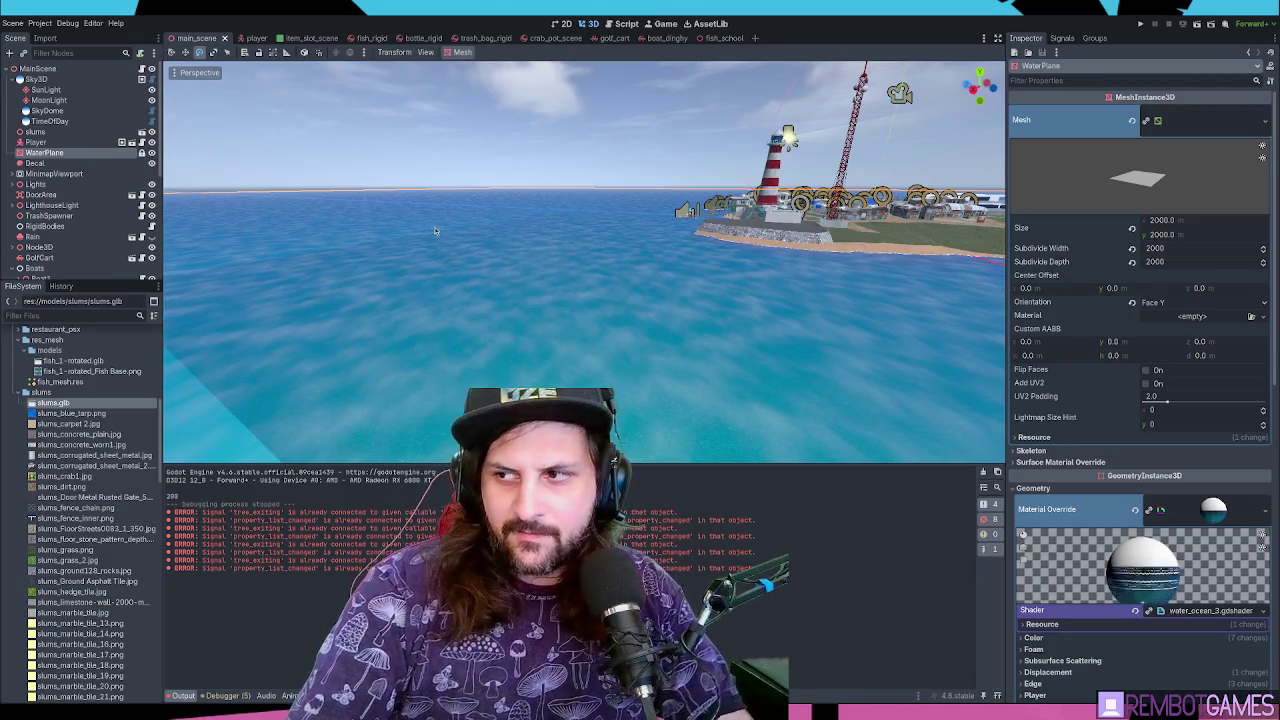
{"action": "mouse_move", "coordinate": [236, 205]}
{"action": "left_mouse_down"}
{"action": "mouse_move", "coordinate": [497, 245]}
{"action": "mouse_move", "coordinate": [374, 302]}
{"action": "mouse_move", "coordinate": [684, 262]}
{"action": "left_mouse_up"}
{"action": "scroll", "coordinate": [684, 262], "scroll_direction": "up", "scroll_amount": 10}
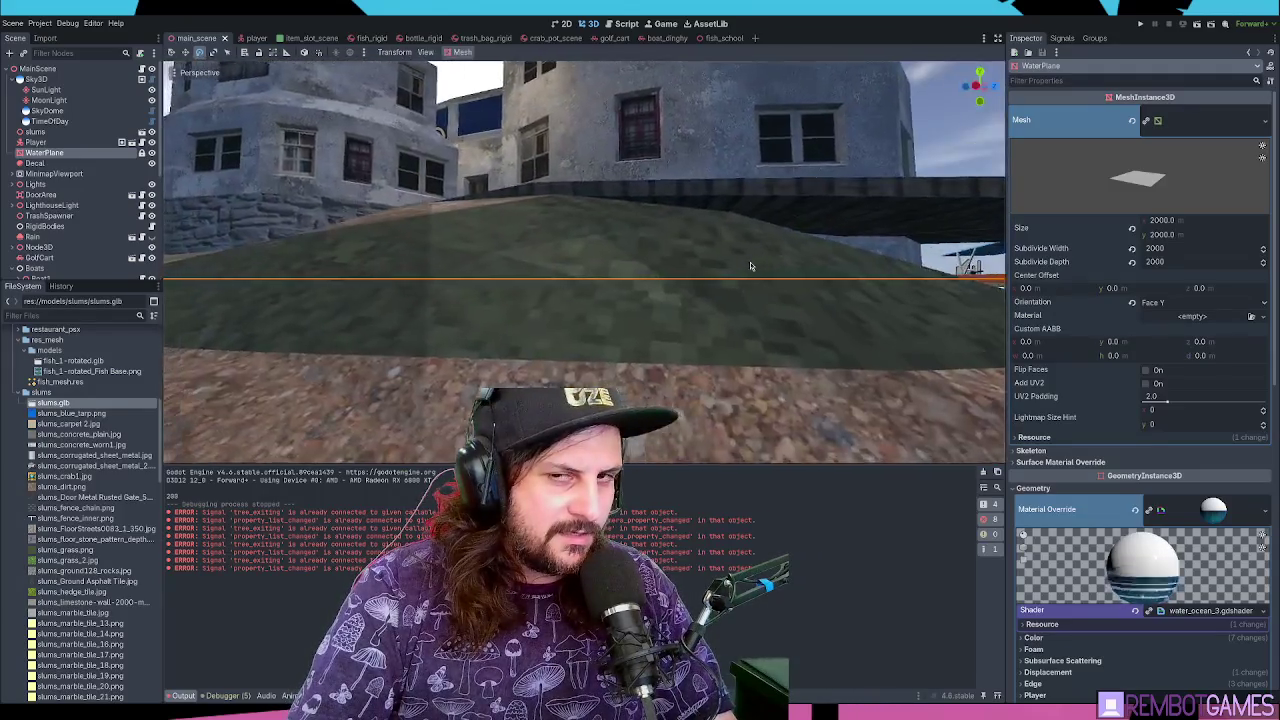
{"action": "scroll", "coordinate": [750, 262], "scroll_direction": "down", "scroll_amount": 8}
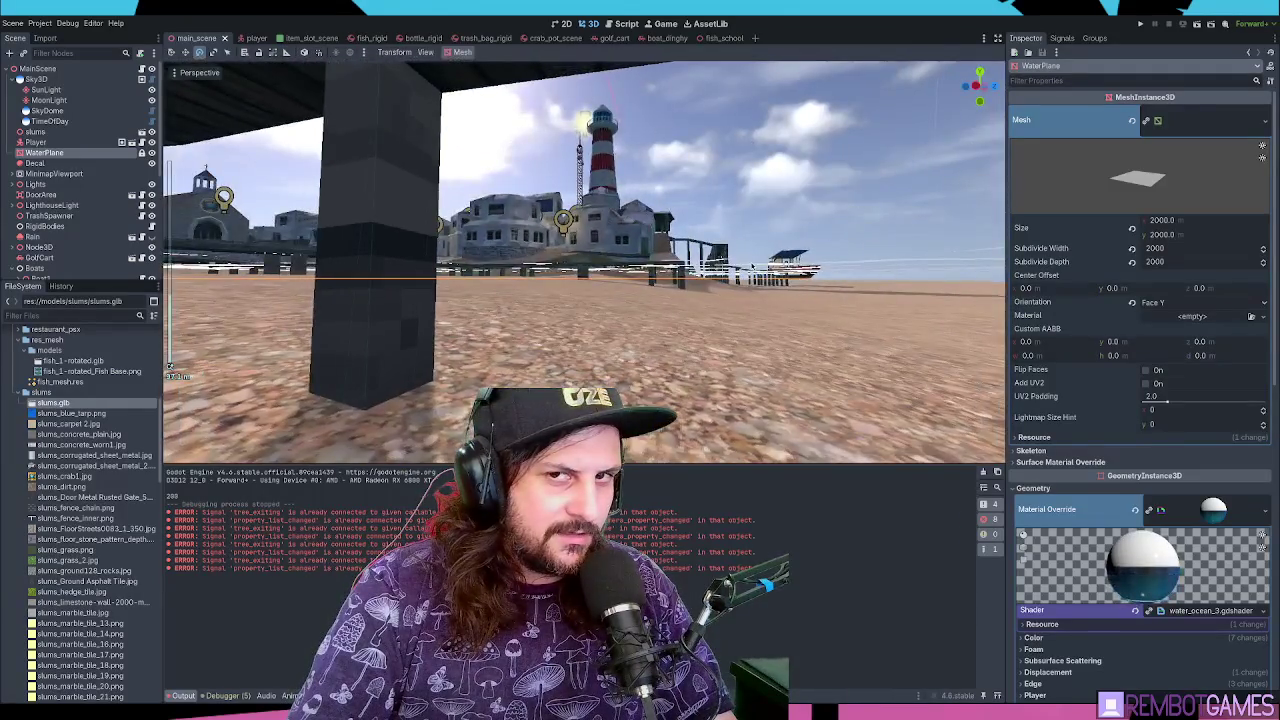
{"action": "scroll", "coordinate": [738, 264], "scroll_direction": "down", "scroll_amount": 3}
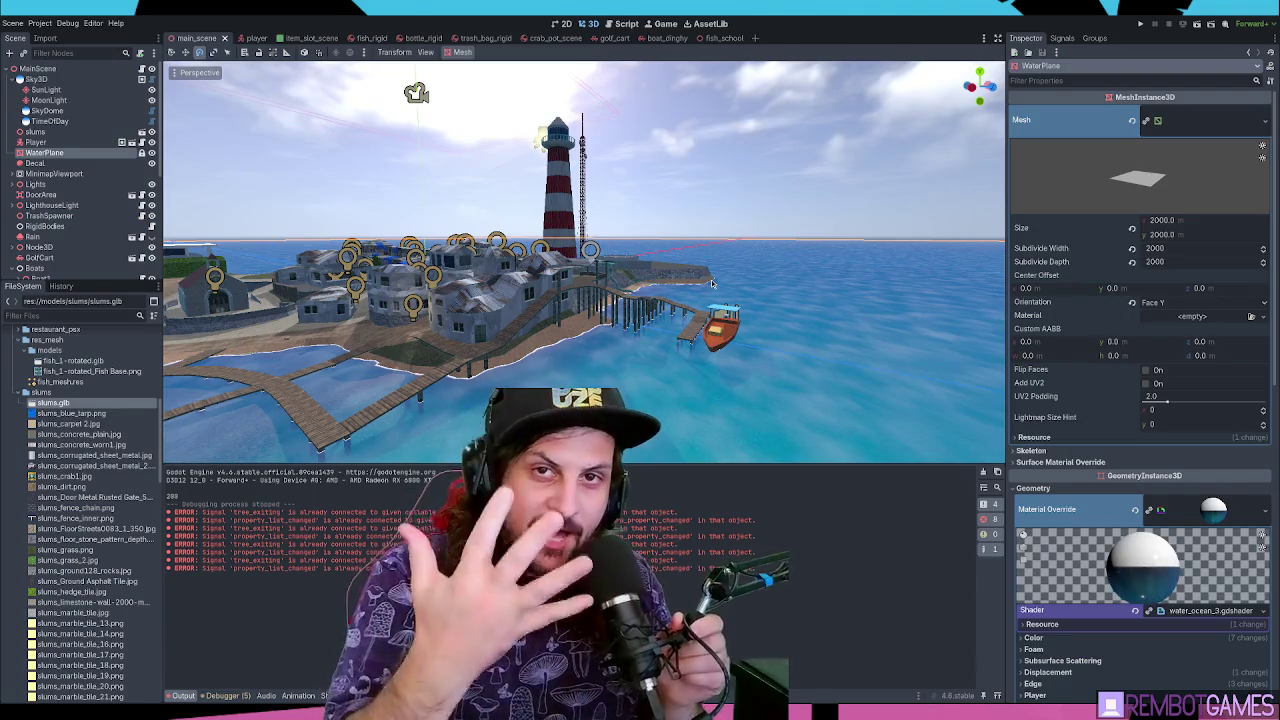
{"action": "mouse_move", "coordinate": [712, 285]}
{"action": "left_mouse_down"}
{"action": "mouse_move", "coordinate": [558, 360]}
{"action": "mouse_move", "coordinate": [768, 318]}
{"action": "mouse_move", "coordinate": [646, 316]}
{"action": "mouse_move", "coordinate": [787, 307]}
{"action": "mouse_move", "coordinate": [630, 302]}
{"action": "mouse_move", "coordinate": [603, 287]}
{"action": "mouse_move", "coordinate": [677, 314]}
{"action": "mouse_move", "coordinate": [626, 310]}
{"action": "mouse_move", "coordinate": [420, 352]}
{"action": "mouse_move", "coordinate": [417, 340]}
{"action": "mouse_move", "coordinate": [457, 349]}
{"action": "mouse_move", "coordinate": [602, 320]}
{"action": "left_mouse_up"}
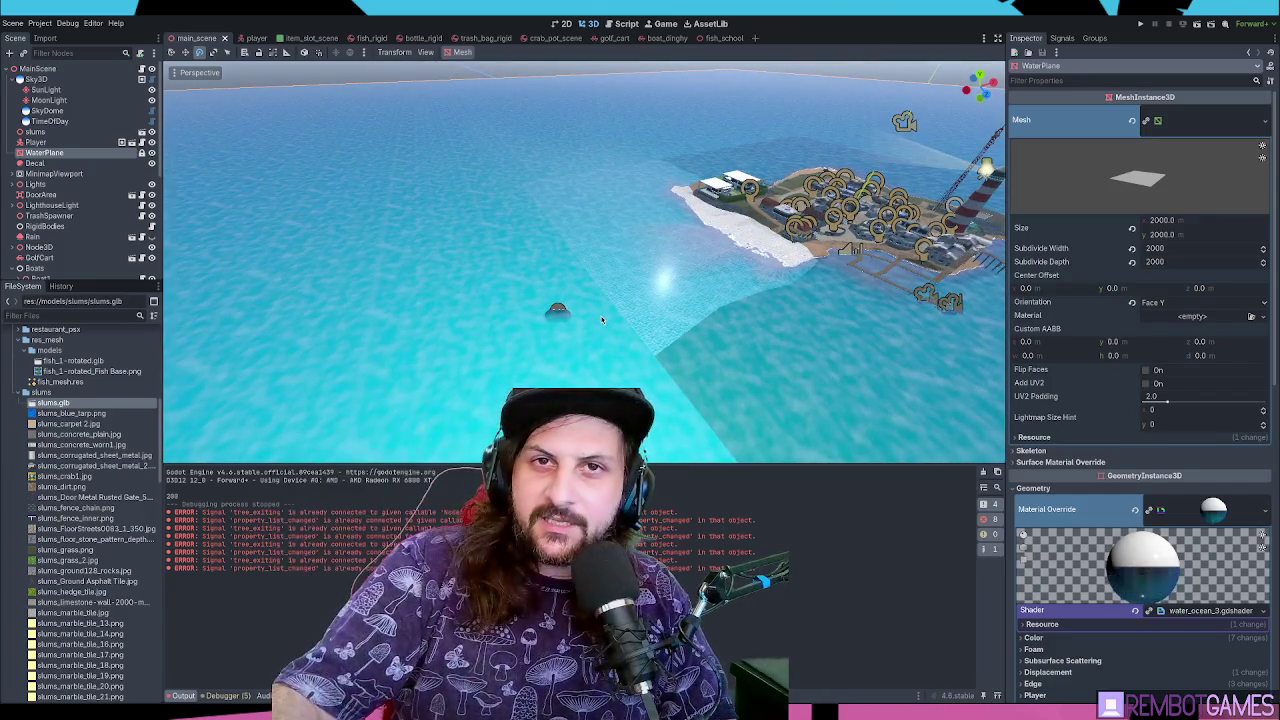
Select the FishSchool node, centre the view on it and tilt toward the swarm
{"action": "mouse_move", "coordinate": [602, 320]}
{"action": "left_mouse_down"}
{"action": "mouse_move", "coordinate": [641, 358]}
{"action": "mouse_move", "coordinate": [567, 294]}
{"action": "mouse_move", "coordinate": [584, 289]}
{"action": "left_mouse_up"}
{"action": "left_click", "coordinate": [400, 240]}
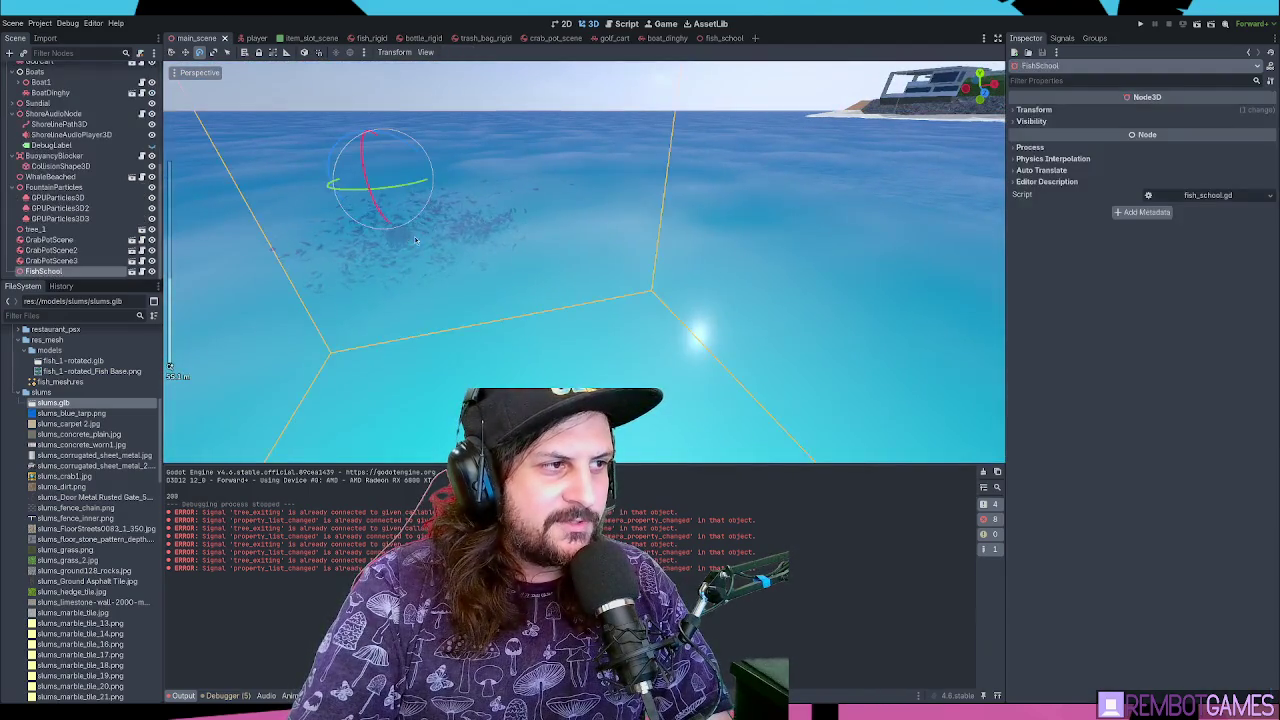
{"action": "key", "text": "f"}
{"action": "scroll", "coordinate": [600, 270], "scroll_direction": "down", "scroll_amount": 3}
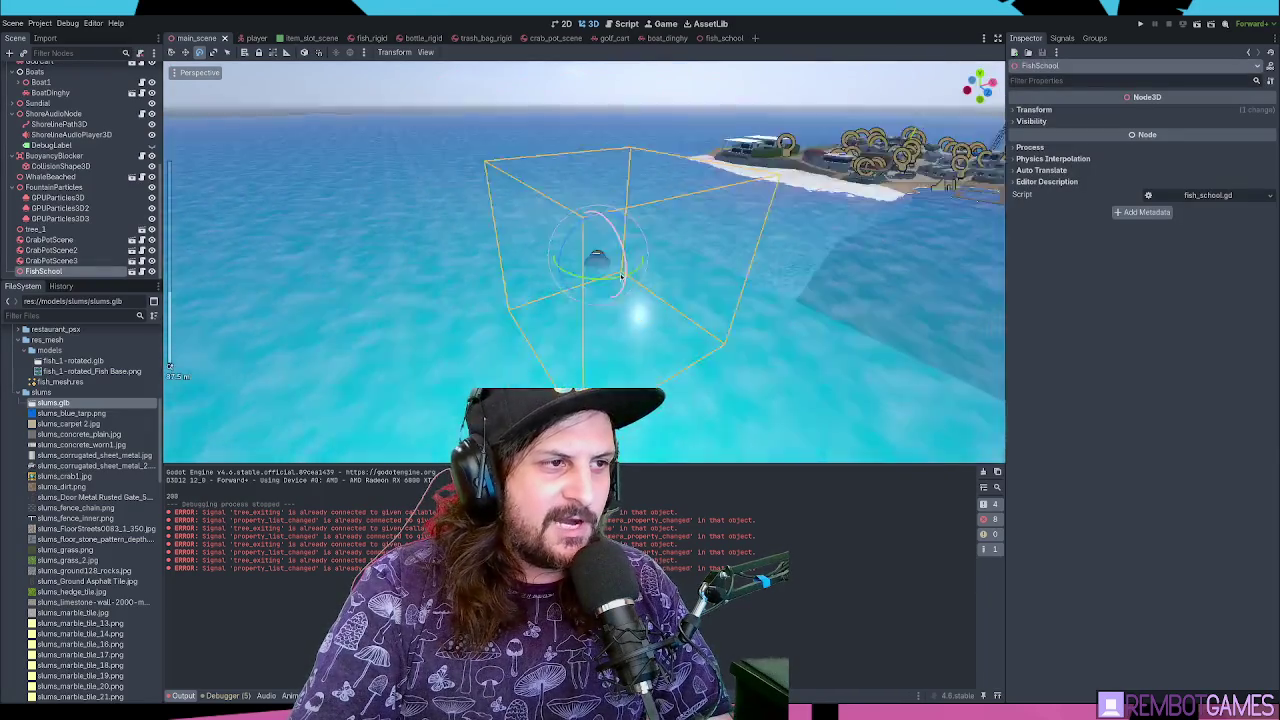
{"action": "mouse_move", "coordinate": [621, 277]}
{"action": "left_mouse_down"}
{"action": "mouse_move", "coordinate": [557, 265]}
{"action": "mouse_move", "coordinate": [630, 294]}
{"action": "left_mouse_up"}
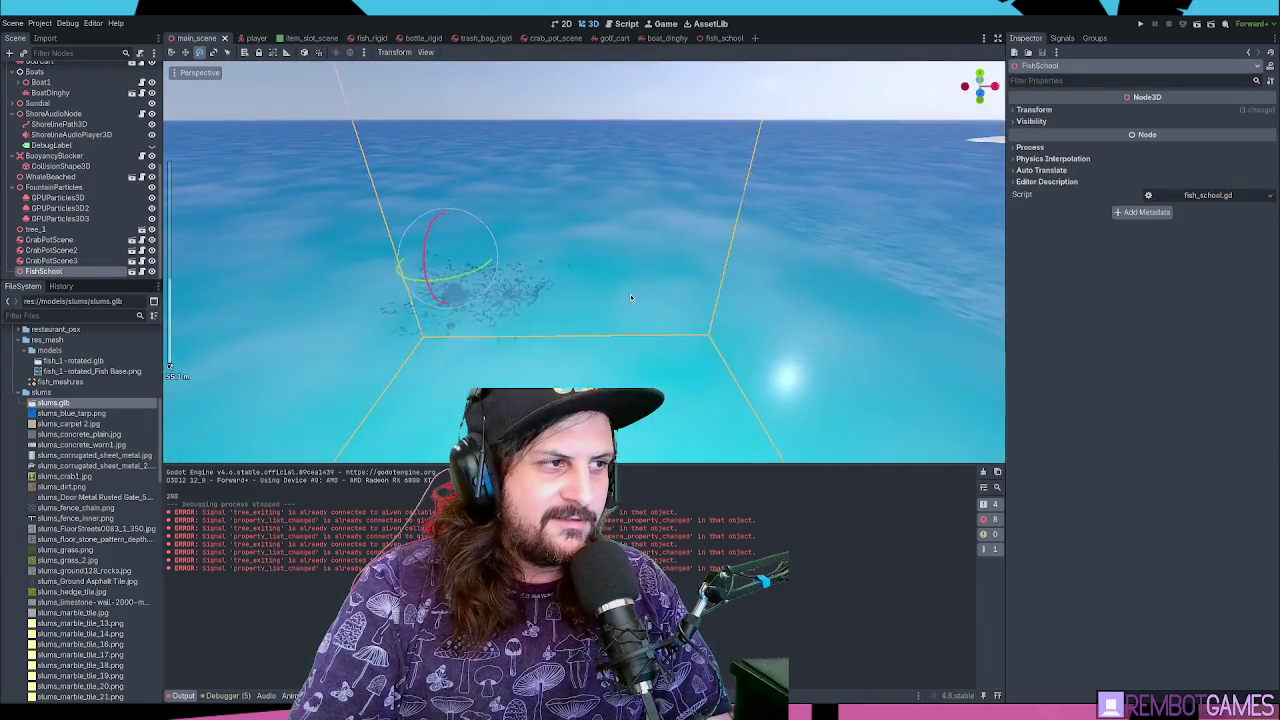
{"action": "scroll", "coordinate": [621, 289], "scroll_direction": "down", "scroll_amount": 3}
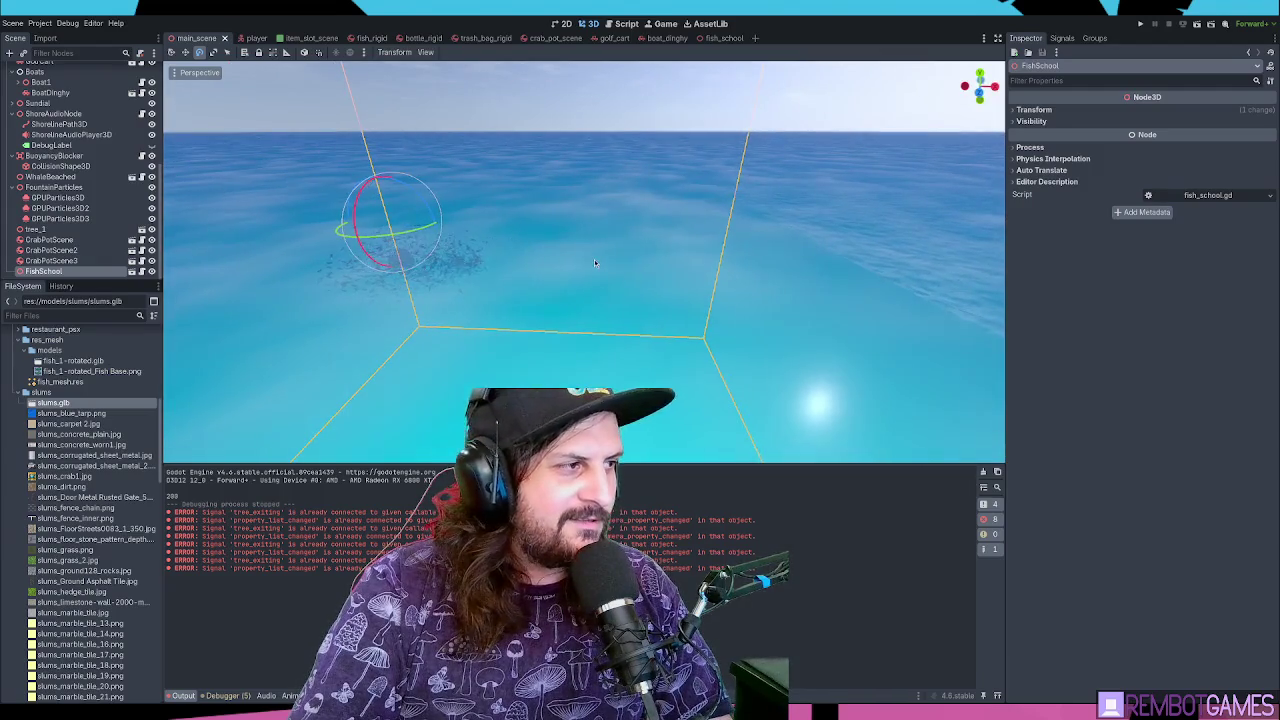
{"action": "scroll", "coordinate": [50, 100], "scroll_direction": "up", "scroll_amount": 5}
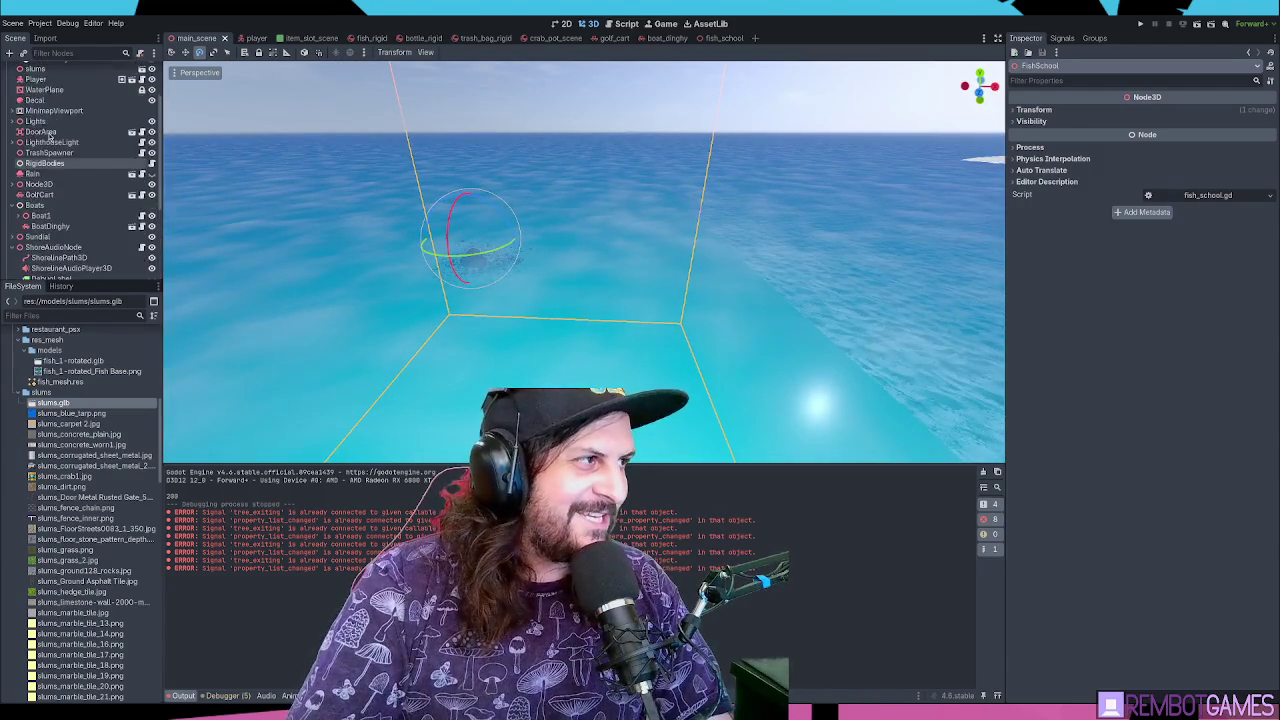
Orbit low and close past the slums island until the fish school is framed
{"action": "left_click", "coordinate": [38, 68]}
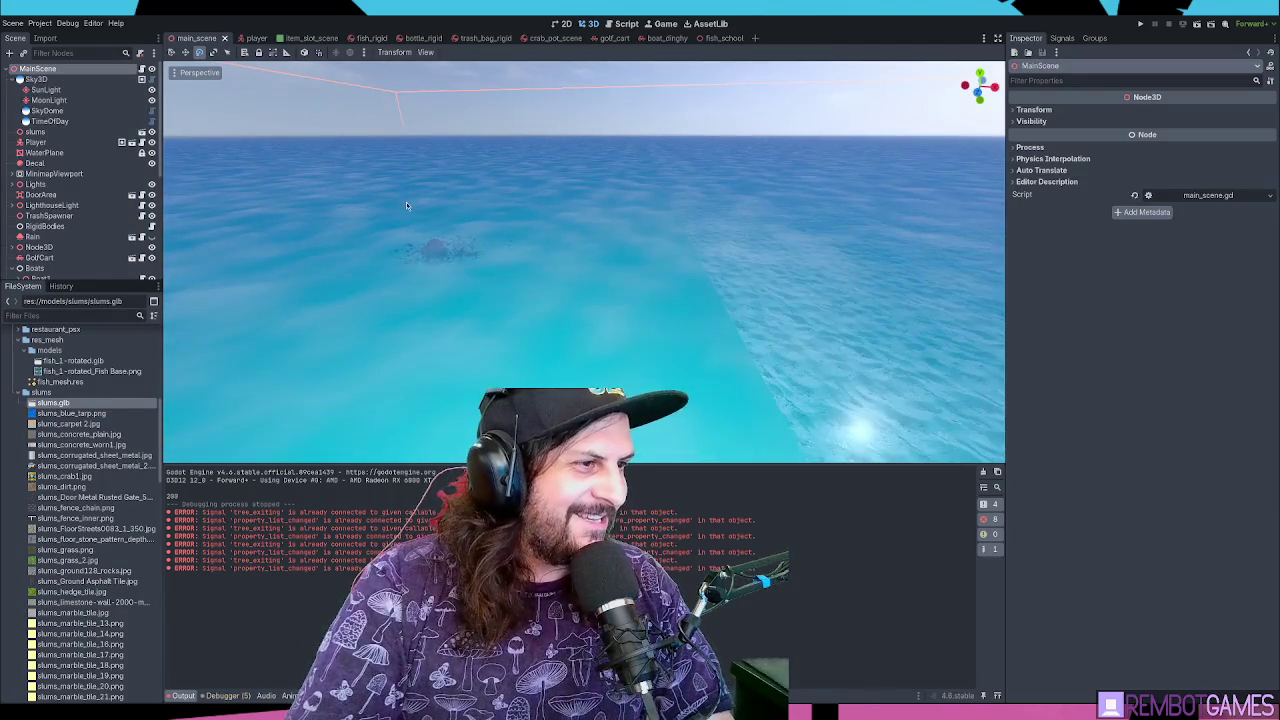
{"action": "scroll", "coordinate": [521, 200], "scroll_direction": "up", "scroll_amount": 1}
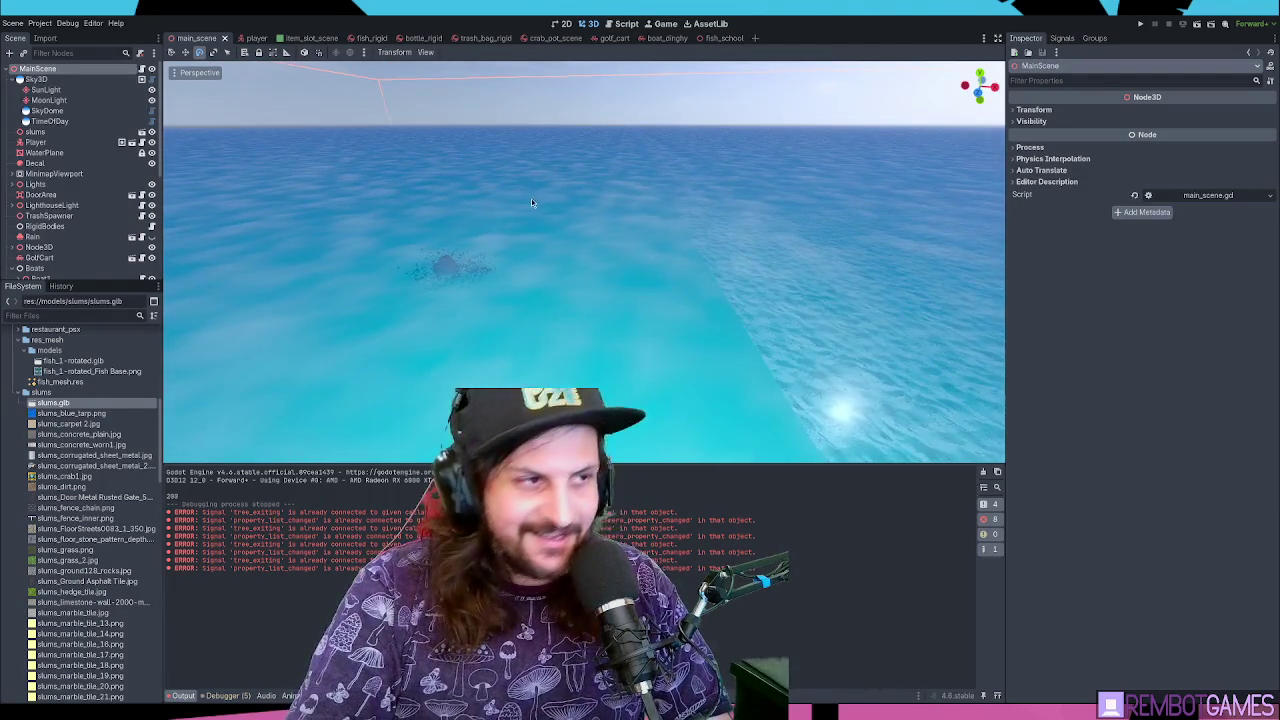
{"action": "scroll", "coordinate": [520, 200], "scroll_direction": "up", "scroll_amount": 2}
{"action": "scroll", "coordinate": [521, 203], "scroll_direction": "down", "scroll_amount": 2}
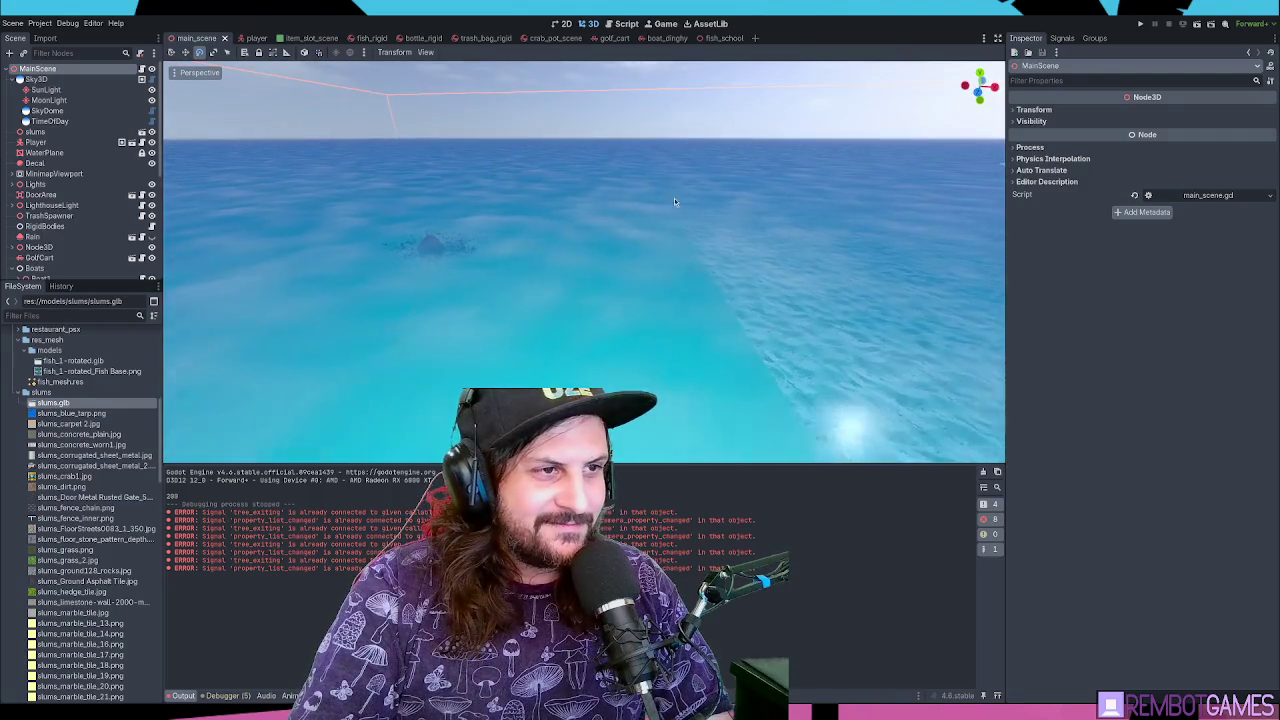
{"action": "scroll", "coordinate": [637, 227], "scroll_direction": "down", "scroll_amount": 2}
{"action": "left_click", "coordinate": [793, 217]}
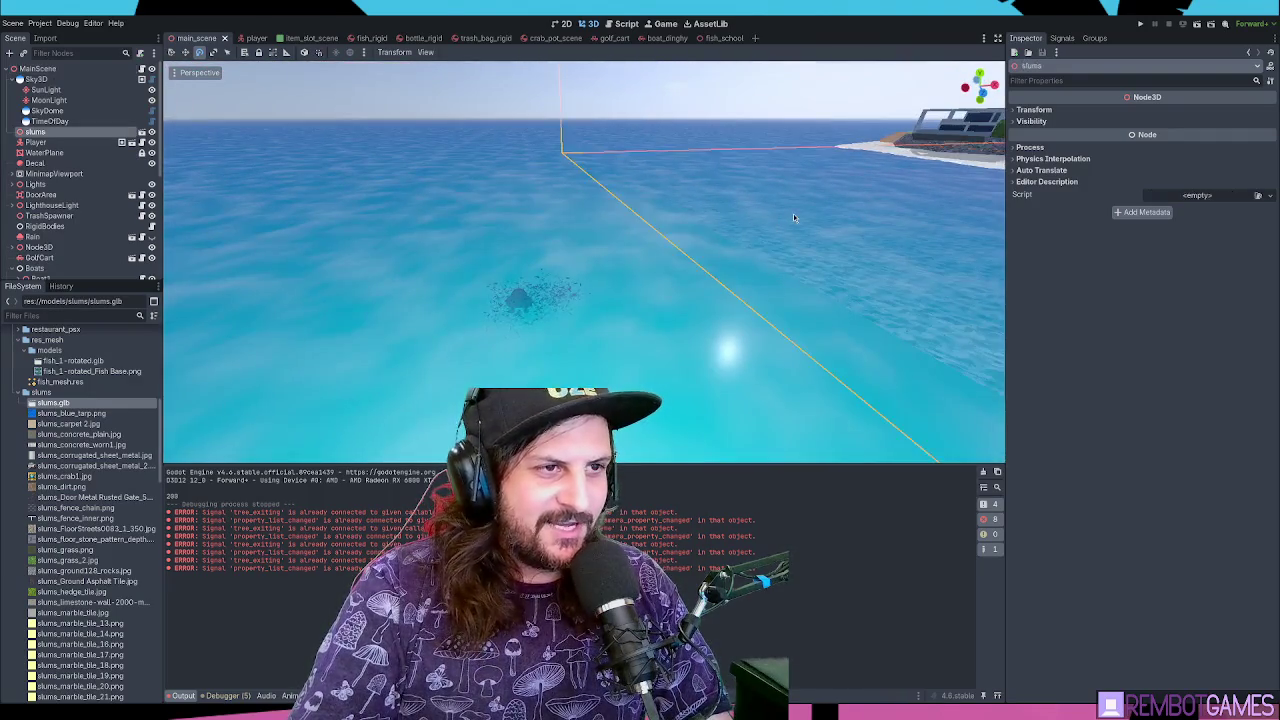
{"action": "left_click", "coordinate": [786, 224]}
{"action": "scroll", "coordinate": [711, 172], "scroll_direction": "up", "scroll_amount": 3}
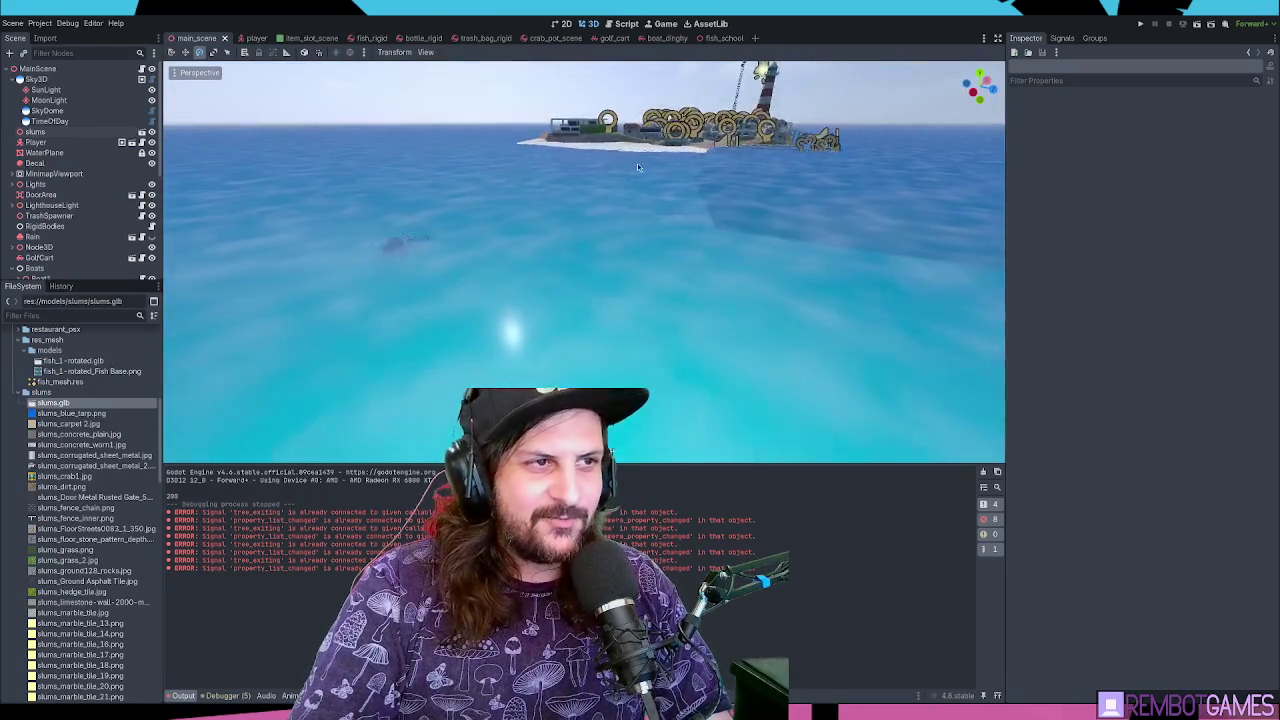
{"action": "mouse_move", "coordinate": [683, 160]}
{"action": "left_mouse_down"}
{"action": "mouse_move", "coordinate": [775, 313]}
{"action": "mouse_move", "coordinate": [766, 238]}
{"action": "mouse_move", "coordinate": [751, 247]}
{"action": "mouse_move", "coordinate": [741, 218]}
{"action": "left_mouse_up"}
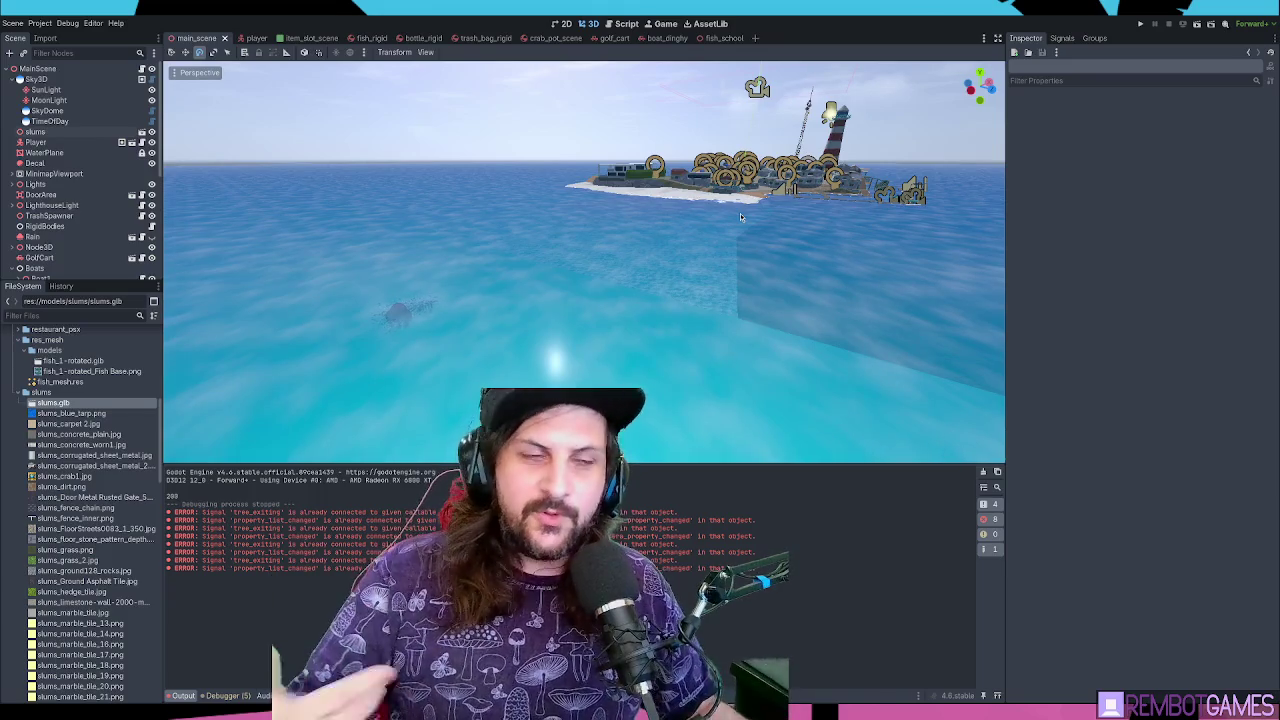
{"action": "mouse_move", "coordinate": [740, 213]}
{"action": "left_mouse_down"}
{"action": "mouse_move", "coordinate": [518, 251]}
{"action": "mouse_move", "coordinate": [679, 254]}
{"action": "mouse_move", "coordinate": [650, 256]}
{"action": "left_mouse_up"}
{"action": "left_click", "coordinate": [477, 280]}
{"action": "mouse_move", "coordinate": [477, 280]}
{"action": "left_mouse_down"}
{"action": "mouse_move", "coordinate": [635, 248]}
{"action": "mouse_move", "coordinate": [653, 203]}
{"action": "left_mouse_up"}
{"action": "left_click", "coordinate": [635, 248]}
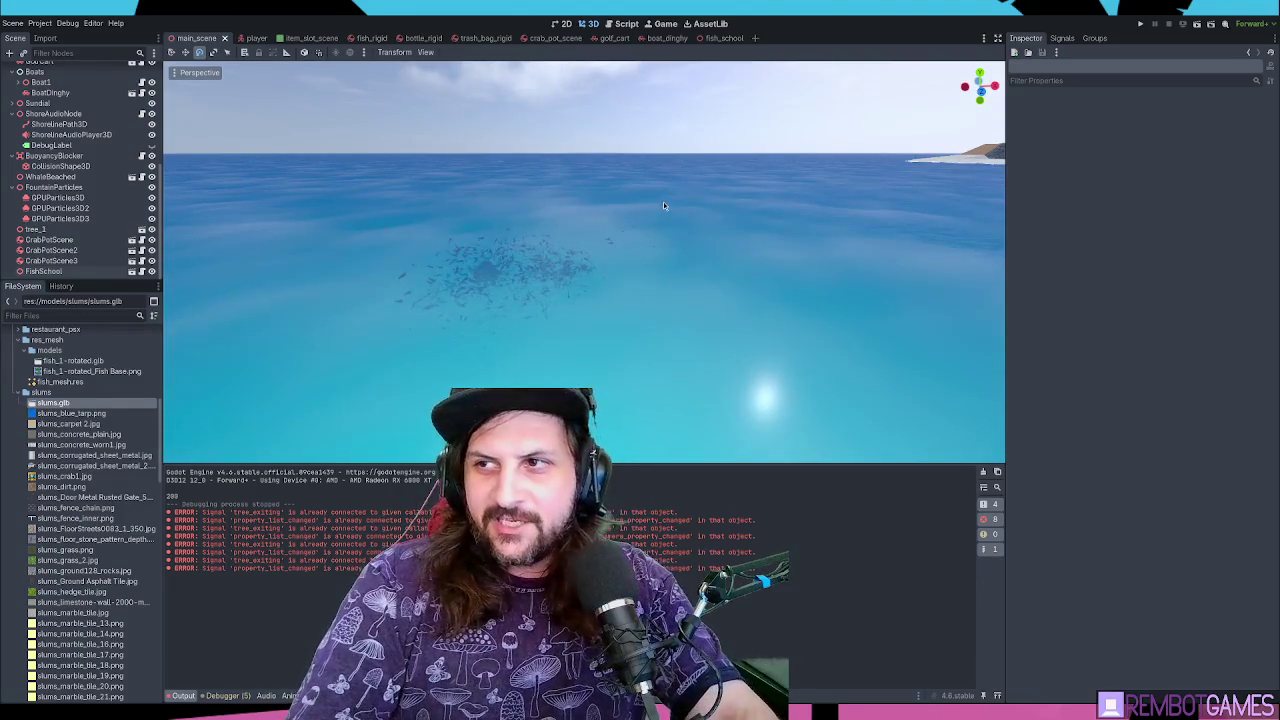
Run the project with F5, walk to the boat and board it to sail out
{"action": "key", "text": "F5"}
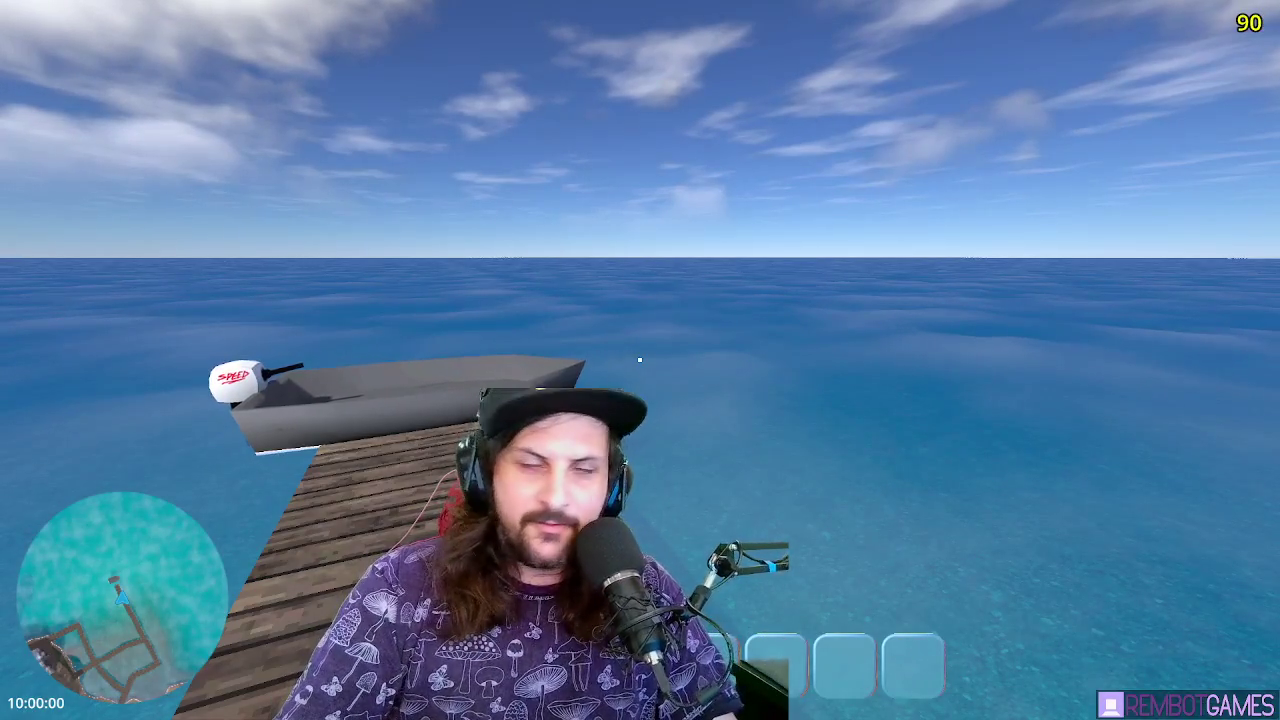
{"action": "mouse_move", "coordinate": [640, 360]}
{"action": "key", "text": "w"}
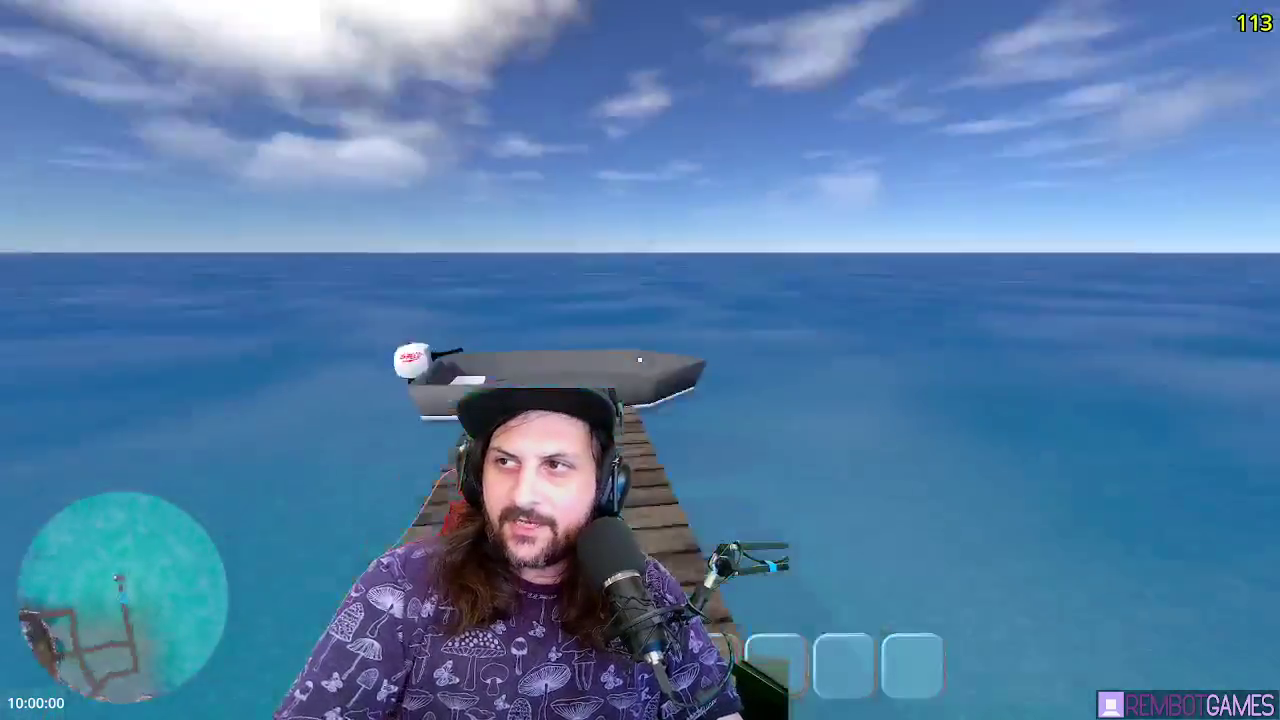
{"action": "key", "text": "e"}
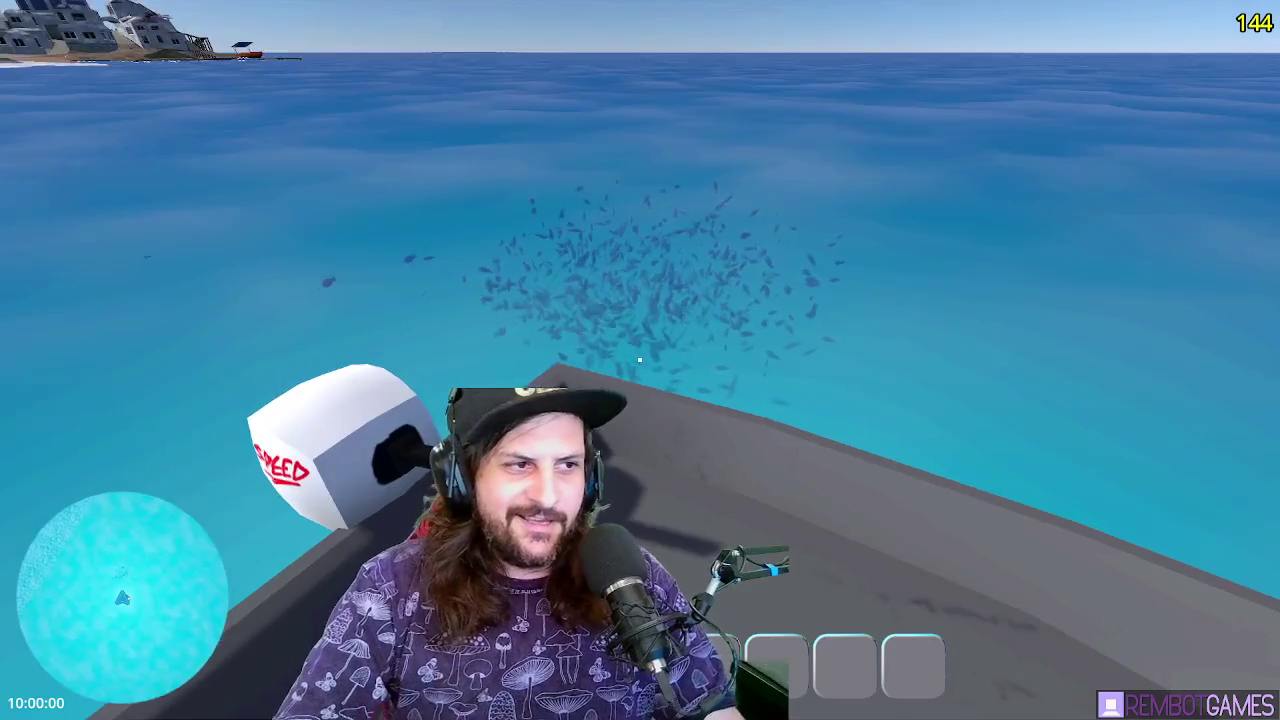
Jump off the boat, swim around inside the fish school, then stop the game with F8
{"action": "key", "text": "space"}
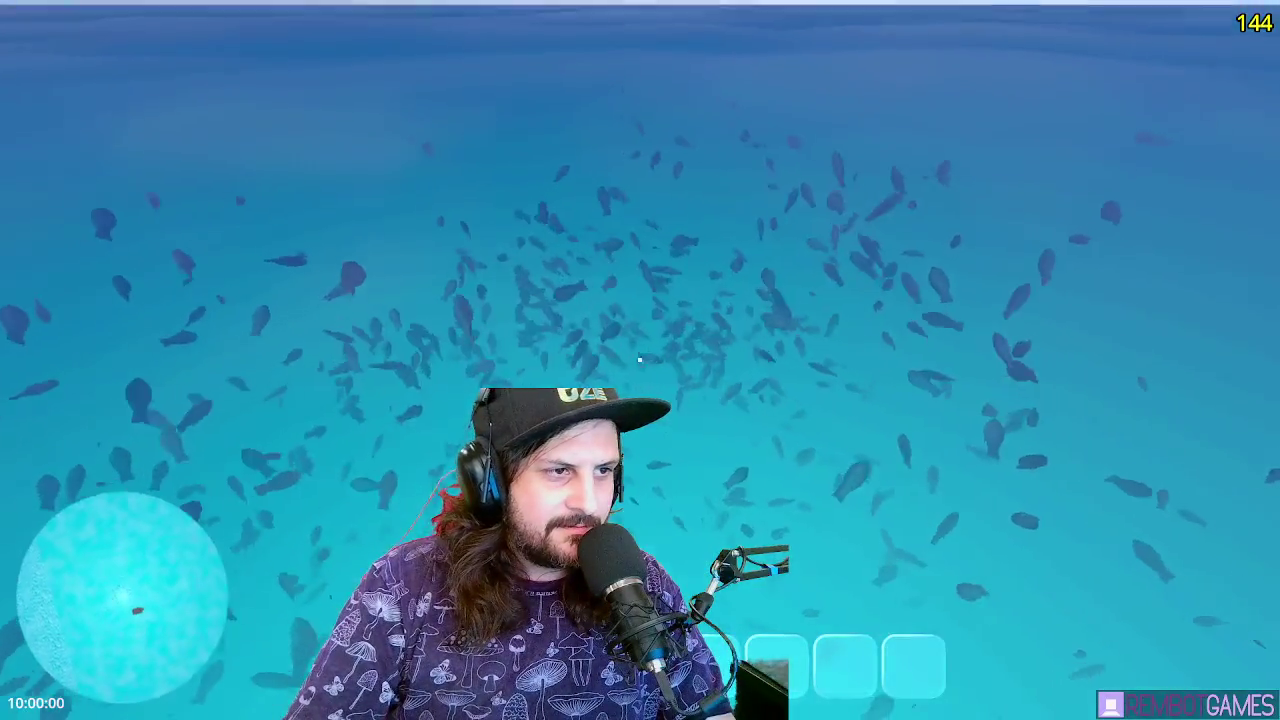
{"action": "key", "text": "w"}
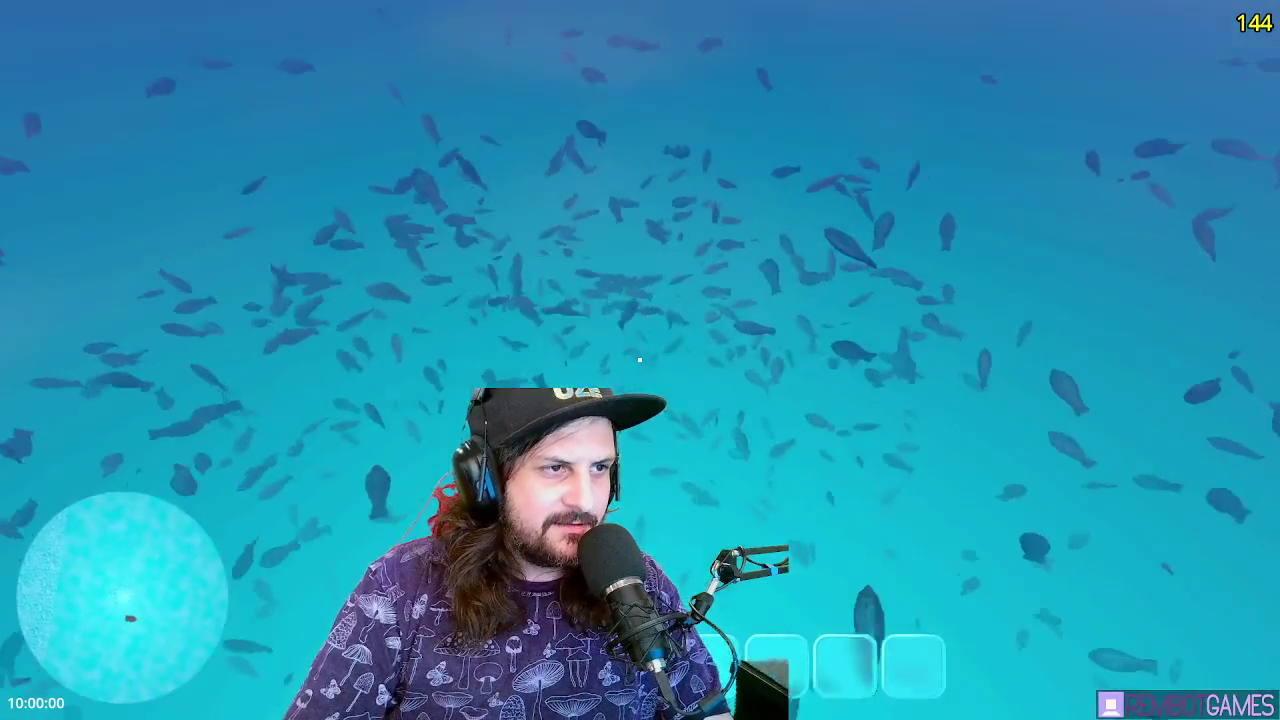
{"action": "key", "text": "w"}
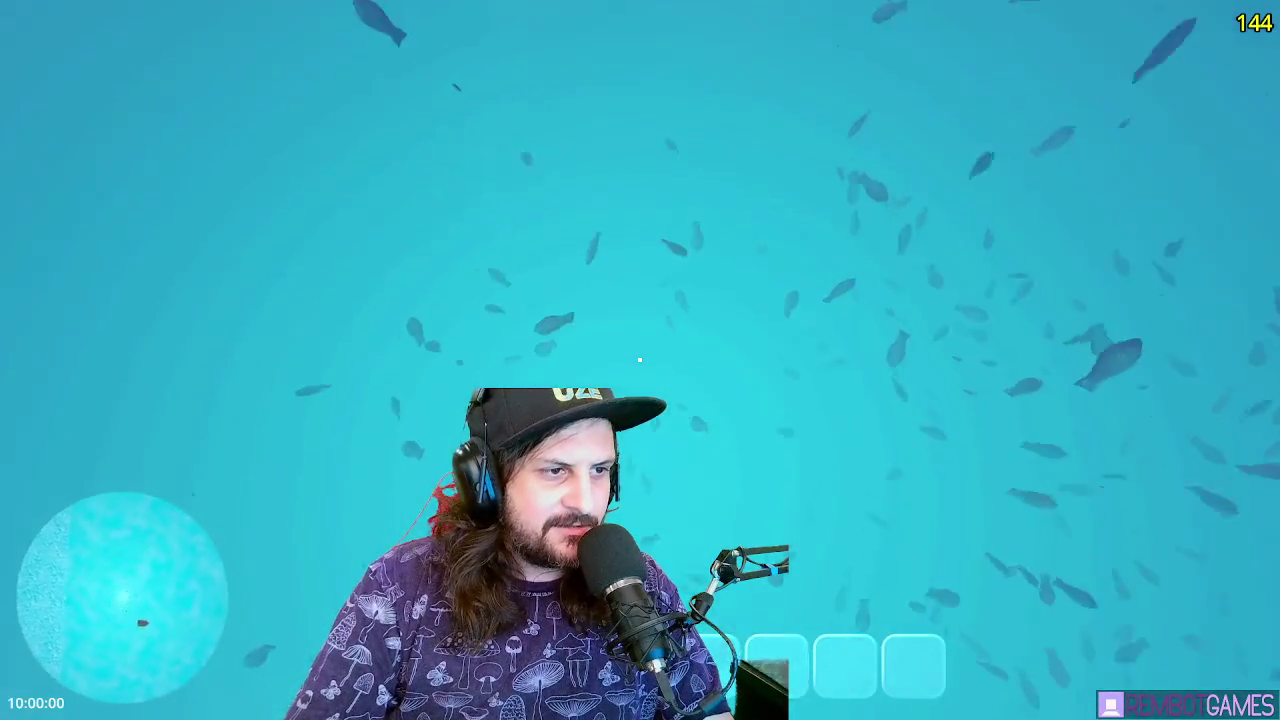
{"action": "key", "text": "w"}
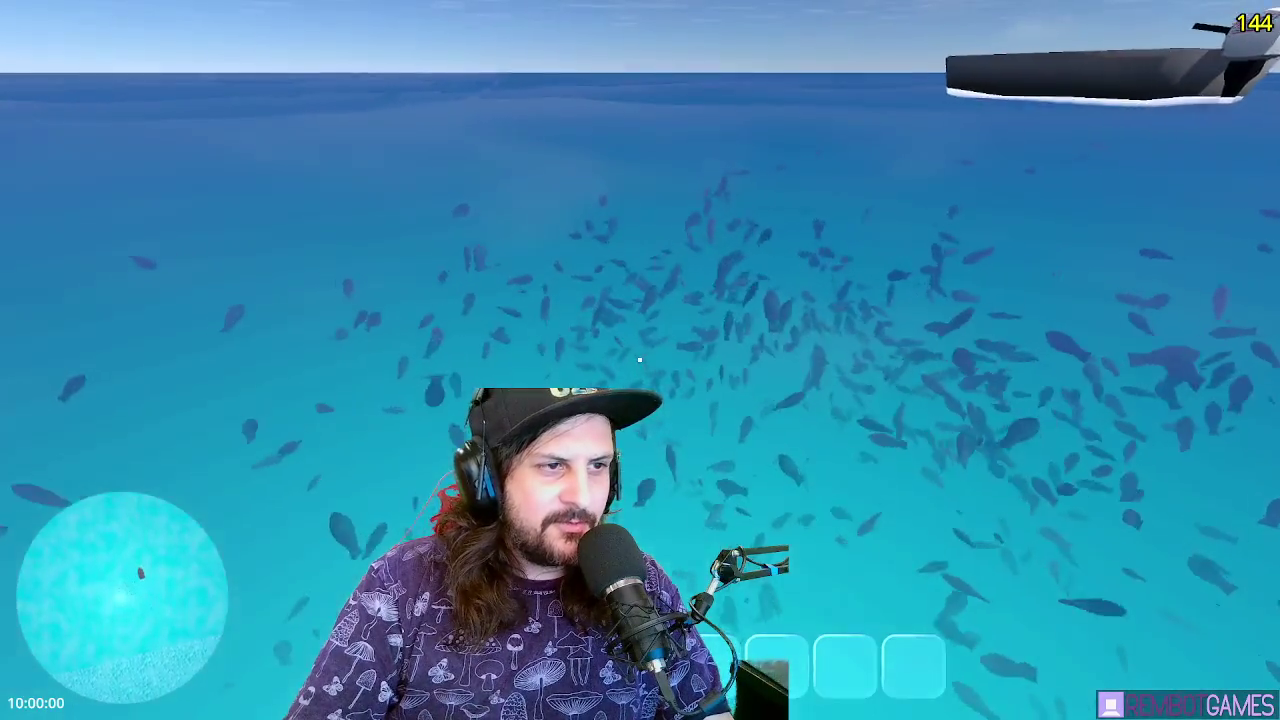
{"action": "key", "text": "w"}
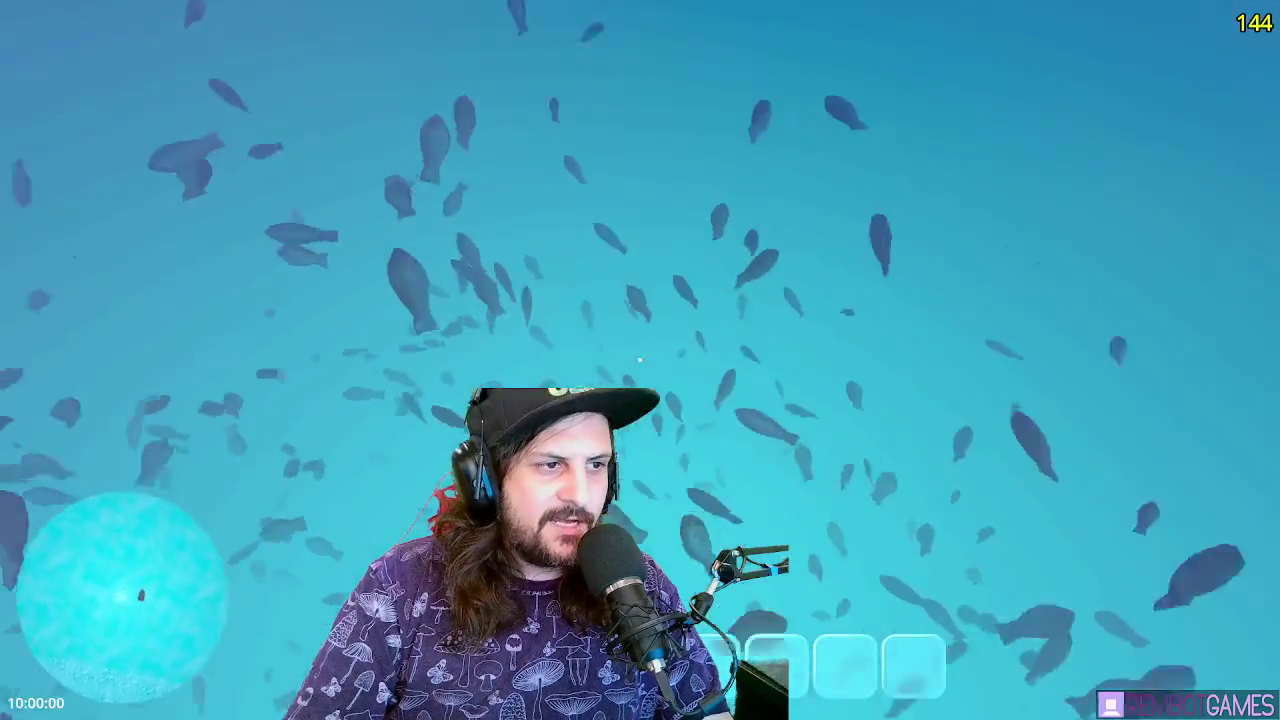
{"action": "key", "text": "w"}
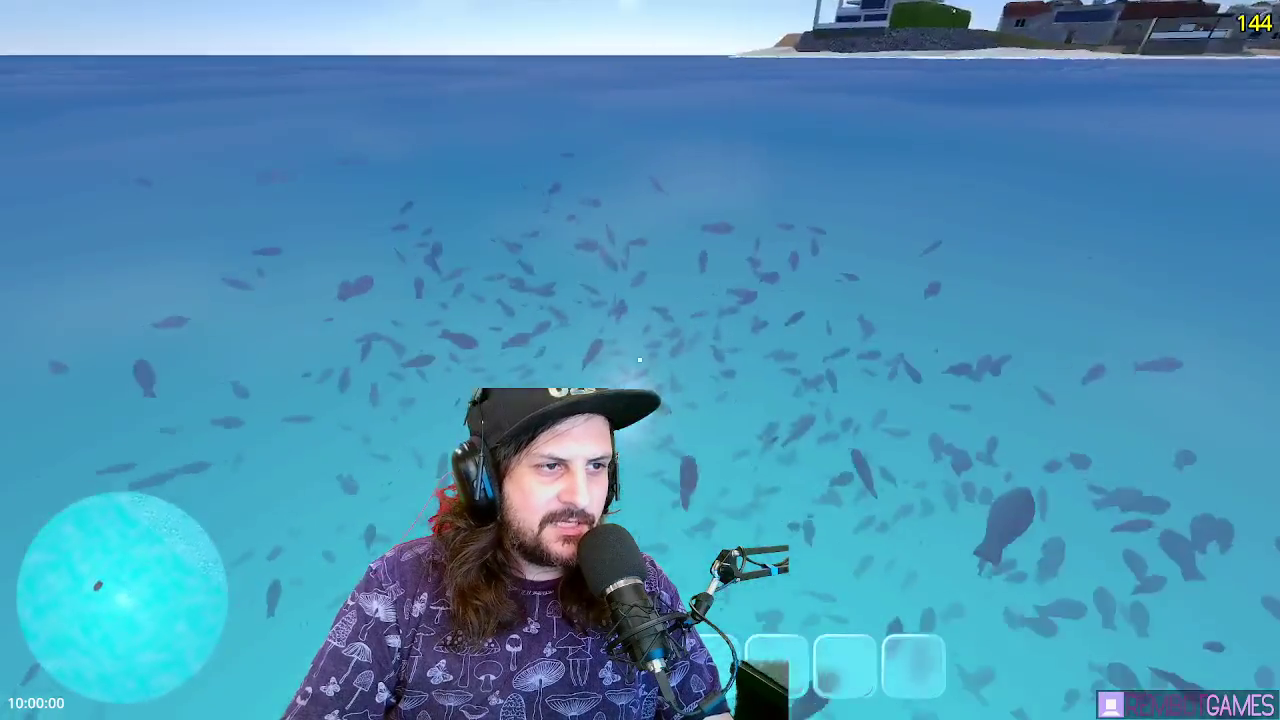
{"action": "key", "text": "w"}
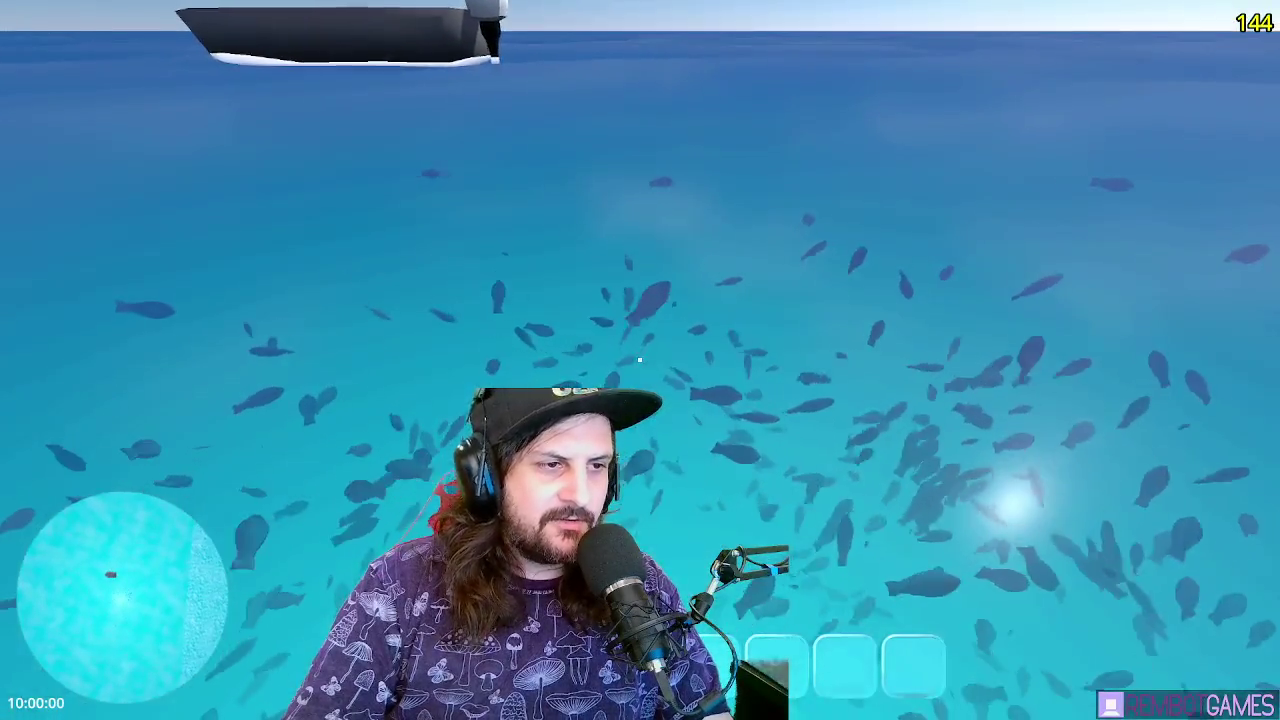
{"action": "key", "text": "w"}
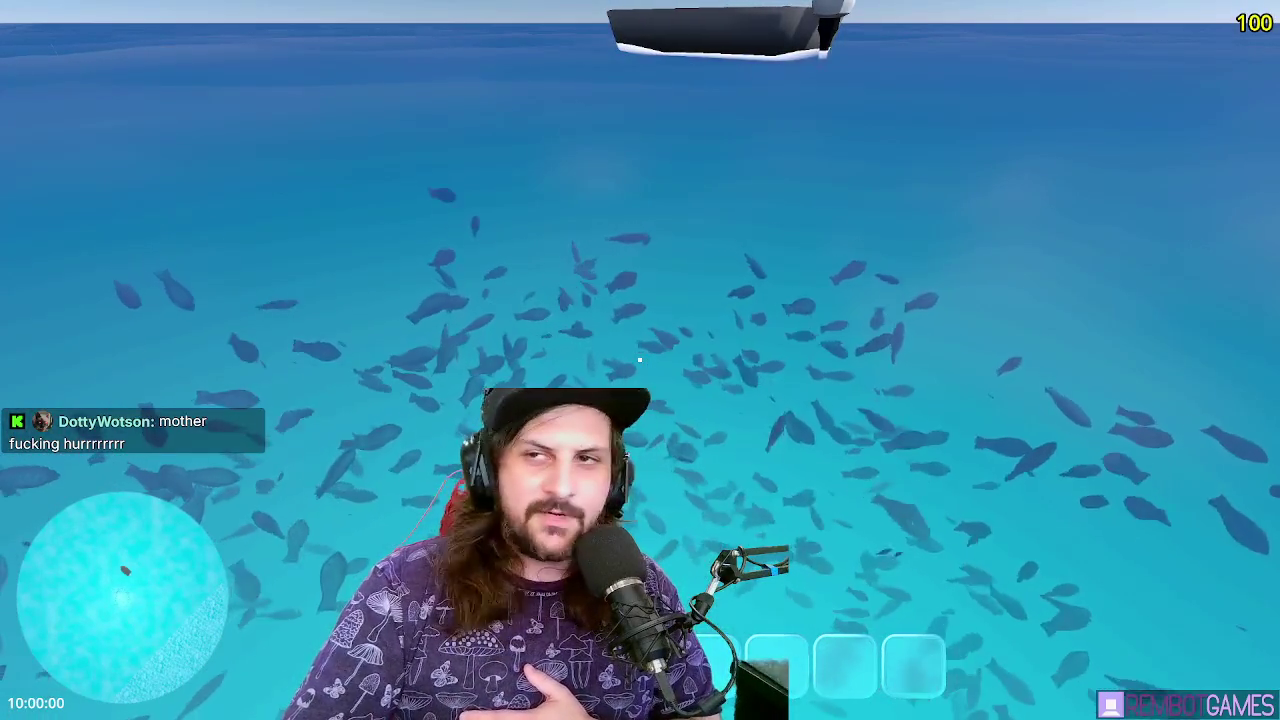
{"action": "key", "text": "F8"}
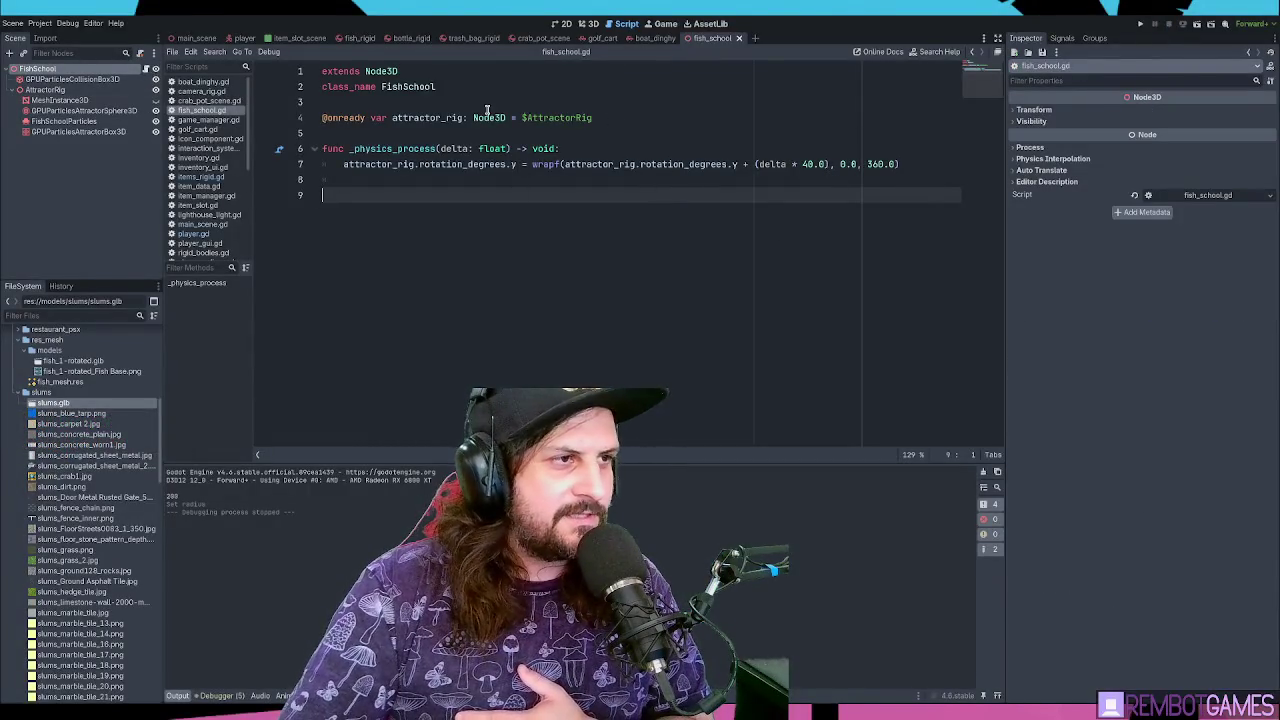
Inspect the AttractorRig and FishSchool nodes and place the cursor on line 9 of fish_school.gd
{"action": "left_click", "coordinate": [413, 165]}
{"action": "left_click", "coordinate": [45, 90]}
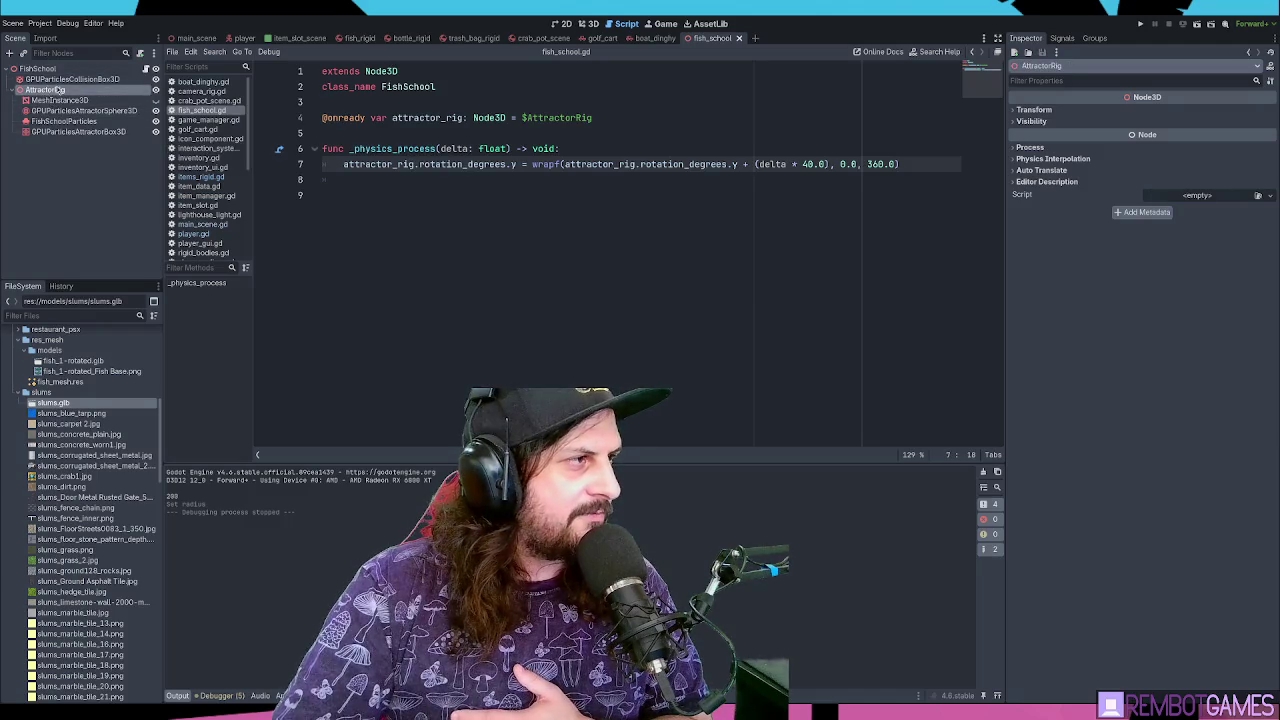
{"action": "left_click", "coordinate": [42, 69]}
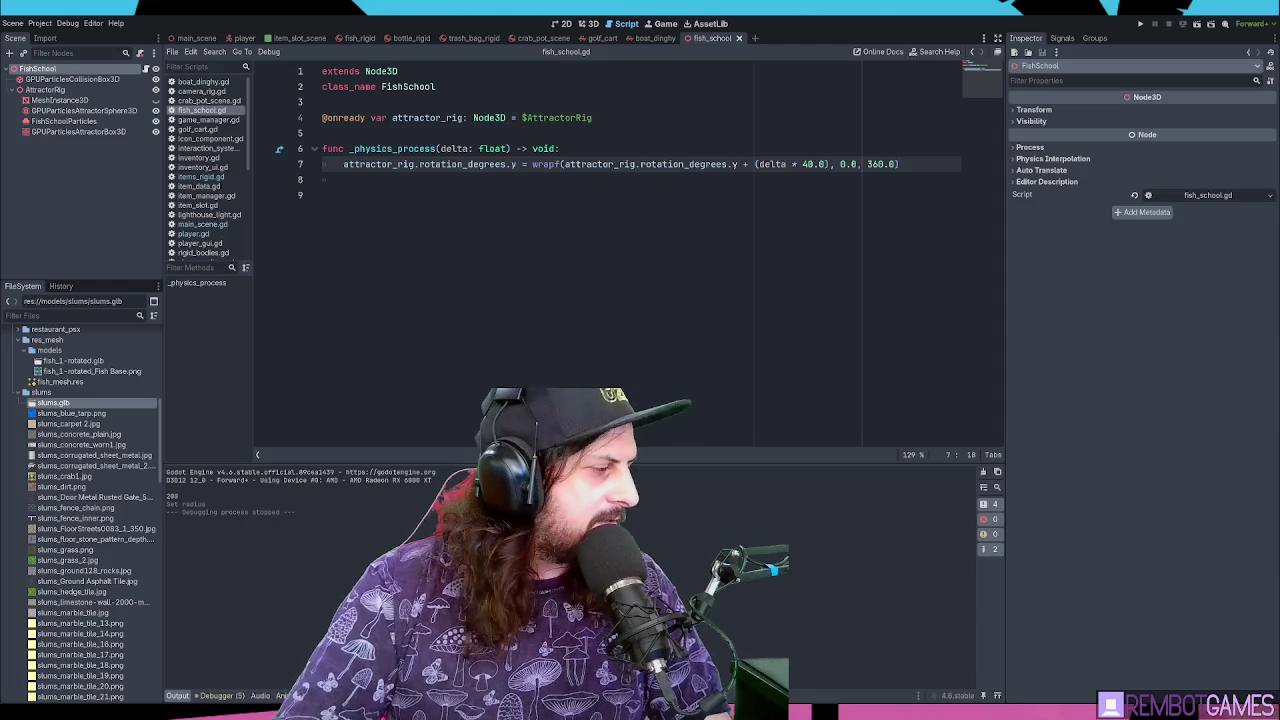
{"action": "left_click", "coordinate": [635, 226]}
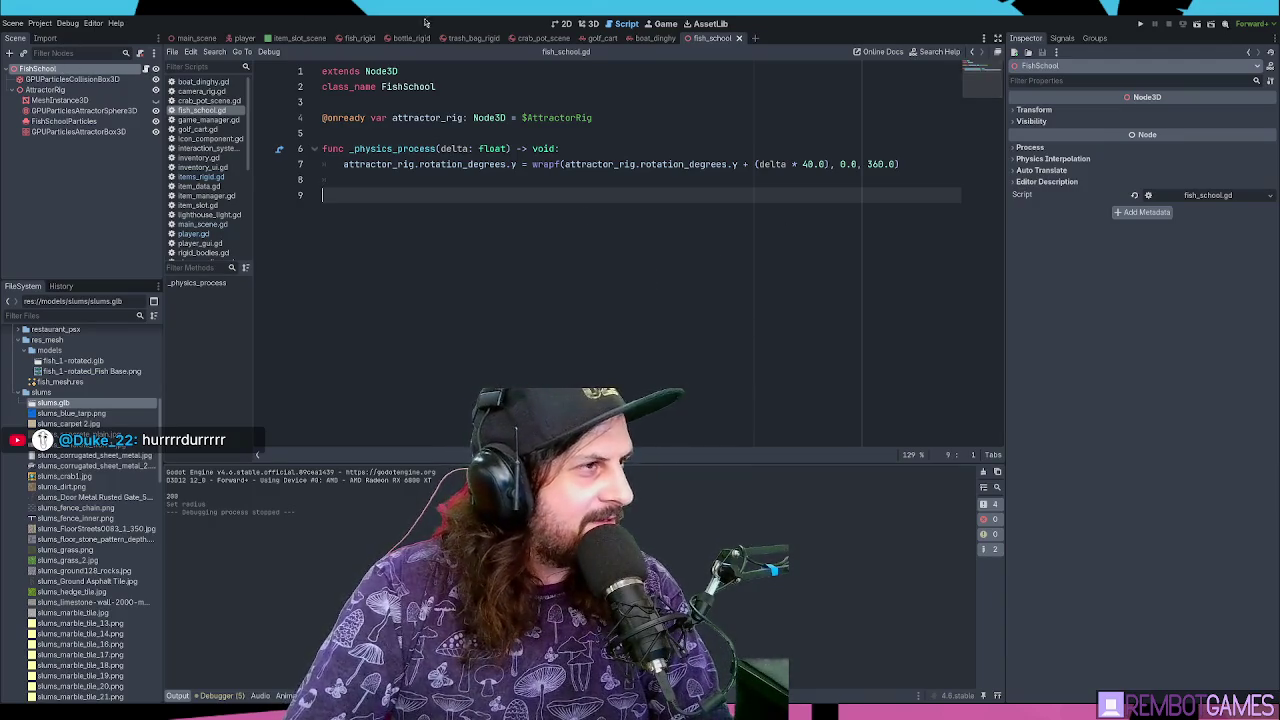
{"action": "left_click", "coordinate": [593, 24]}
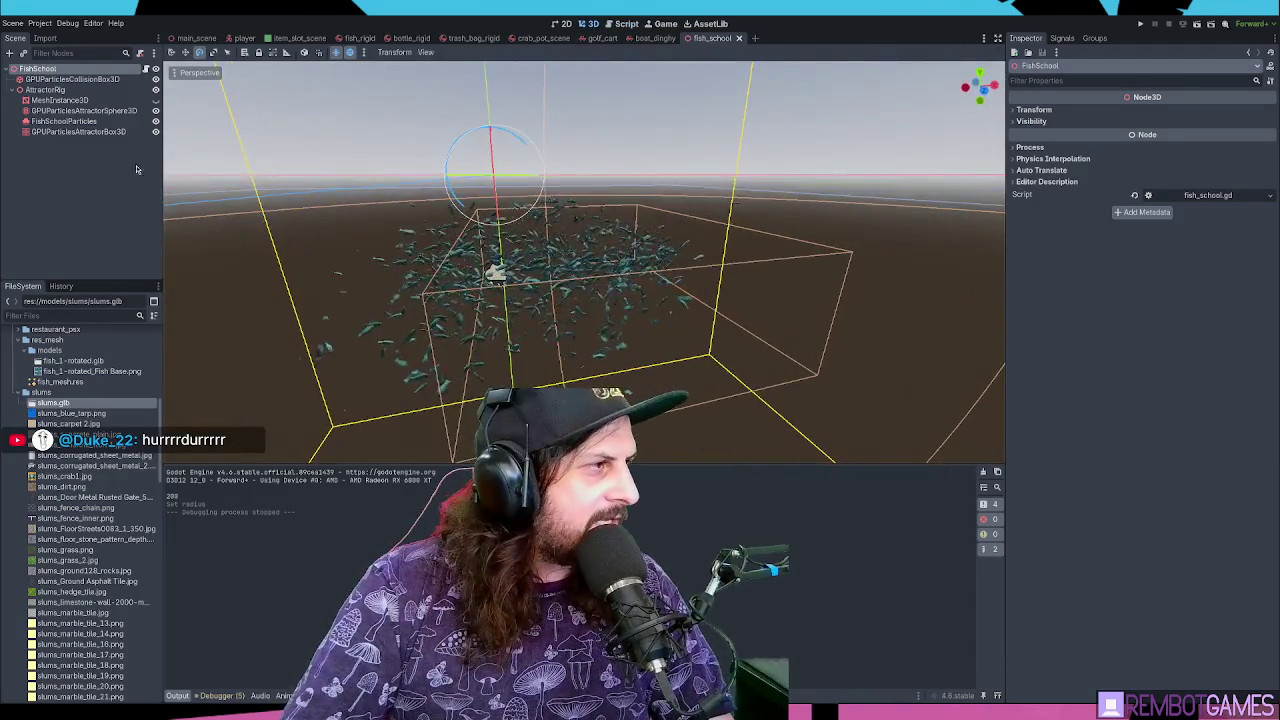
Select the sphere attractor and toggle the attractors' visibility to compare their effect on the swarm
{"action": "left_click", "coordinate": [108, 82]}
{"action": "left_click", "coordinate": [85, 110]}
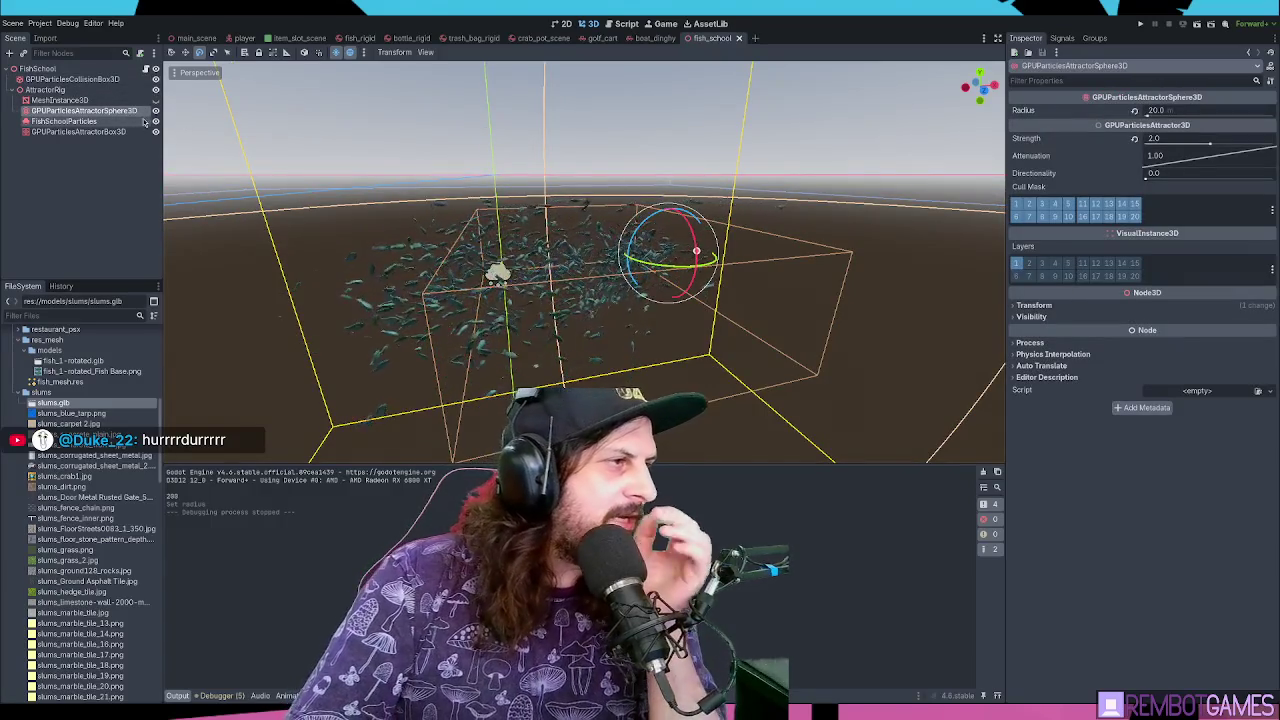
{"action": "left_click", "coordinate": [155, 111]}
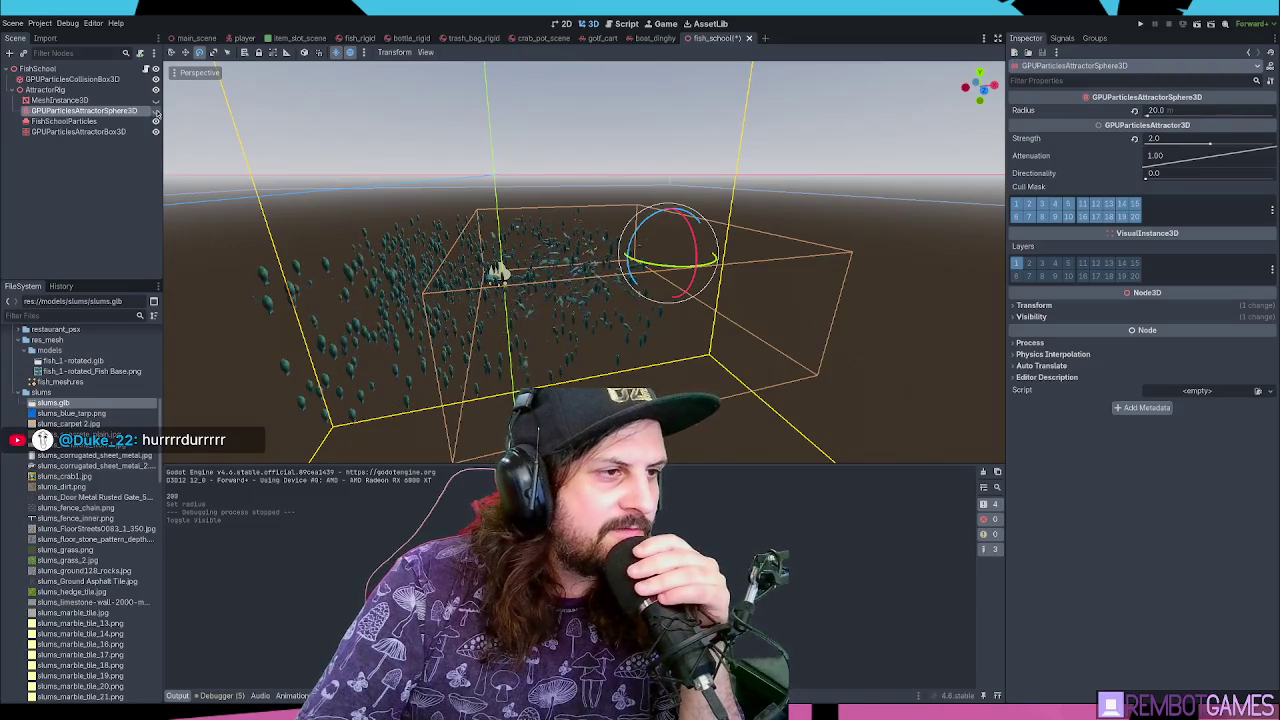
{"action": "left_click", "coordinate": [155, 111]}
{"action": "left_click", "coordinate": [155, 111]}
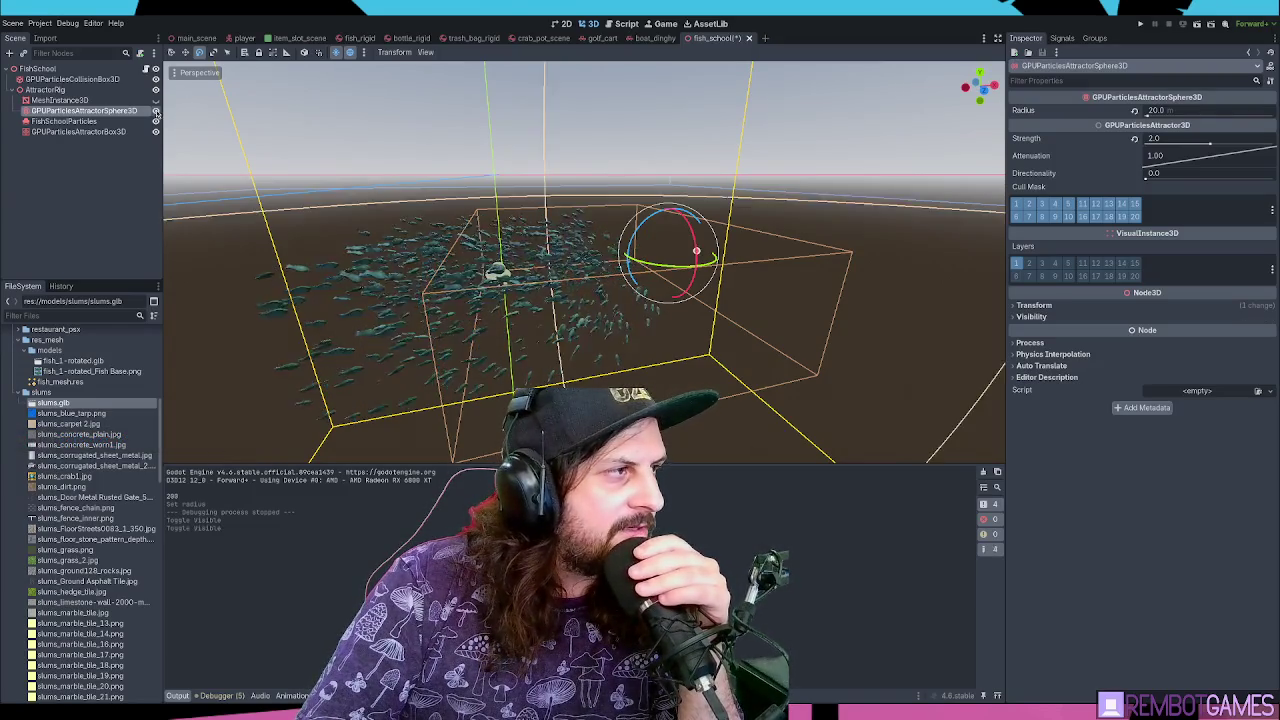
{"action": "left_click", "coordinate": [155, 131]}
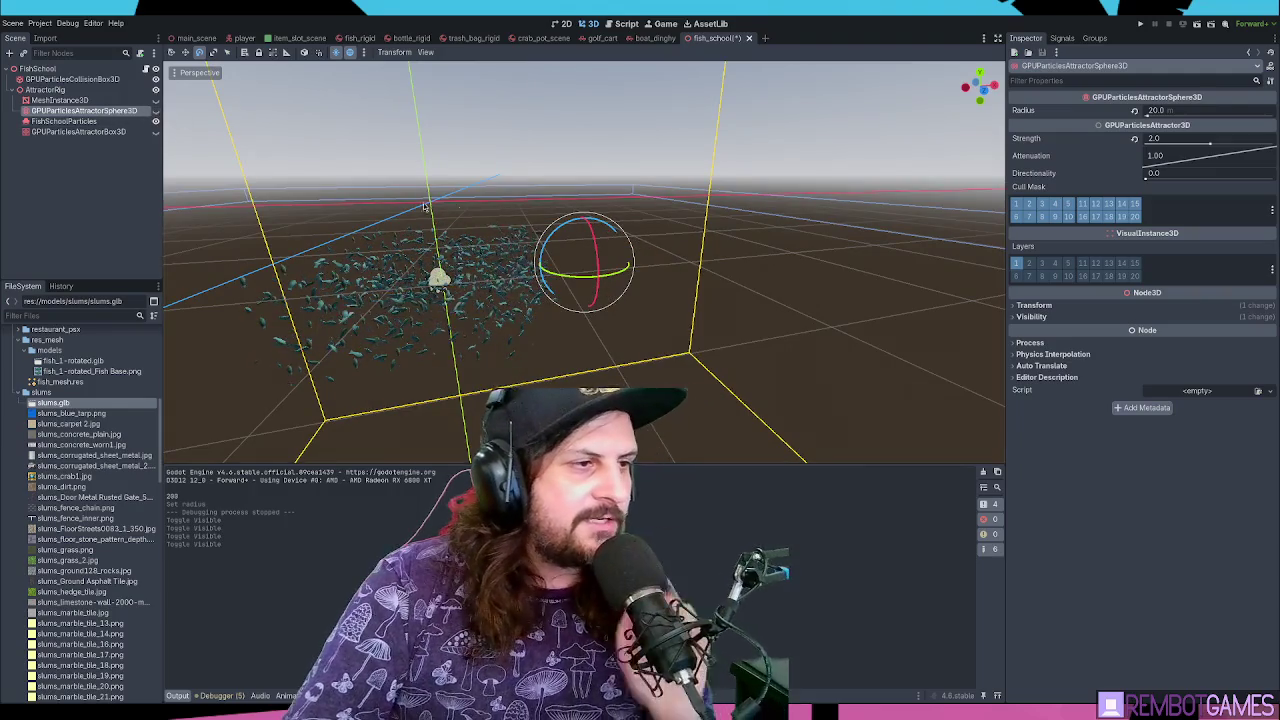
{"action": "scroll", "coordinate": [743, 245], "scroll_direction": "up", "scroll_amount": 5}
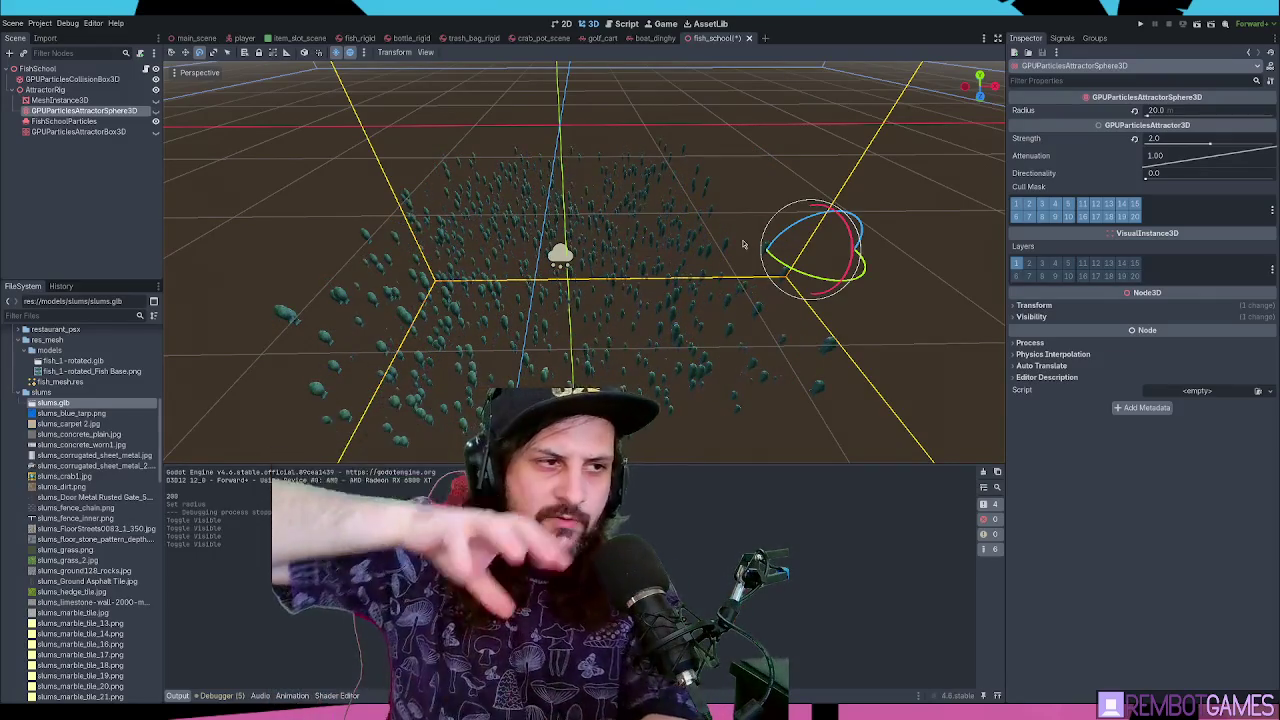
{"action": "scroll", "coordinate": [611, 263], "scroll_direction": "up", "scroll_amount": 5}
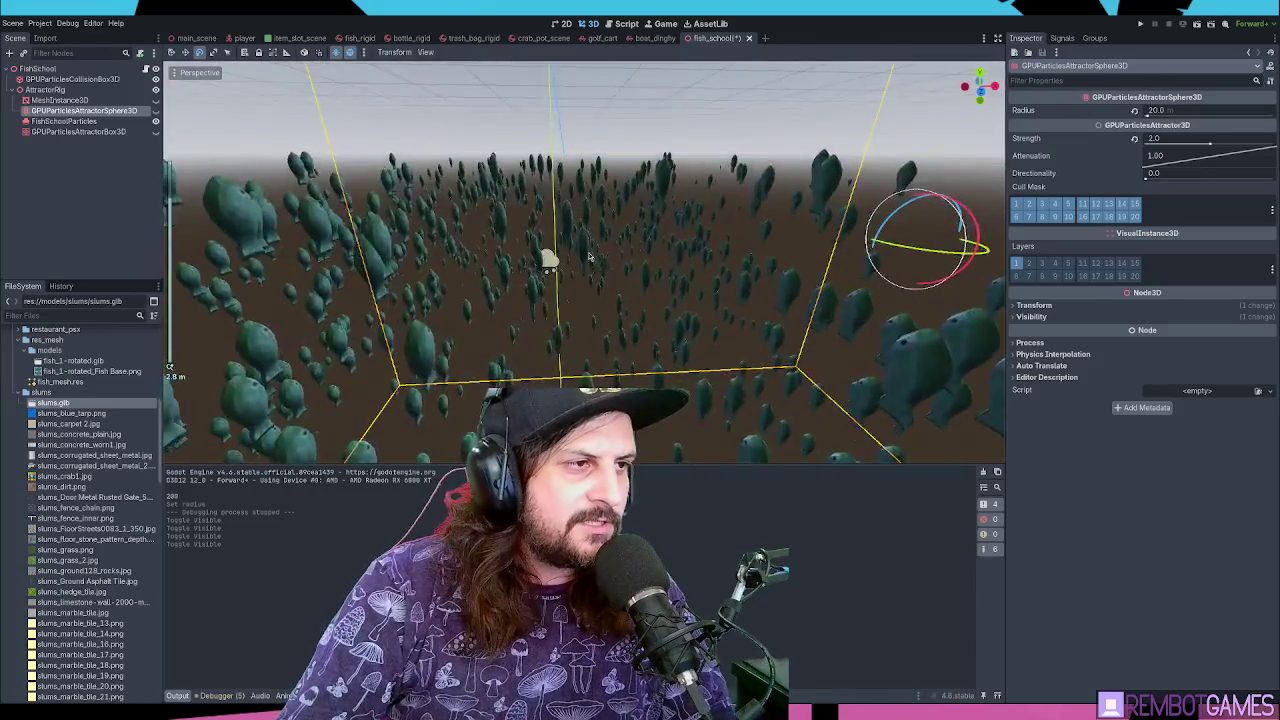
{"action": "mouse_move", "coordinate": [599, 220]}
{"action": "left_mouse_down"}
{"action": "mouse_move", "coordinate": [582, 242]}
{"action": "mouse_move", "coordinate": [656, 418]}
{"action": "mouse_move", "coordinate": [643, 385]}
{"action": "mouse_move", "coordinate": [590, 360]}
{"action": "left_mouse_up"}
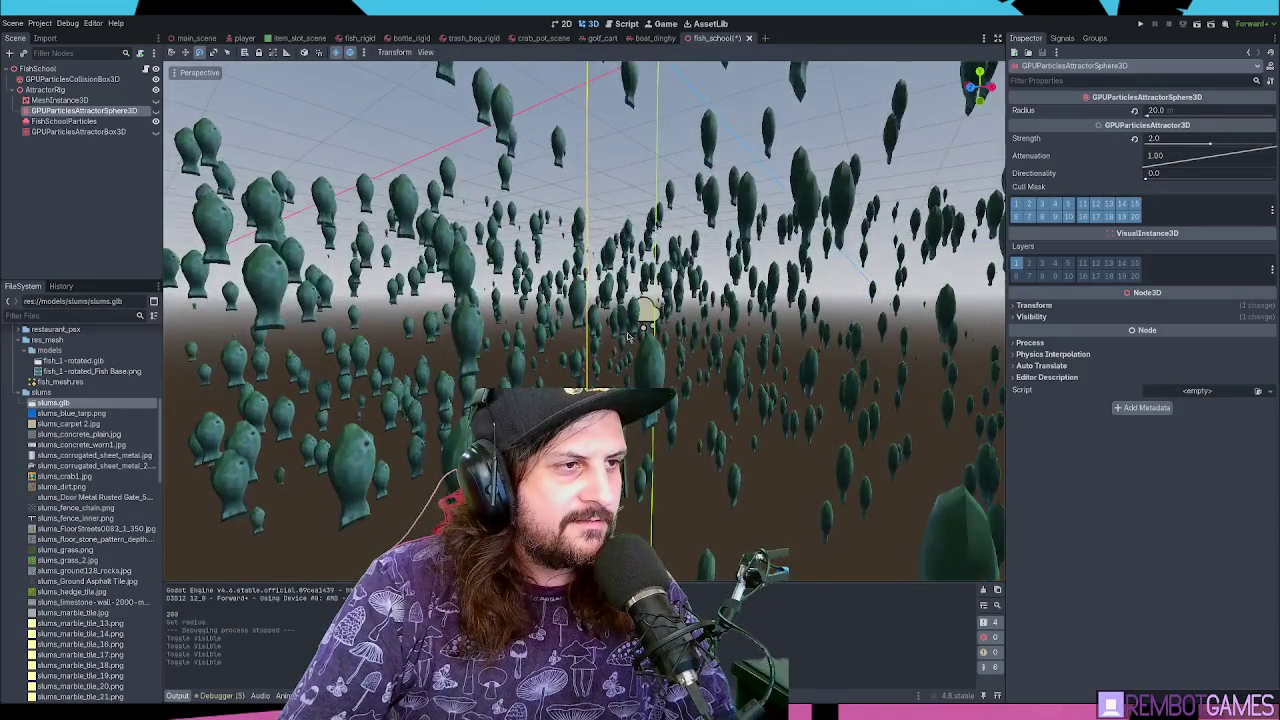
Re-enable the sphere attractor at attenuation 0.185 and test the fish school scene with F6
{"action": "left_click", "coordinate": [156, 111]}
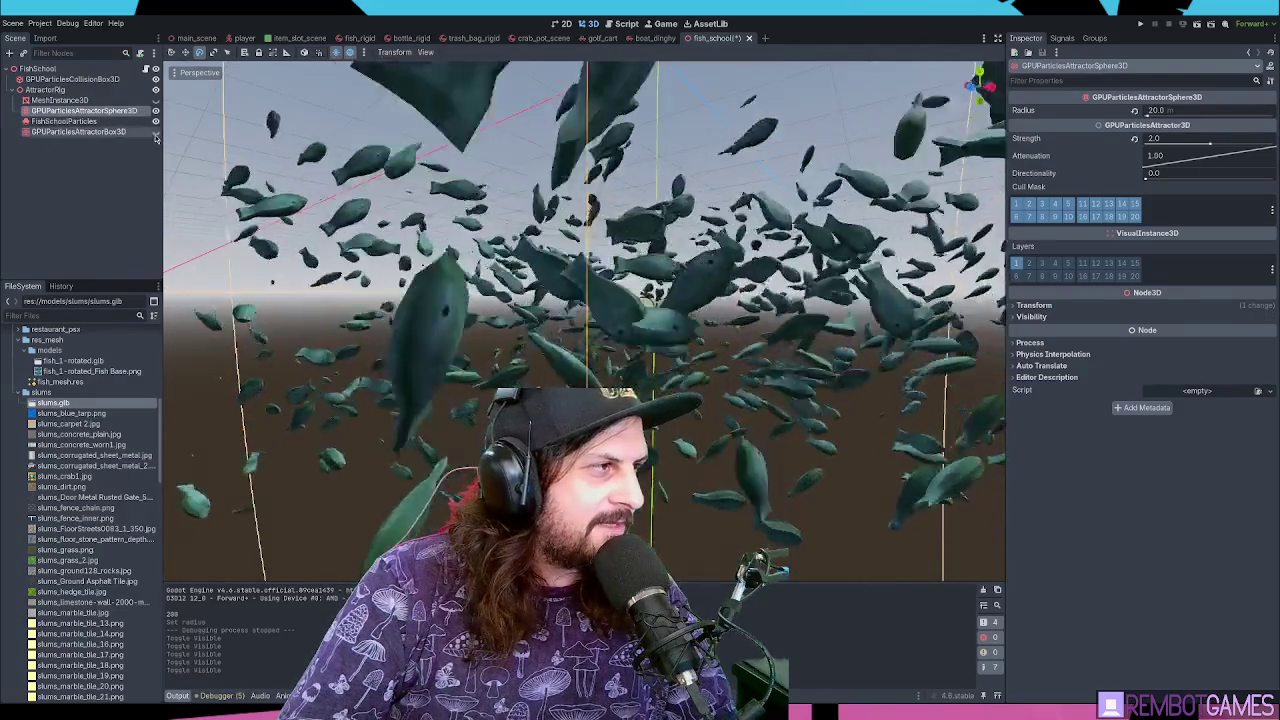
{"action": "scroll", "coordinate": [487, 278], "scroll_direction": "down", "scroll_amount": 3}
{"action": "left_click_drag", "start_coordinate": [487, 278], "coordinate": [517, 302]}
{"action": "scroll", "coordinate": [517, 302], "scroll_direction": "down", "scroll_amount": 3}
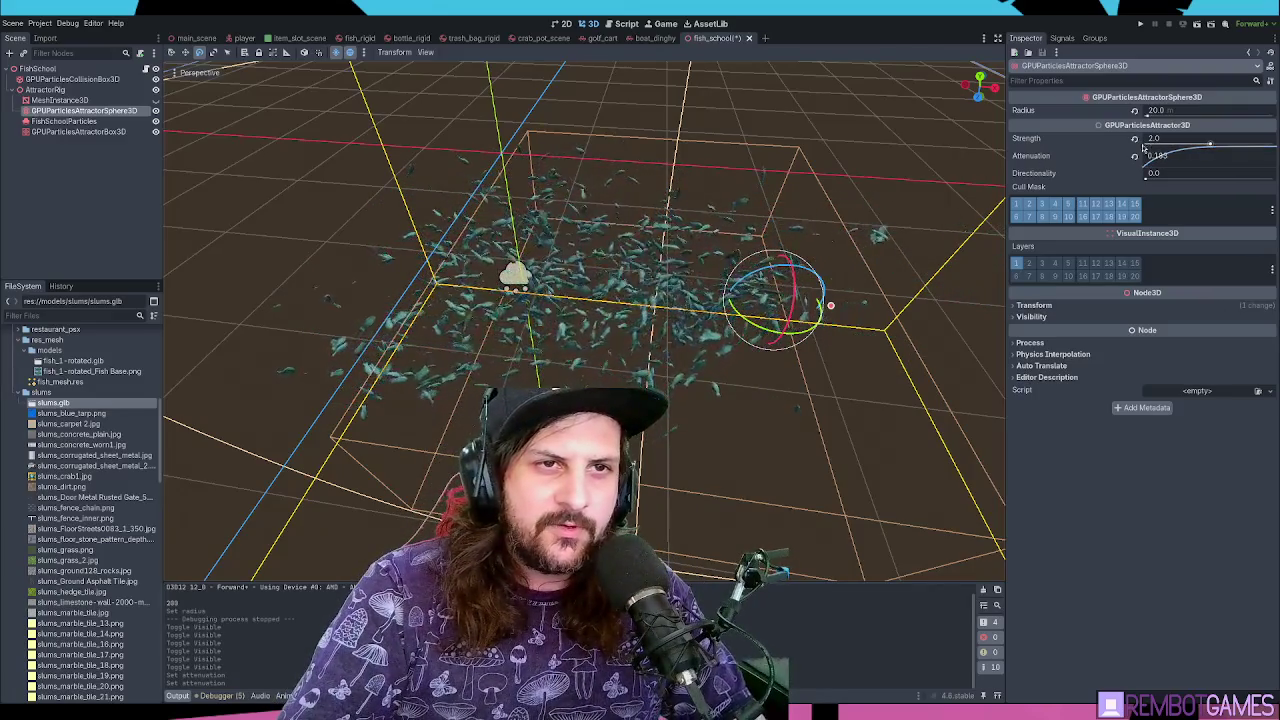
{"action": "key", "text": "F6"}
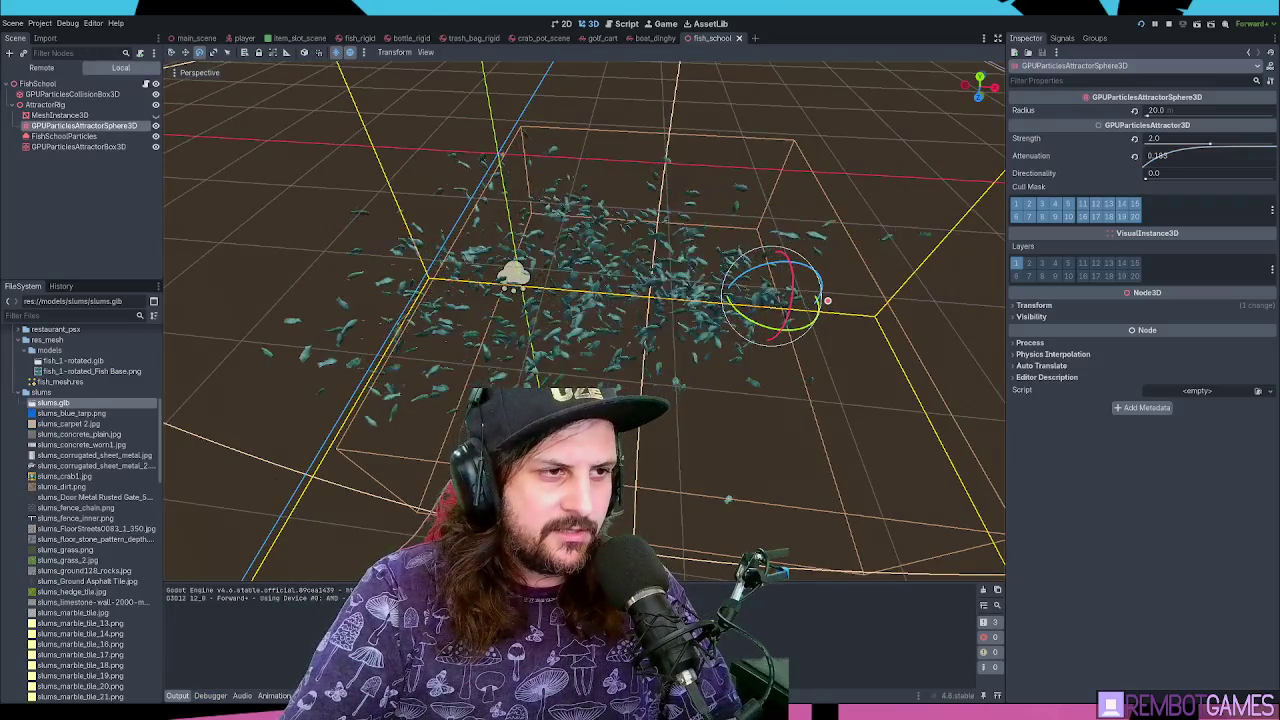
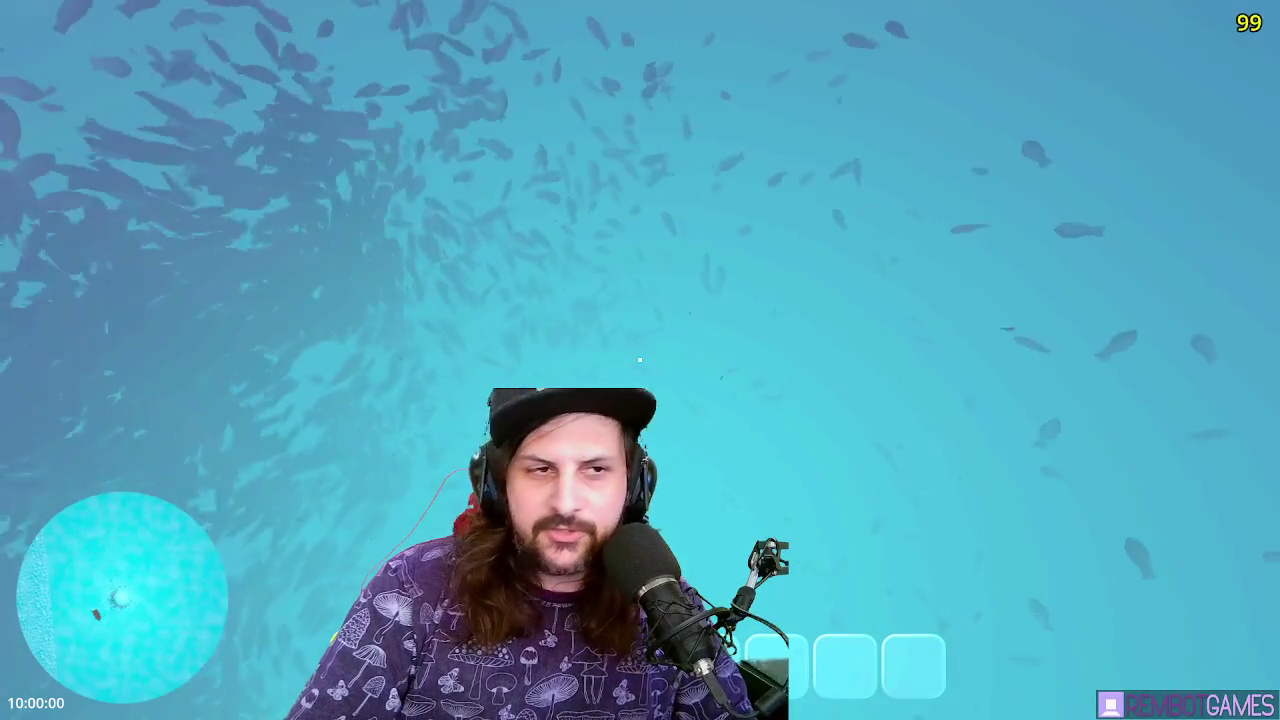
Swim up from underwater and climb back aboard the raft near the fish school
{"action": "key", "text": "space"}
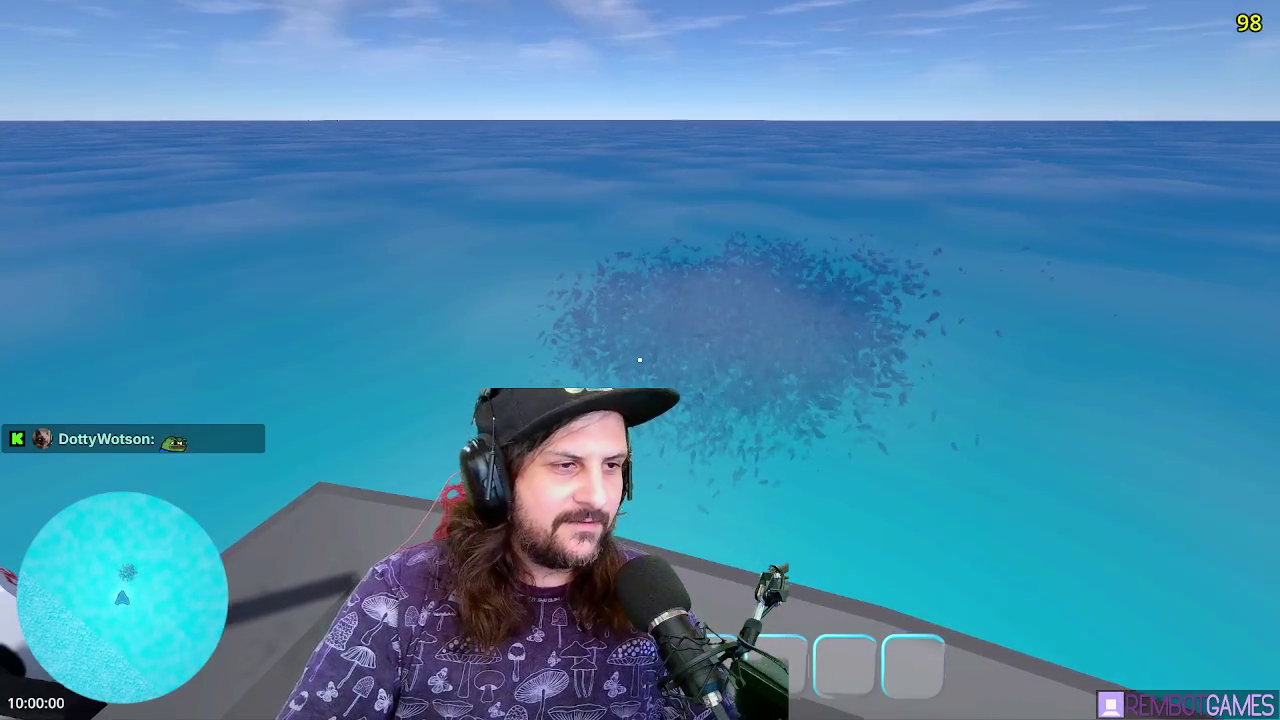
Dive off the raft into the fish school, then surface beside the lighthouse island
{"action": "key", "text": "w"}
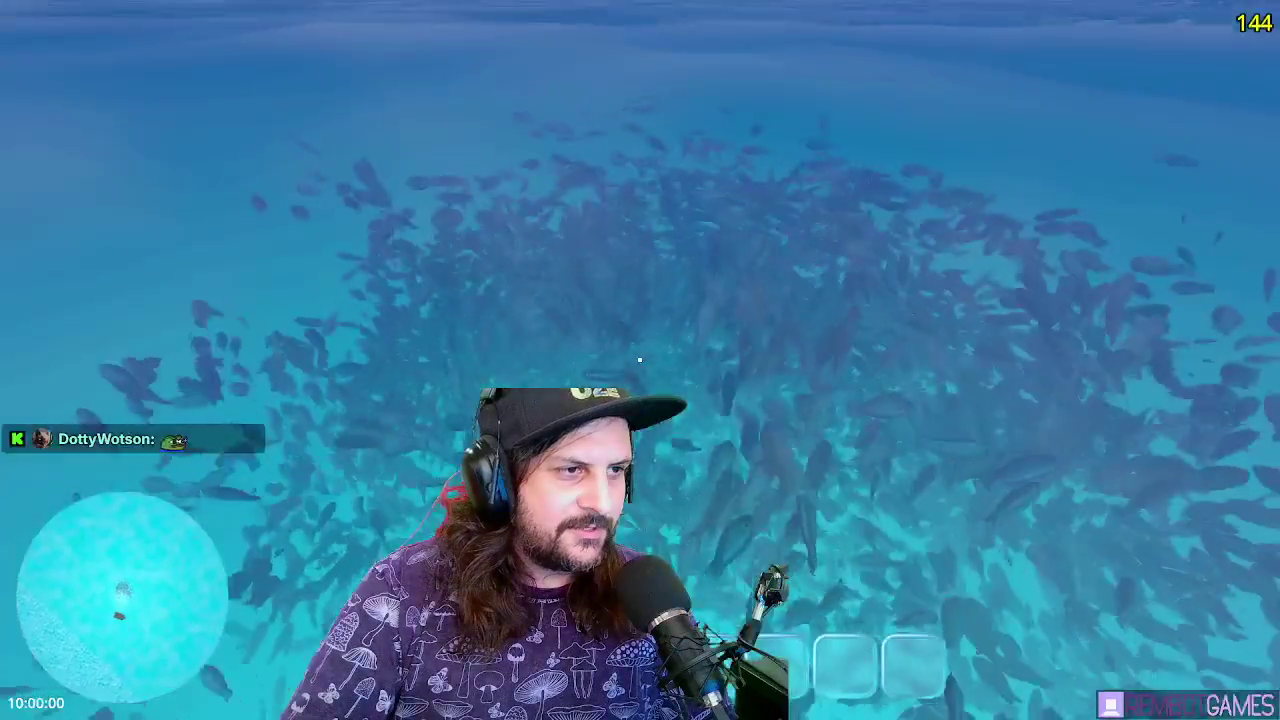
{"action": "key", "text": "space"}
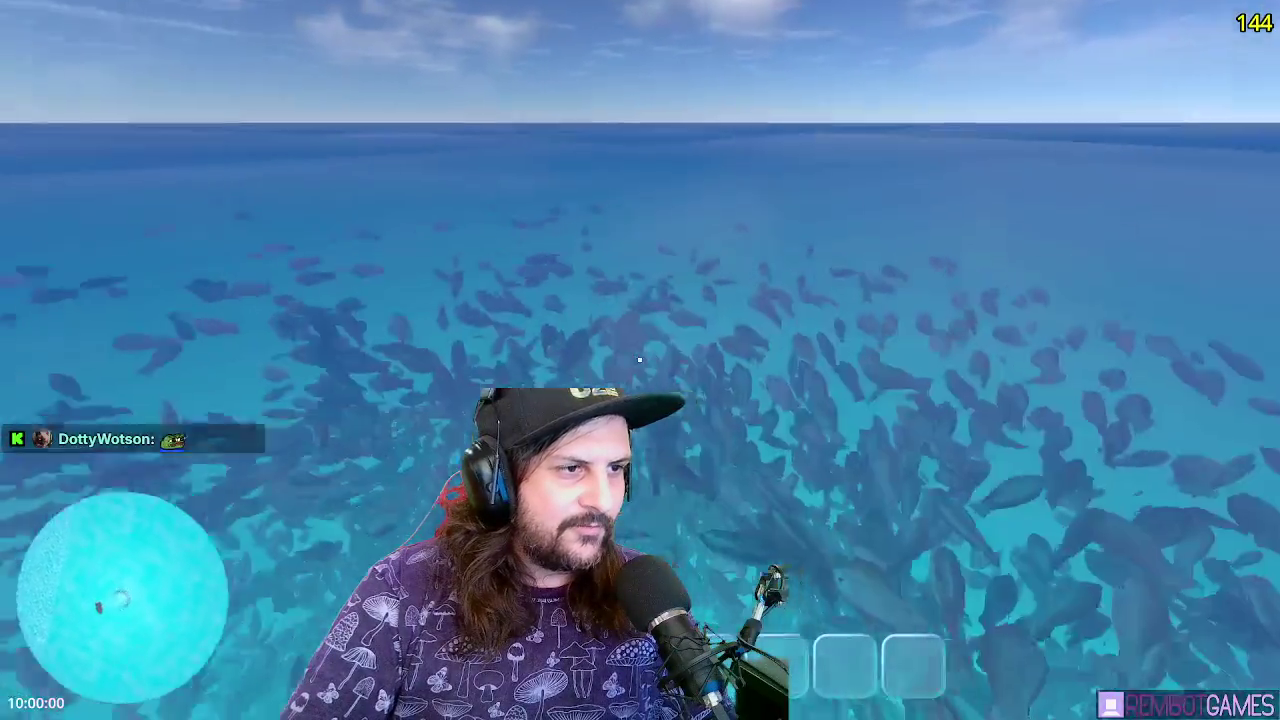
{"action": "key", "text": "w"}
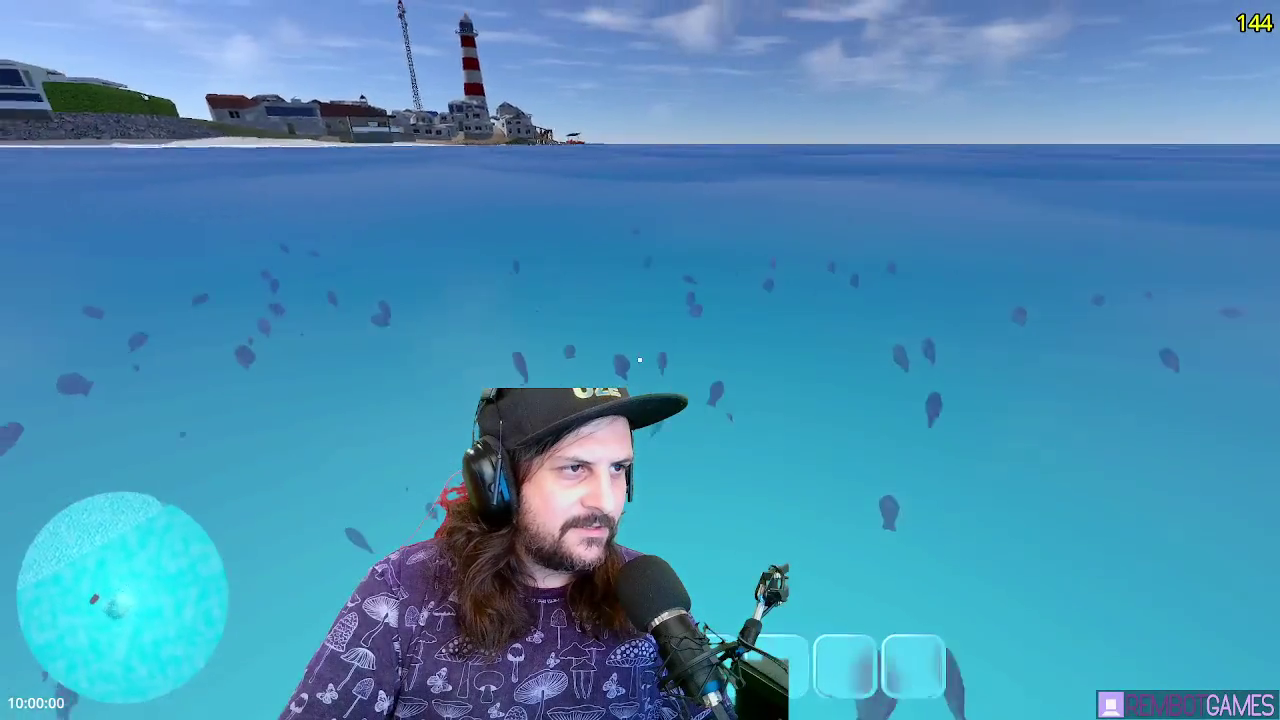
{"action": "key", "text": "space"}
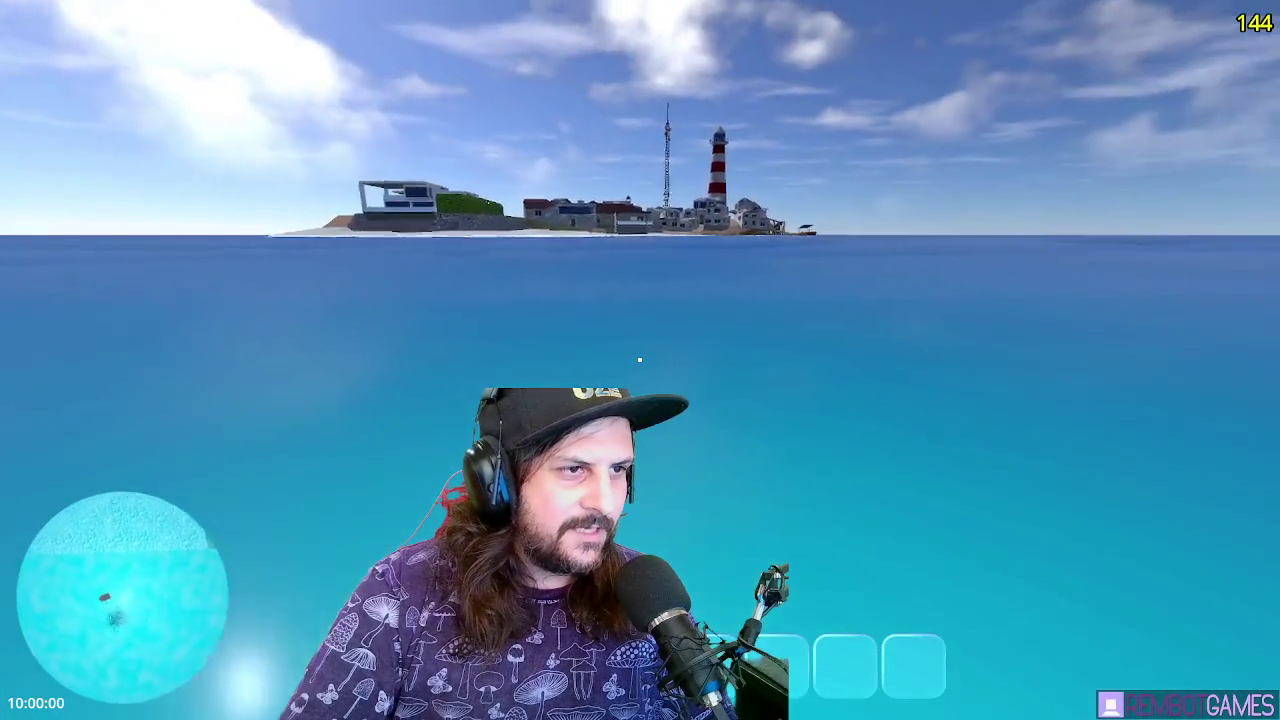
Swim down through the fish and on toward the lighthouse island, then stop the game
{"action": "mouse_move", "coordinate": [640, 360]}
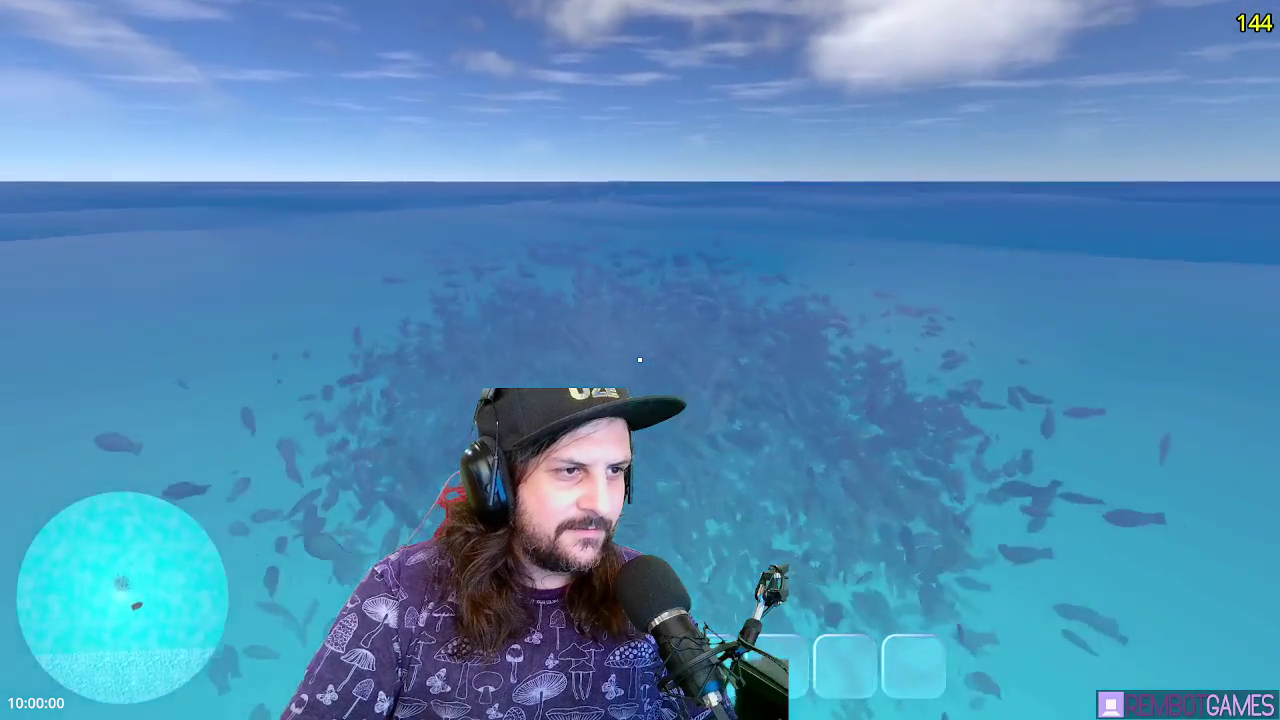
{"action": "key", "text": "w"}
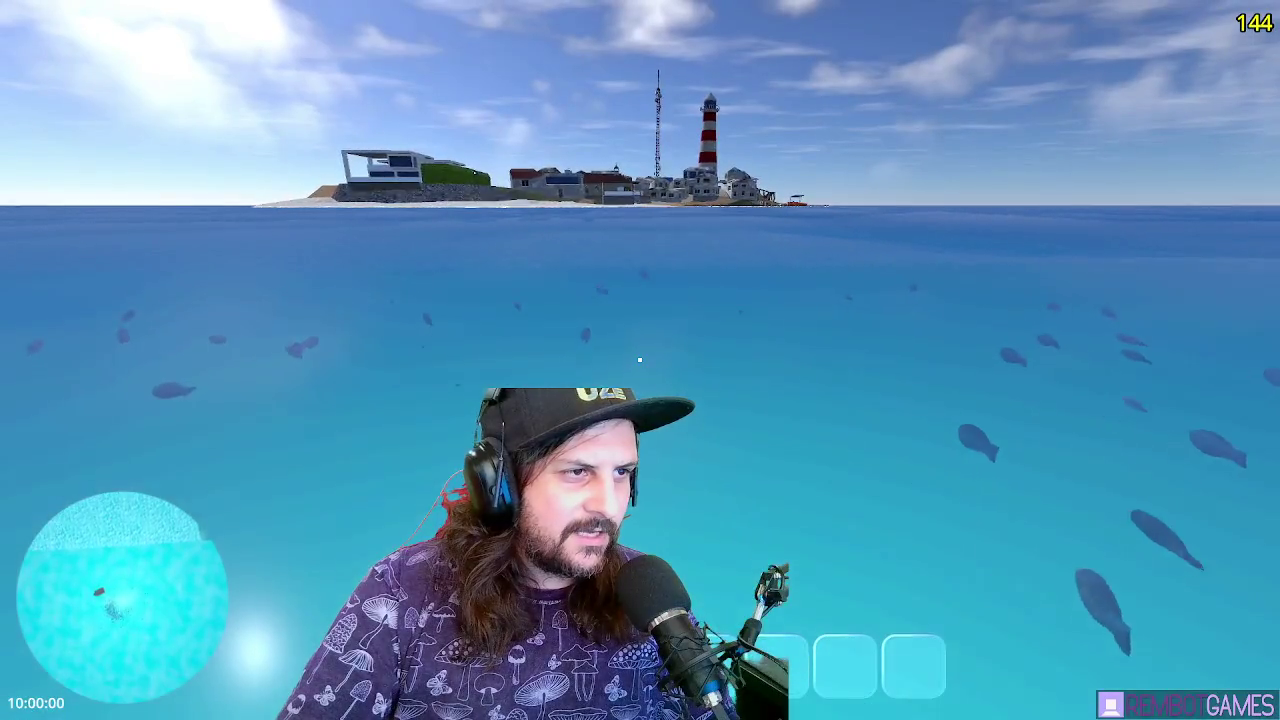
{"action": "key", "text": "w"}
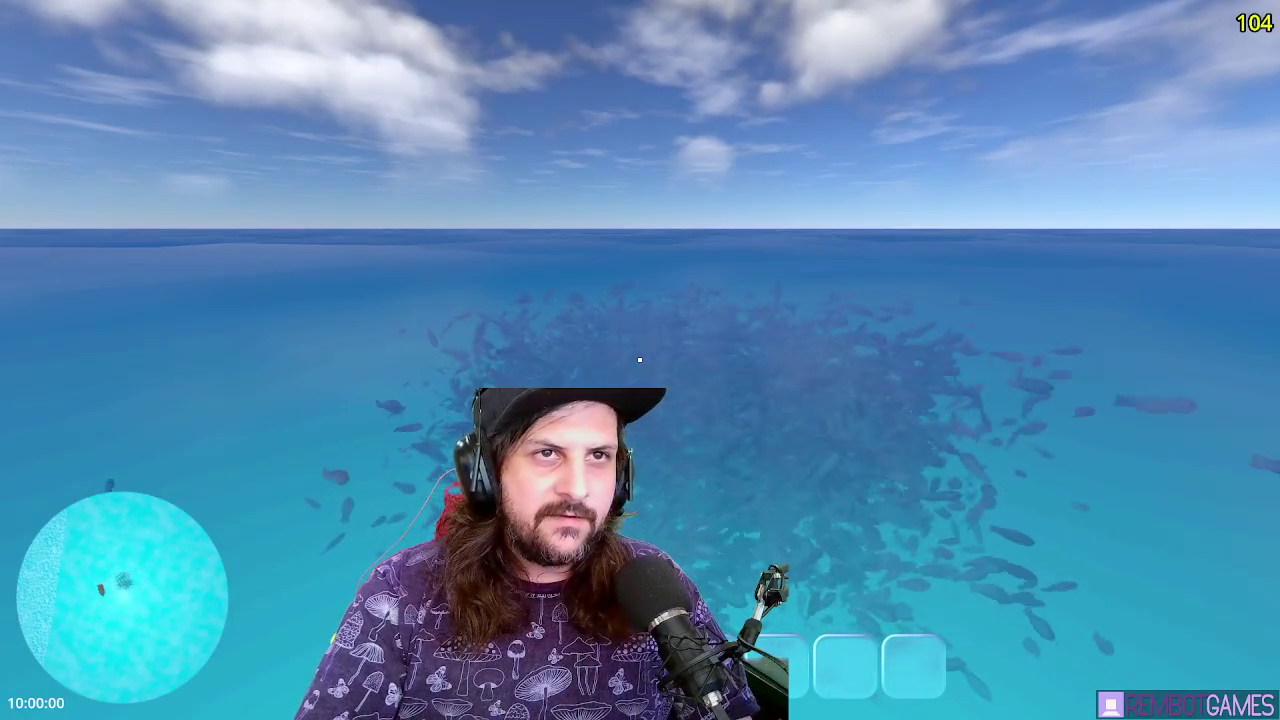
{"action": "key", "text": "Escape"}
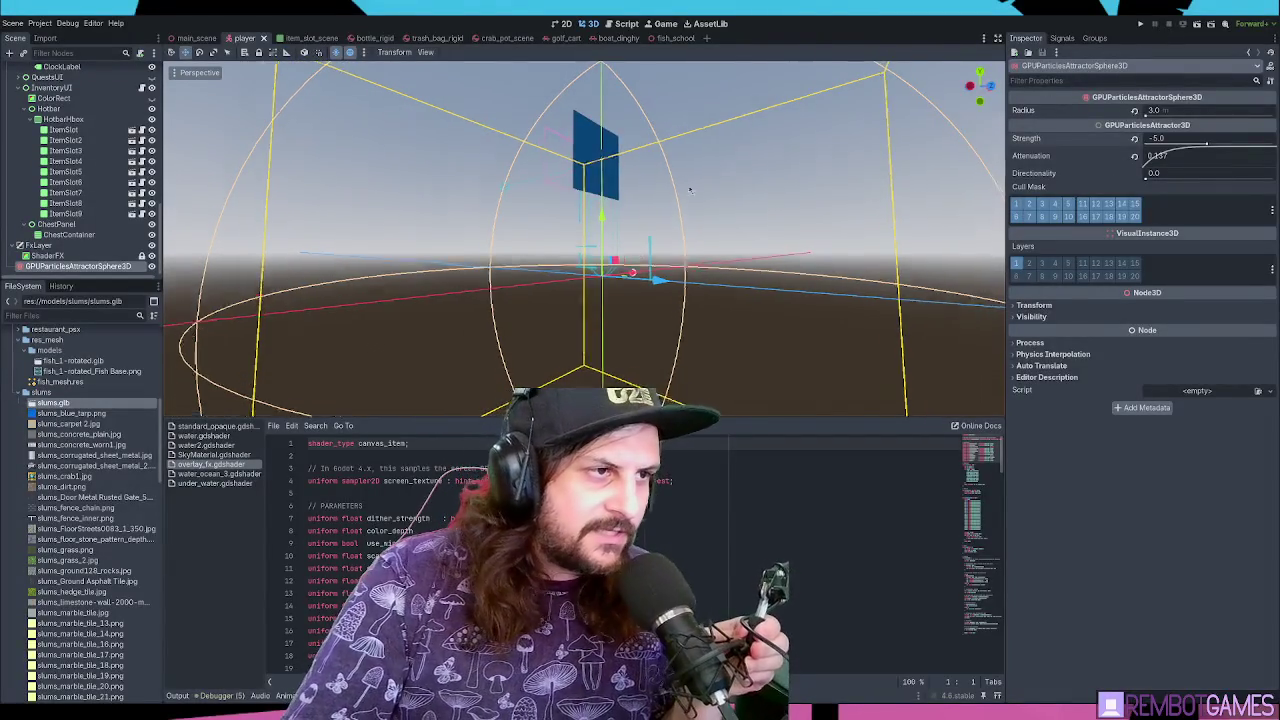
Save the player scene and switch to the fish_school scene
{"action": "scroll", "coordinate": [628, 208], "scroll_direction": "down", "scroll_amount": 4}
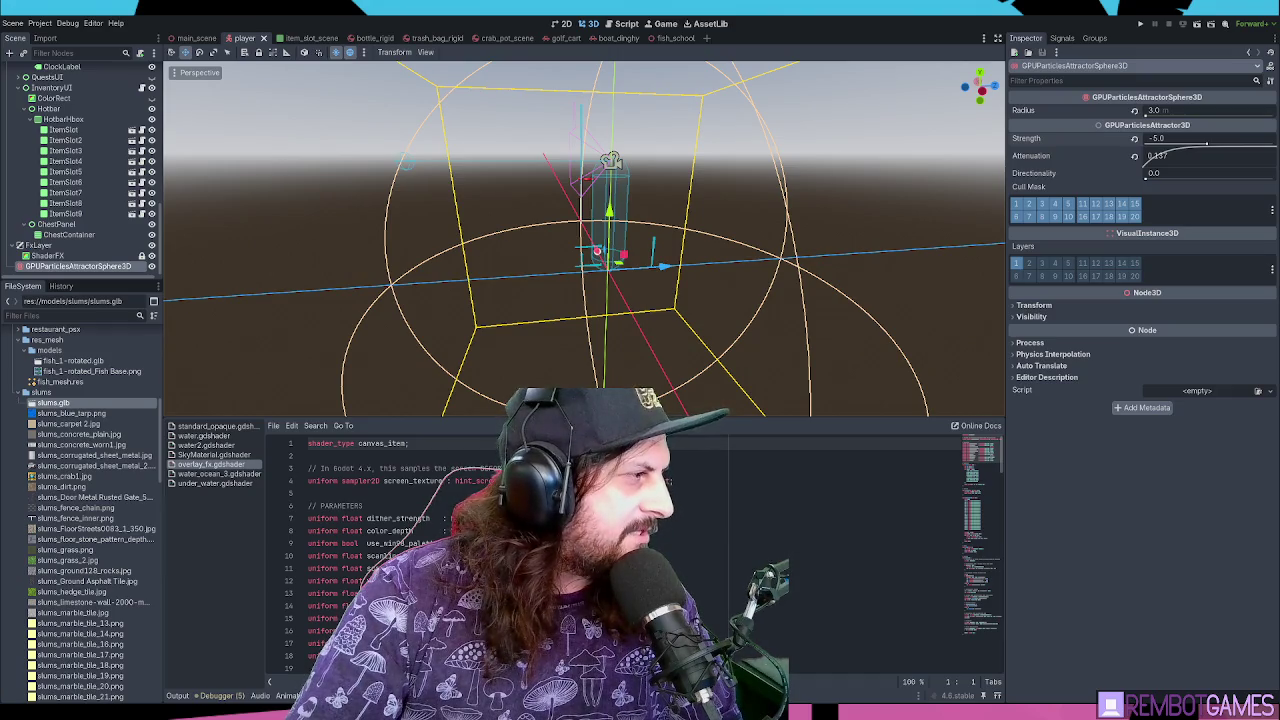
{"action": "scroll", "coordinate": [612, 160], "scroll_direction": "down", "scroll_amount": 3}
{"action": "scroll", "coordinate": [640, 245], "scroll_direction": "up", "scroll_amount": 5}
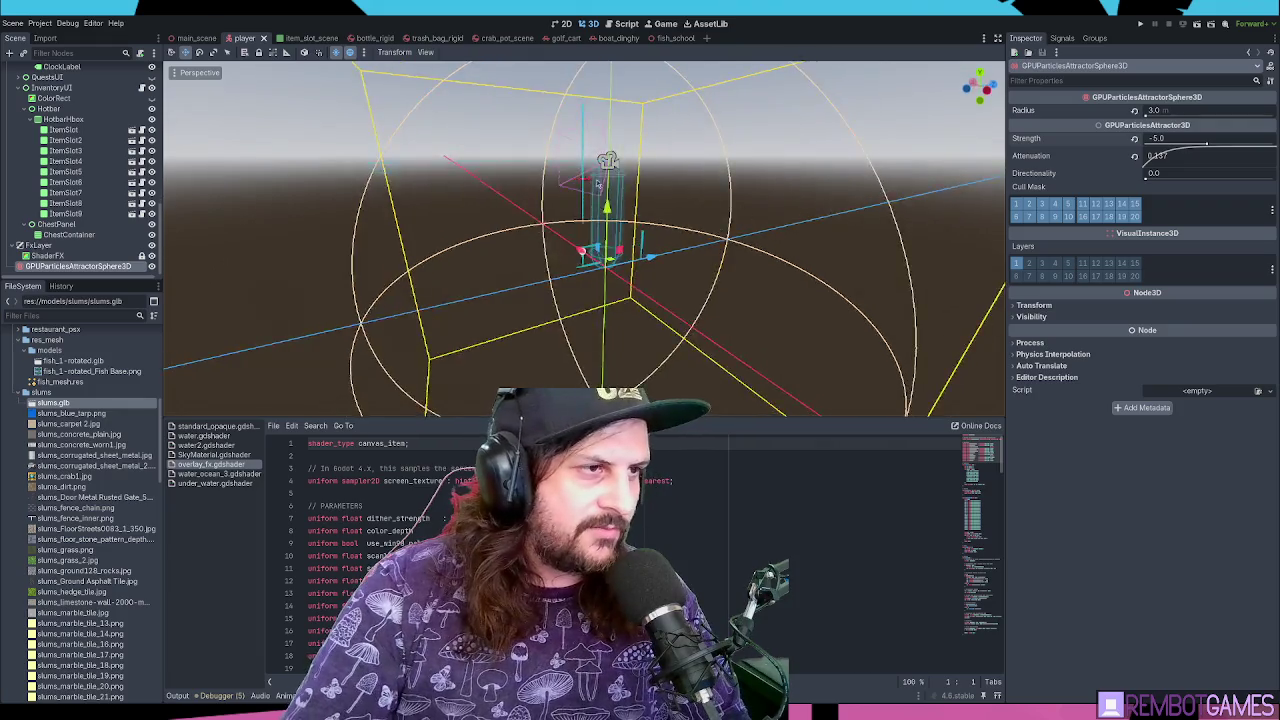
{"action": "key", "text": "ctrl+s"}
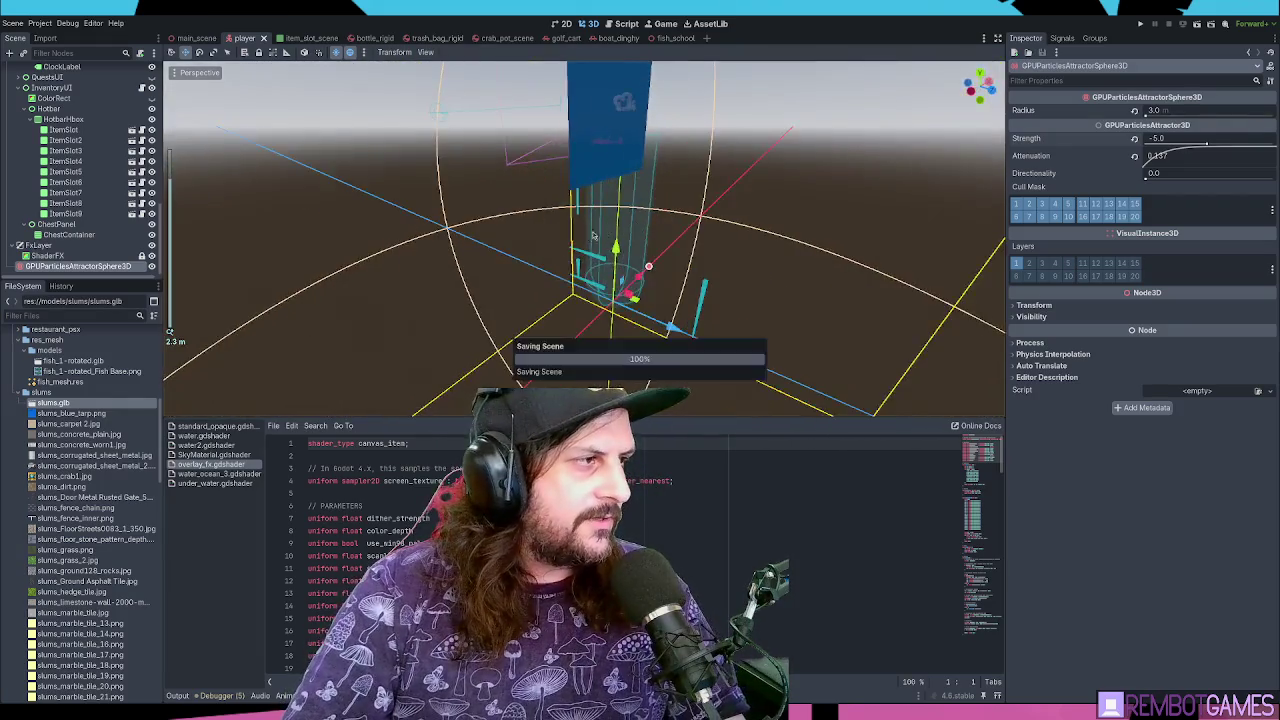
{"action": "scroll", "coordinate": [615, 143], "scroll_direction": "down", "scroll_amount": 3}
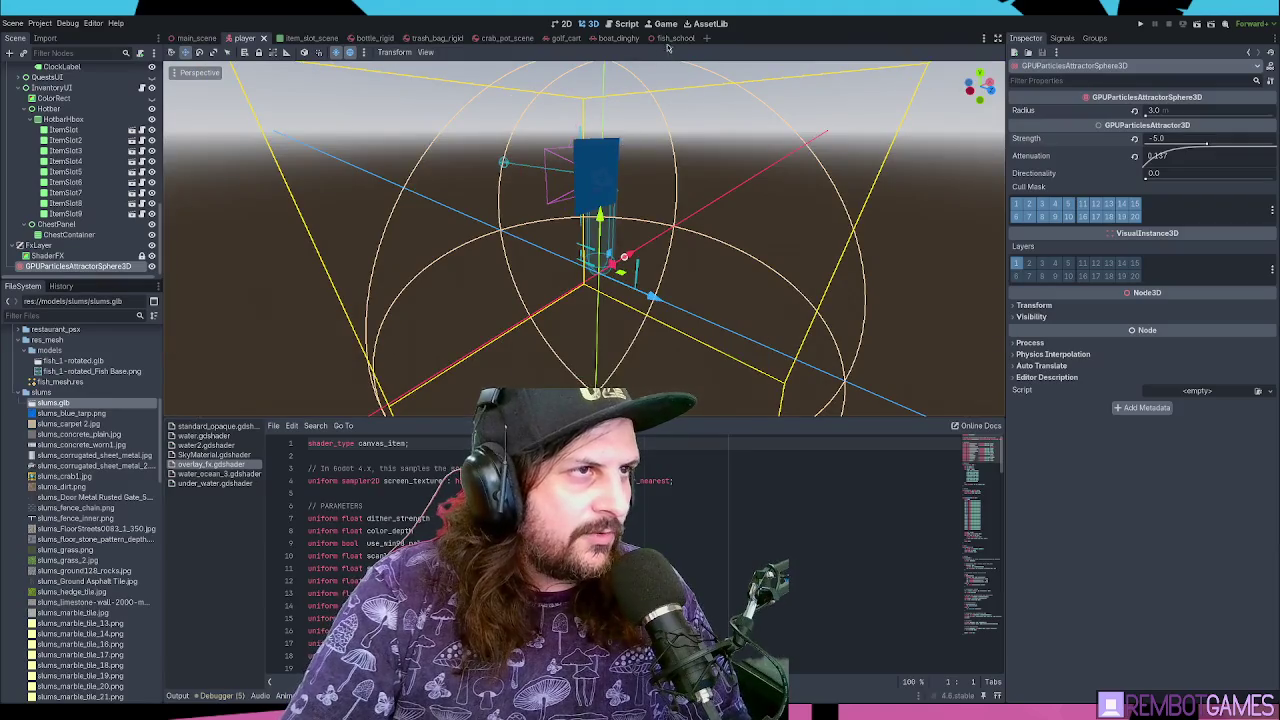
{"action": "left_click", "coordinate": [664, 38]}
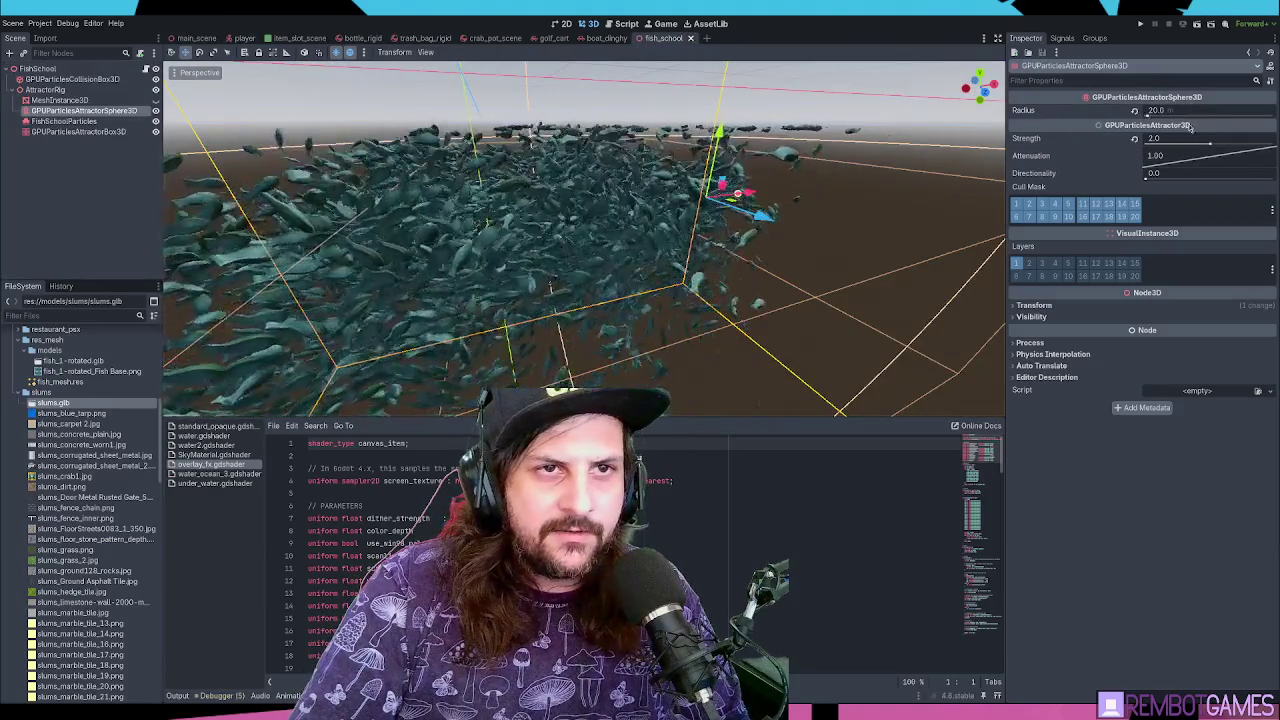
Set the FishSchoolParticles Amount to 800 and save the fish_school scene
{"action": "left_click", "coordinate": [63, 121]}
{"action": "left_click", "coordinate": [1186, 124]}
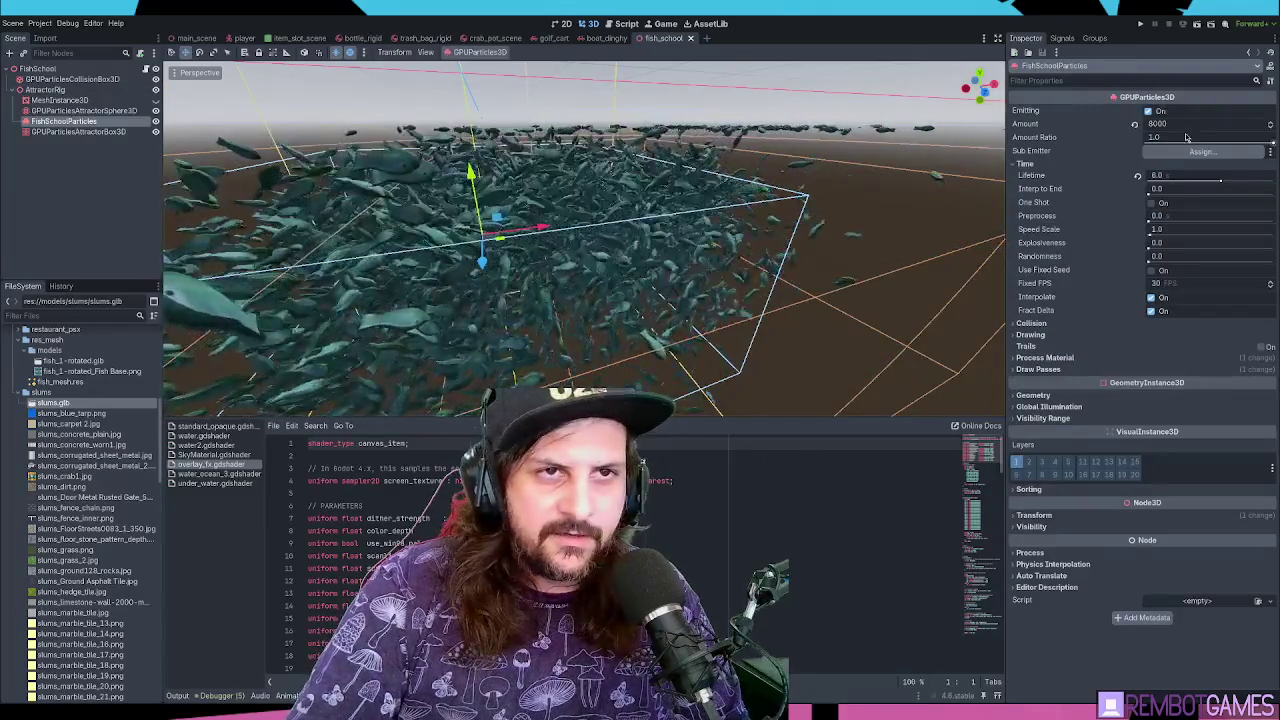
{"action": "type", "text": "78"}
{"action": "type", "text": "00"}
{"action": "key", "text": "Return"}
{"action": "left_click_drag", "start_coordinate": [735, 139], "coordinate": [531, 155]}
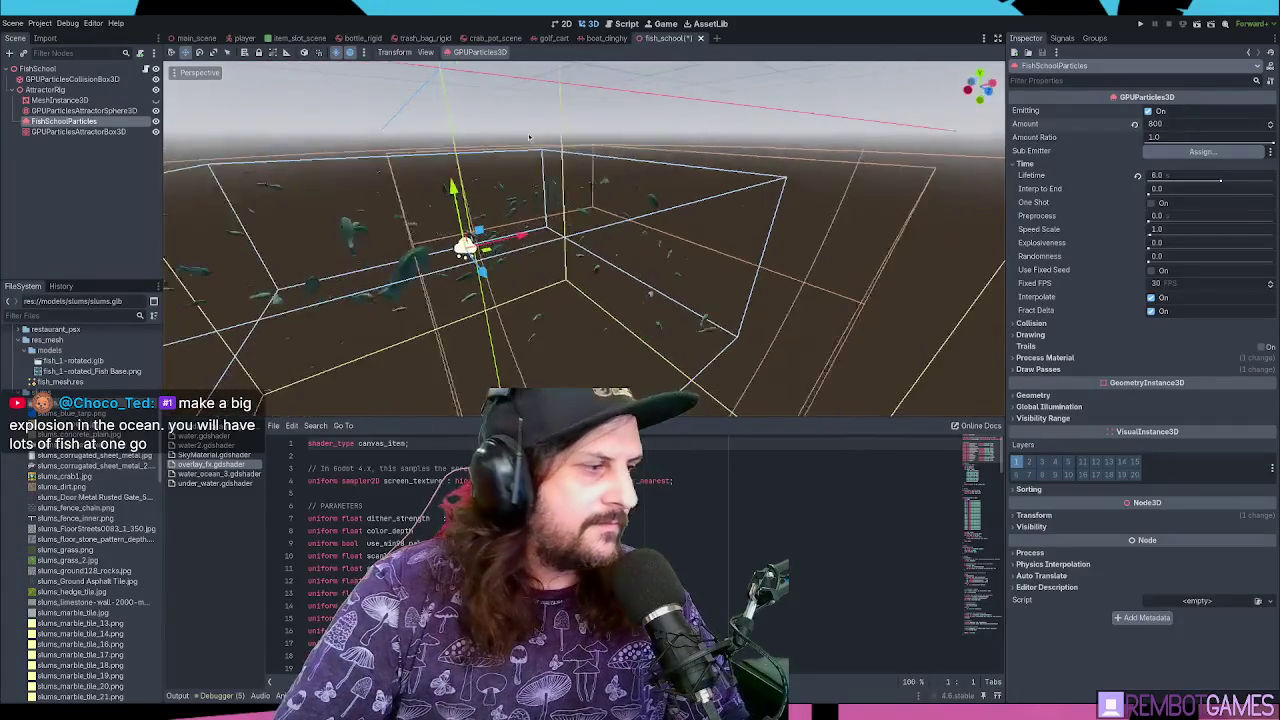
{"action": "key", "text": "ctrl+s"}
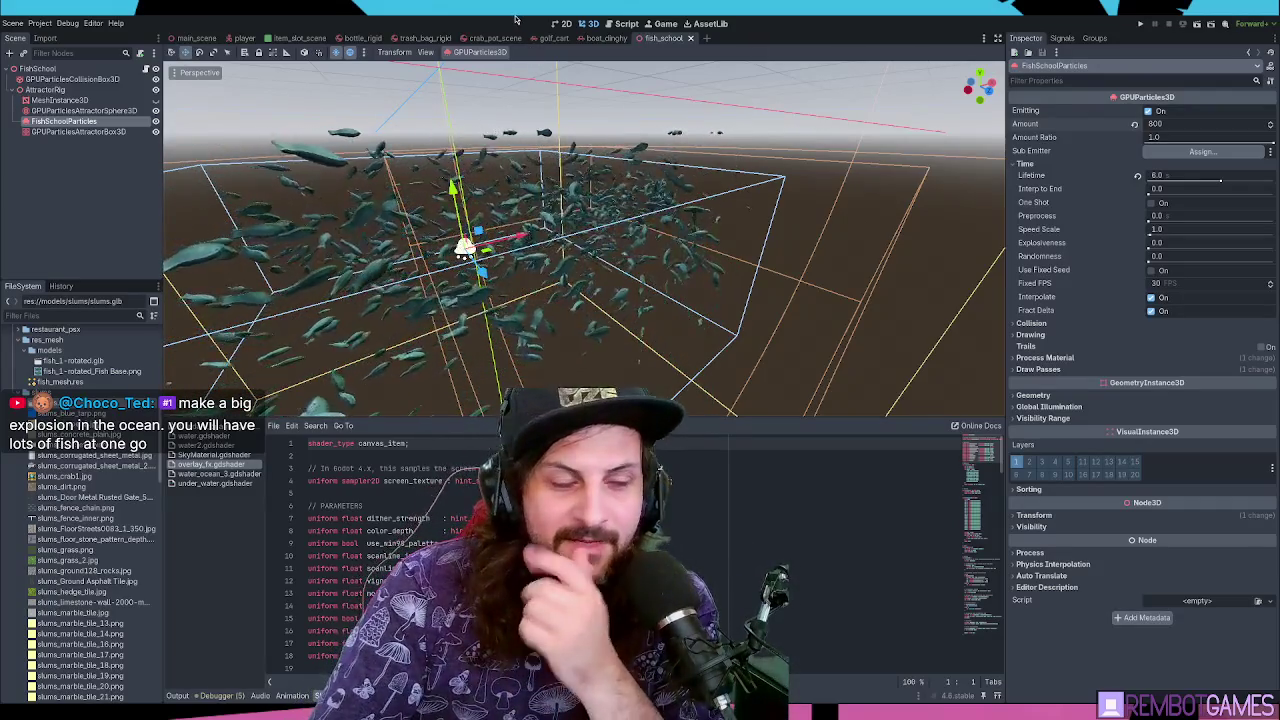
Lower the FishSchoolParticles Amount Ratio to 0.0 and launch the game to test
{"action": "left_click", "coordinate": [46, 89]}
{"action": "left_click", "coordinate": [78, 111]}
{"action": "left_click", "coordinate": [70, 121]}
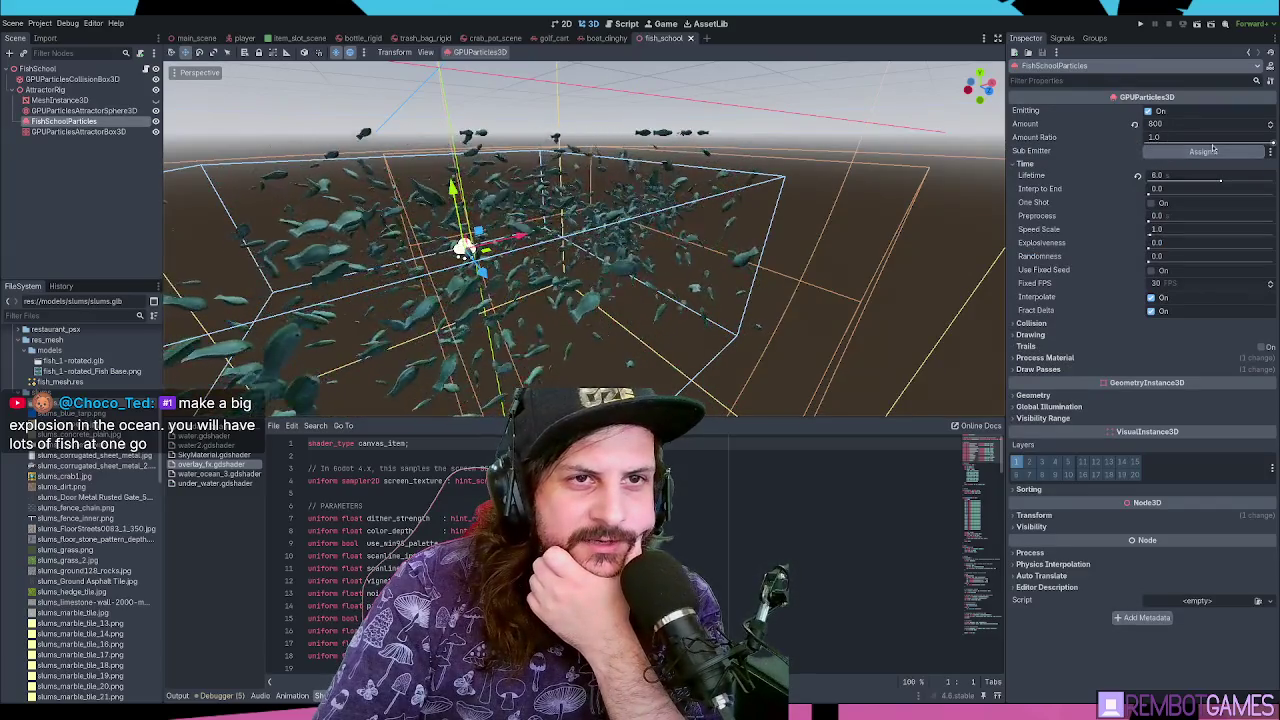
{"action": "left_click_drag", "start_coordinate": [1266, 138], "coordinate": [1150, 138]}
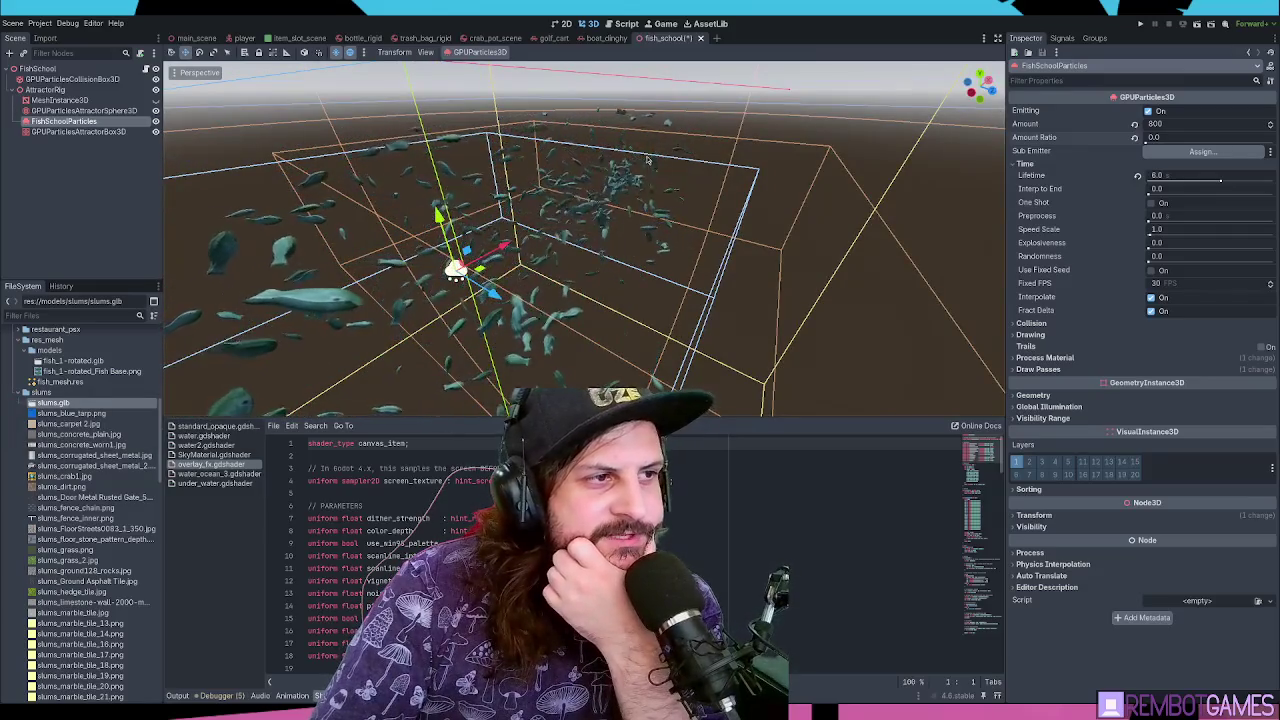
{"action": "left_click_drag", "start_coordinate": [636, 175], "coordinate": [556, 205]}
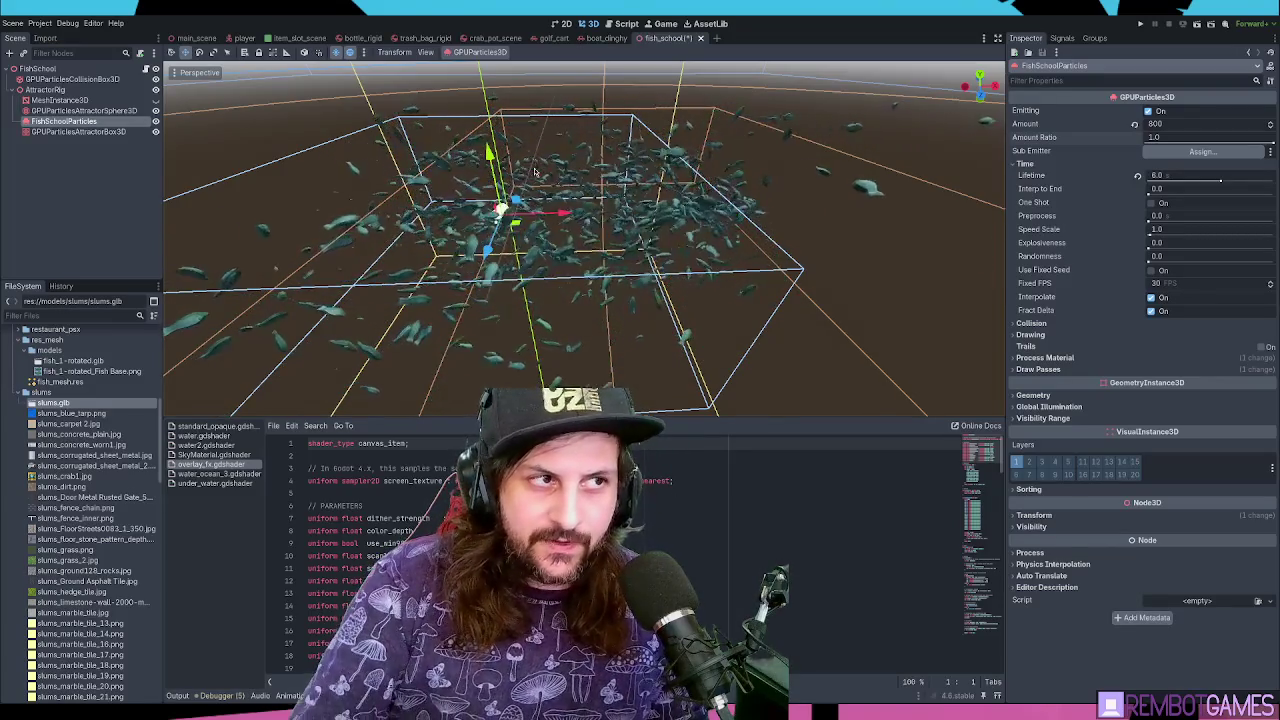
{"action": "key", "text": "F6"}
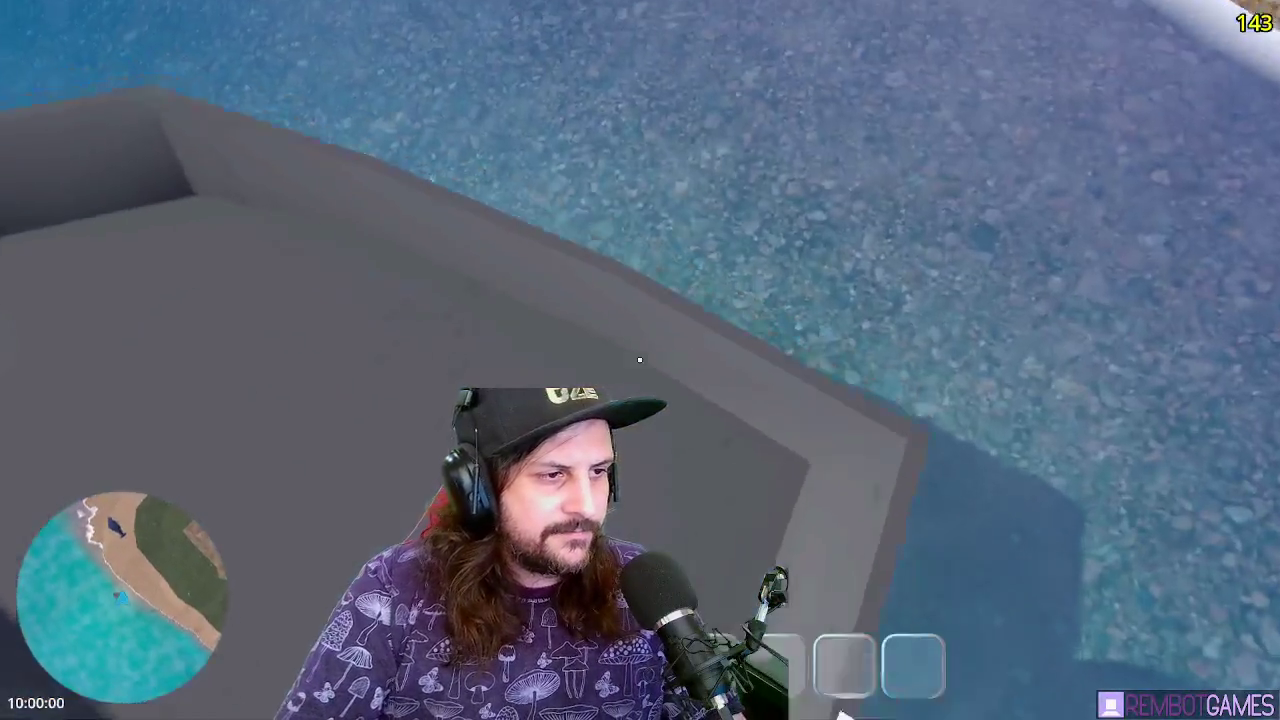
Walk across the beach to the dark blue whale, circle it and step in close
{"action": "key", "text": "w"}
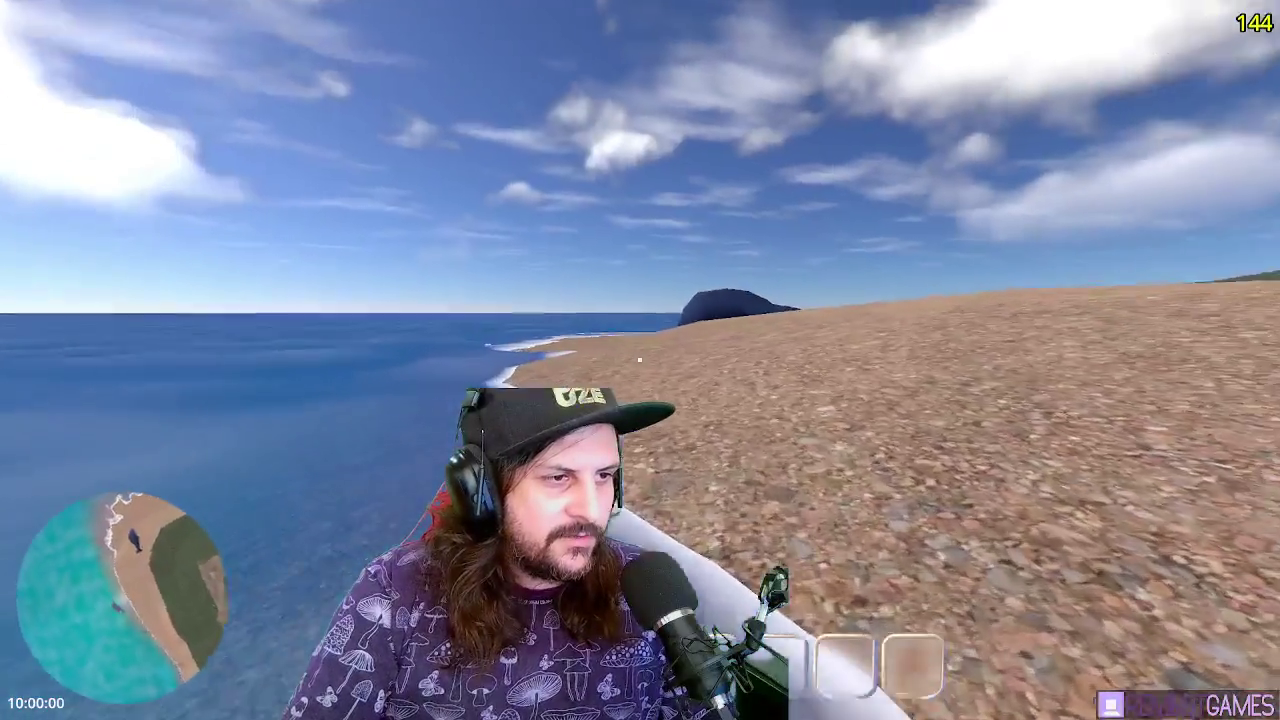
{"action": "key", "text": "w"}
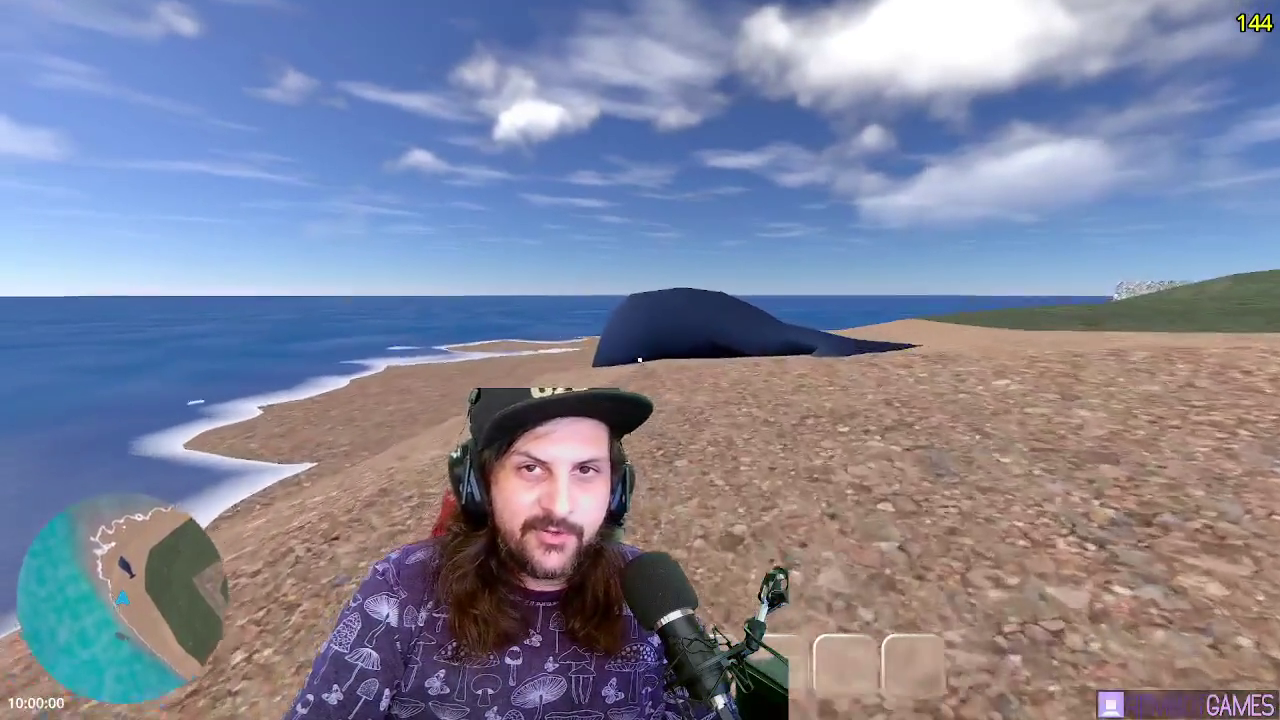
{"action": "key", "text": "w"}
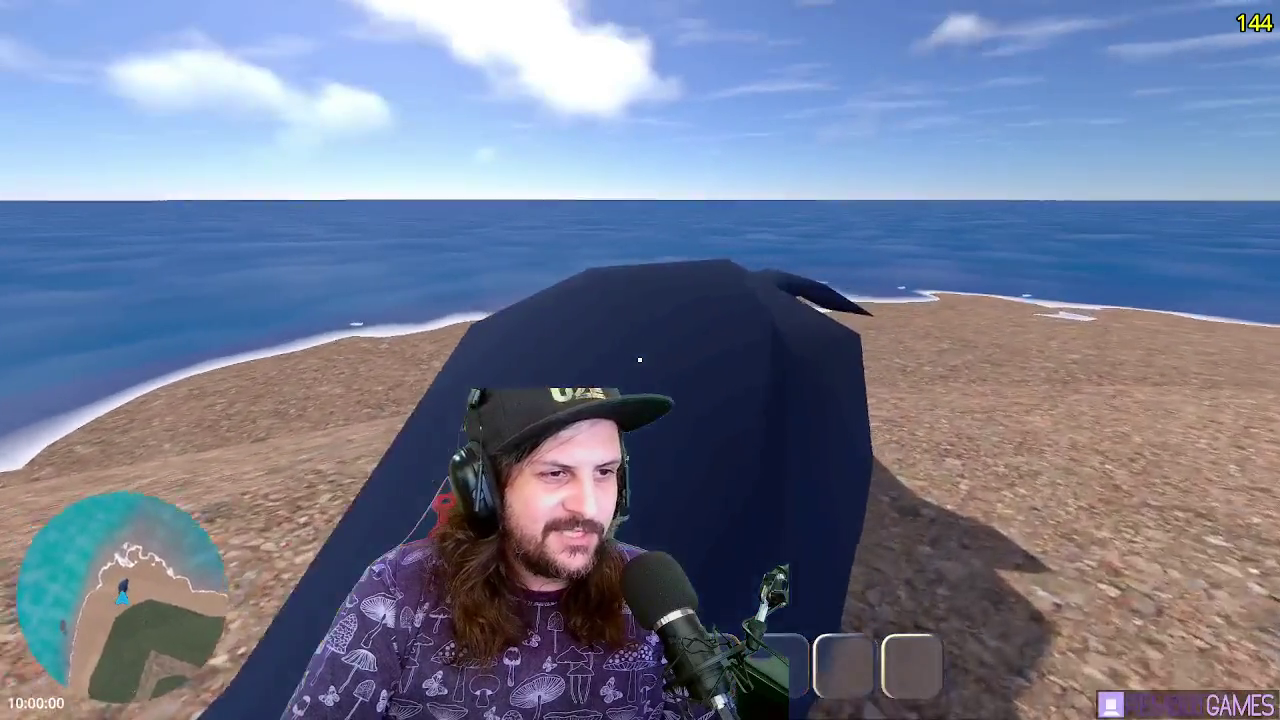
{"action": "key", "text": "w"}
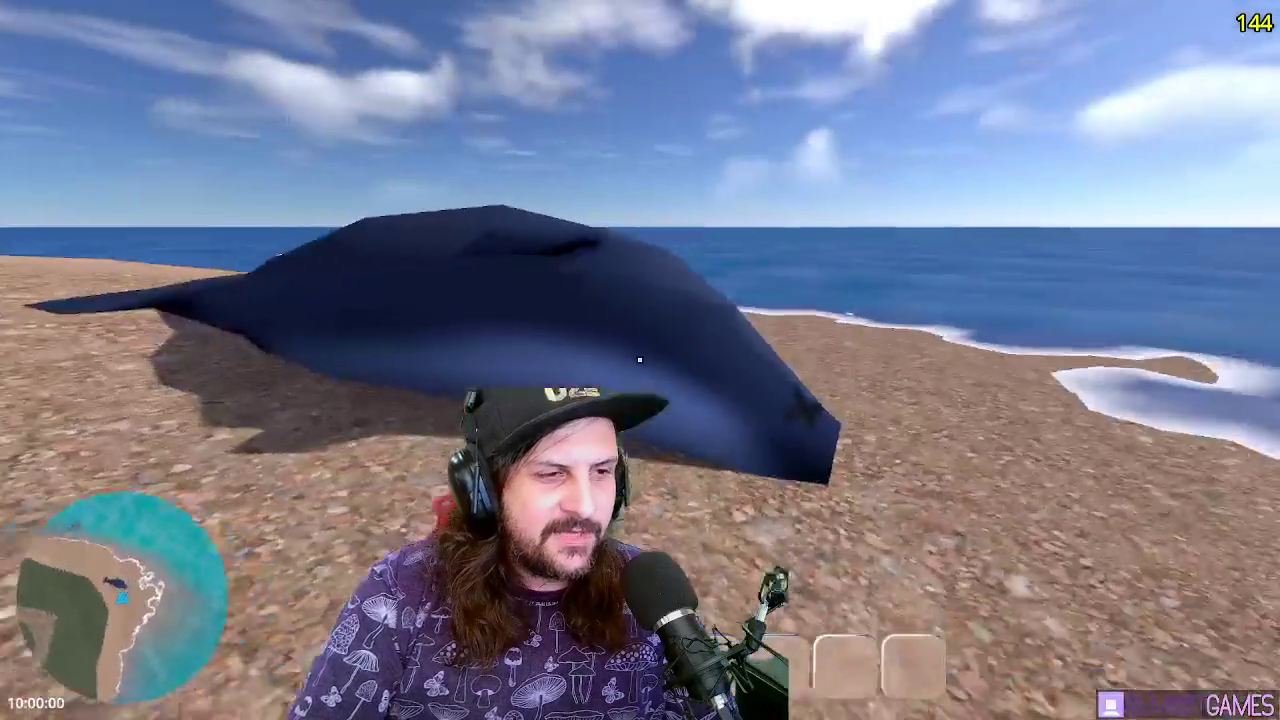
{"action": "key", "text": "w"}
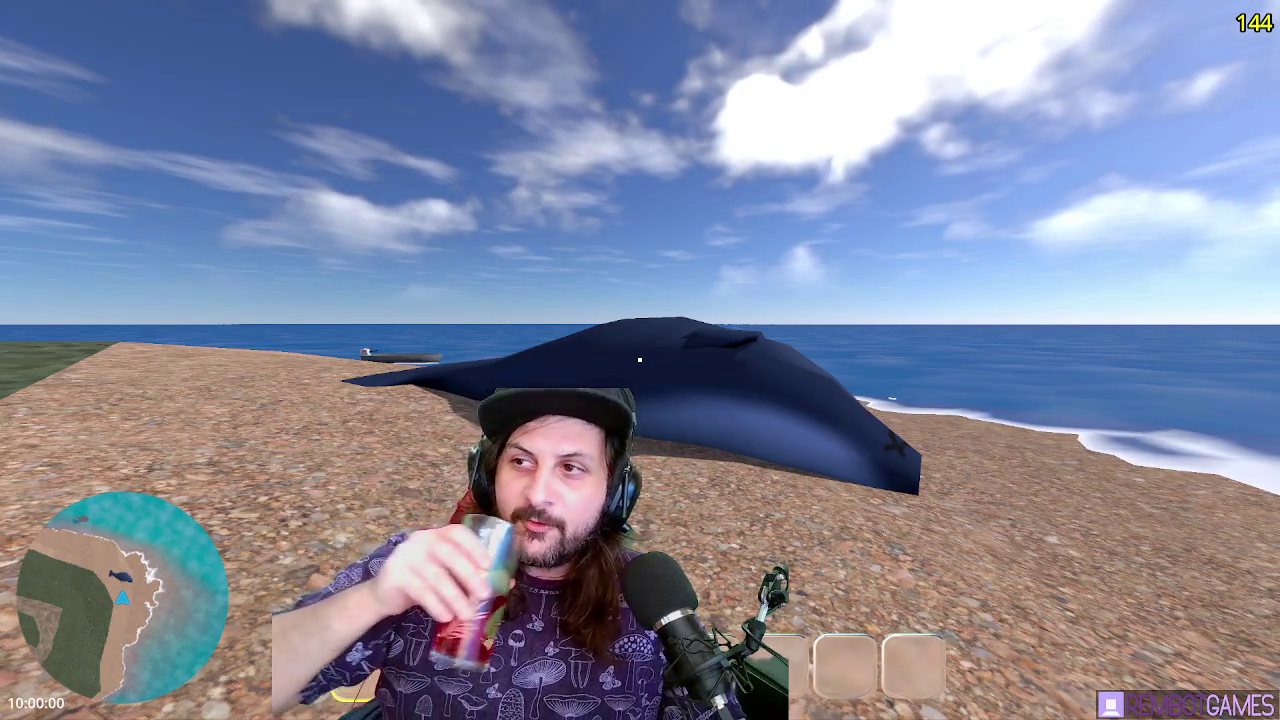
{"action": "key", "text": "w"}
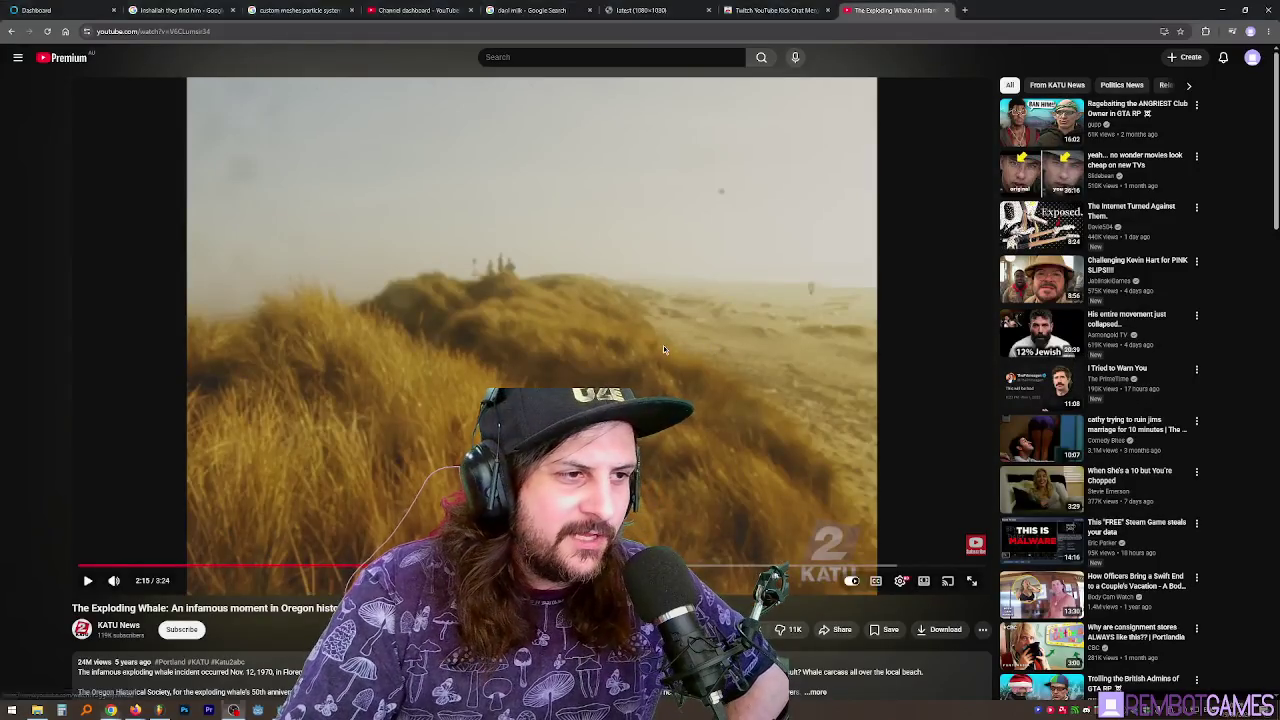
Resume the exploding whale video, toggling it between full screen and page view
{"action": "left_click", "coordinate": [663, 345]}
{"action": "double_click", "coordinate": [744, 371]}
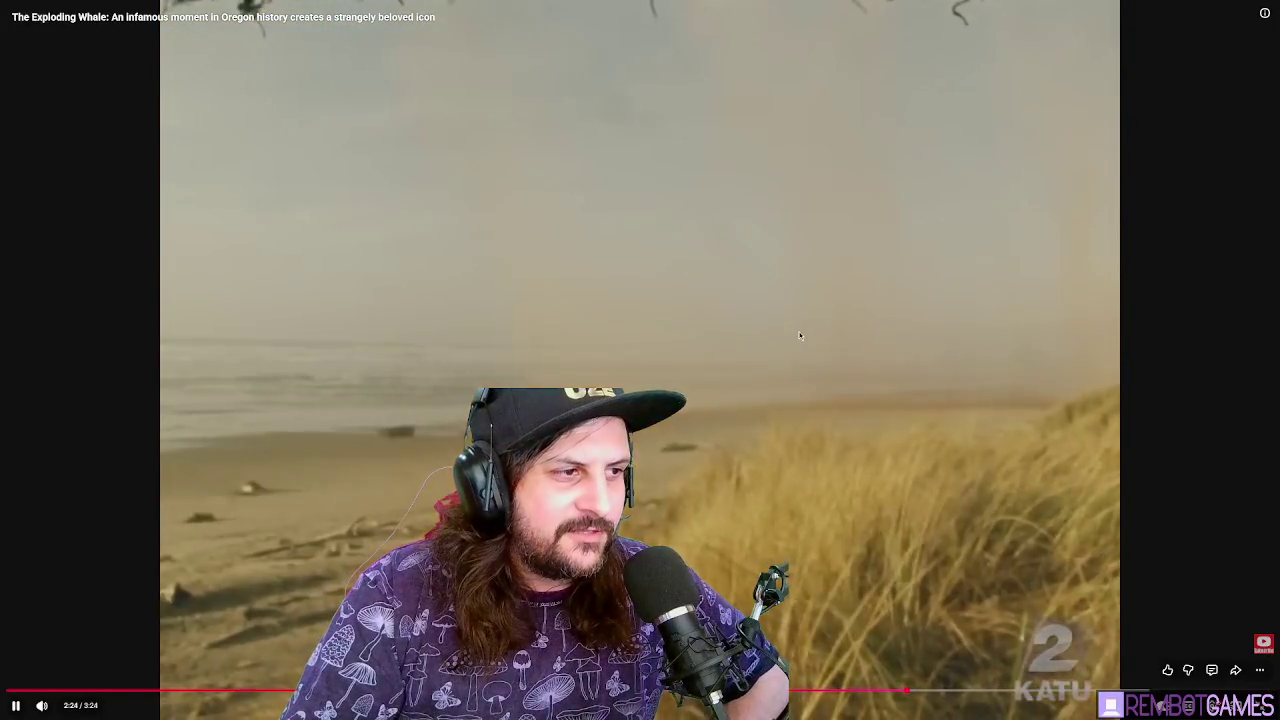
{"action": "double_click", "coordinate": [763, 398]}
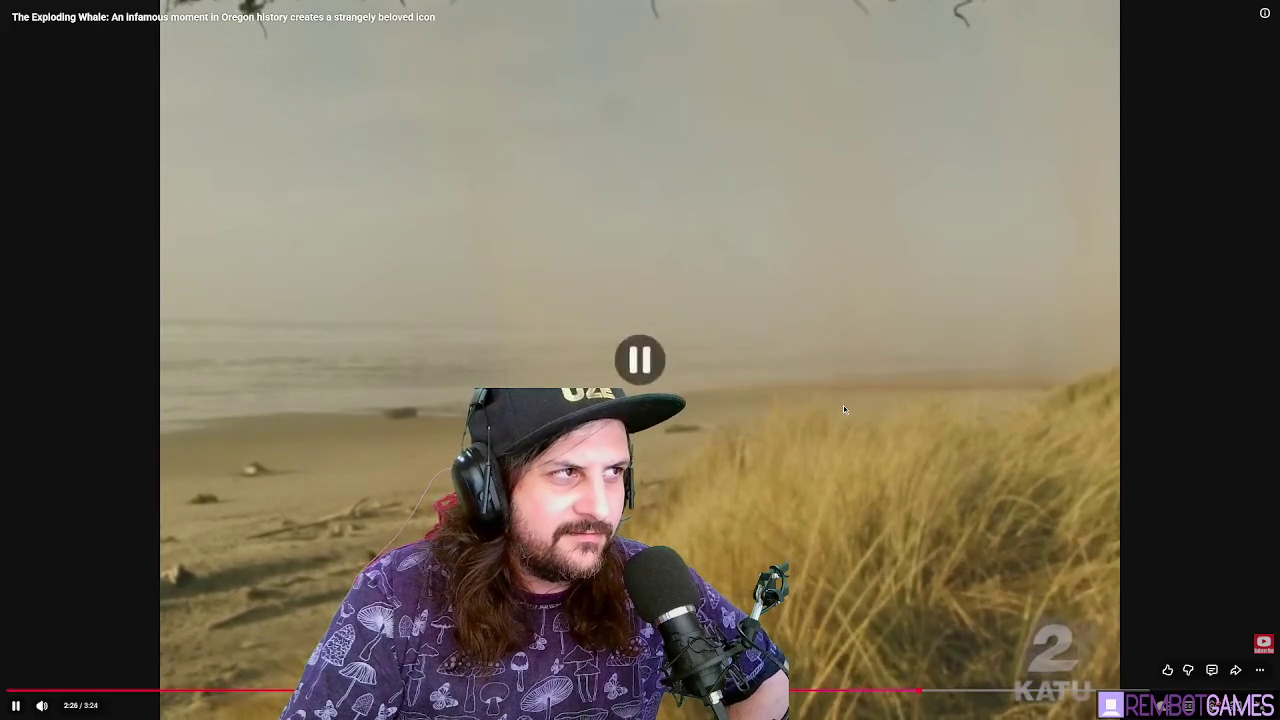
{"action": "double_click", "coordinate": [764, 342]}
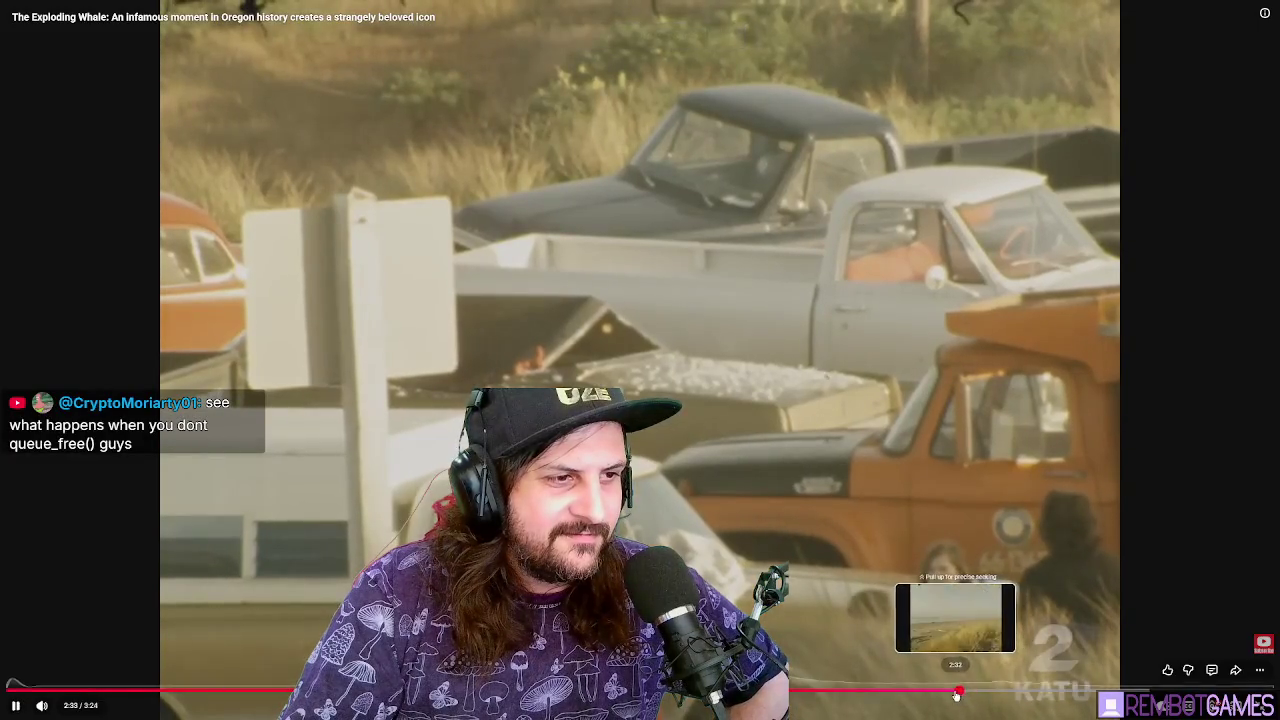
{"action": "key", "text": "space"}
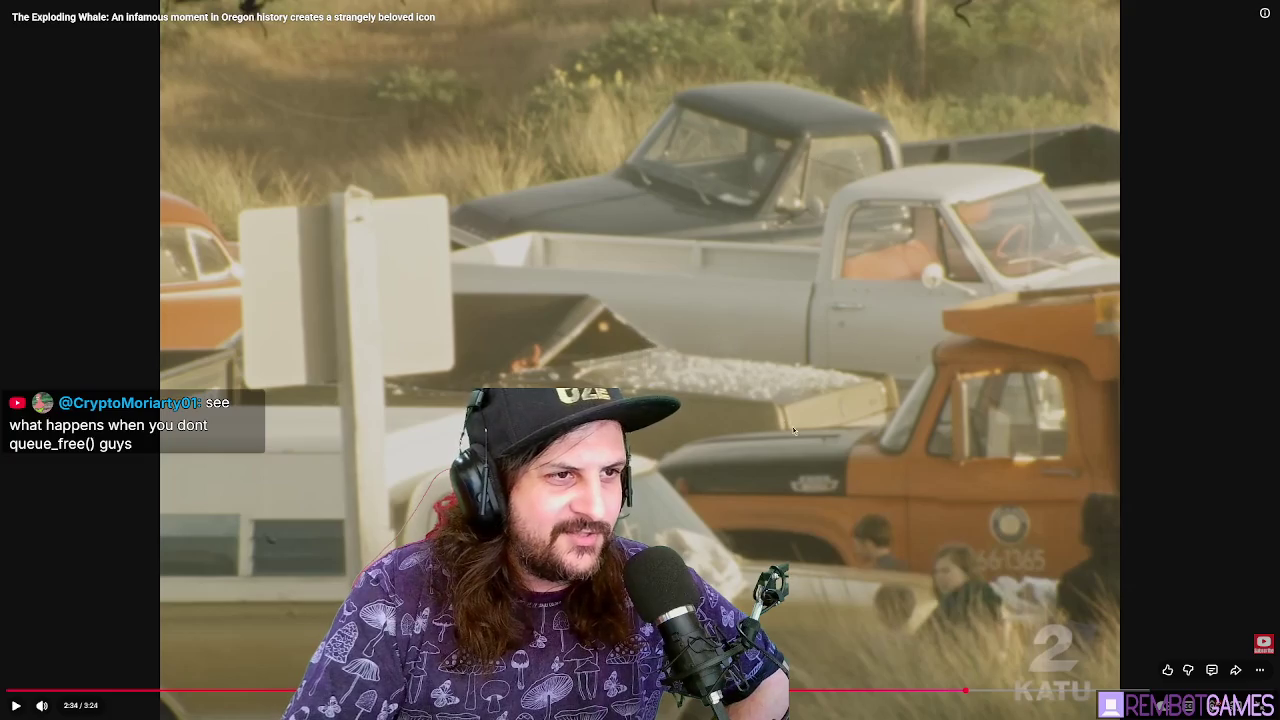
{"action": "left_click", "coordinate": [630, 354]}
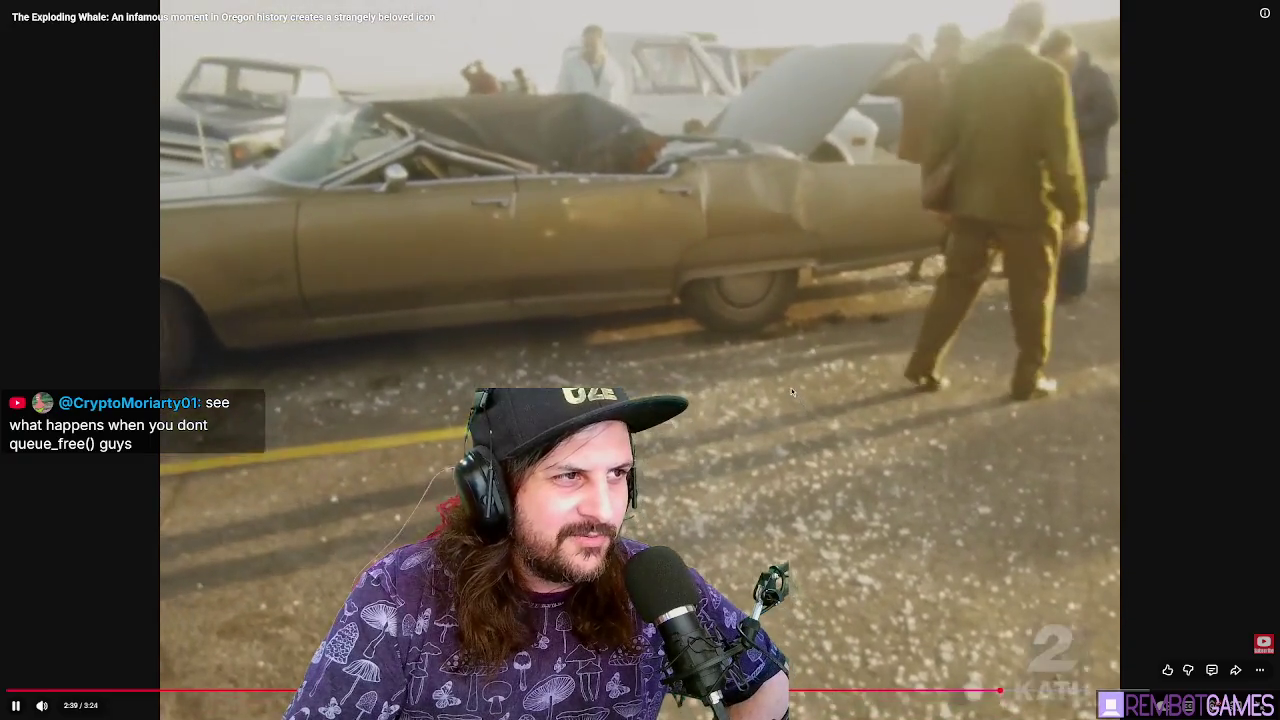
Pause around 2:40, then scrub the video ahead to 3:12
{"action": "left_click", "coordinate": [600, 175]}
{"action": "left_click", "coordinate": [575, 185]}
{"action": "left_click", "coordinate": [553, 196]}
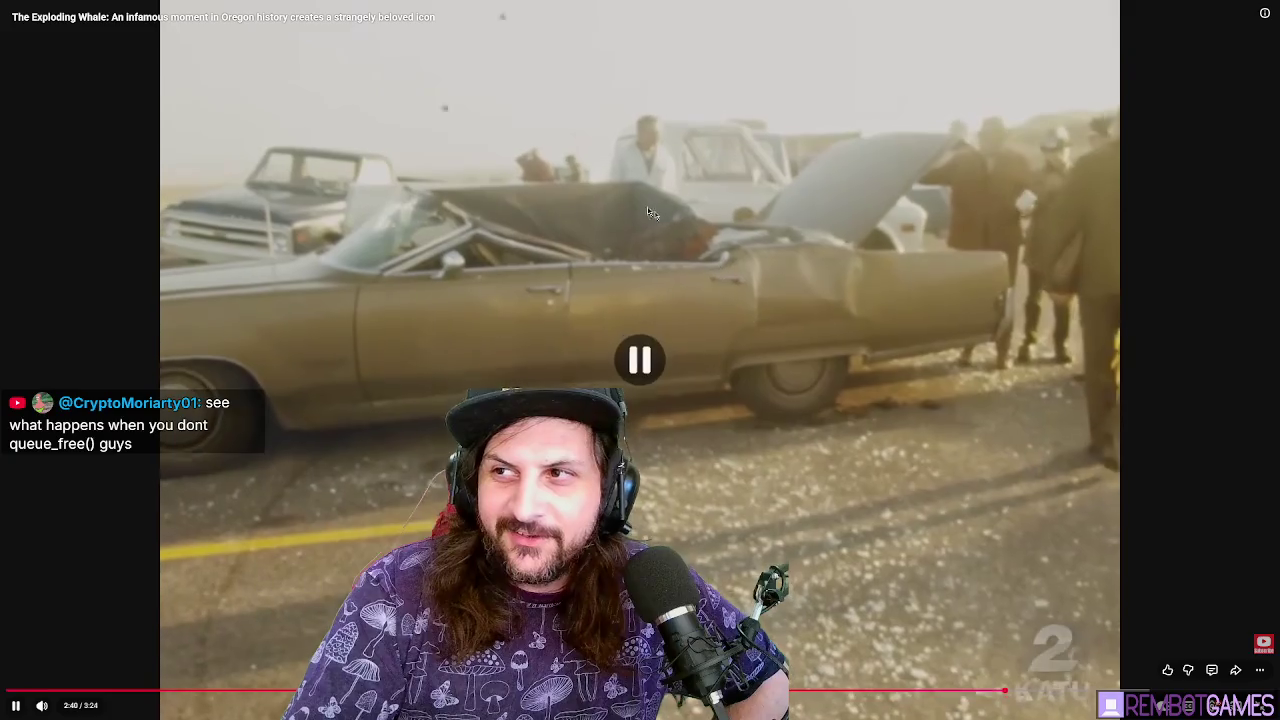
{"action": "left_click", "coordinate": [800, 368]}
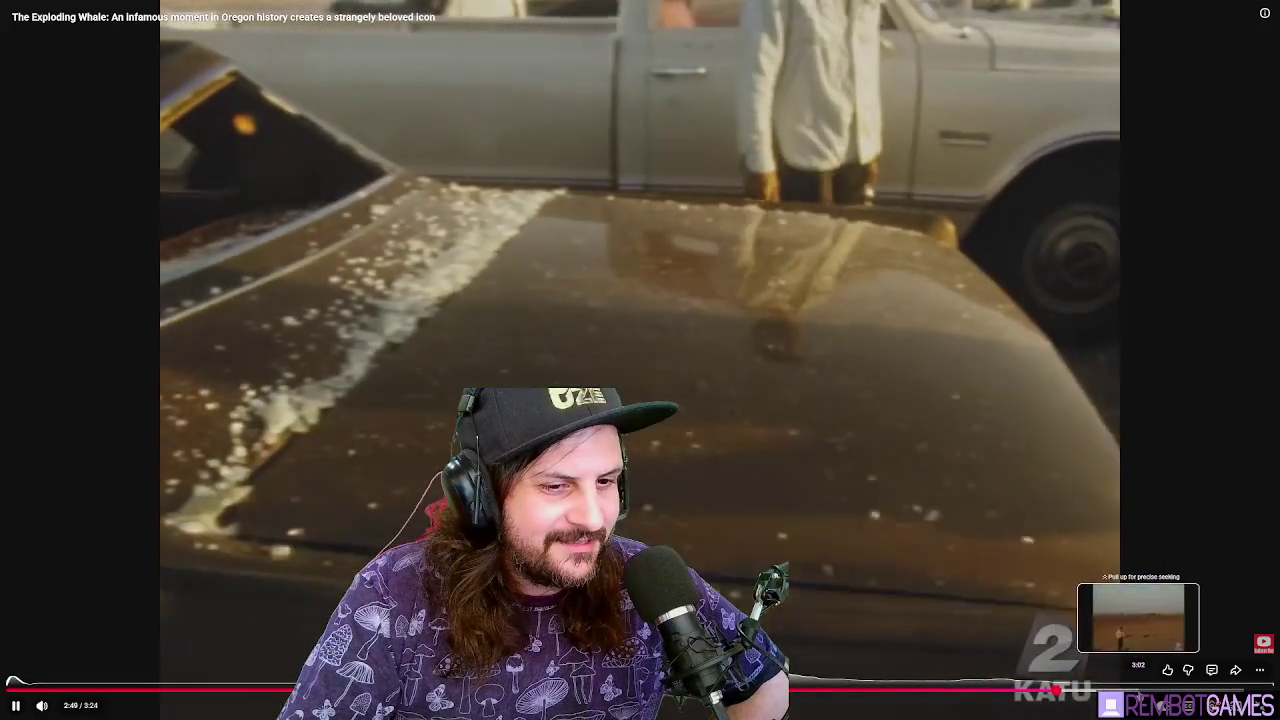
{"action": "left_click", "coordinate": [1153, 686]}
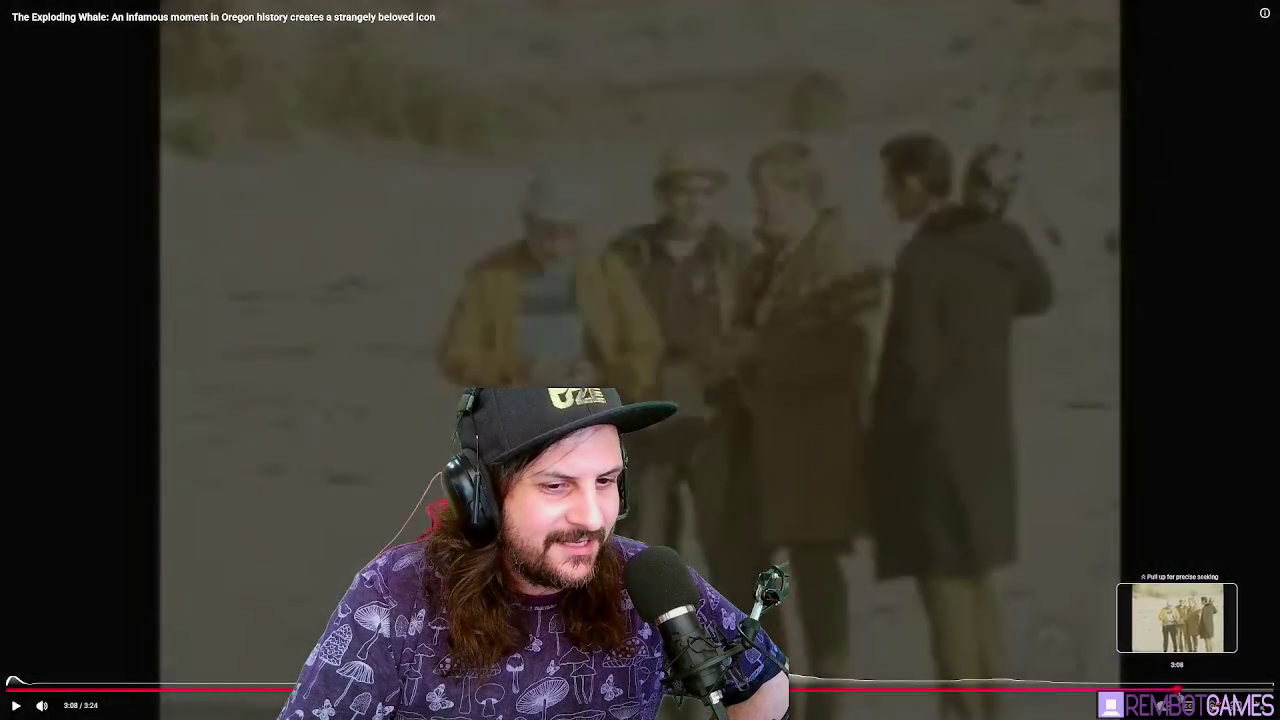
{"action": "left_click_drag", "start_coordinate": [1177, 688], "coordinate": [1201, 688]}
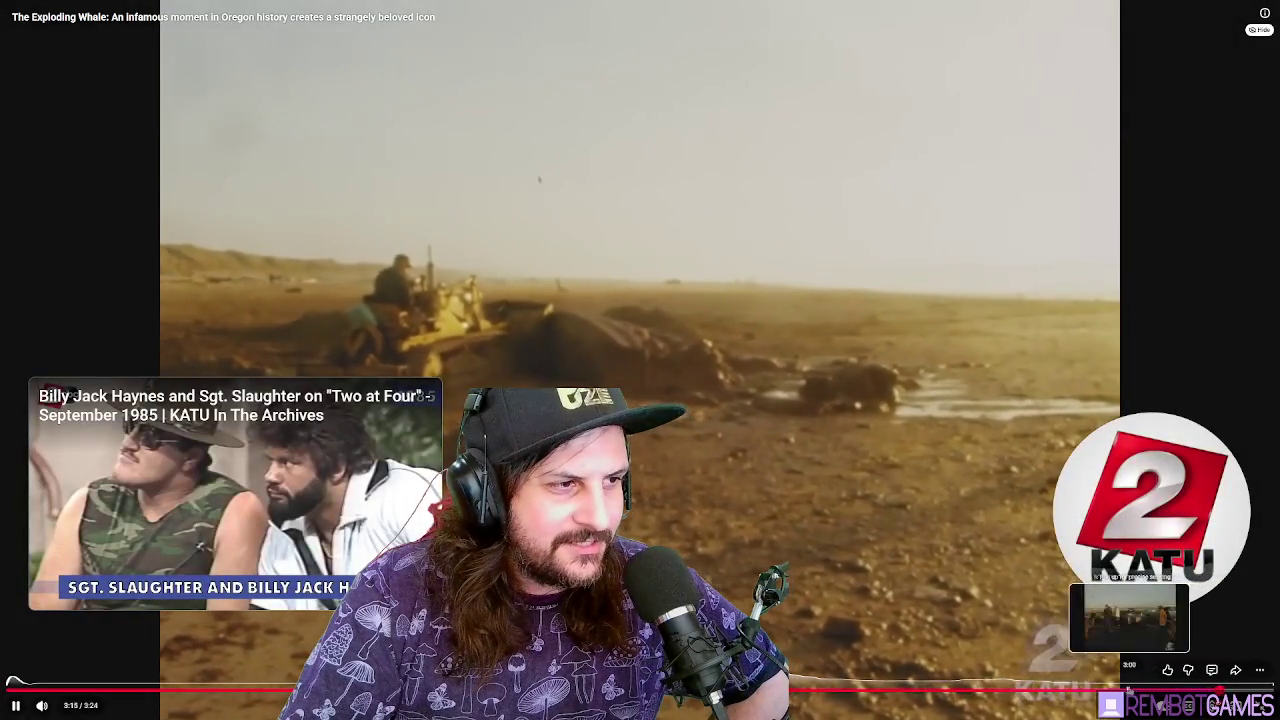
Pause the whale video near its end
{"action": "left_click", "coordinate": [868, 572]}
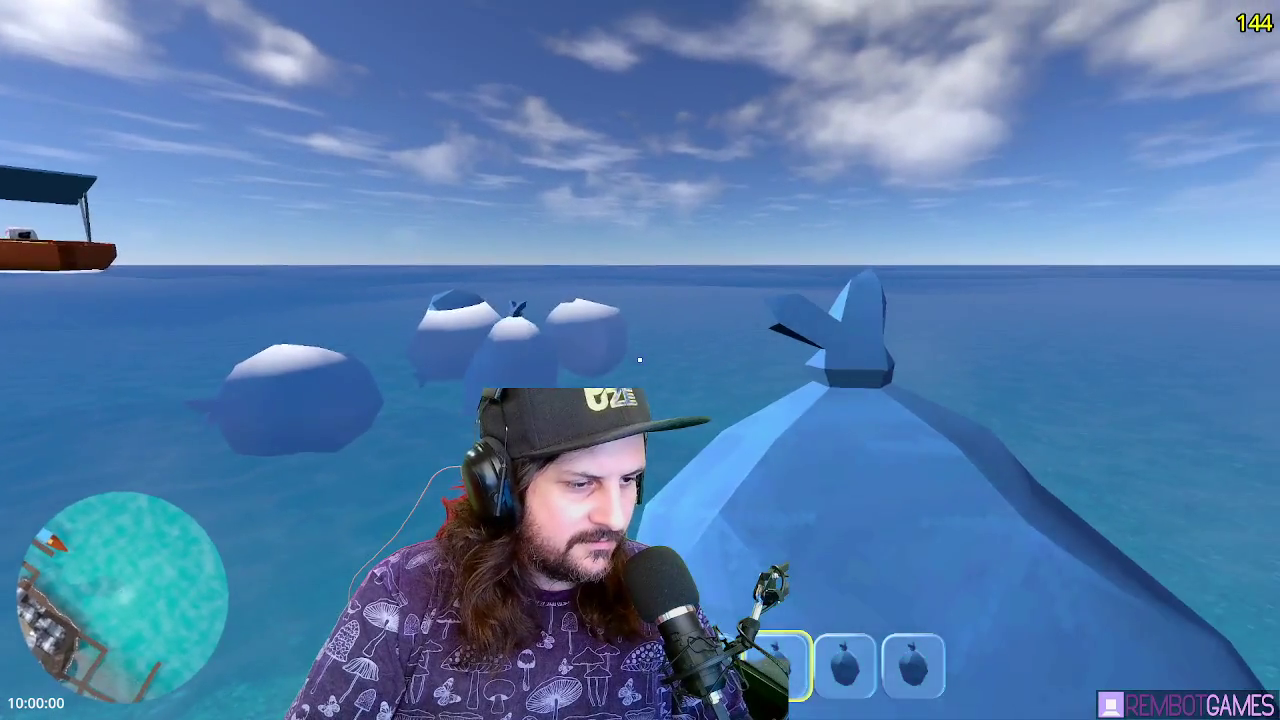
Ready hotbar slot 2 and use up the held bag items
{"action": "key", "text": "2"}
{"action": "left_click", "coordinate": [639, 359]}
{"action": "left_click", "coordinate": [639, 359]}
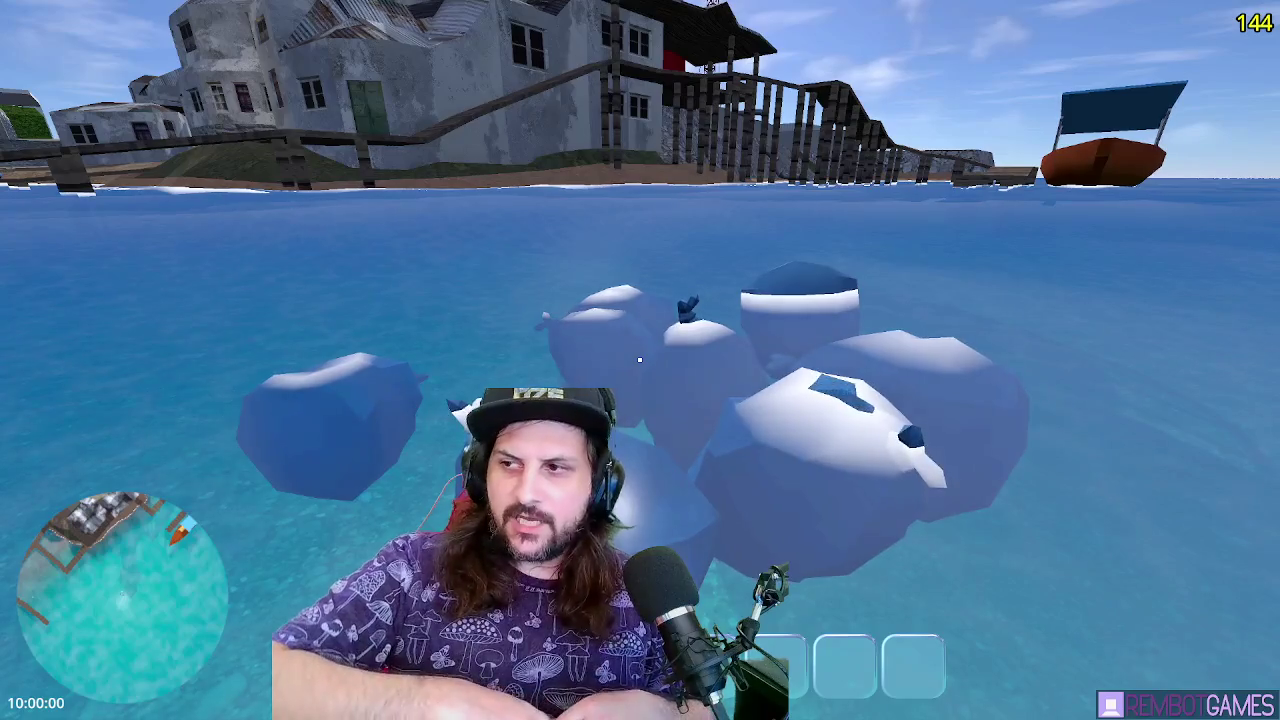
{"action": "mouse_move", "coordinate": [640, 359]}
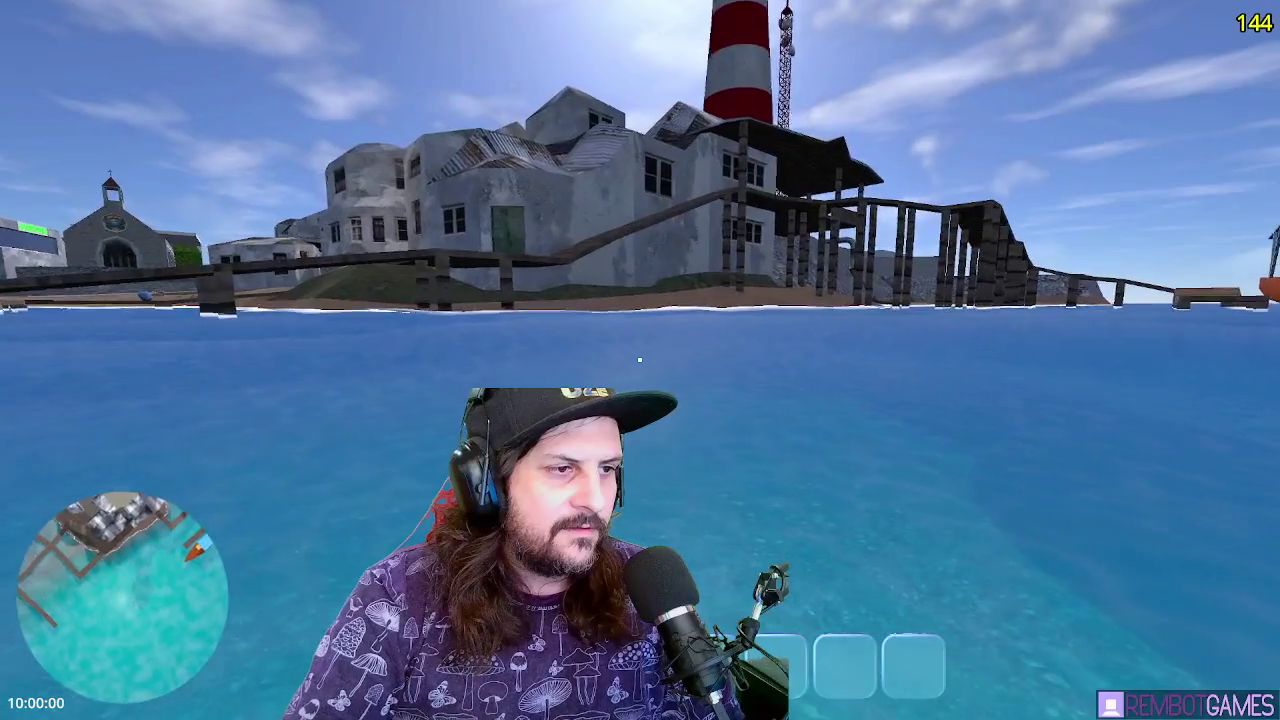
Drive the orange boat under the pier and up onto the shore
{"action": "key", "text": "2"}
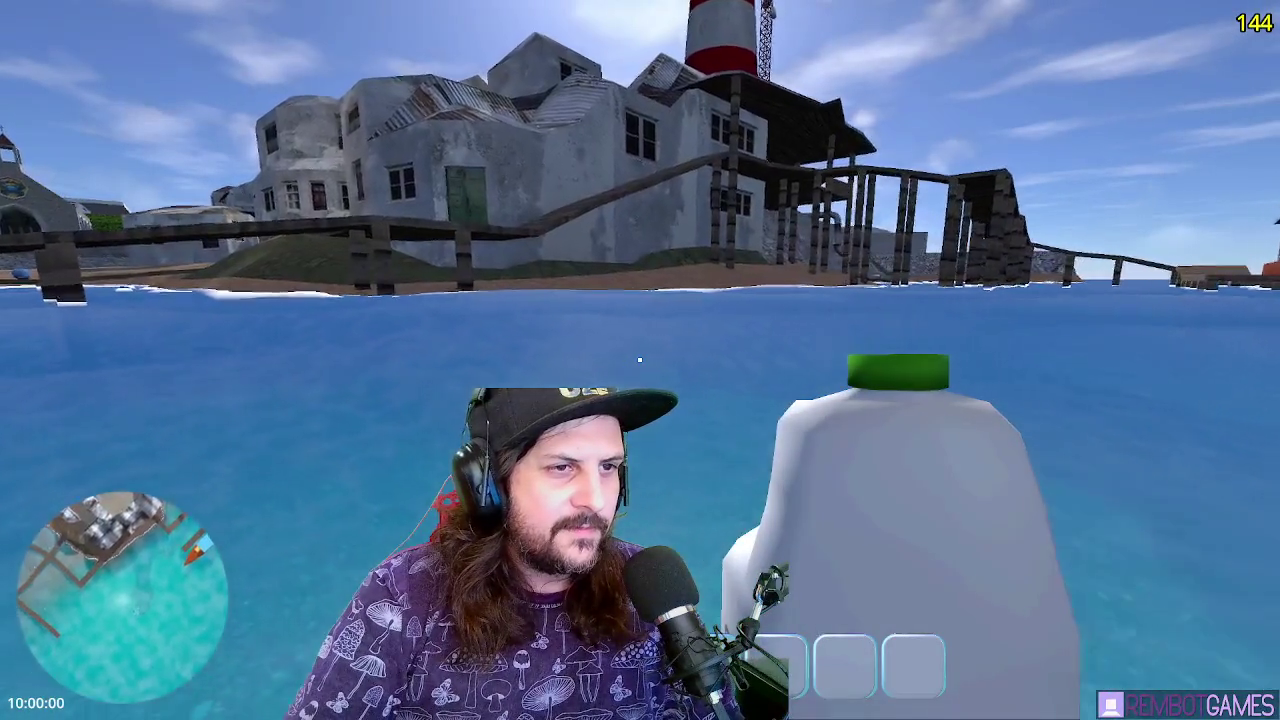
{"action": "key", "text": "w"}
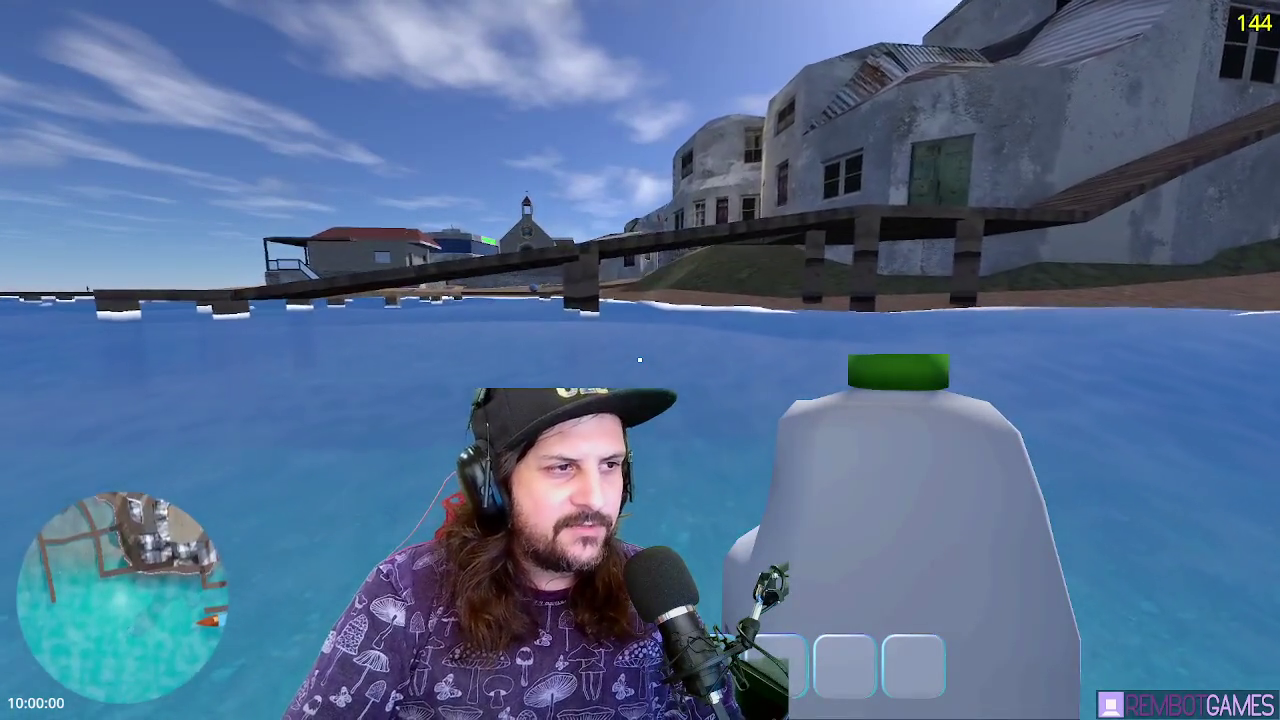
{"action": "key", "text": "w"}
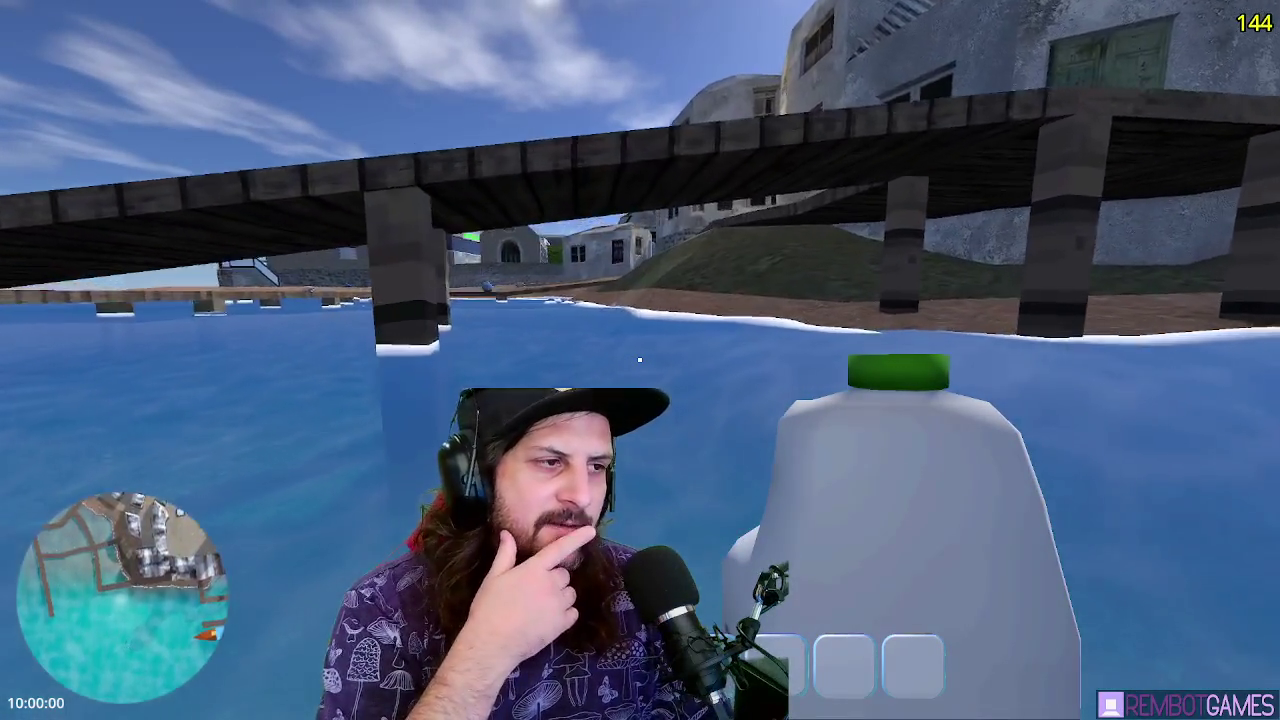
{"action": "key", "text": "w"}
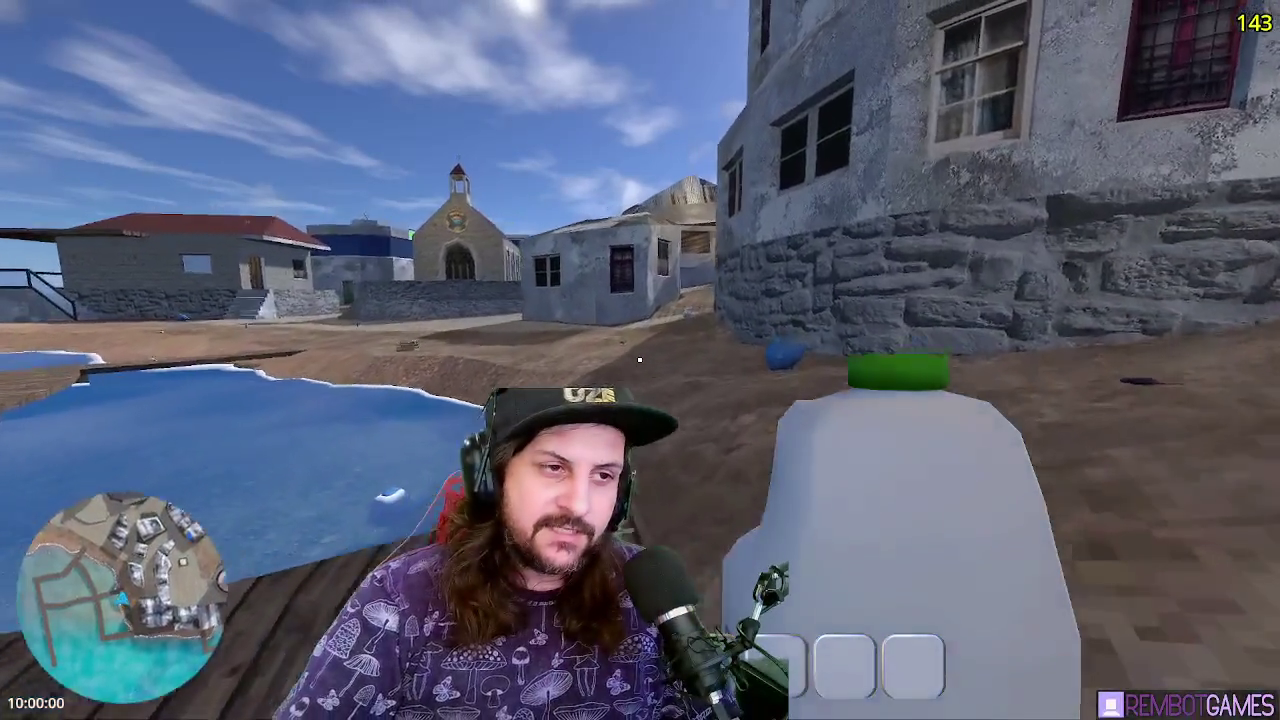
Drop, pick up and throw the two milk jugs, then stop the game
{"action": "key", "text": "e"}
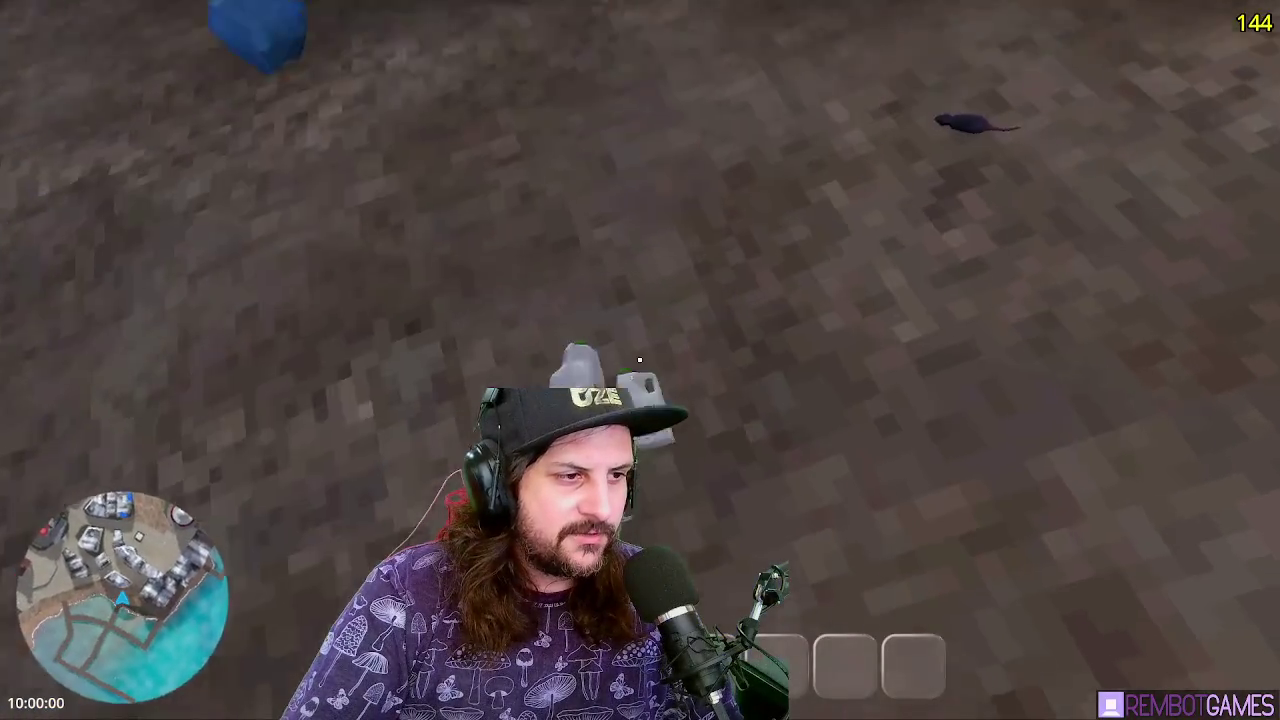
{"action": "key", "text": "e"}
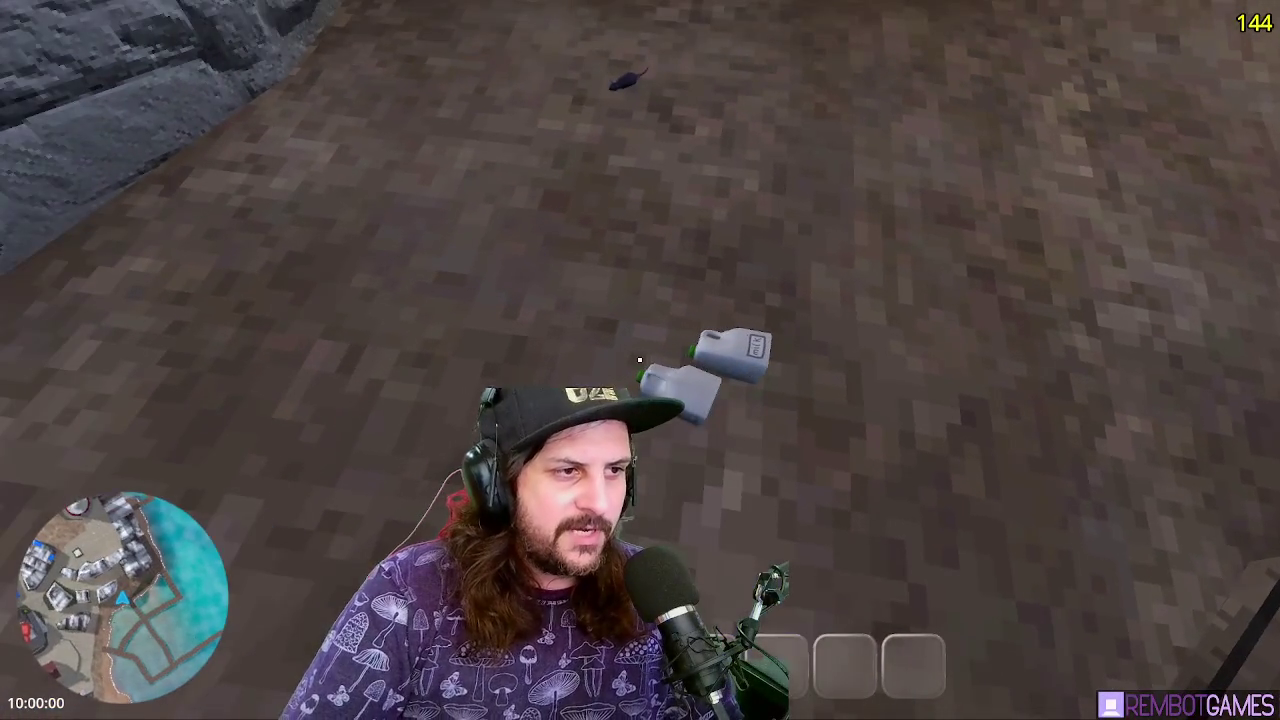
{"action": "left_click", "coordinate": [639, 360]}
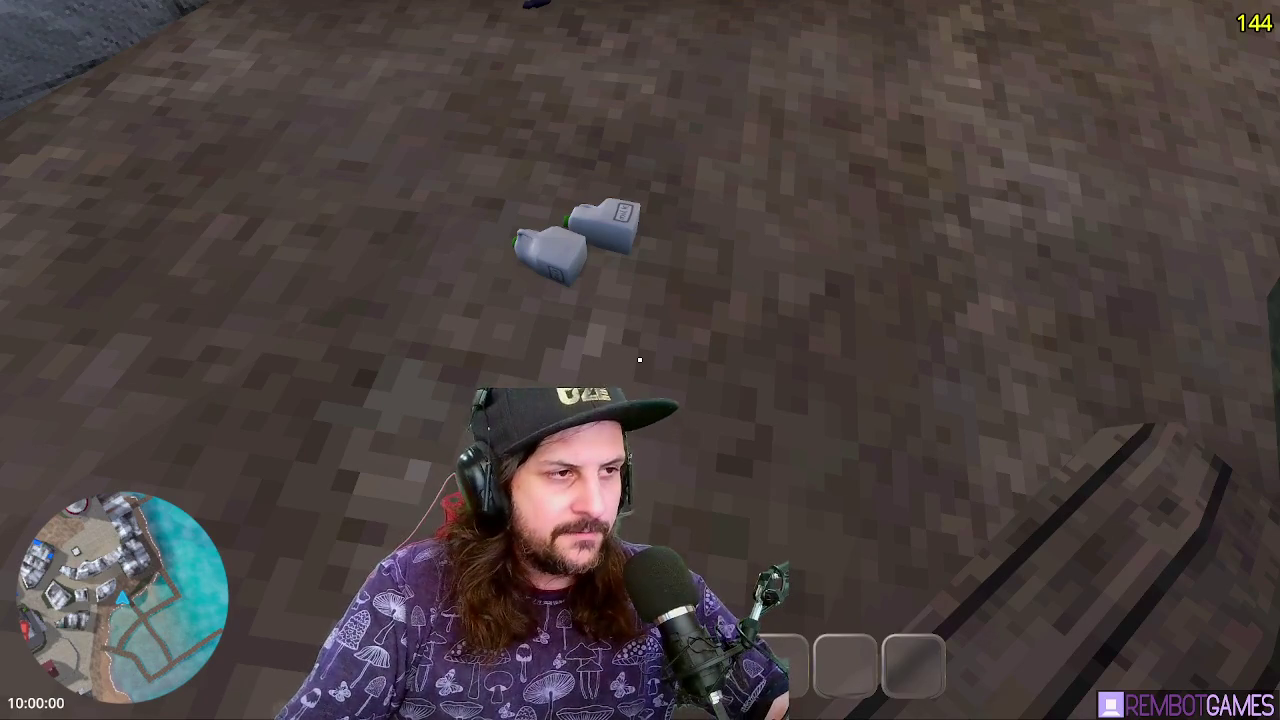
{"action": "key", "text": "F8"}
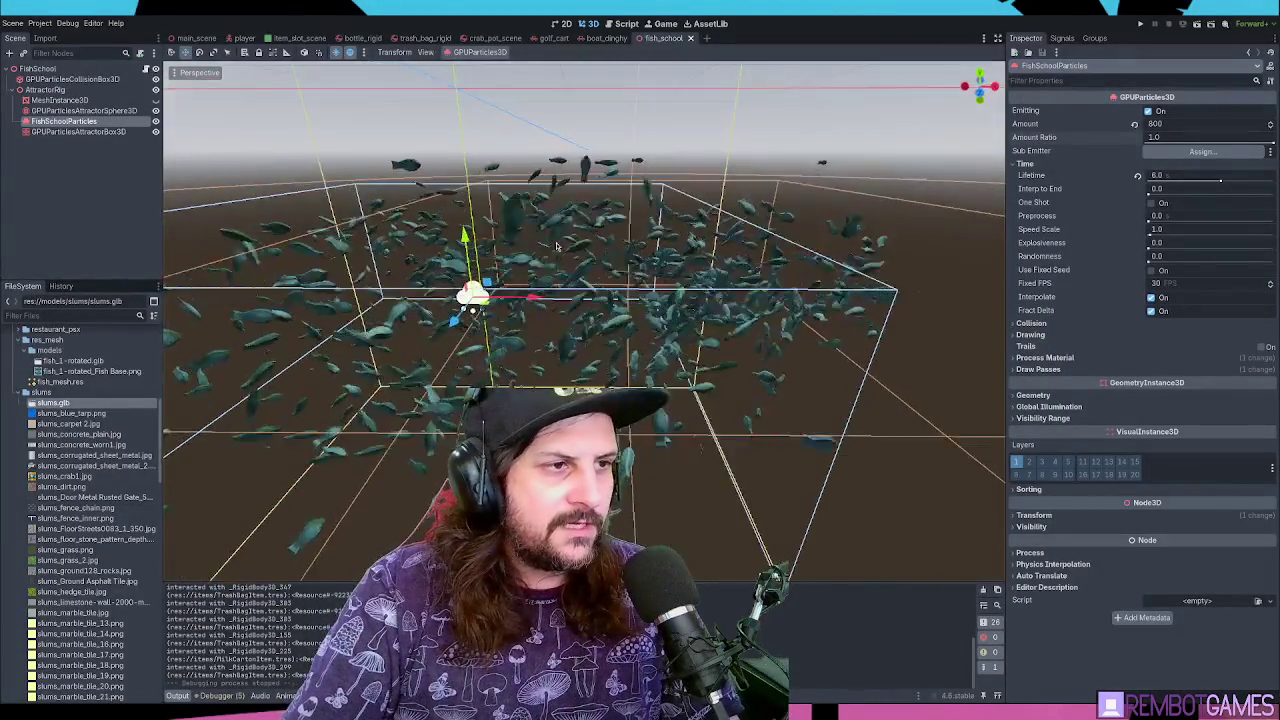
{"action": "key", "text": "f"}
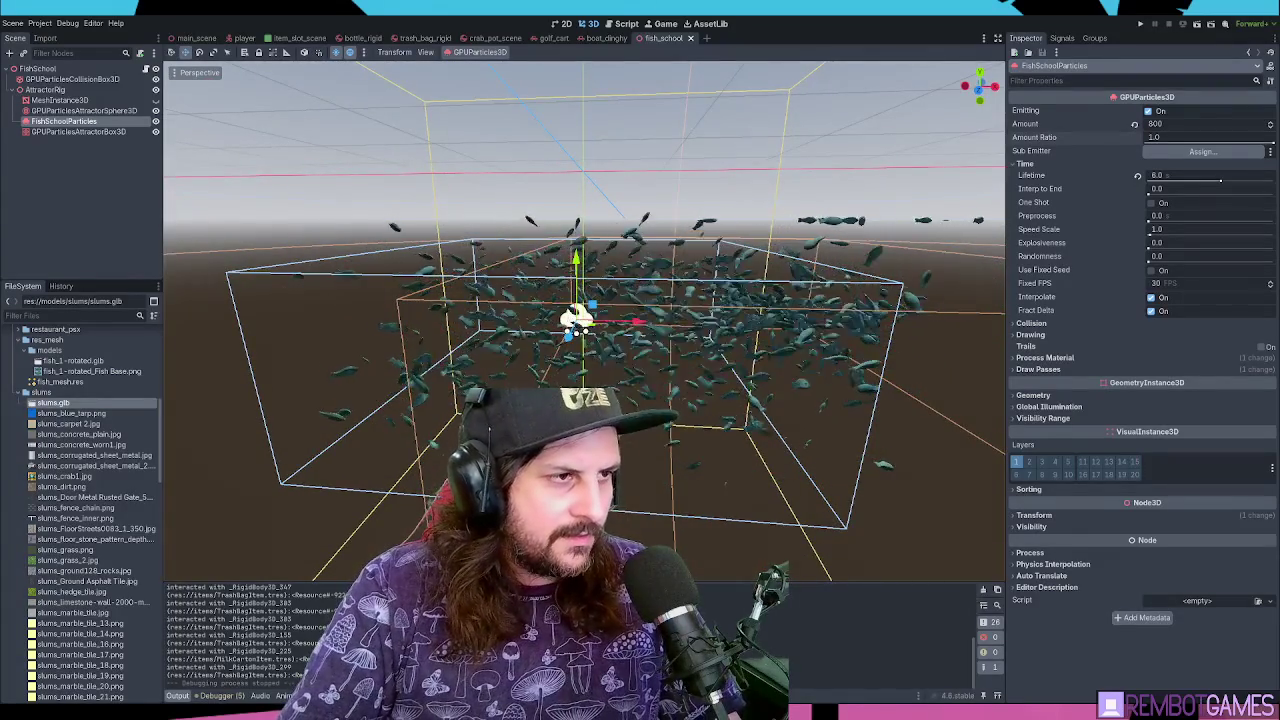
{"action": "scroll", "coordinate": [715, 258], "scroll_direction": "down", "scroll_amount": 5}
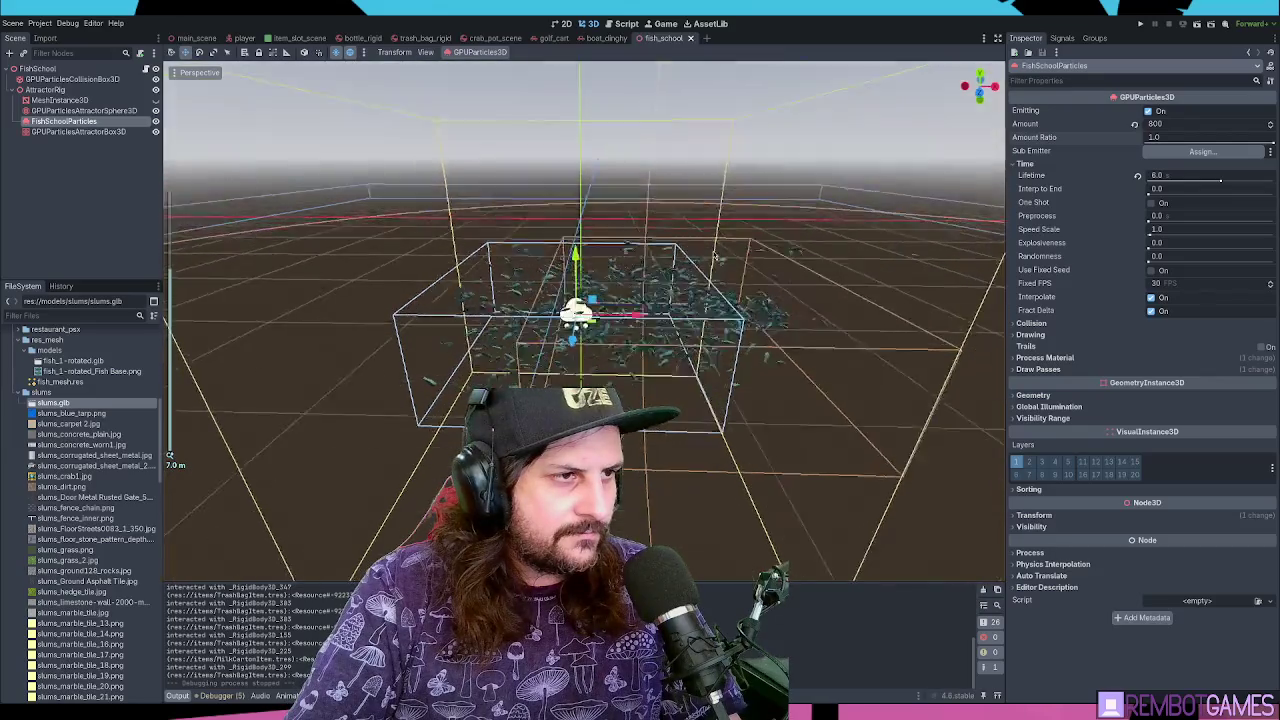
{"action": "scroll", "coordinate": [715, 258], "scroll_direction": "up", "scroll_amount": 2}
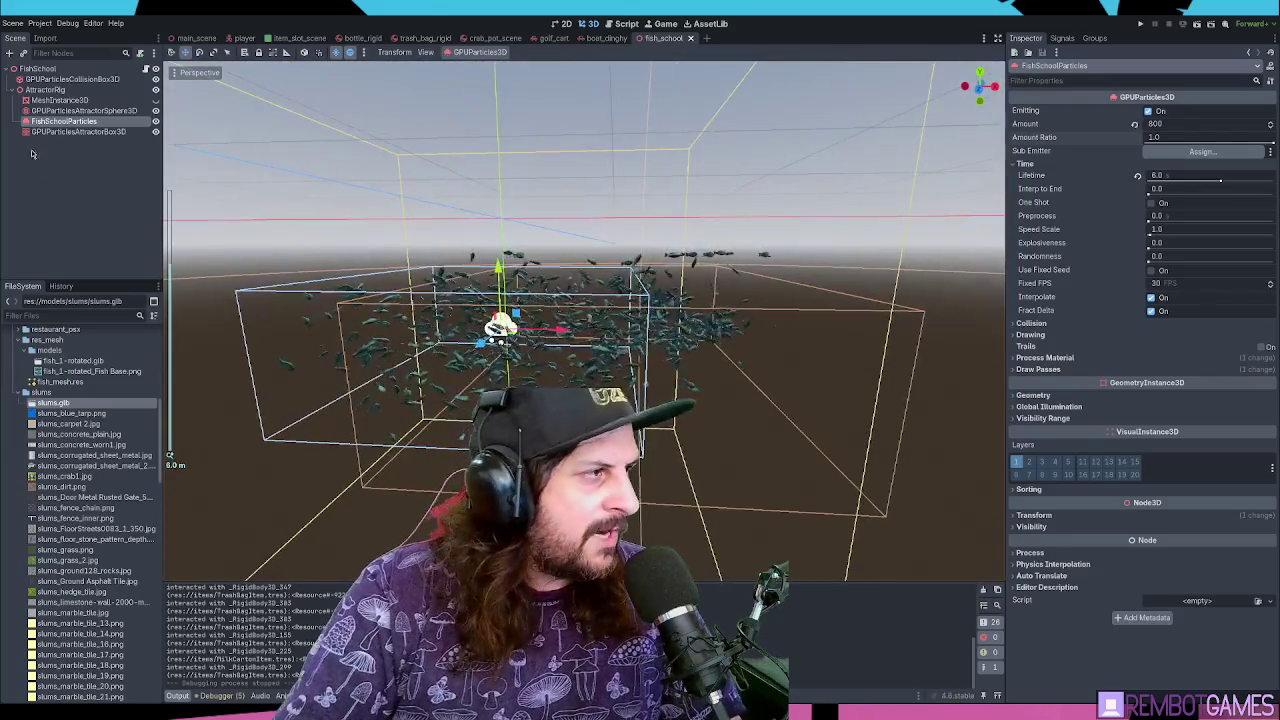
{"action": "left_click", "coordinate": [80, 110]}
{"action": "left_click", "coordinate": [75, 131]}
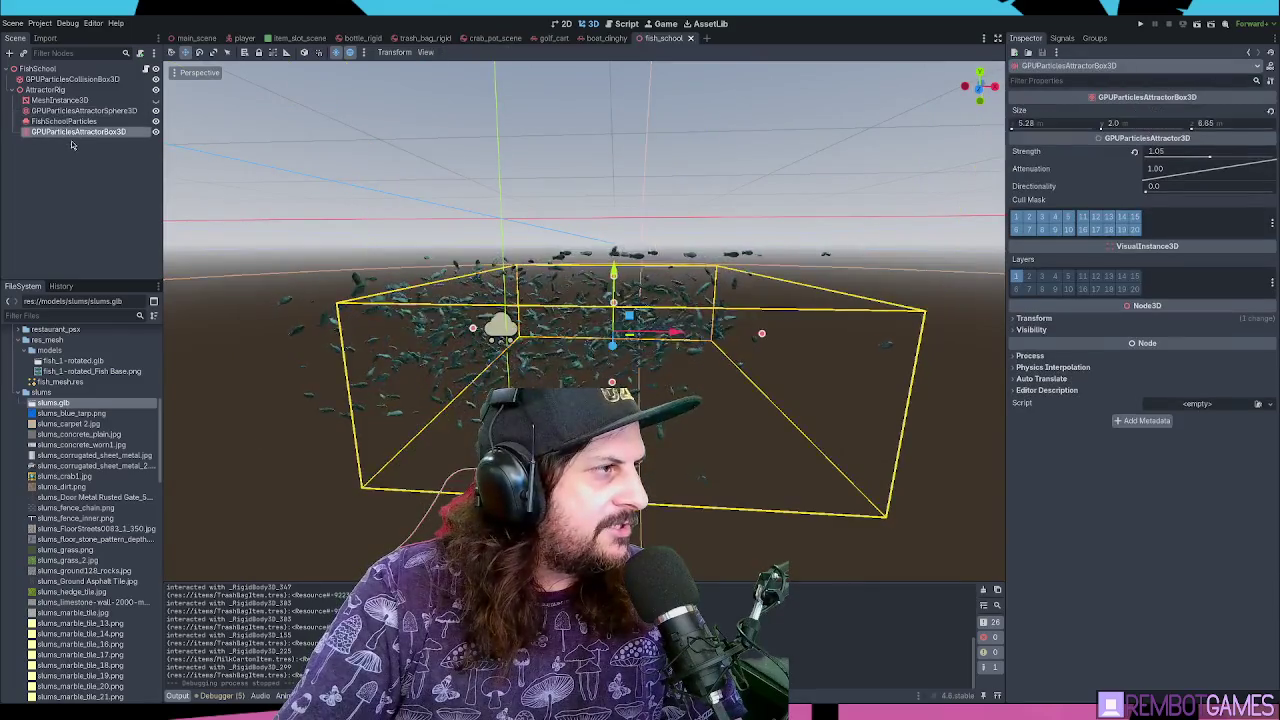
{"action": "key", "text": "ctrl+d"}
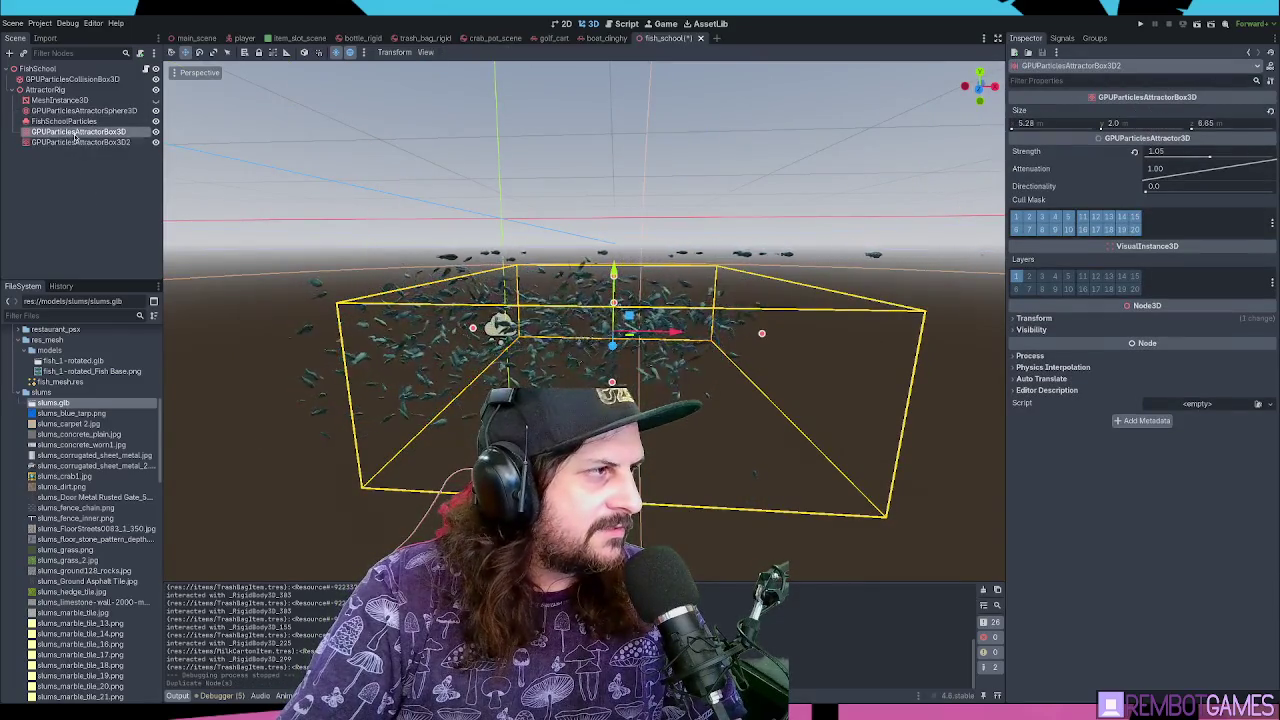
{"action": "left_click", "coordinate": [1176, 156]}
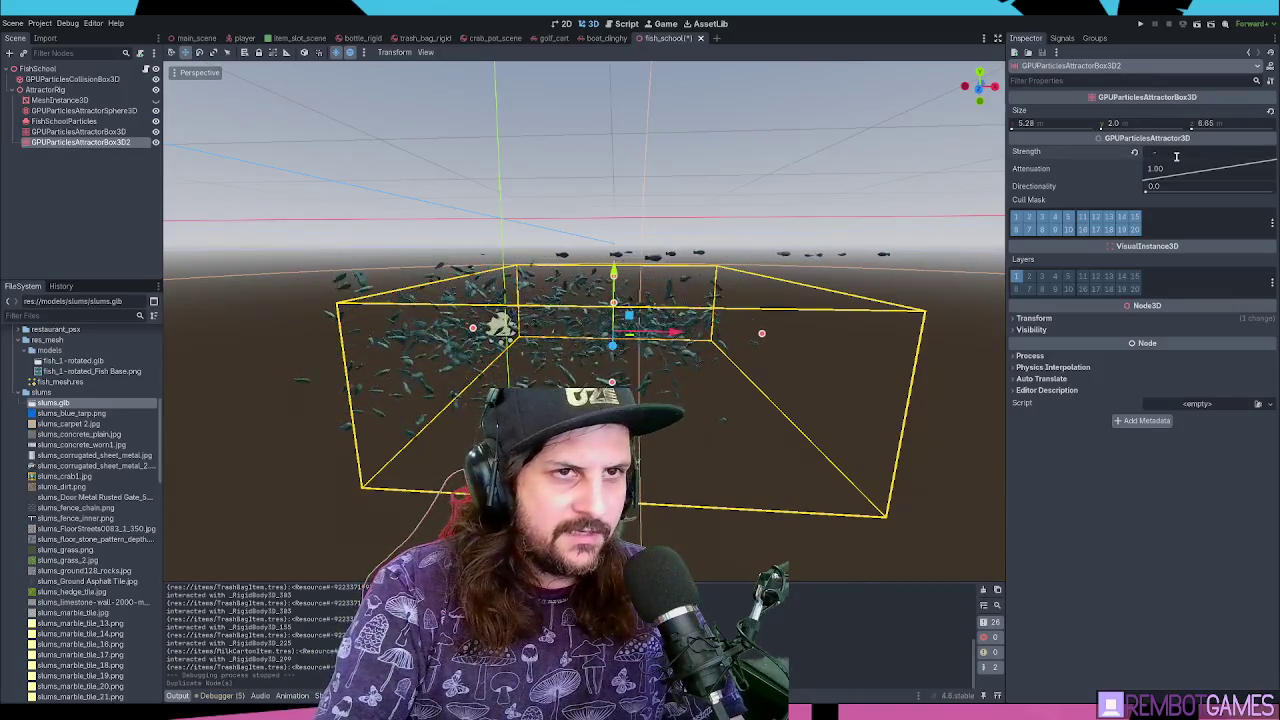
{"action": "type", "text": "1"}
{"action": "key", "text": "Return"}
{"action": "left_click_drag", "start_coordinate": [617, 275], "coordinate": [613, 120]}
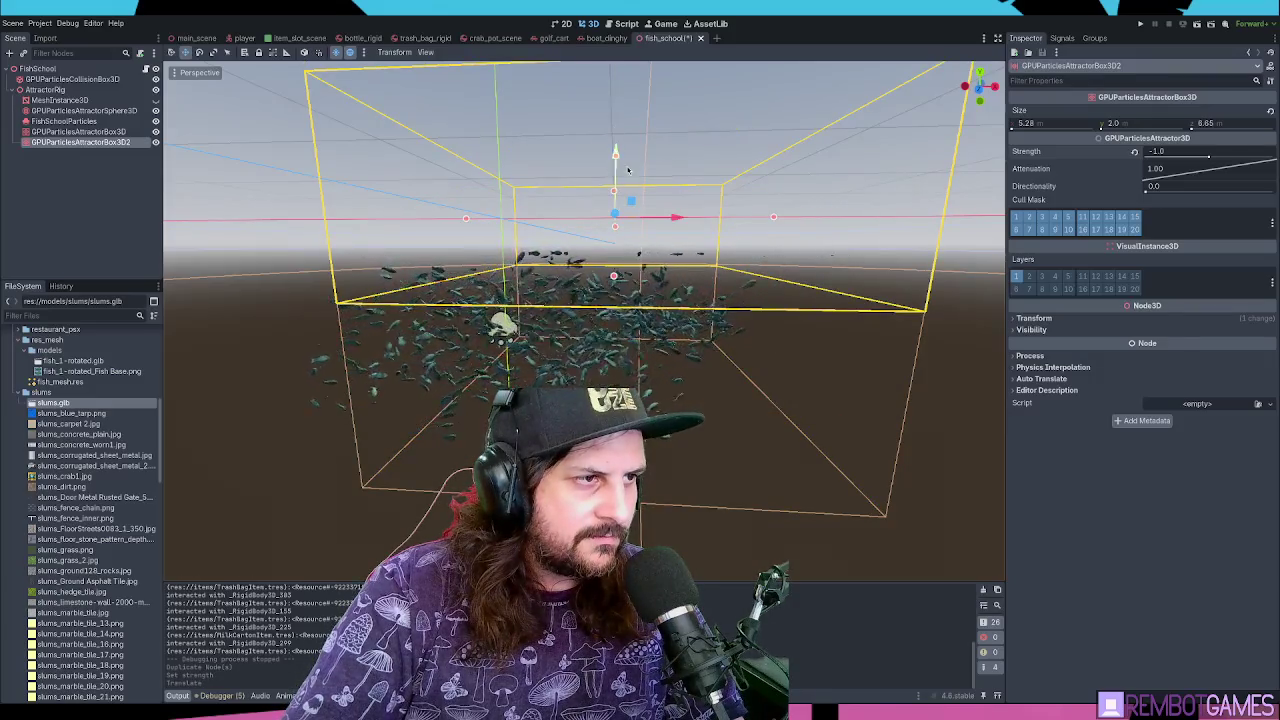
{"action": "left_click_drag", "start_coordinate": [1208, 162], "coordinate": [1160, 152]}
{"action": "mouse_move", "coordinate": [633, 174]}
{"action": "left_mouse_down"}
{"action": "mouse_move", "coordinate": [633, 75]}
{"action": "mouse_move", "coordinate": [644, 272]}
{"action": "mouse_move", "coordinate": [644, 115]}
{"action": "mouse_move", "coordinate": [615, 115]}
{"action": "mouse_move", "coordinate": [618, 165]}
{"action": "mouse_move", "coordinate": [618, 150]}
{"action": "left_mouse_up"}
{"action": "scroll", "coordinate": [698, 206], "scroll_direction": "down", "scroll_amount": 3}
{"action": "scroll", "coordinate": [685, 203], "scroll_direction": "up", "scroll_amount": 4}
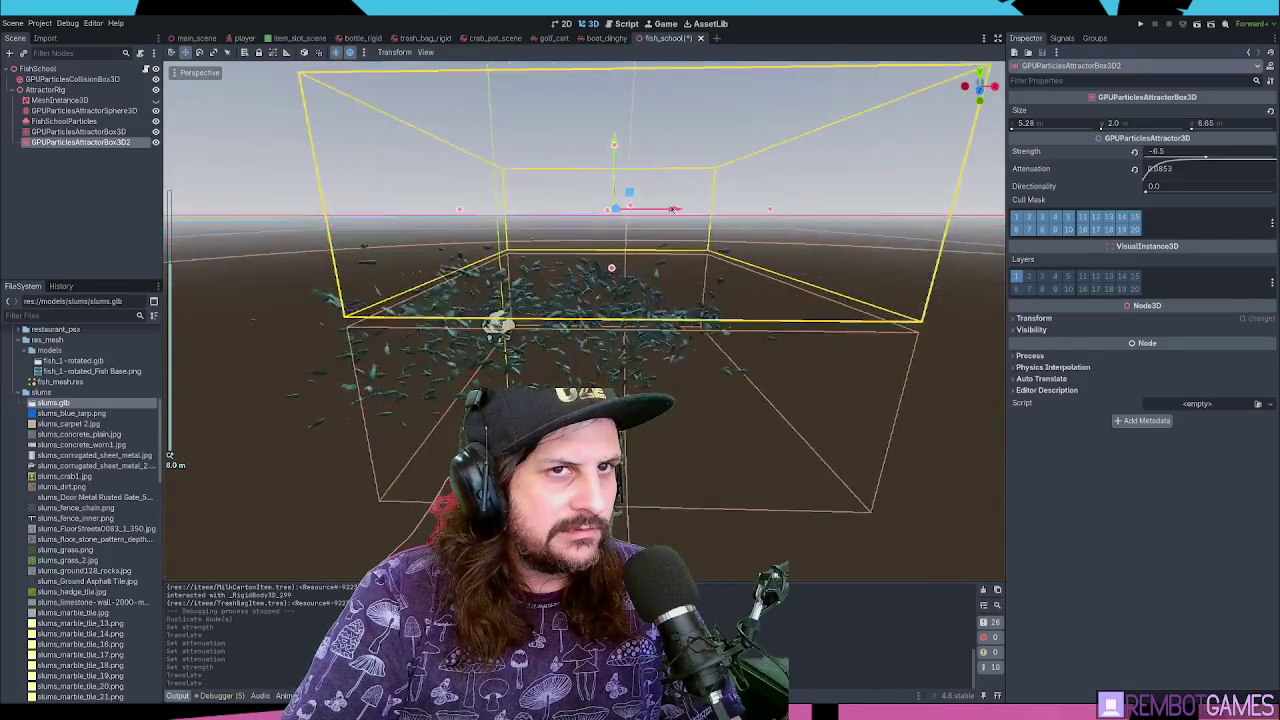
{"action": "left_click_drag", "start_coordinate": [606, 150], "coordinate": [609, 168]}
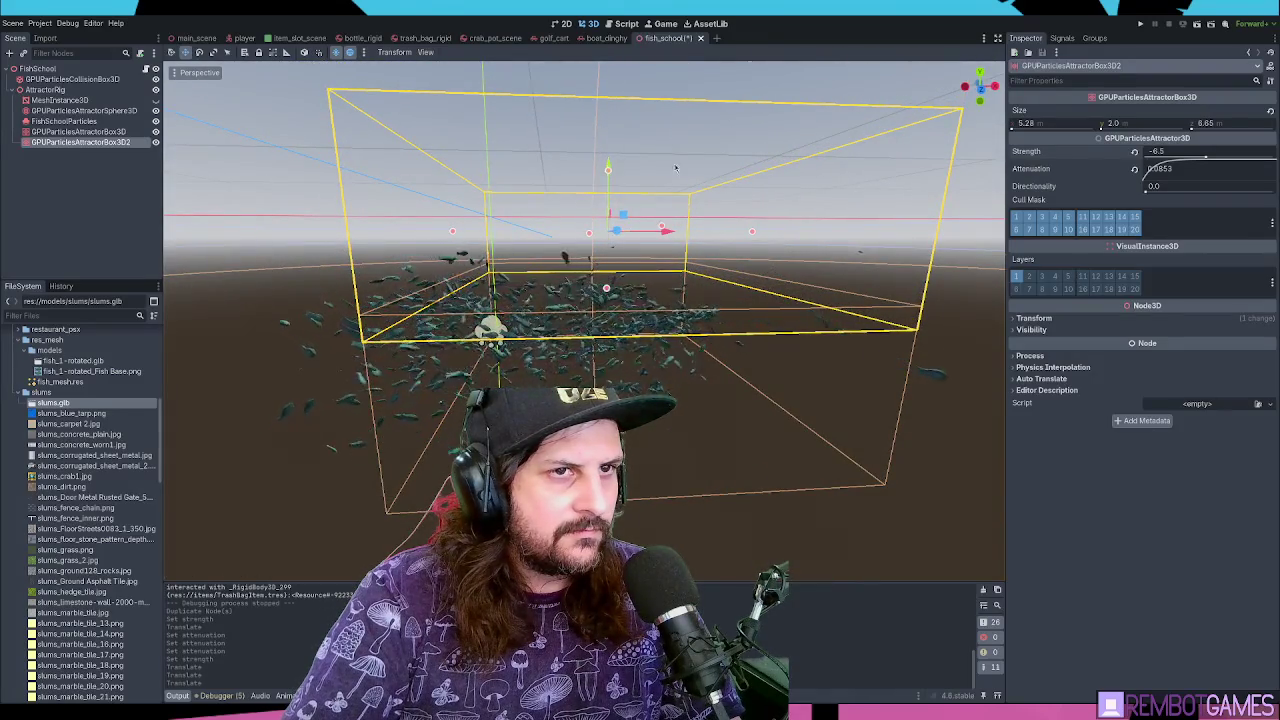
{"action": "mouse_move", "coordinate": [1146, 192]}
{"action": "left_mouse_down"}
{"action": "mouse_move", "coordinate": [1250, 193]}
{"action": "mouse_move", "coordinate": [1104, 187]}
{"action": "mouse_move", "coordinate": [1268, 192]}
{"action": "mouse_move", "coordinate": [1032, 201]}
{"action": "left_mouse_up"}
{"action": "mouse_move", "coordinate": [1148, 190]}
{"action": "left_mouse_down"}
{"action": "mouse_move", "coordinate": [1190, 188]}
{"action": "mouse_move", "coordinate": [1180, 168]}
{"action": "mouse_move", "coordinate": [1205, 168]}
{"action": "left_mouse_up"}
{"action": "left_click", "coordinate": [1200, 168]}
{"action": "type", "text": "0.0114"}
{"action": "left_click_drag", "start_coordinate": [635, 241], "coordinate": [750, 312]}
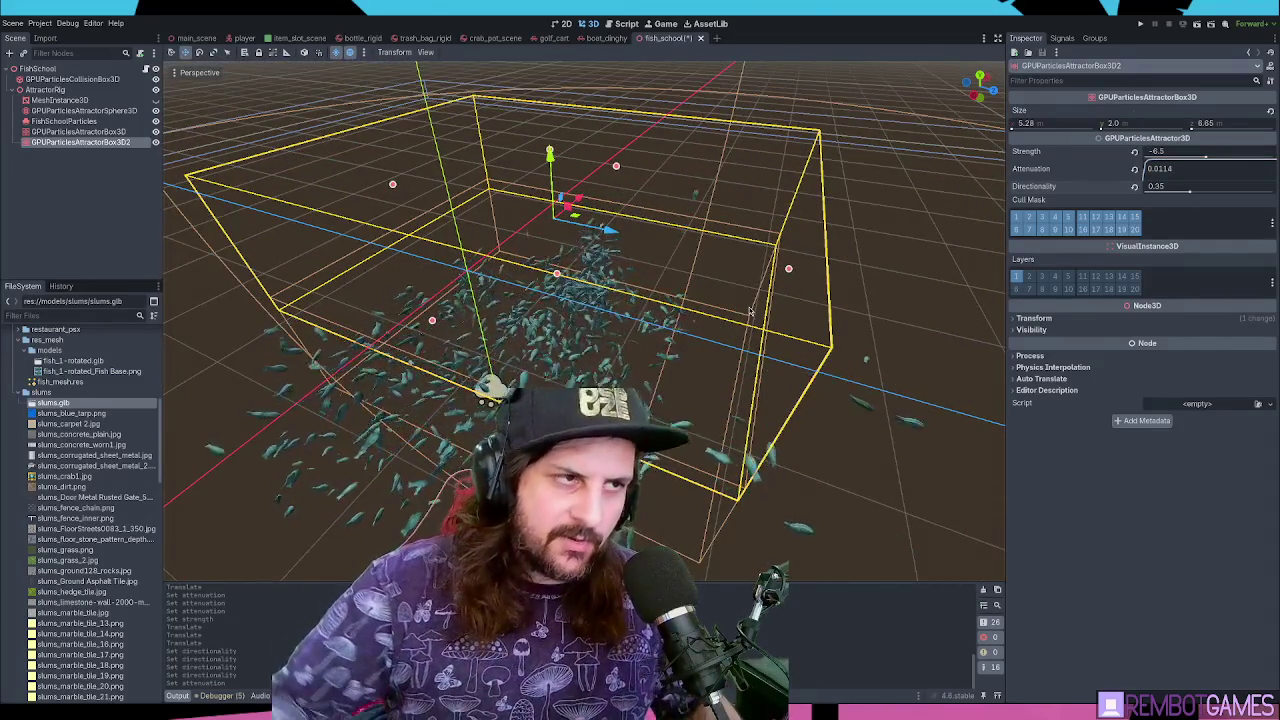
{"action": "left_click", "coordinate": [85, 170]}
{"action": "left_click", "coordinate": [87, 143]}
{"action": "key", "text": "Delete"}
{"action": "left_click_drag", "start_coordinate": [470, 240], "coordinate": [530, 183]}
{"action": "scroll", "coordinate": [530, 183], "scroll_direction": "up", "scroll_amount": 8}
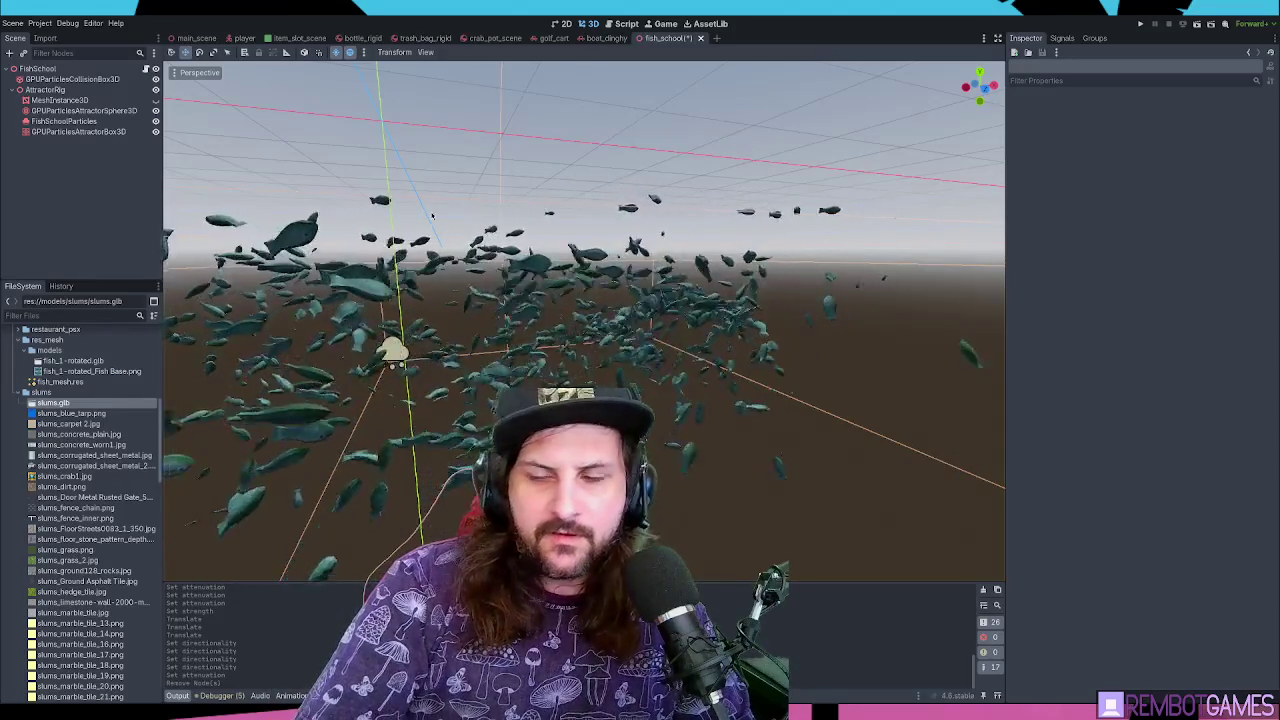
Open the trash_bag_rigid scene, then the bottle_rigid scene
{"action": "mouse_move", "coordinate": [530, 211]}
{"action": "left_mouse_down"}
{"action": "mouse_move", "coordinate": [402, 220]}
{"action": "mouse_move", "coordinate": [410, 190]}
{"action": "mouse_move", "coordinate": [523, 120]}
{"action": "left_mouse_up"}
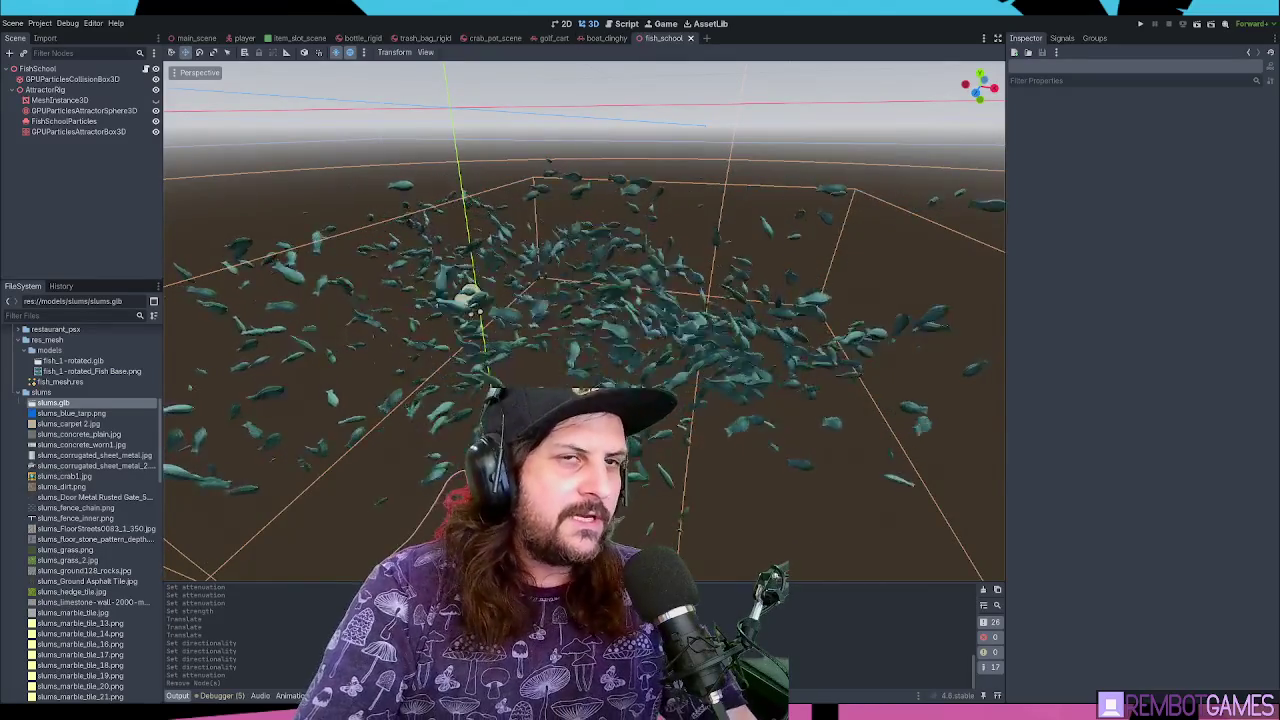
{"action": "left_click", "coordinate": [420, 38]}
{"action": "left_click", "coordinate": [346, 44]}
{"action": "mouse_move", "coordinate": [456, 157]}
{"action": "left_mouse_down"}
{"action": "mouse_move", "coordinate": [531, 217]}
{"action": "mouse_move", "coordinate": [277, 100]}
{"action": "left_mouse_up"}
{"action": "scroll", "coordinate": [537, 206], "scroll_direction": "down", "scroll_amount": 2}
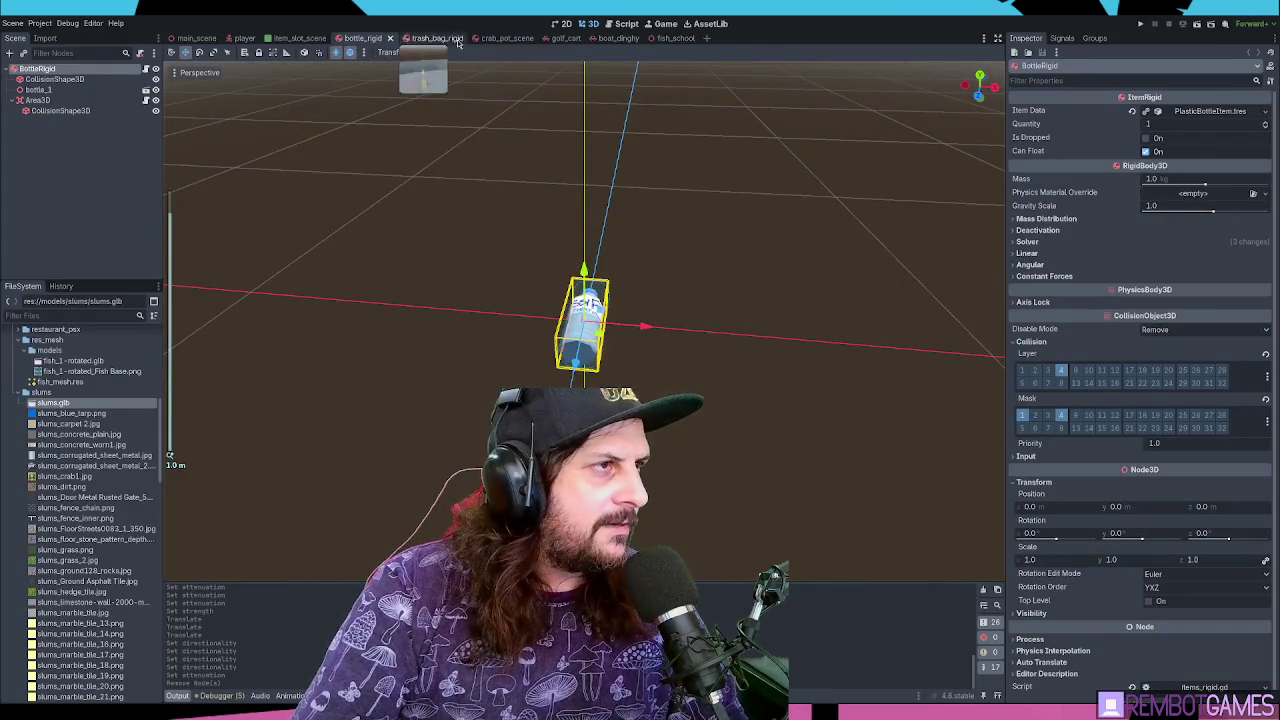
Filter the project files for 'milk' and select bottle_milk.glb
{"action": "left_click", "coordinate": [186, 148]}
{"action": "left_click", "coordinate": [41, 316]}
{"action": "type", "text": "milk"}
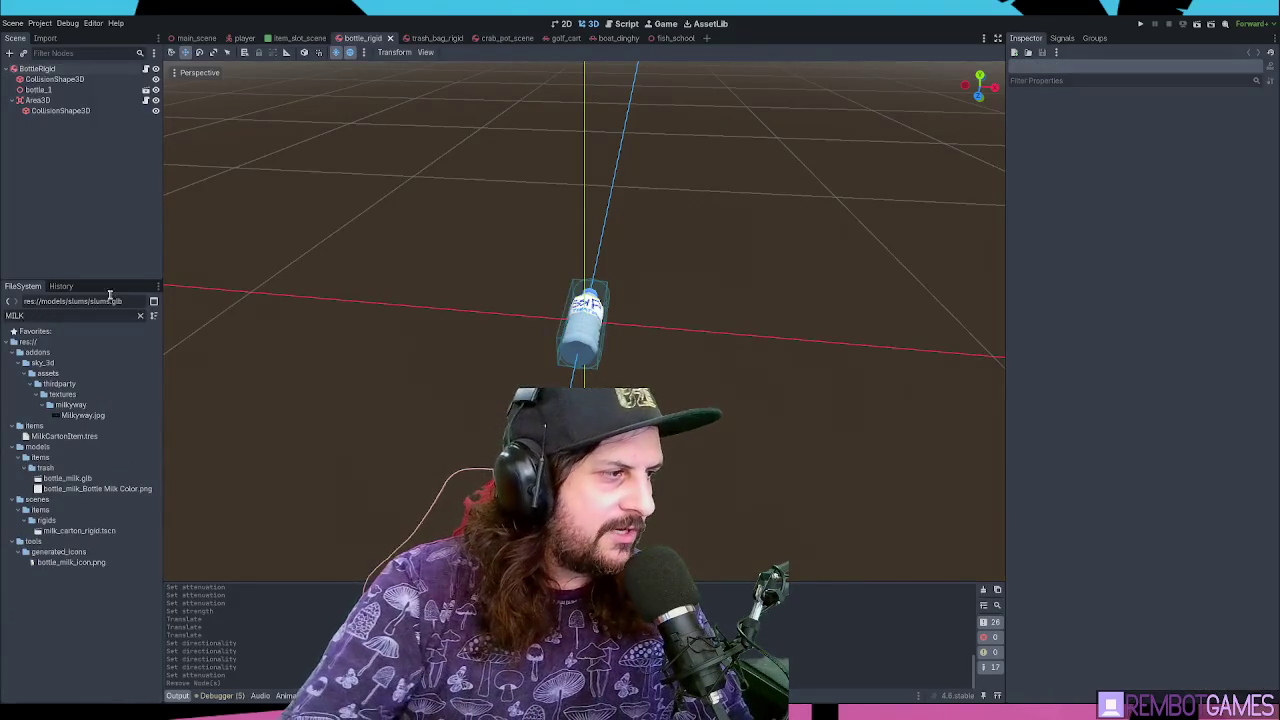
{"action": "left_click", "coordinate": [82, 479]}
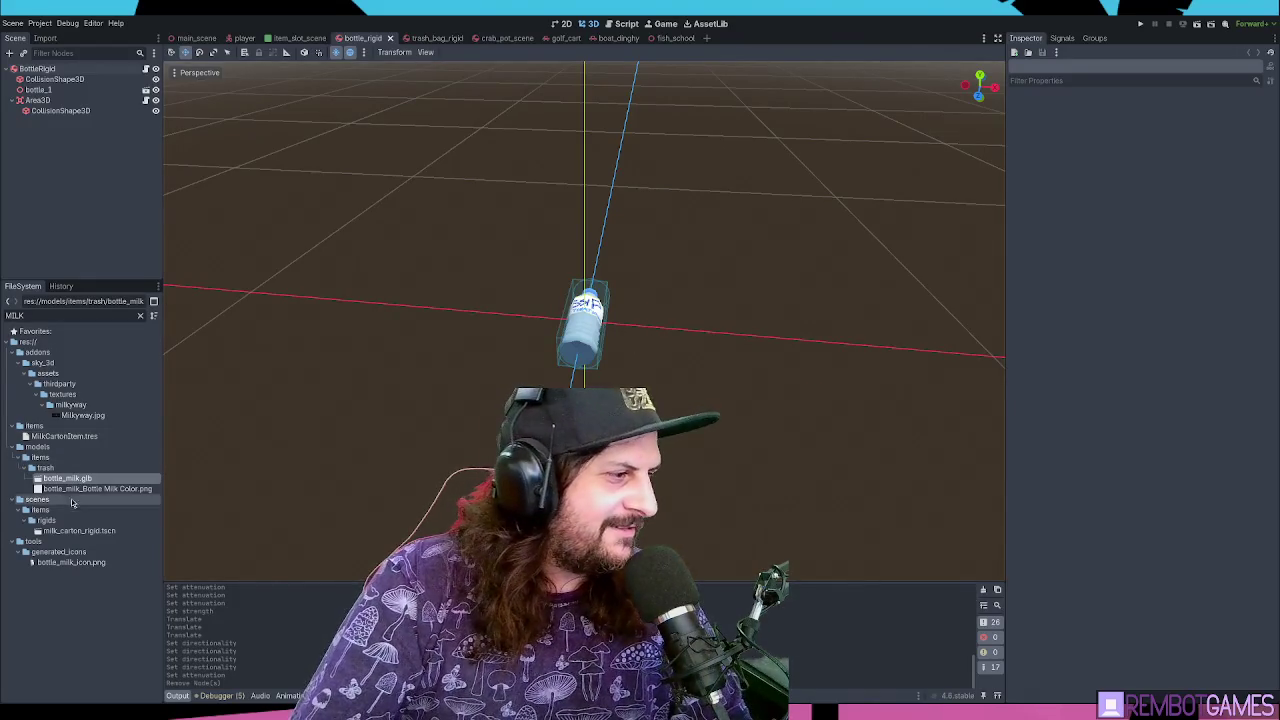
Open milk_carton_rigid and move its tab right after the bottle_rigid tab
{"action": "double_click", "coordinate": [79, 530]}
{"action": "mouse_move", "coordinate": [480, 258]}
{"action": "left_mouse_down"}
{"action": "mouse_move", "coordinate": [512, 266]}
{"action": "mouse_move", "coordinate": [537, 244]}
{"action": "mouse_move", "coordinate": [584, 268]}
{"action": "mouse_move", "coordinate": [660, 240]}
{"action": "mouse_move", "coordinate": [654, 257]}
{"action": "mouse_move", "coordinate": [603, 243]}
{"action": "mouse_move", "coordinate": [686, 231]}
{"action": "mouse_move", "coordinate": [690, 272]}
{"action": "left_mouse_up"}
{"action": "scroll", "coordinate": [537, 244], "scroll_direction": "up", "scroll_amount": 5}
{"action": "scroll", "coordinate": [706, 214], "scroll_direction": "up", "scroll_amount": 4}
{"action": "scroll", "coordinate": [668, 256], "scroll_direction": "down", "scroll_amount": 3}
{"action": "scroll", "coordinate": [603, 243], "scroll_direction": "up", "scroll_amount": 5}
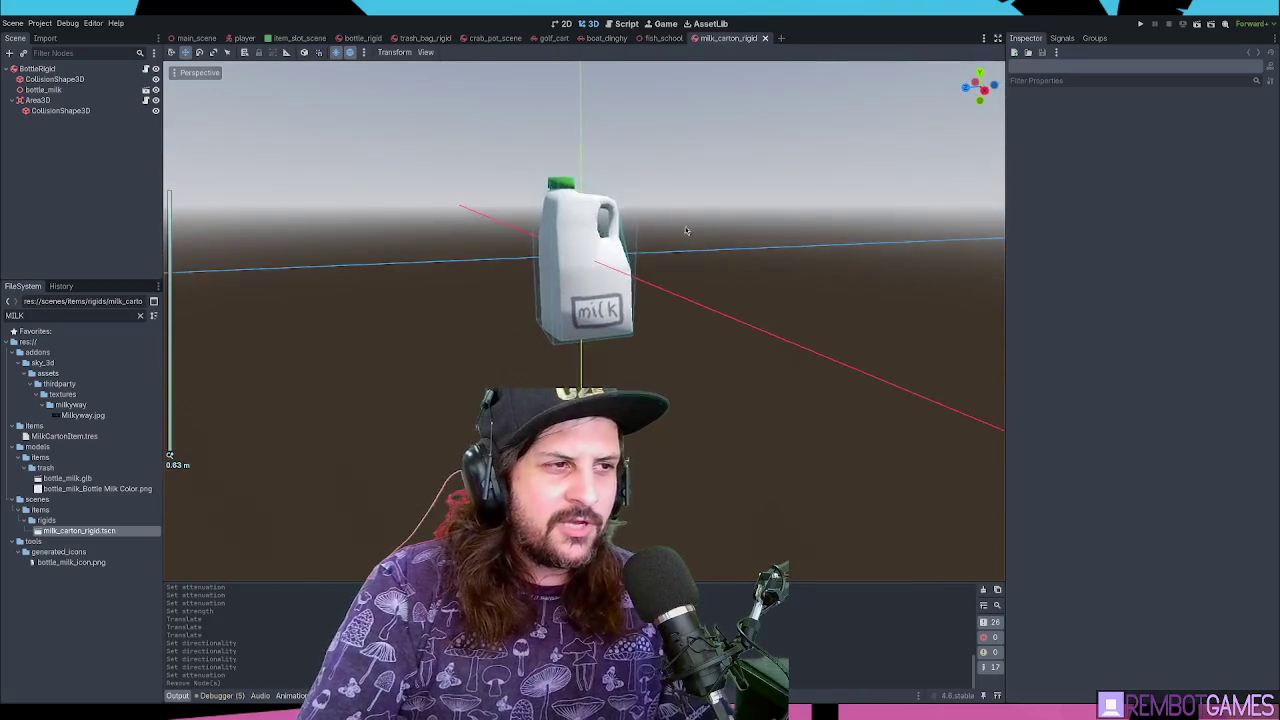
{"action": "scroll", "coordinate": [686, 231], "scroll_direction": "down", "scroll_amount": 4}
{"action": "scroll", "coordinate": [690, 272], "scroll_direction": "up", "scroll_amount": 3}
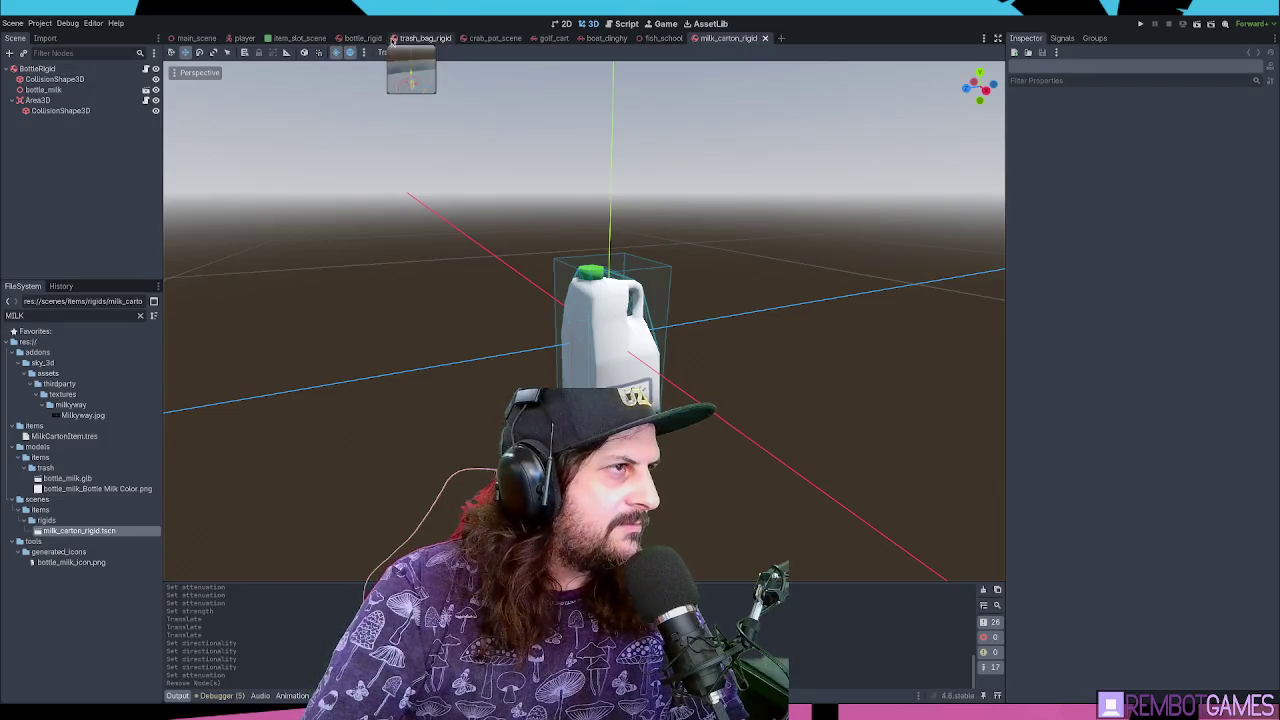
{"action": "left_click", "coordinate": [353, 40]}
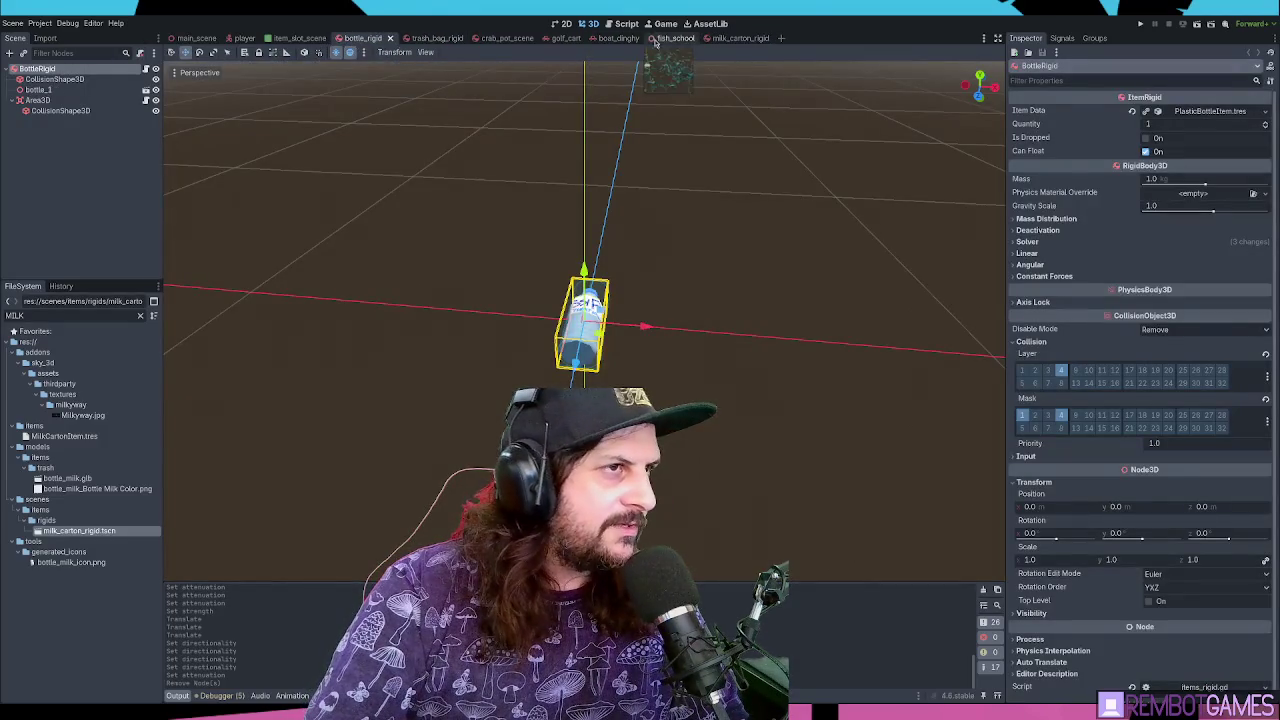
{"action": "mouse_move", "coordinate": [740, 38]}
{"action": "left_mouse_down"}
{"action": "mouse_move", "coordinate": [410, 45]}
{"action": "mouse_move", "coordinate": [420, 40]}
{"action": "left_mouse_up"}
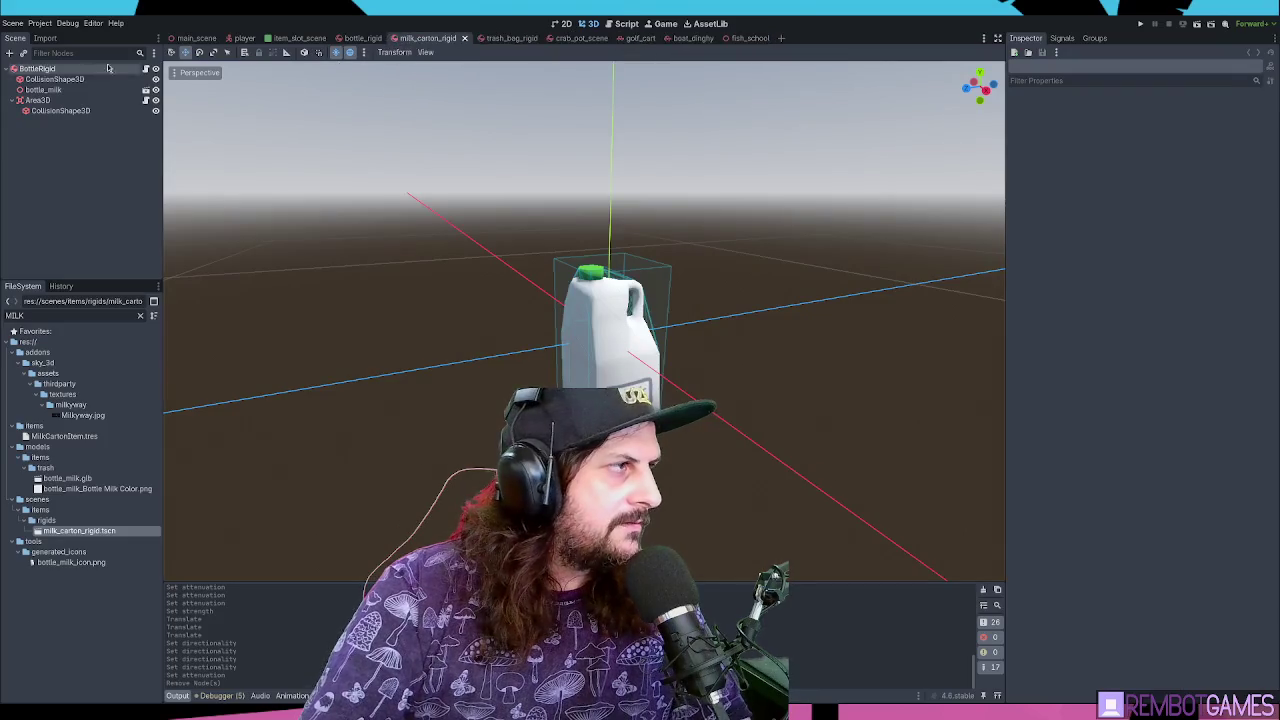
Rename the milk carton root node to MilkCartonRigid and save the scene
{"action": "left_click", "coordinate": [40, 68]}
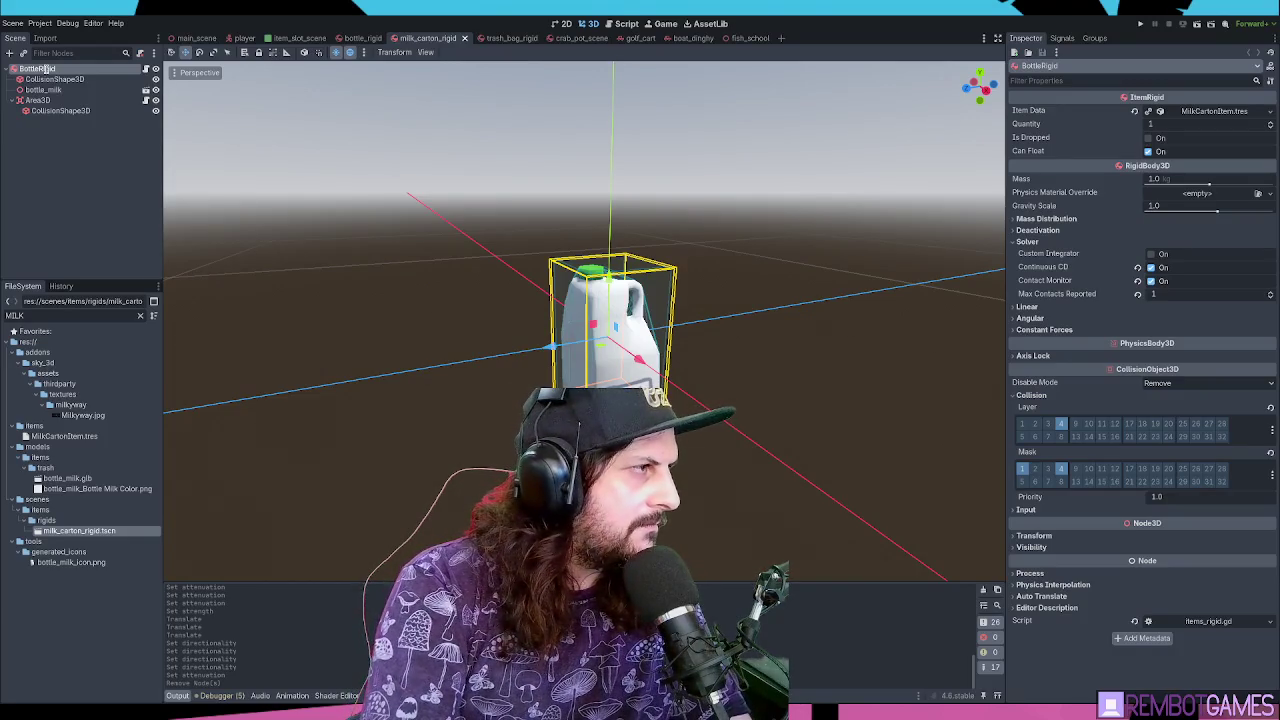
{"action": "type", "text": "MilkCartonRigid"}
{"action": "key", "text": "Return"}
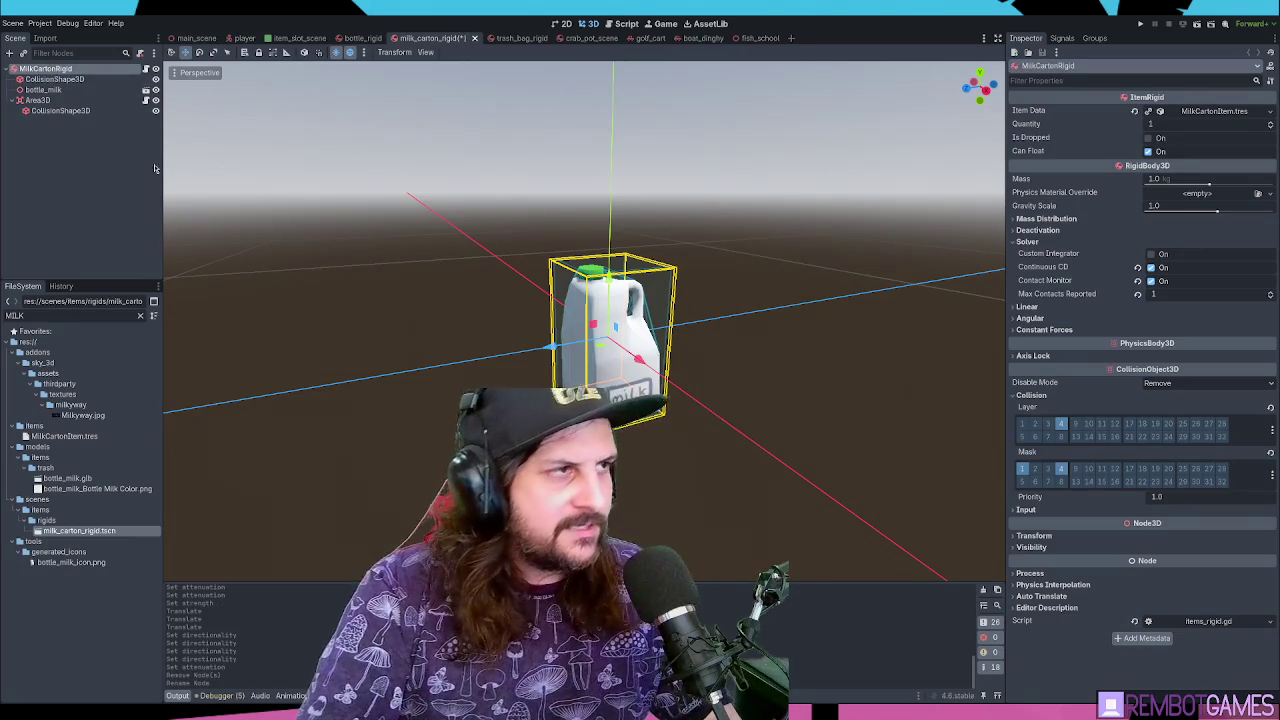
{"action": "key", "text": "ctrl+s"}
Close the bottle_rigid scene, clear the milk file filter and open car_battery.tscn
{"action": "left_click", "coordinate": [355, 38]}
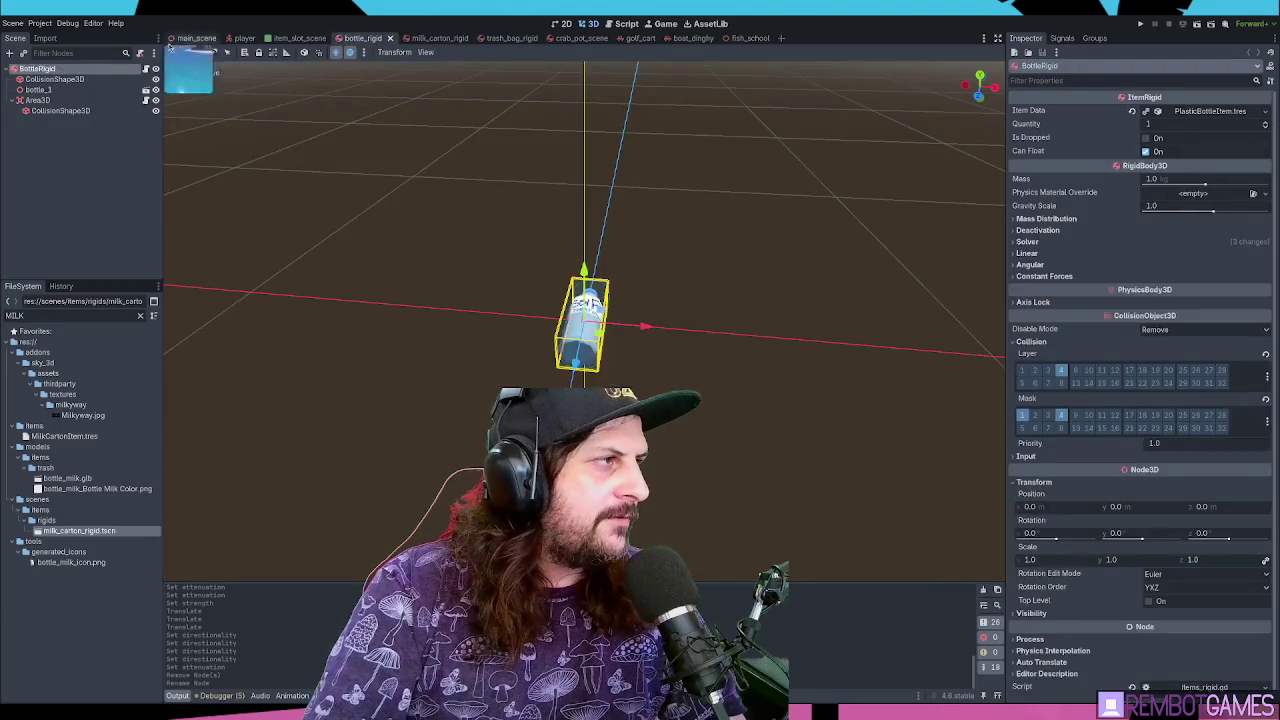
{"action": "left_click", "coordinate": [428, 38]}
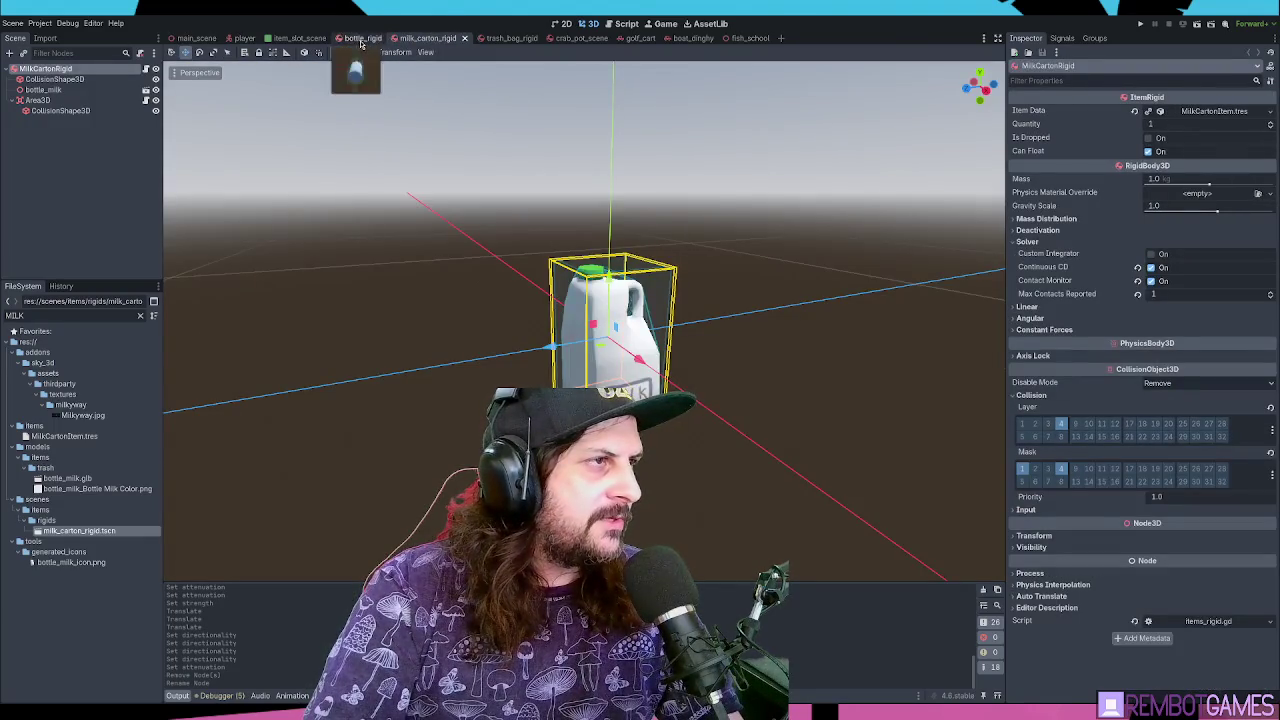
{"action": "middle_click", "coordinate": [362, 40]}
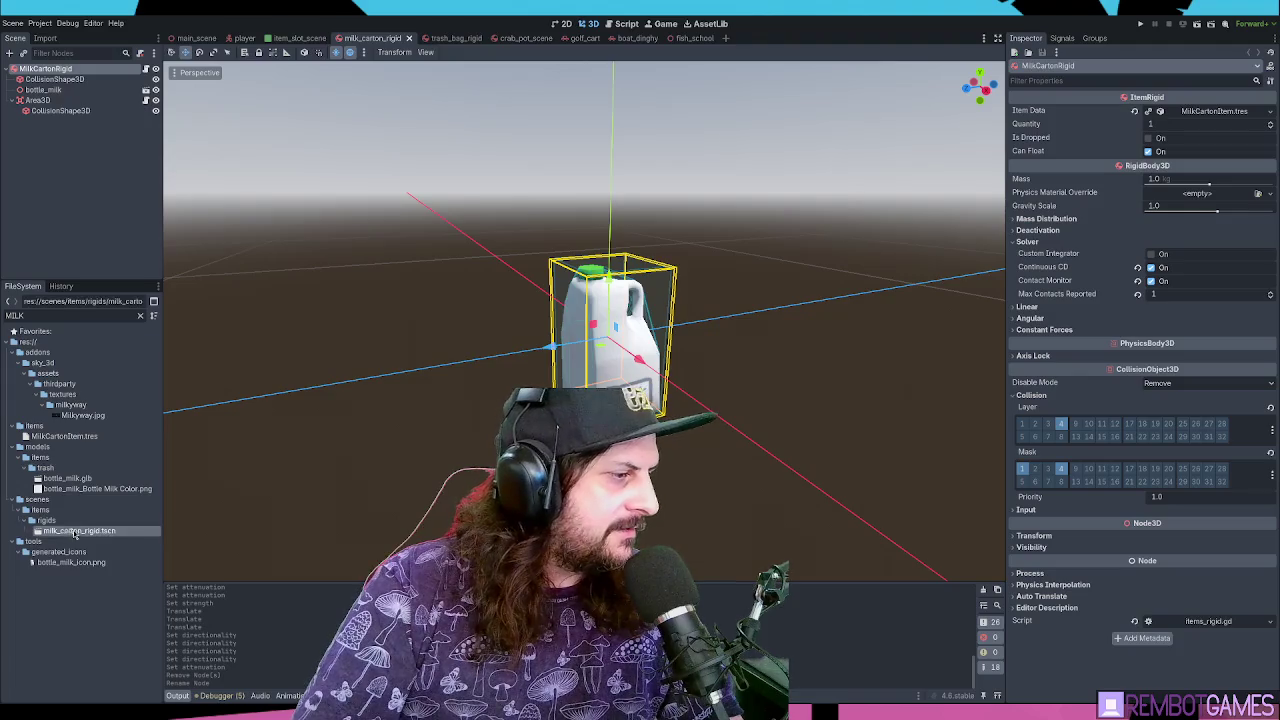
{"action": "left_click", "coordinate": [140, 315]}
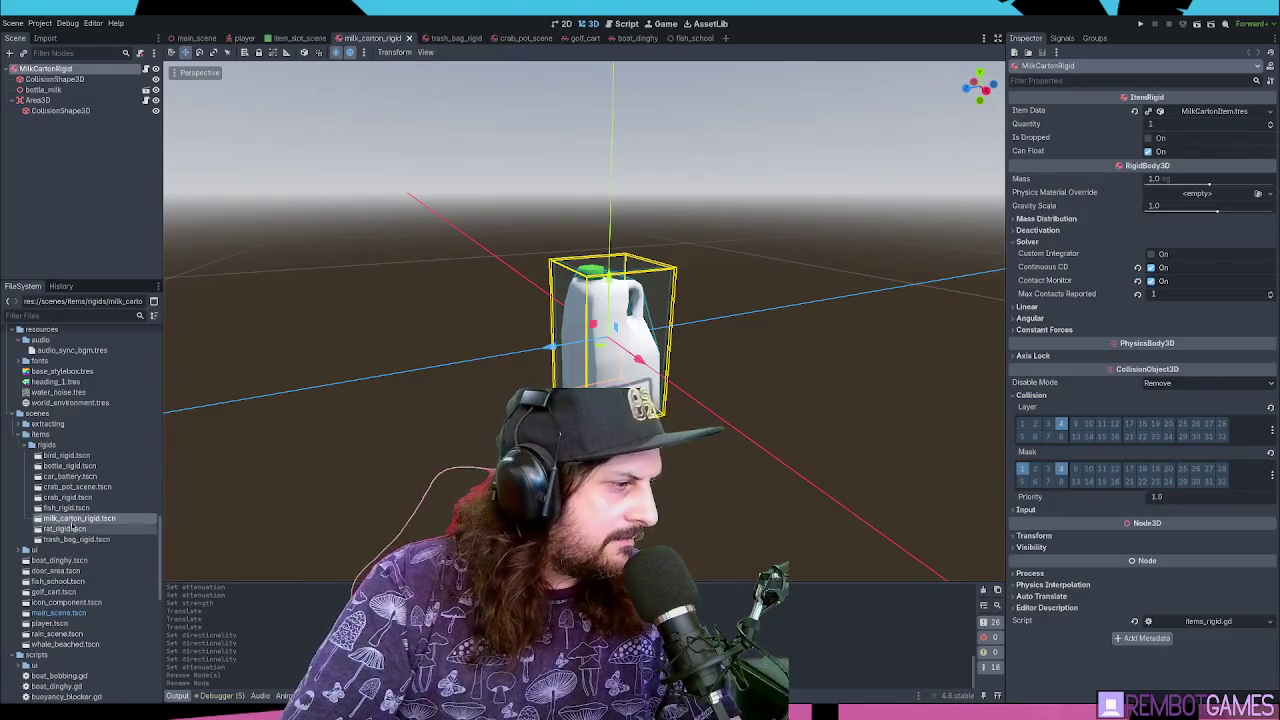
{"action": "double_click", "coordinate": [80, 480]}
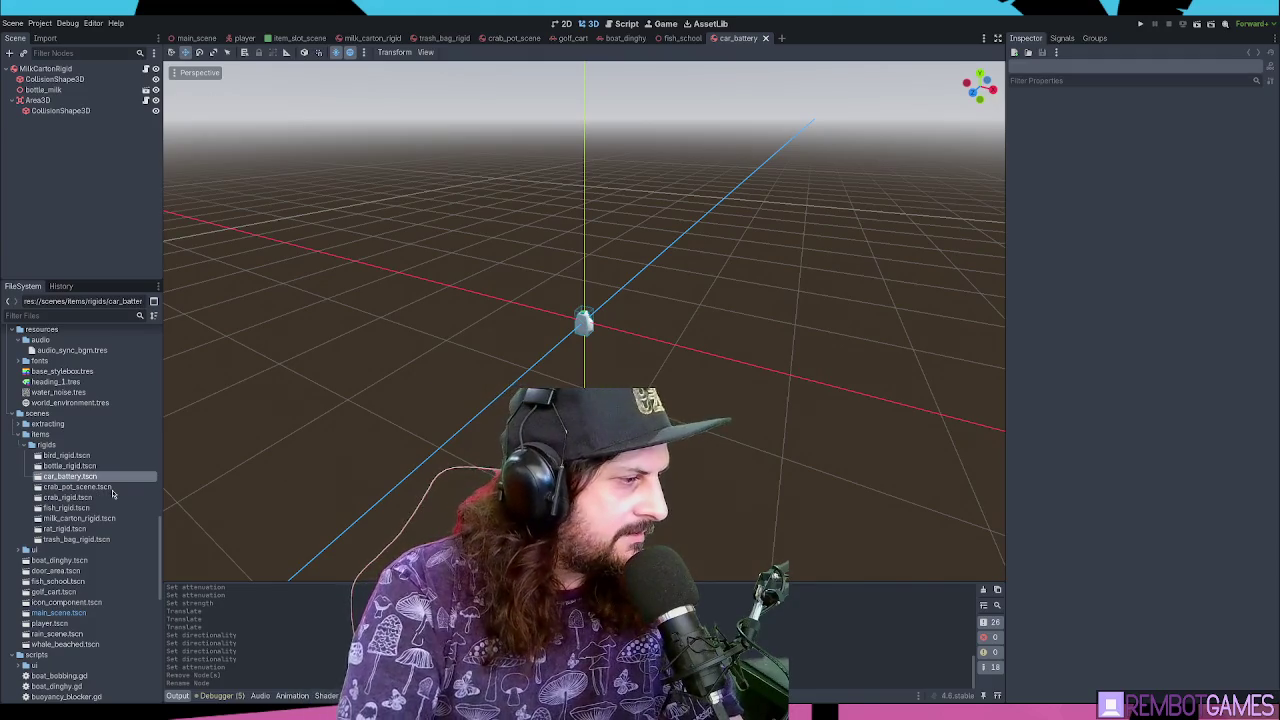
Rename the scene file car_battery.tscn to car_battery_rigid.tscn
{"action": "key", "text": "F2"}
{"action": "key", "text": "End"}
{"action": "type", "text": "_rigid"}
{"action": "key", "text": "Return"}
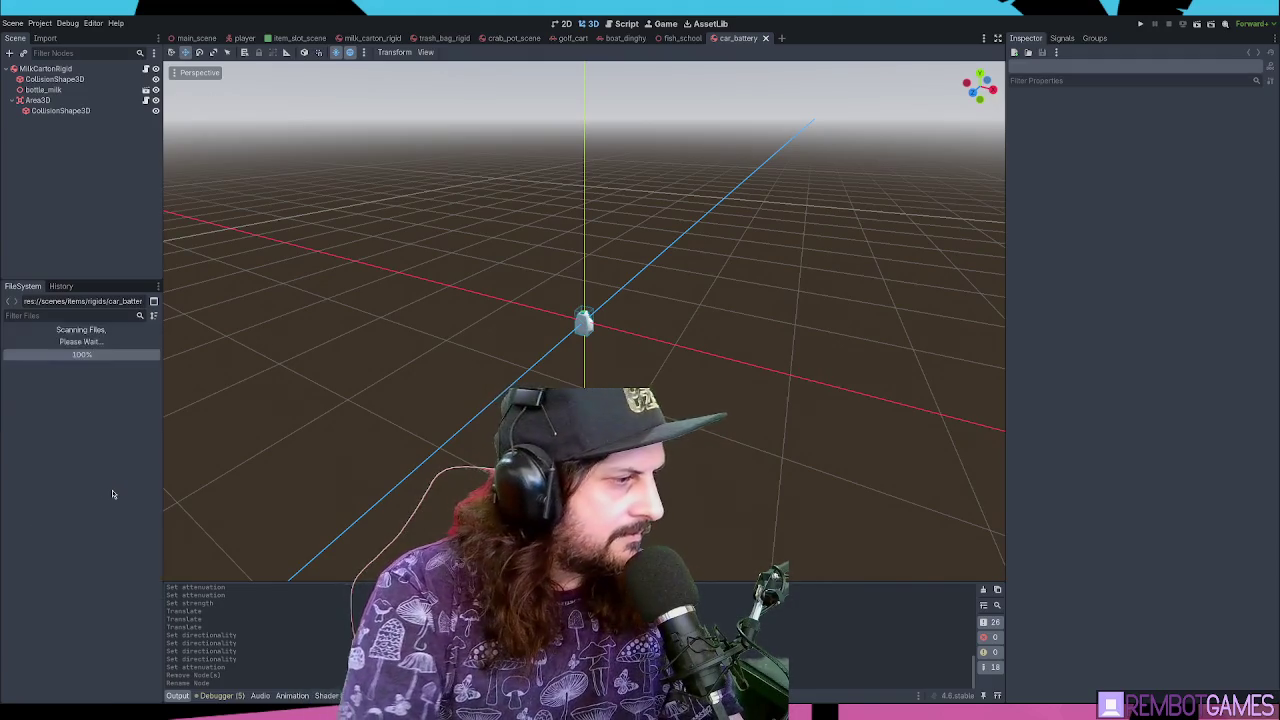
Rename the scene's root node to CarBatteryRigid
{"action": "left_click", "coordinate": [46, 69]}
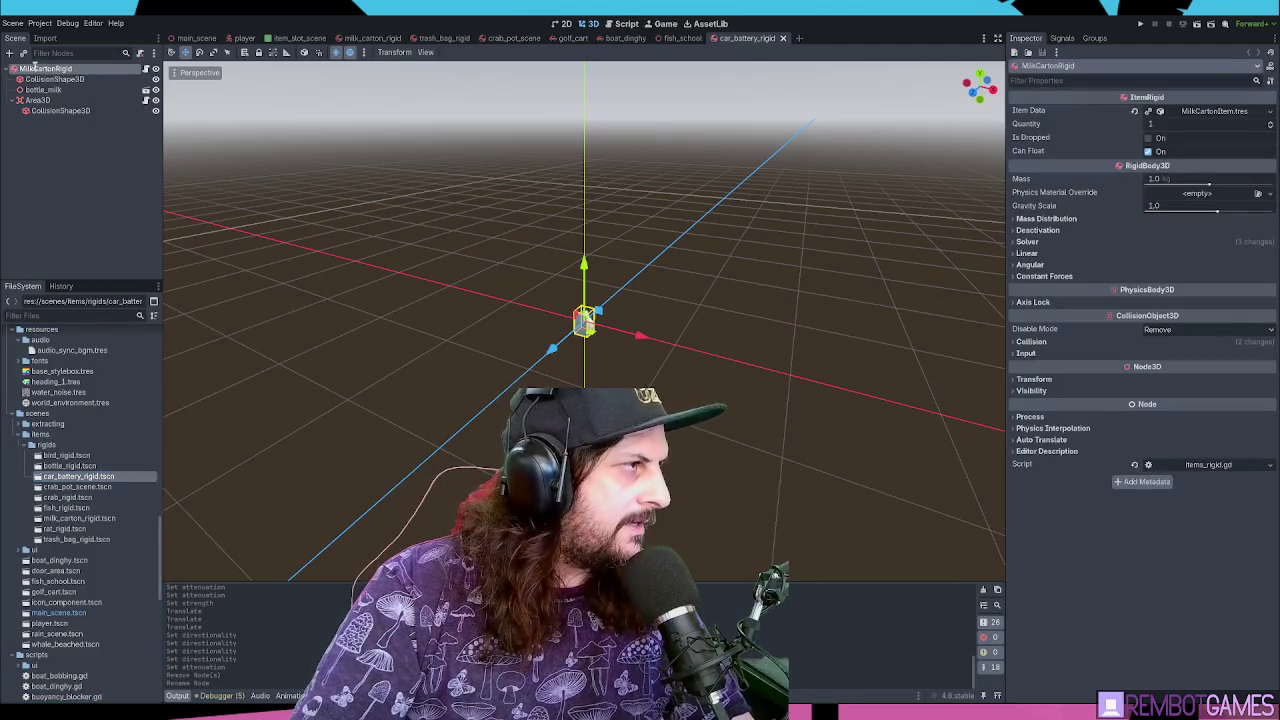
{"action": "type", "text": "CarBatteryRigid"}
{"action": "key", "text": "Return"}
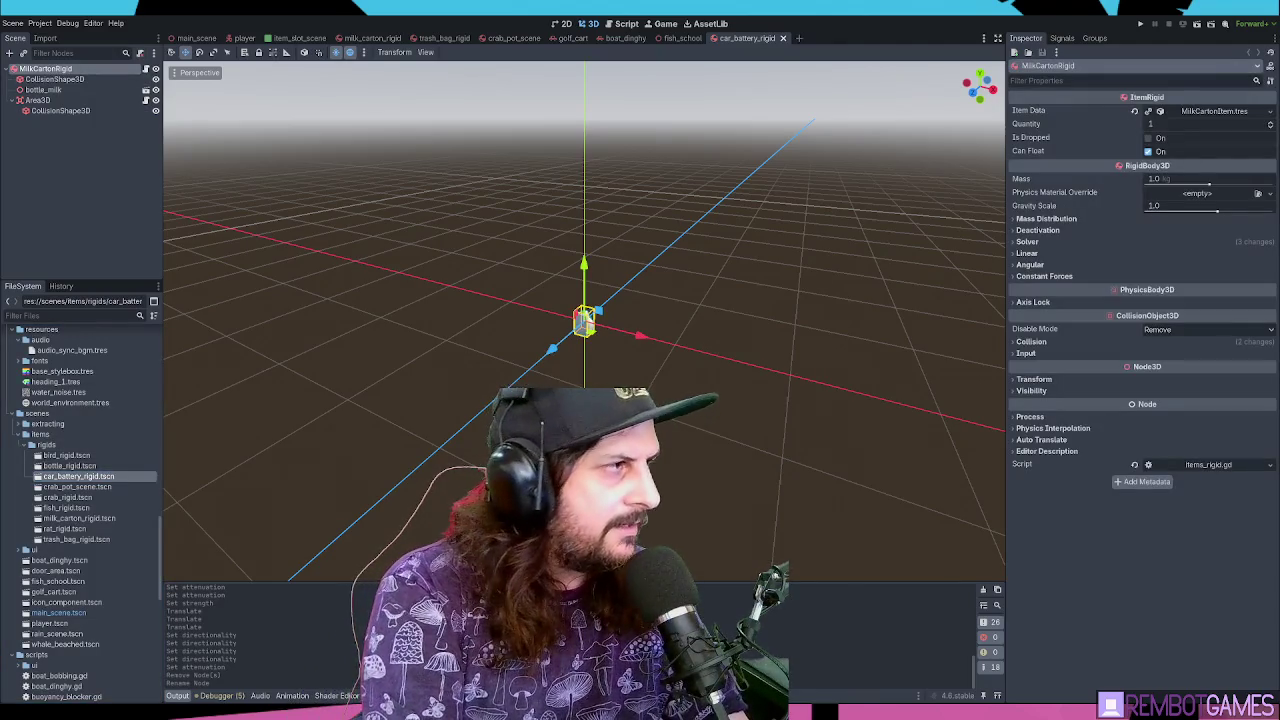
Select the bottle_milk node and frame it in the viewport
{"action": "left_click", "coordinate": [43, 89]}
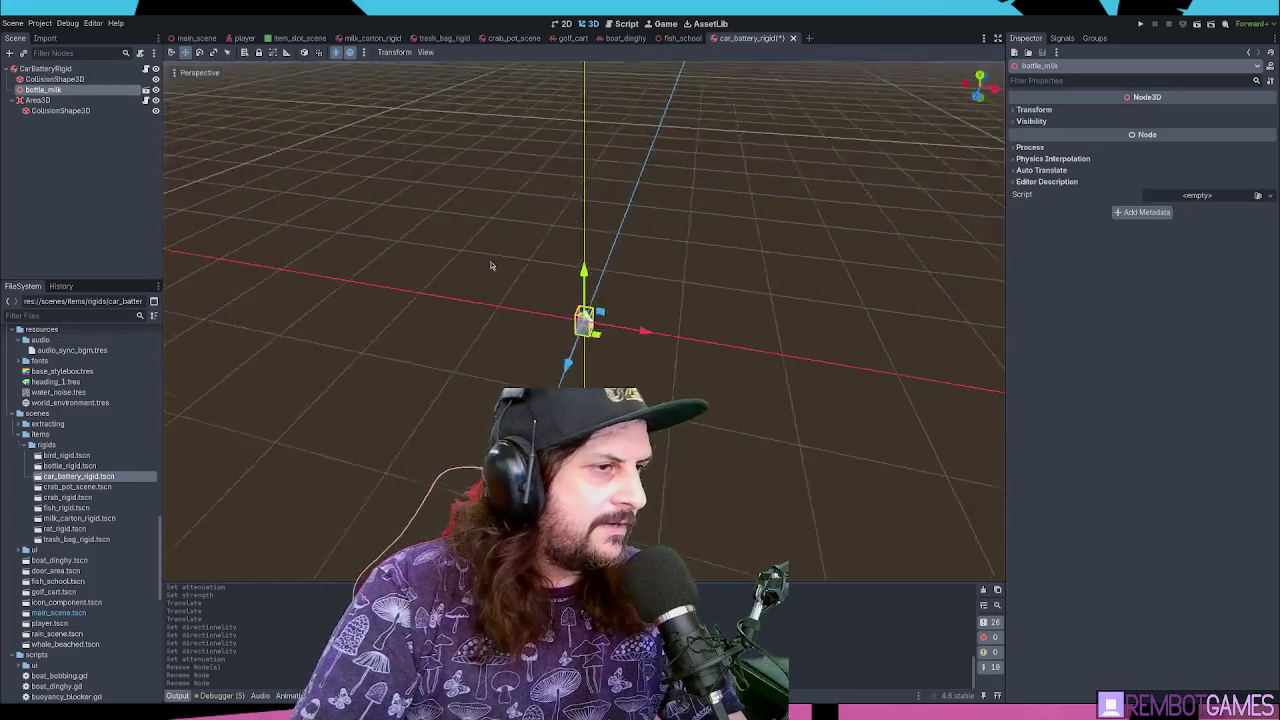
{"action": "key", "text": "f"}
{"action": "left_click_drag", "start_coordinate": [419, 221], "coordinate": [508, 396]}
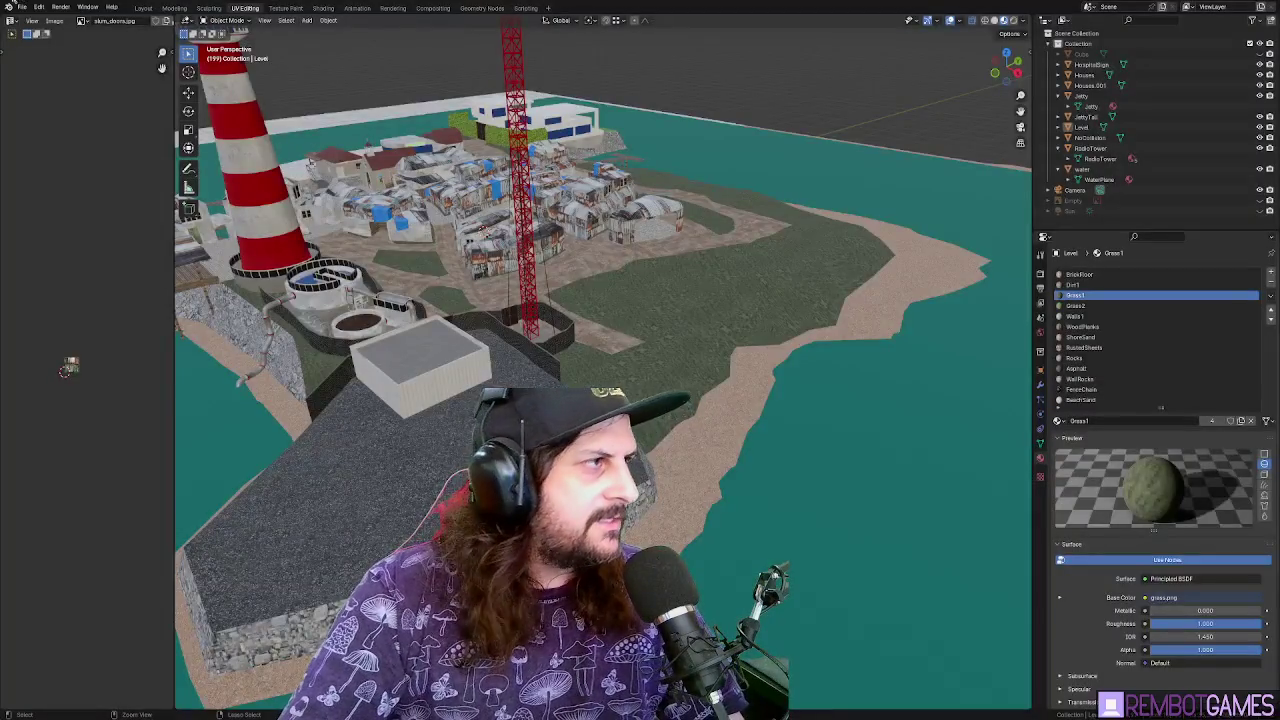
{"action": "left_click", "coordinate": [21, 7]}
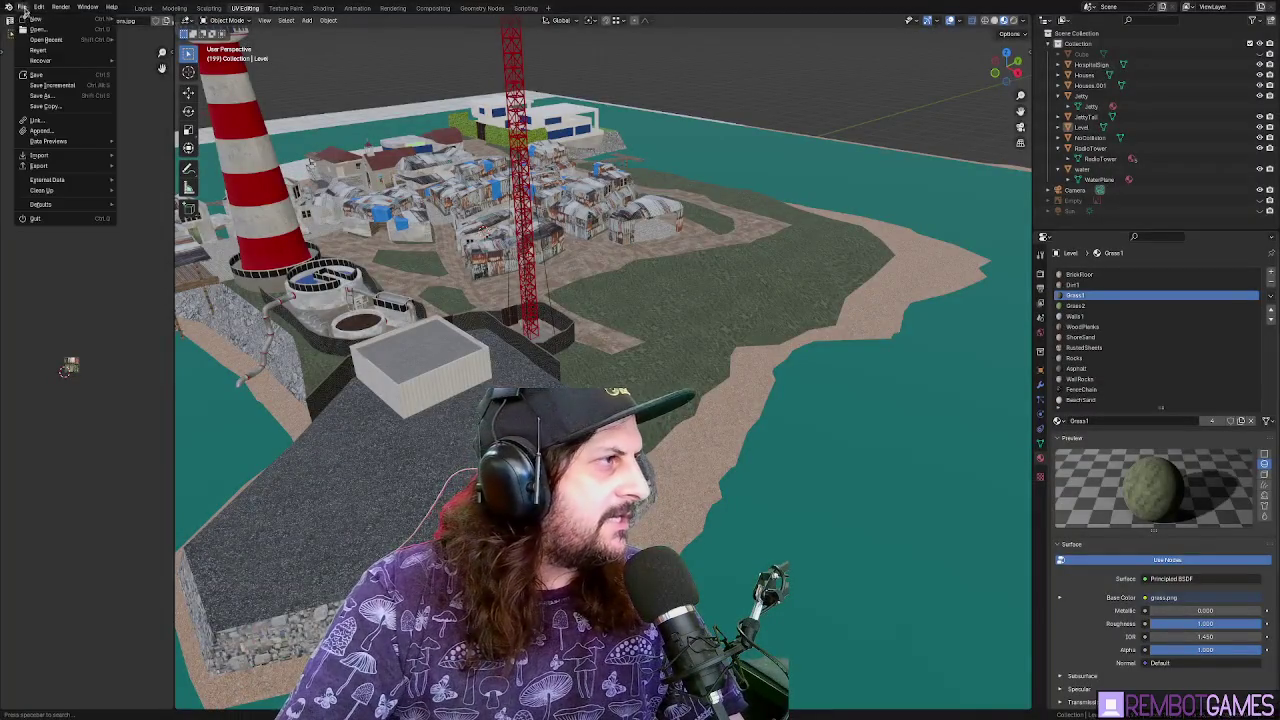
Start a new General file, delete all default objects, and switch to top view
{"action": "mouse_move", "coordinate": [40, 18]}
{"action": "left_click", "coordinate": [143, 19]}
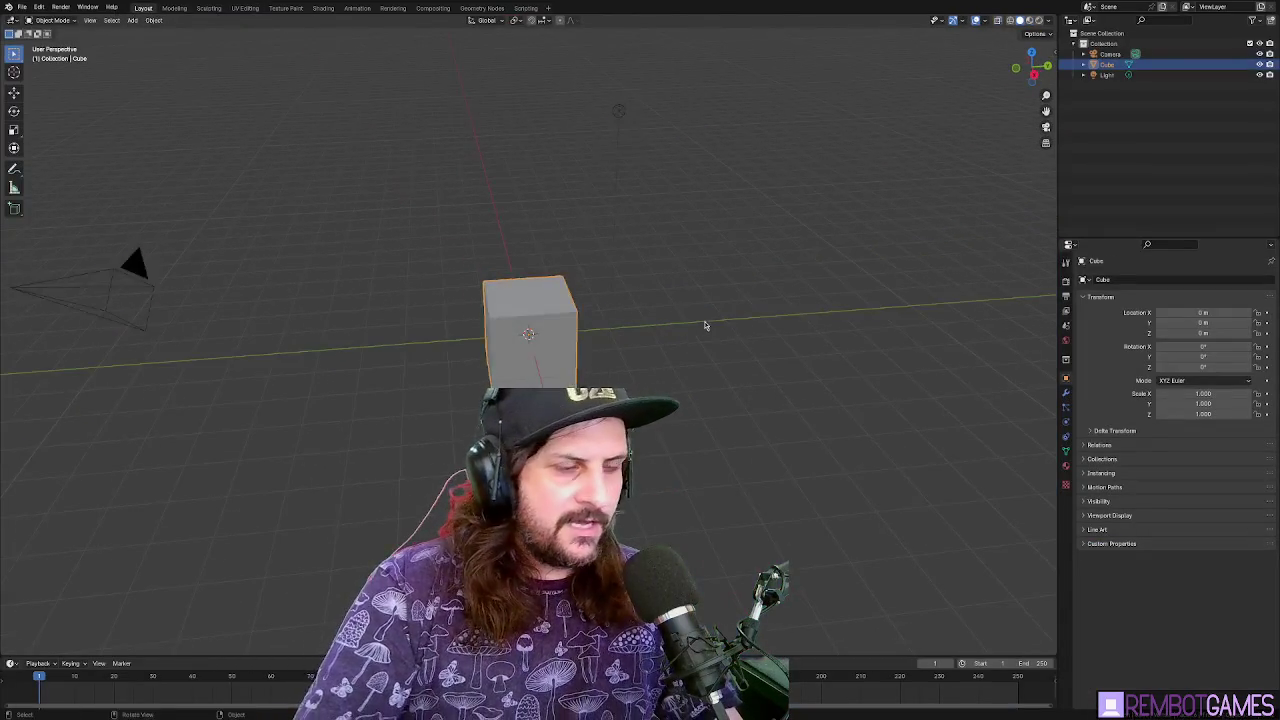
{"action": "key", "text": "a"}
{"action": "key", "text": "Delete"}
{"action": "key", "text": "KP_7"}
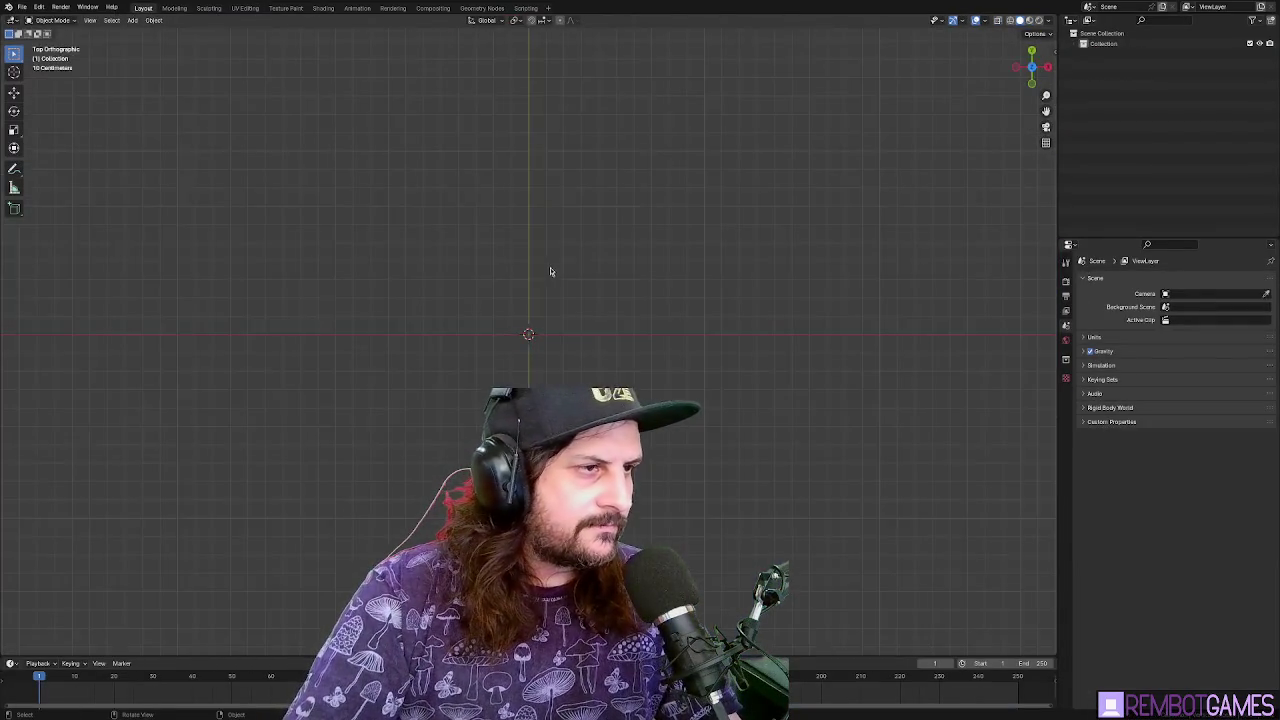
Add a cube mesh with its size set to 0.25 in the Add Cube panel
{"action": "left_click", "coordinate": [132, 20]}
{"action": "mouse_move", "coordinate": [153, 35]}
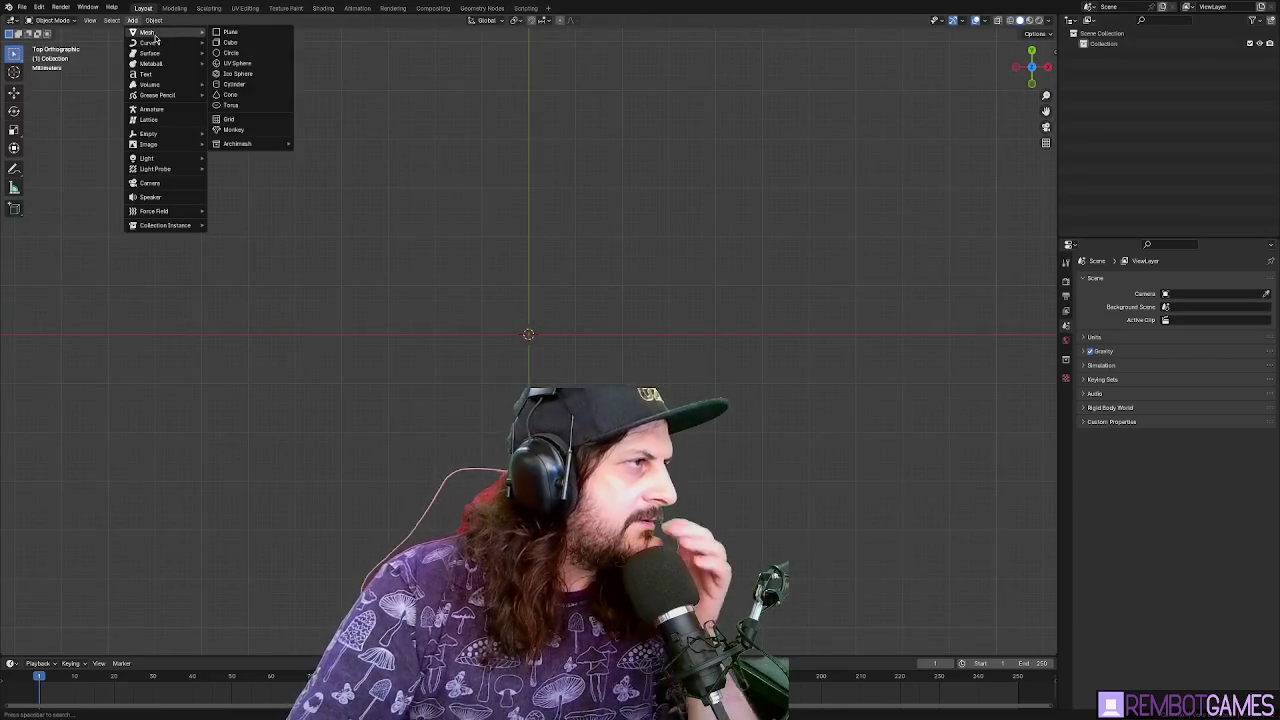
{"action": "left_click", "coordinate": [230, 42]}
{"action": "left_click", "coordinate": [54, 646]}
{"action": "left_click", "coordinate": [126, 555]}
{"action": "type", "text": "0.25"}
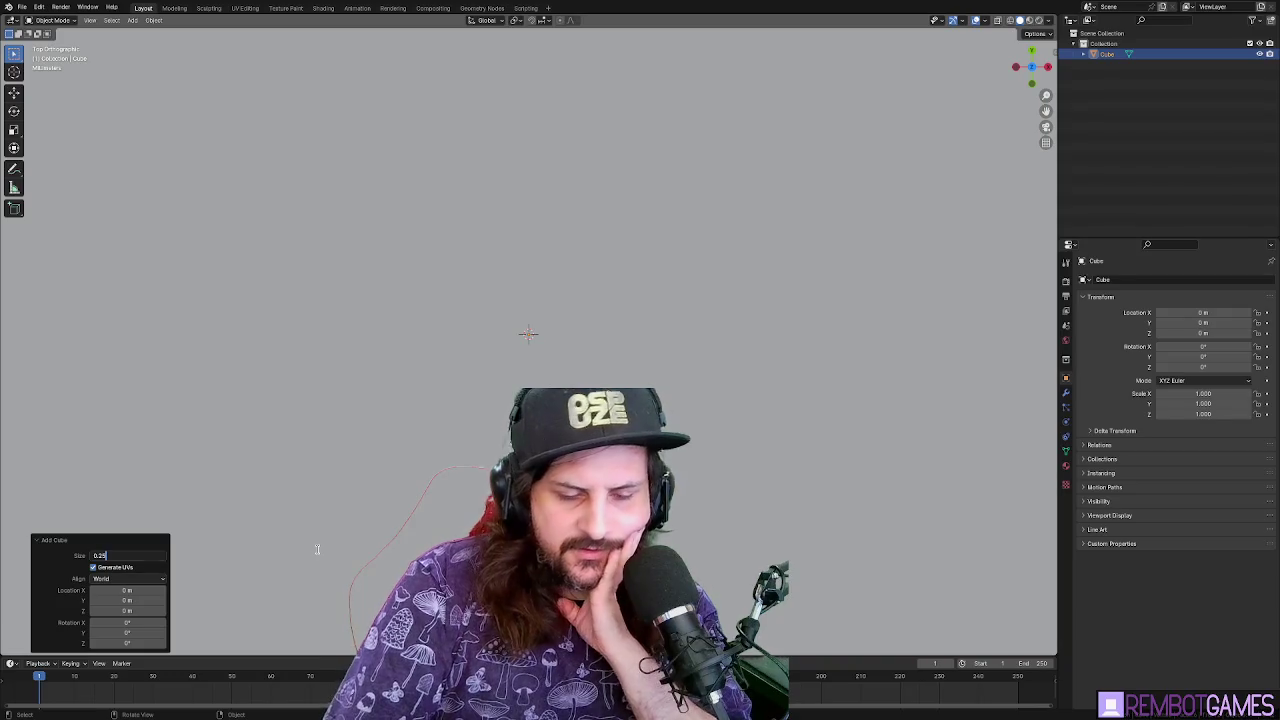
{"action": "key", "text": "Return"}
{"action": "scroll", "coordinate": [317, 553], "scroll_direction": "down", "scroll_amount": 6}
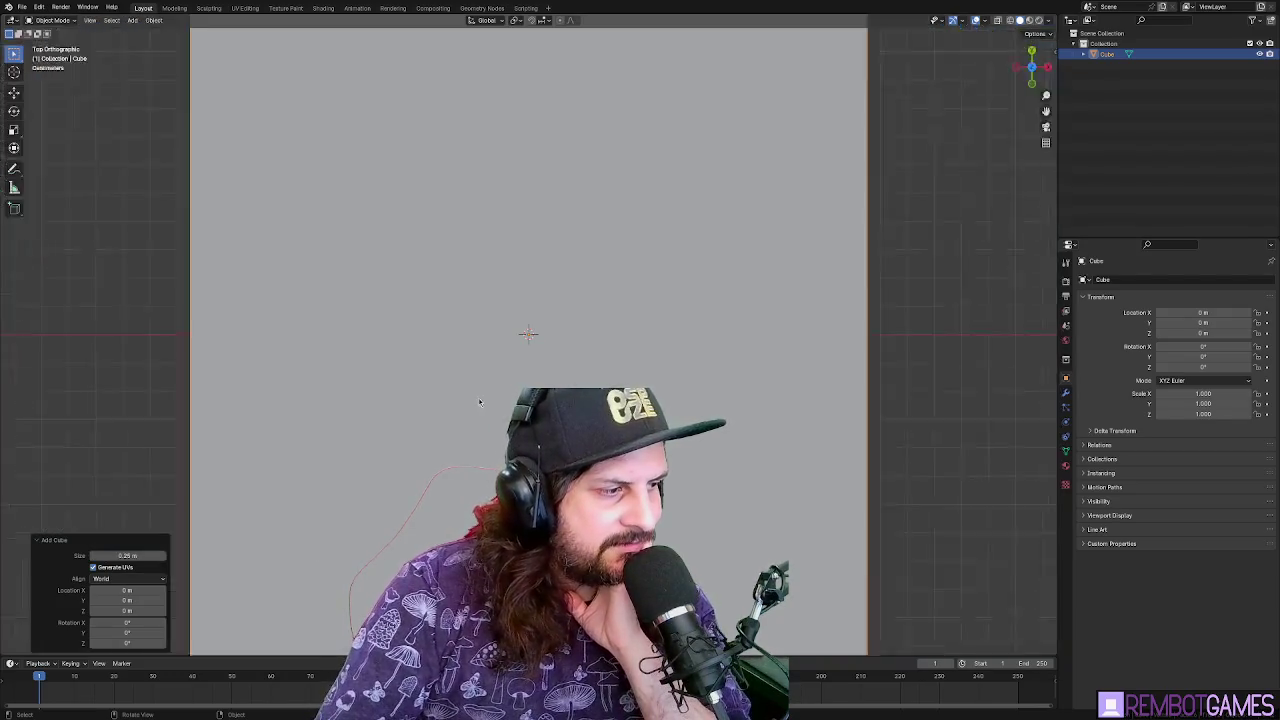
{"action": "mouse_move", "coordinate": [500, 500]}
{"action": "left_mouse_down"}
{"action": "mouse_move", "coordinate": [503, 361]}
{"action": "mouse_move", "coordinate": [519, 347]}
{"action": "mouse_move", "coordinate": [519, 358]}
{"action": "left_mouse_up"}
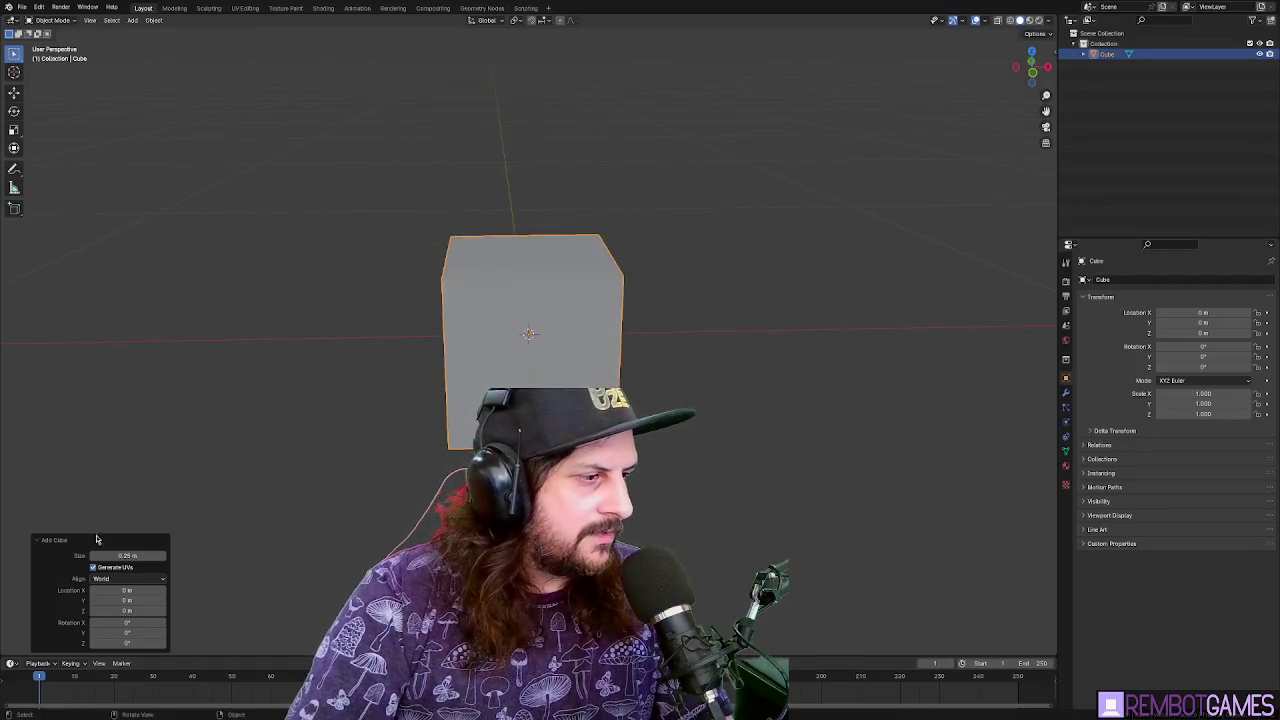
Increase the cube's size value to .3 and view it from the front
{"action": "type", "text": ".3"}
{"action": "key", "text": "Return"}
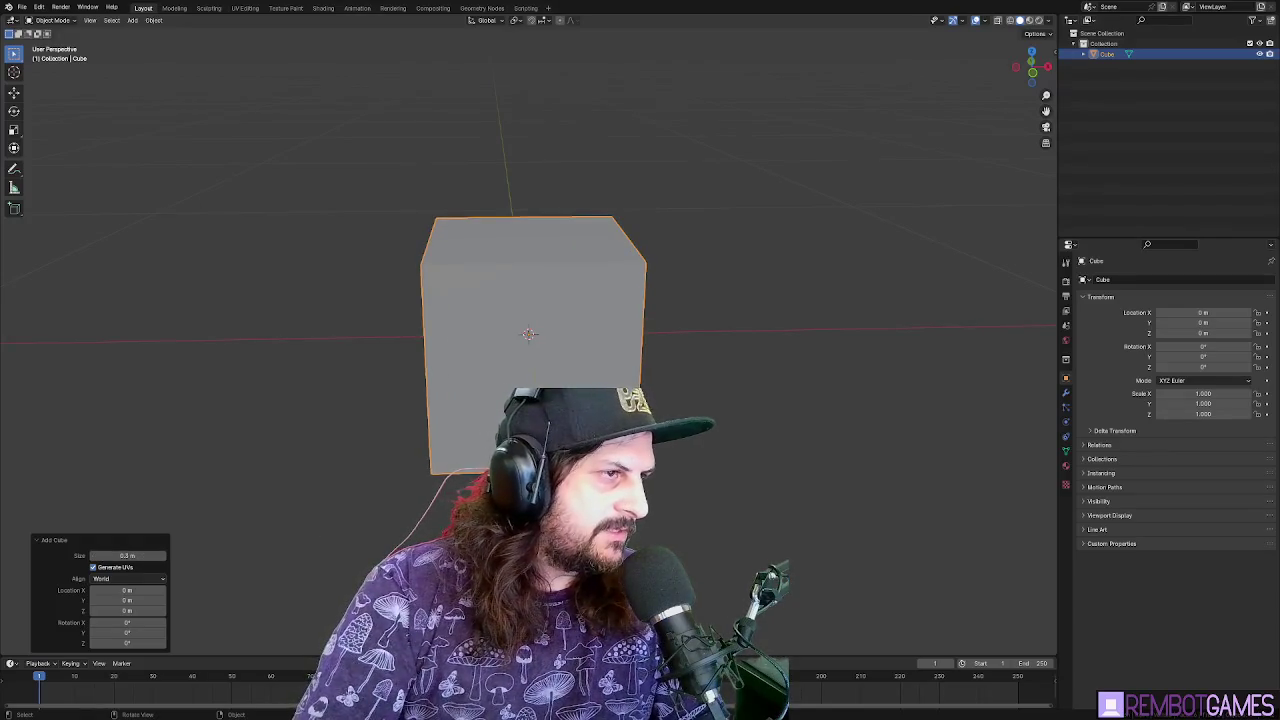
{"action": "mouse_move", "coordinate": [676, 354]}
{"action": "left_mouse_down"}
{"action": "mouse_move", "coordinate": [603, 310]}
{"action": "mouse_move", "coordinate": [536, 177]}
{"action": "left_mouse_up"}
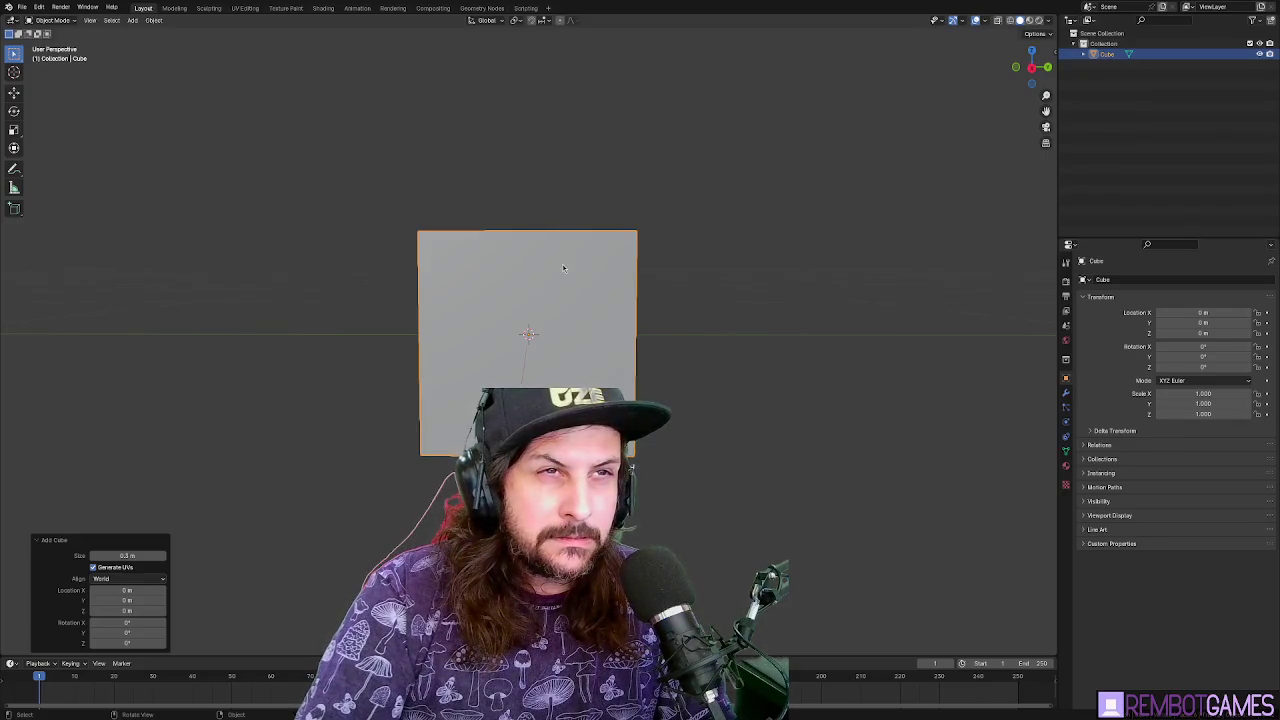
Raise the cube 0.15 m along Z
{"action": "left_click_drag", "start_coordinate": [560, 264], "coordinate": [597, 285]}
{"action": "type", "text": "gz"}
{"action": "type", "text": "0.015"}
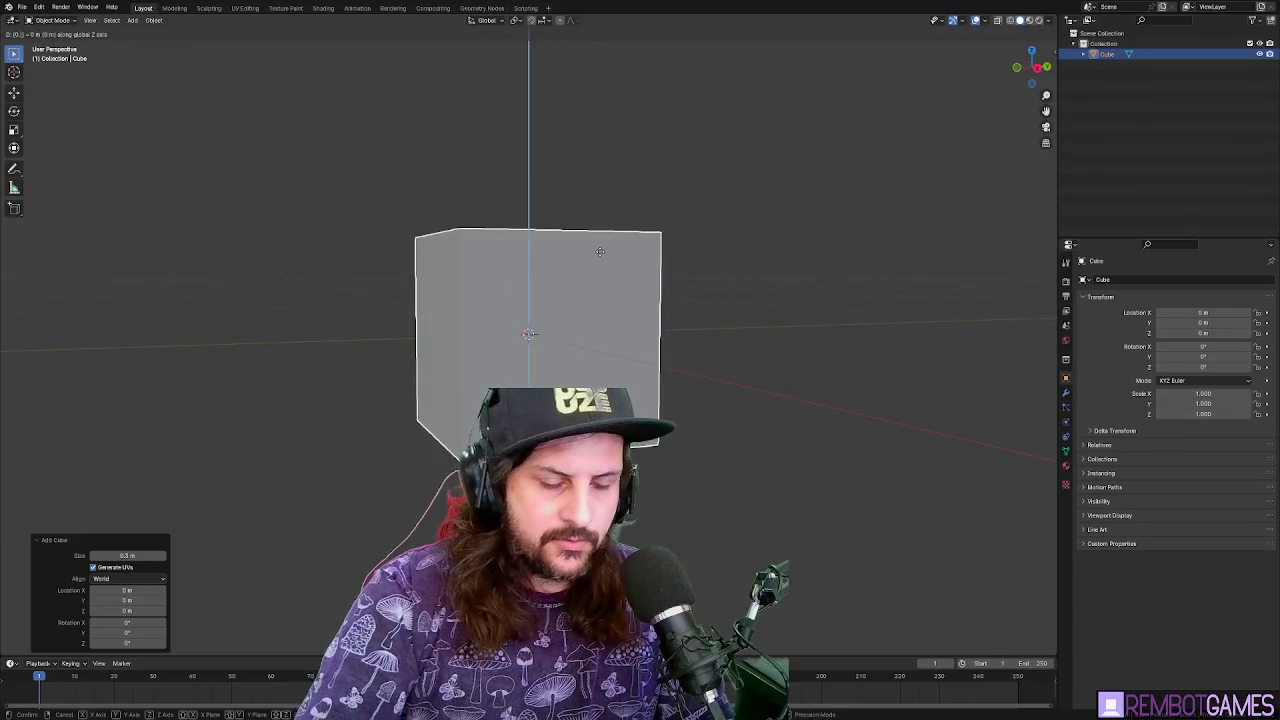
{"action": "key", "text": "BackSpace"}
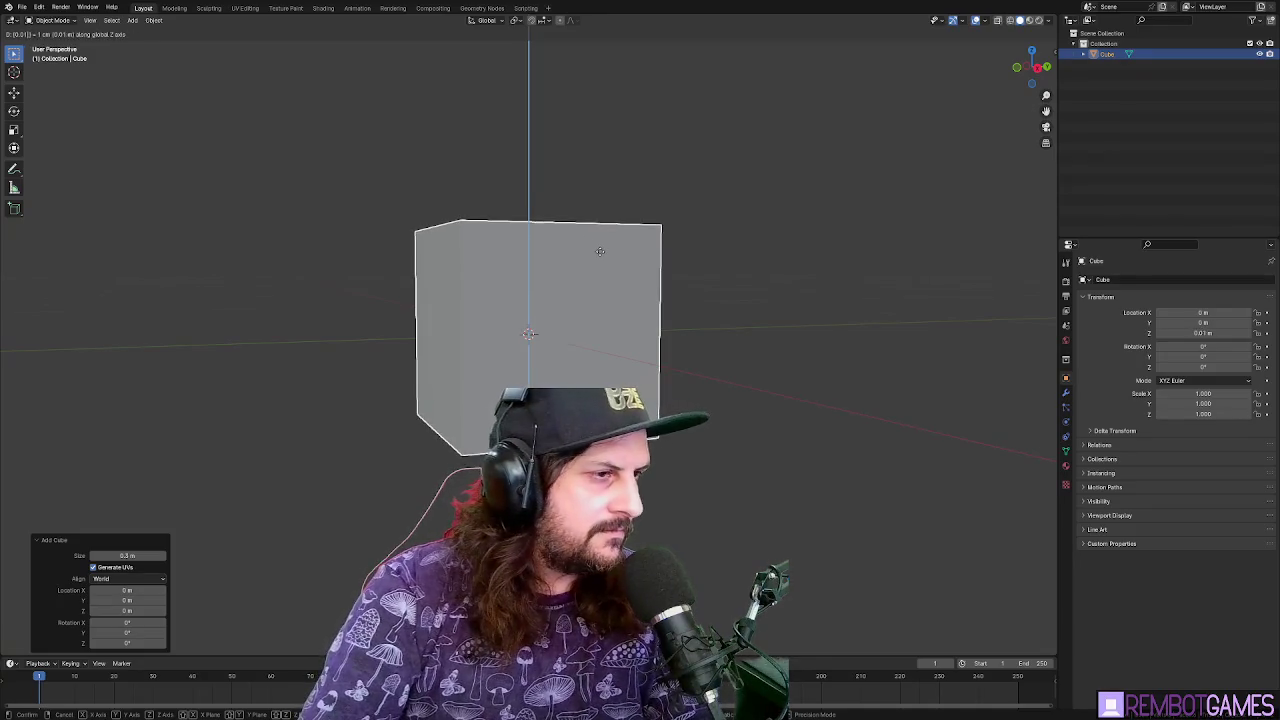
{"action": "key", "text": "BackSpace"}
{"action": "key", "text": "BackSpace"}
{"action": "type", "text": "15"}
{"action": "key", "text": "Return"}
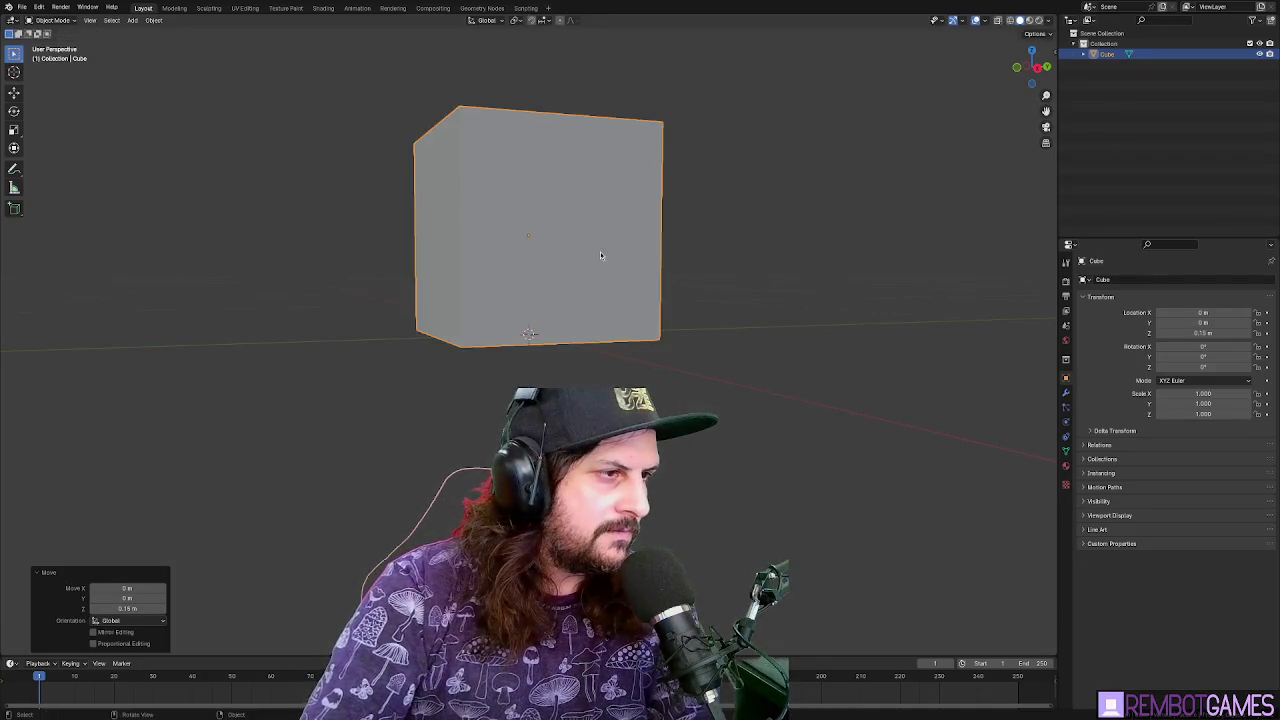
Apply the cube's location, then all its transforms
{"action": "key", "text": "ctrl+a"}
{"action": "left_click", "coordinate": [589, 221]}
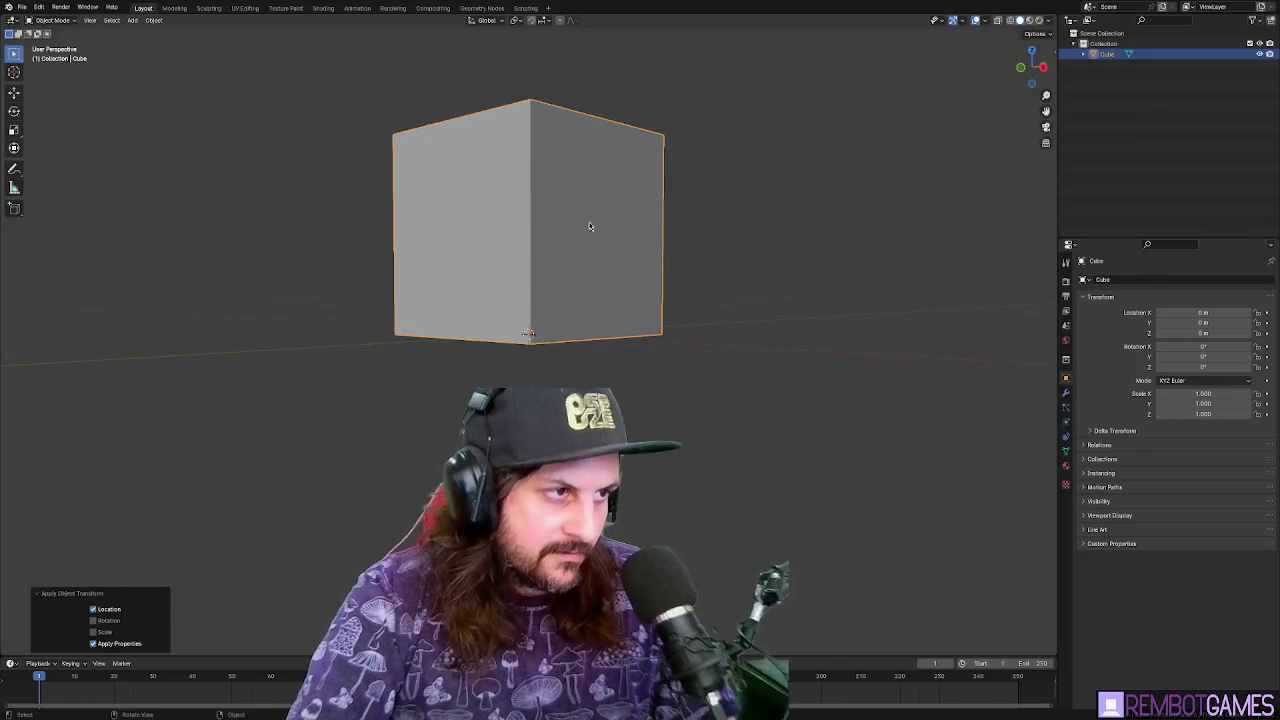
{"action": "key", "text": "ctrl+a"}
{"action": "left_click", "coordinate": [548, 290]}
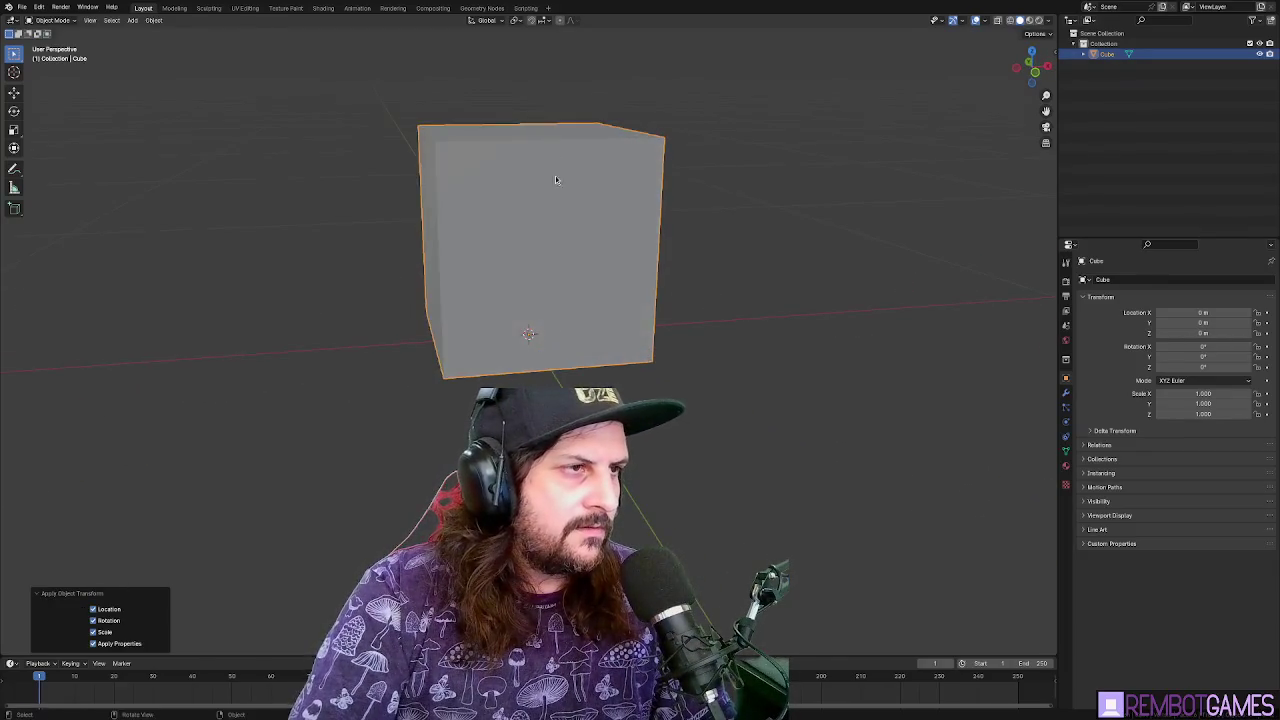
In Edit Mode, lower the cube's top face 0.3 m along Z
{"action": "key", "text": "Tab"}
{"action": "left_click", "coordinate": [549, 130]}
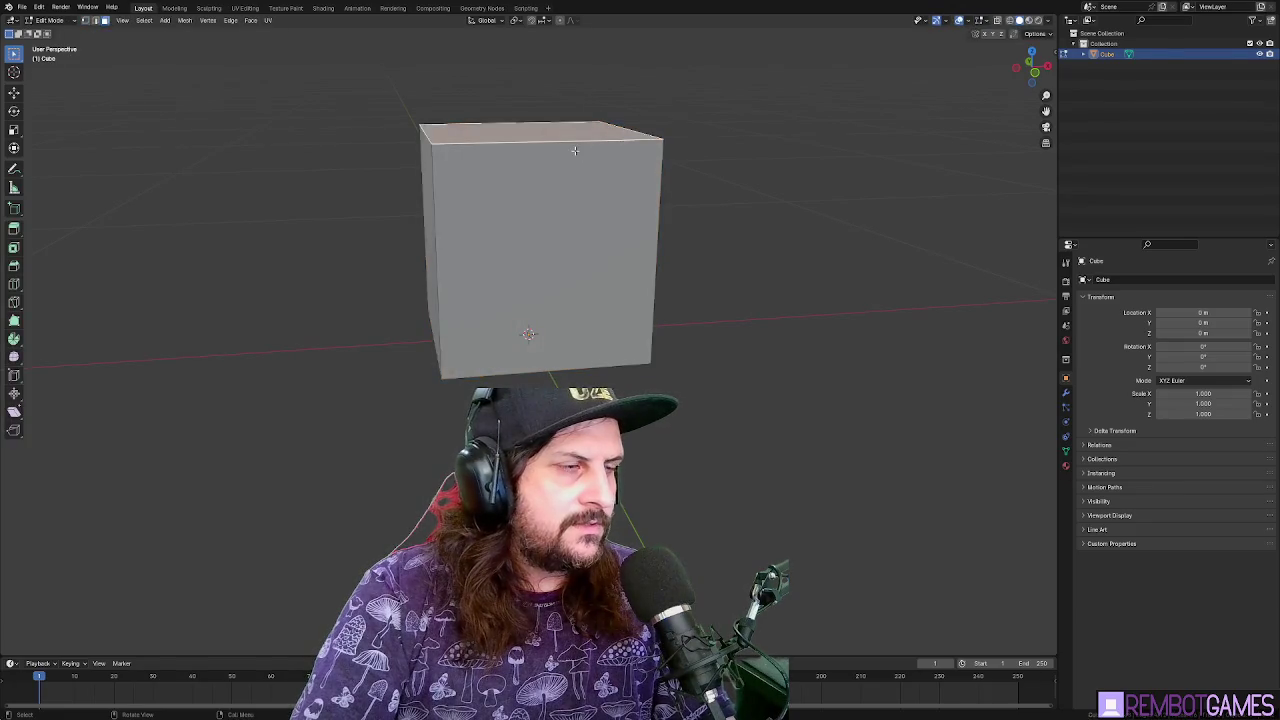
{"action": "mouse_move", "coordinate": [560, 136]}
{"action": "left_mouse_down"}
{"action": "mouse_move", "coordinate": [608, 214]}
{"action": "mouse_move", "coordinate": [649, 229]}
{"action": "mouse_move", "coordinate": [570, 197]}
{"action": "left_mouse_up"}
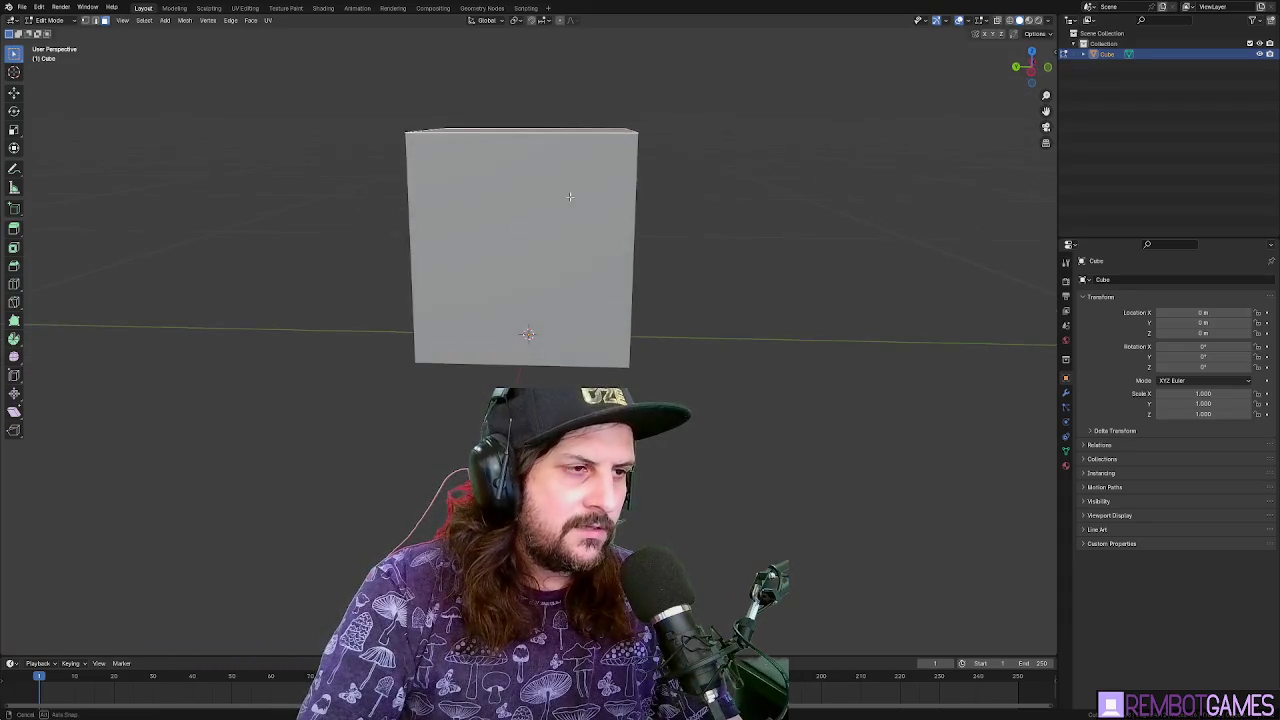
{"action": "key", "text": "z"}
{"action": "key", "text": "Escape"}
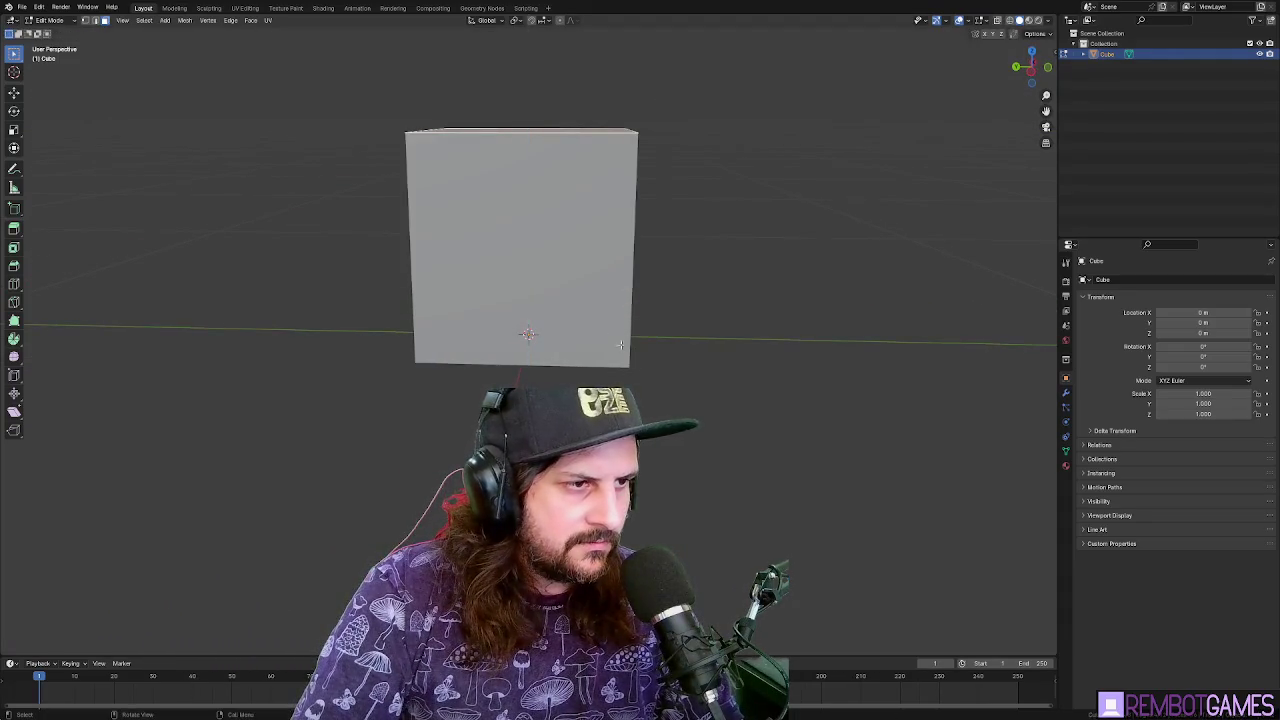
{"action": "key", "text": "z"}
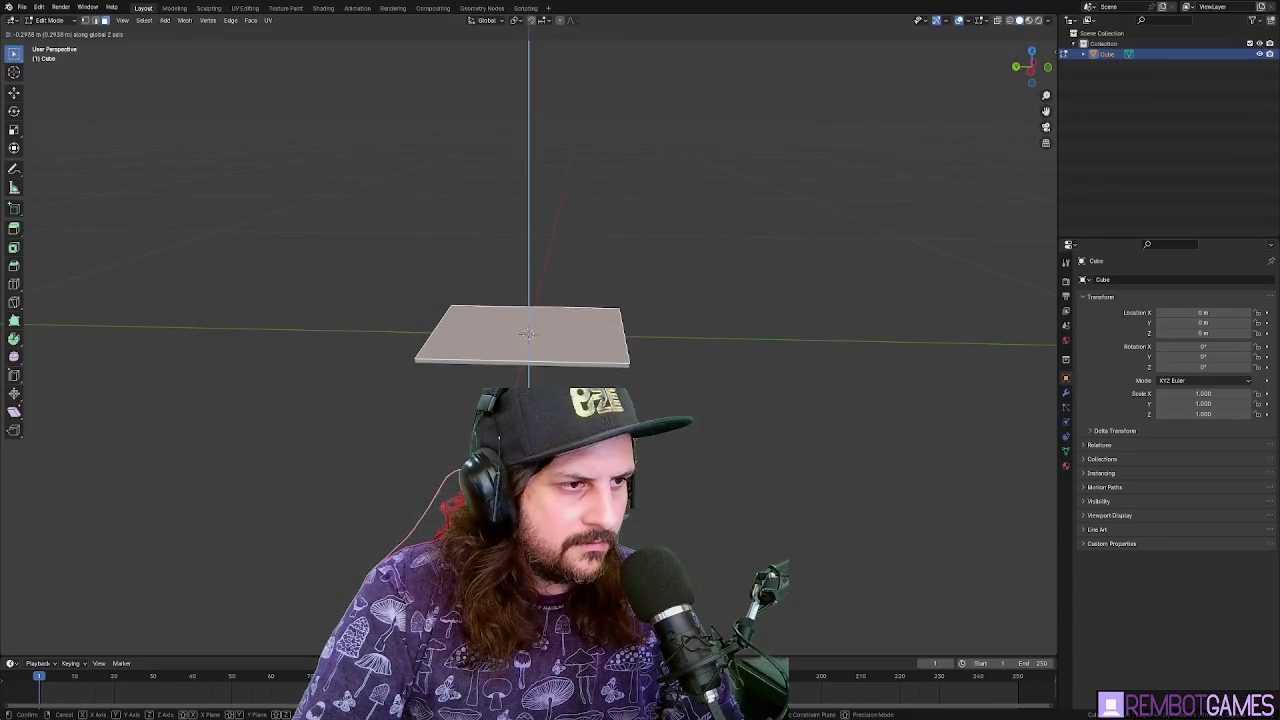
{"action": "key", "text": "Escape"}
{"action": "type", "text": "gz"}
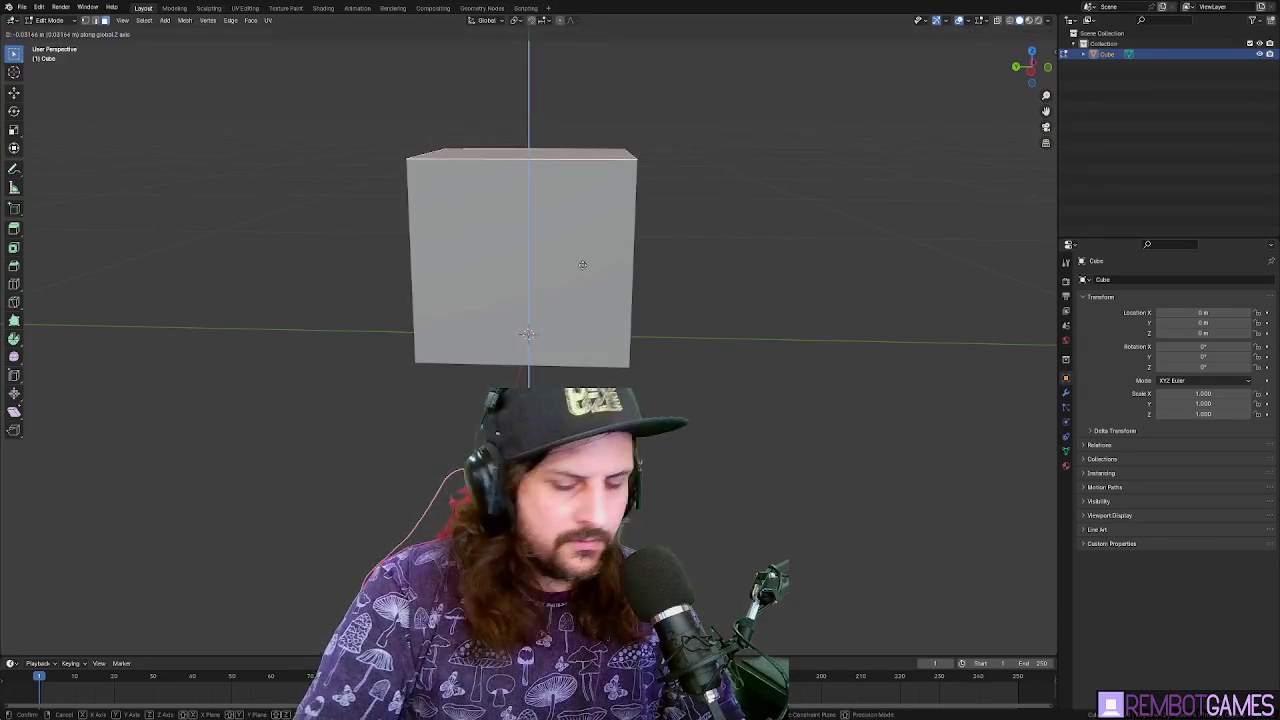
{"action": "type", "text": "0.3"}
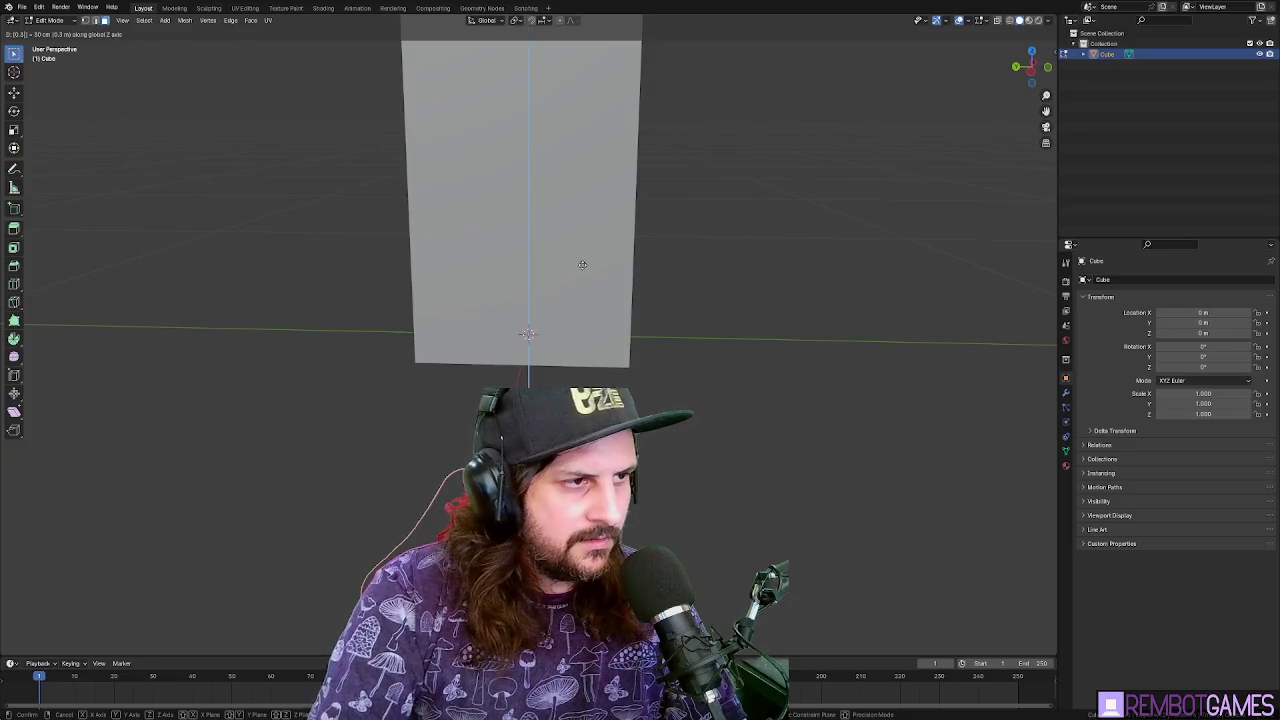
{"action": "key", "text": "minus"}
{"action": "key", "text": "Return"}
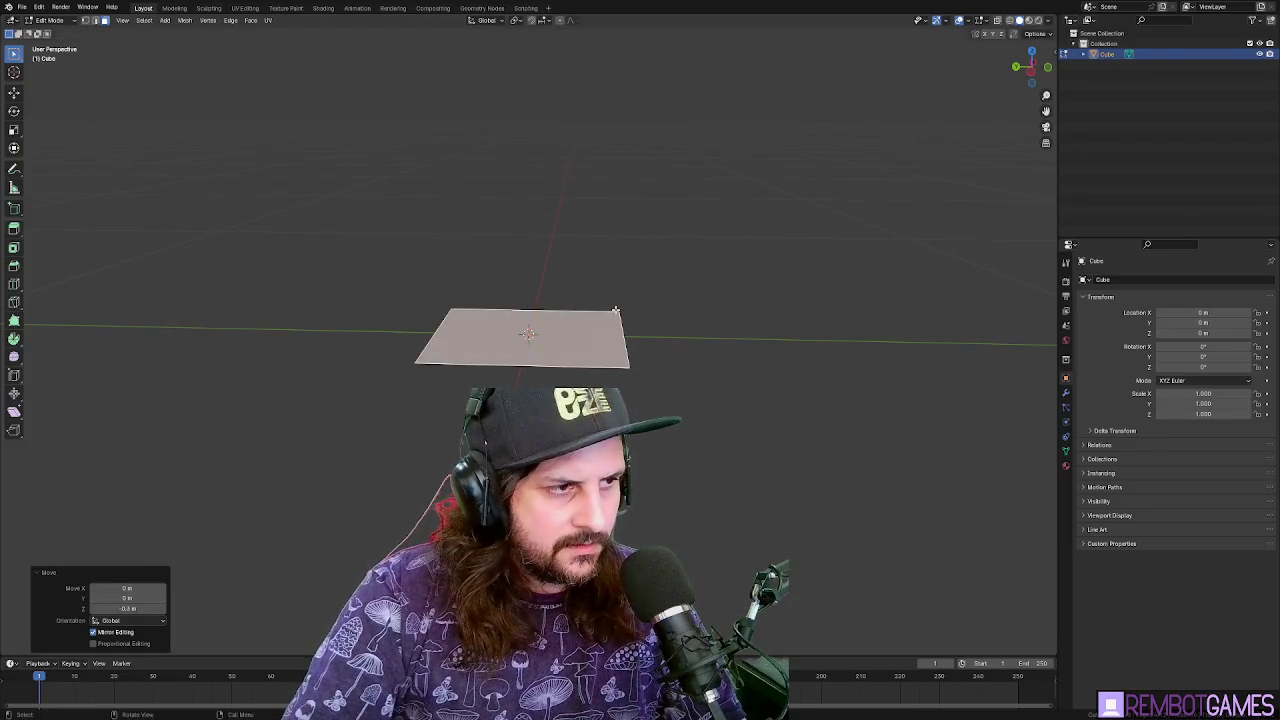
Extrude the top face back up by 0.175 m
{"action": "mouse_move", "coordinate": [615, 311]}
{"action": "left_mouse_down"}
{"action": "mouse_move", "coordinate": [620, 266]}
{"action": "mouse_move", "coordinate": [514, 279]}
{"action": "left_mouse_up"}
{"action": "right_click", "coordinate": [600, 280]}
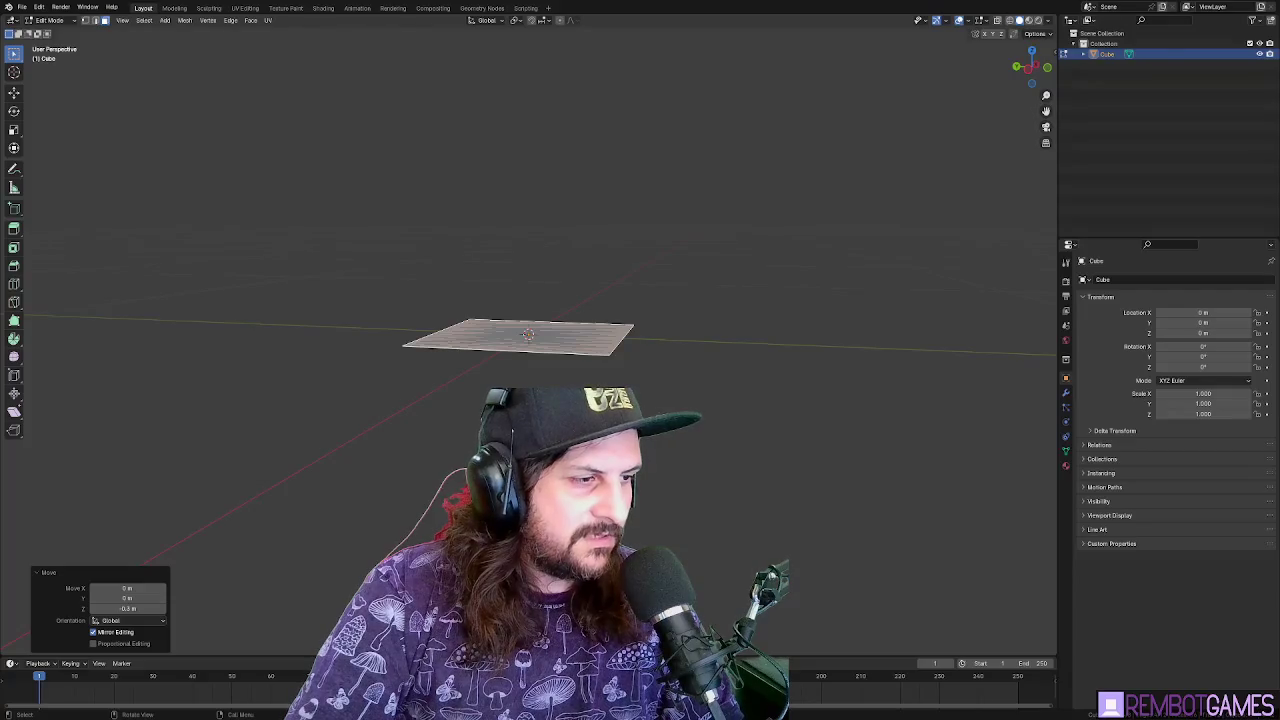
{"action": "key", "text": "e"}
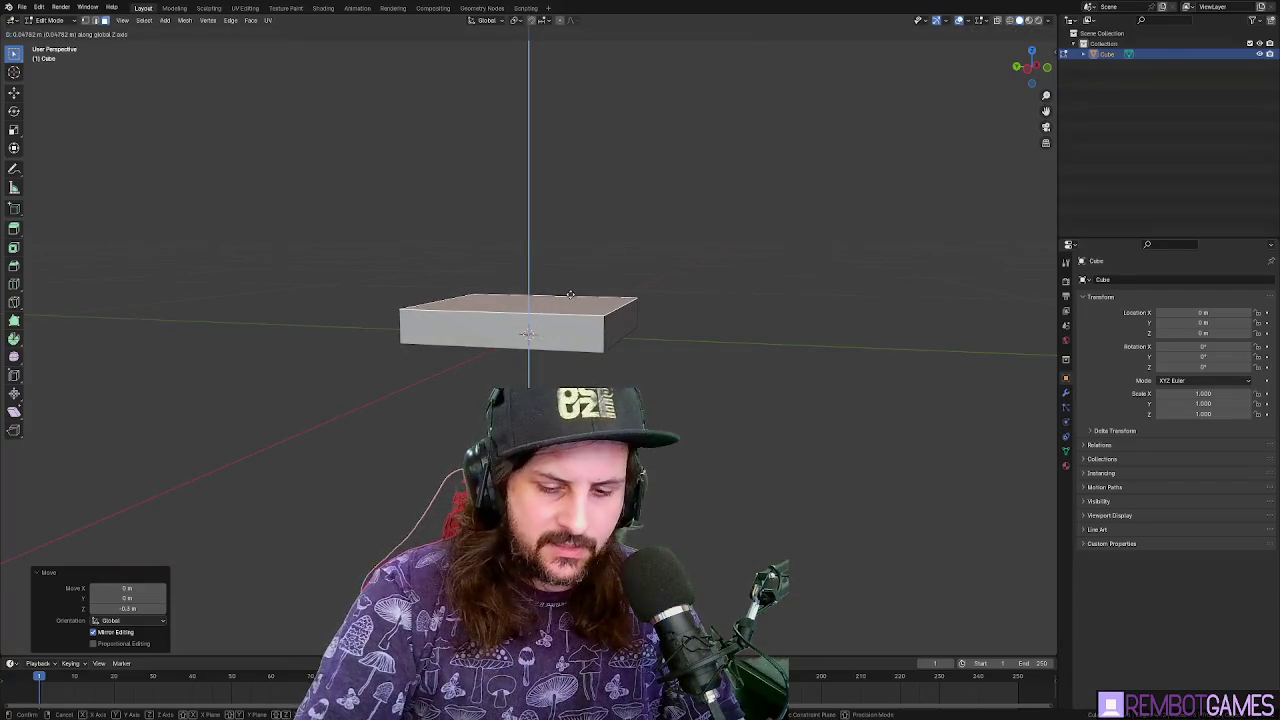
{"action": "left_click", "coordinate": [571, 291]}
{"action": "mouse_move", "coordinate": [571, 291]}
{"action": "left_mouse_down"}
{"action": "mouse_move", "coordinate": [576, 312]}
{"action": "mouse_move", "coordinate": [560, 326]}
{"action": "left_mouse_up"}
Move the selected face -0.3 m, then 0.175 m along Y
{"action": "type", "text": "gy"}
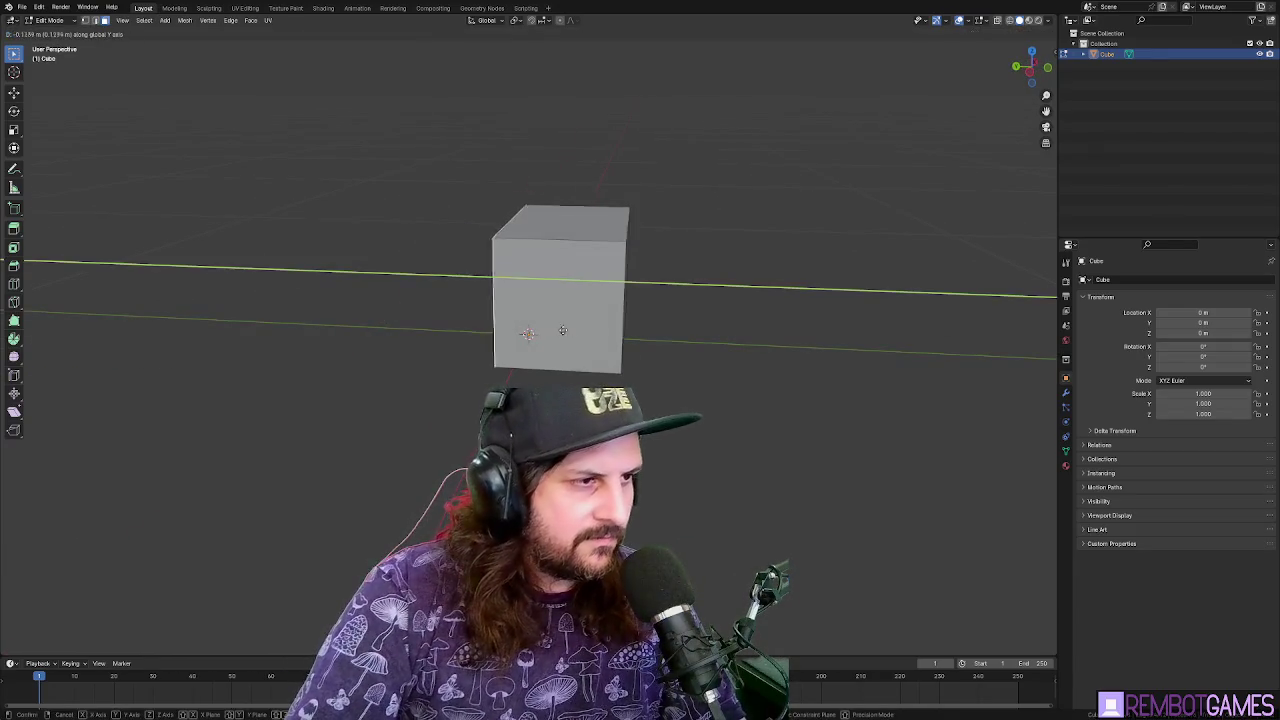
{"action": "type", "text": "-0.3"}
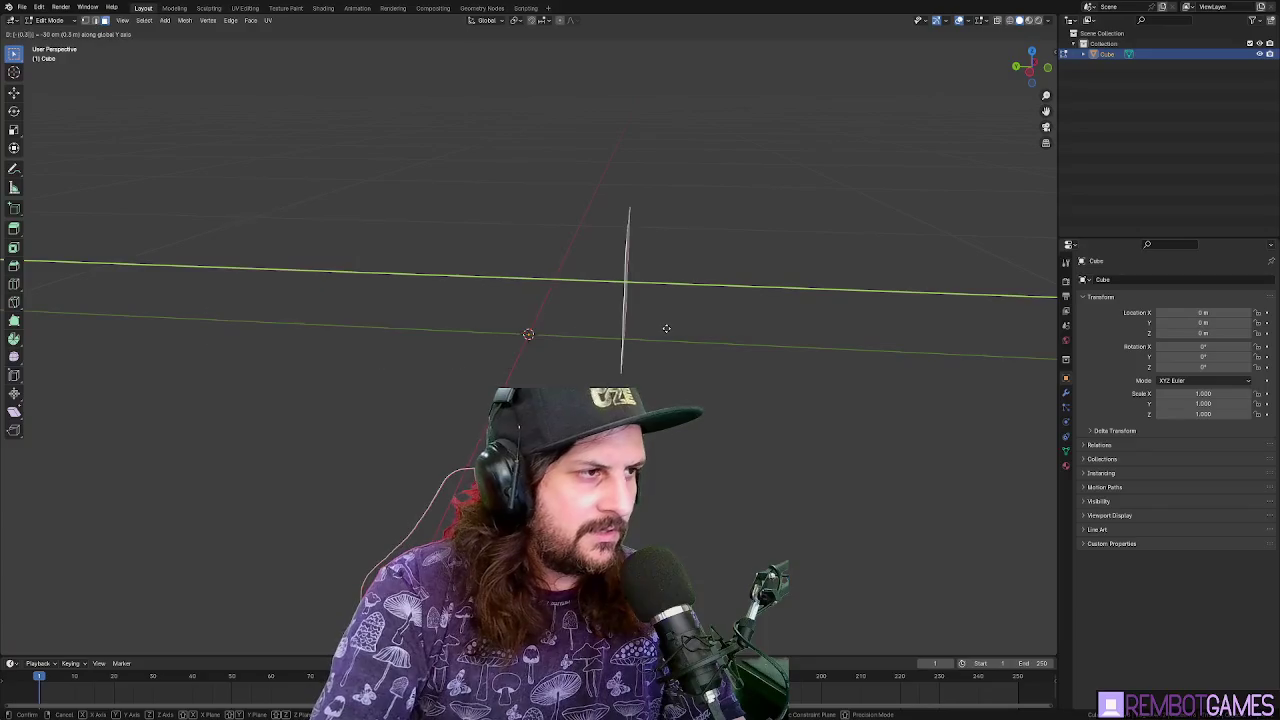
{"action": "key", "text": "Return"}
{"action": "type", "text": "gy"}
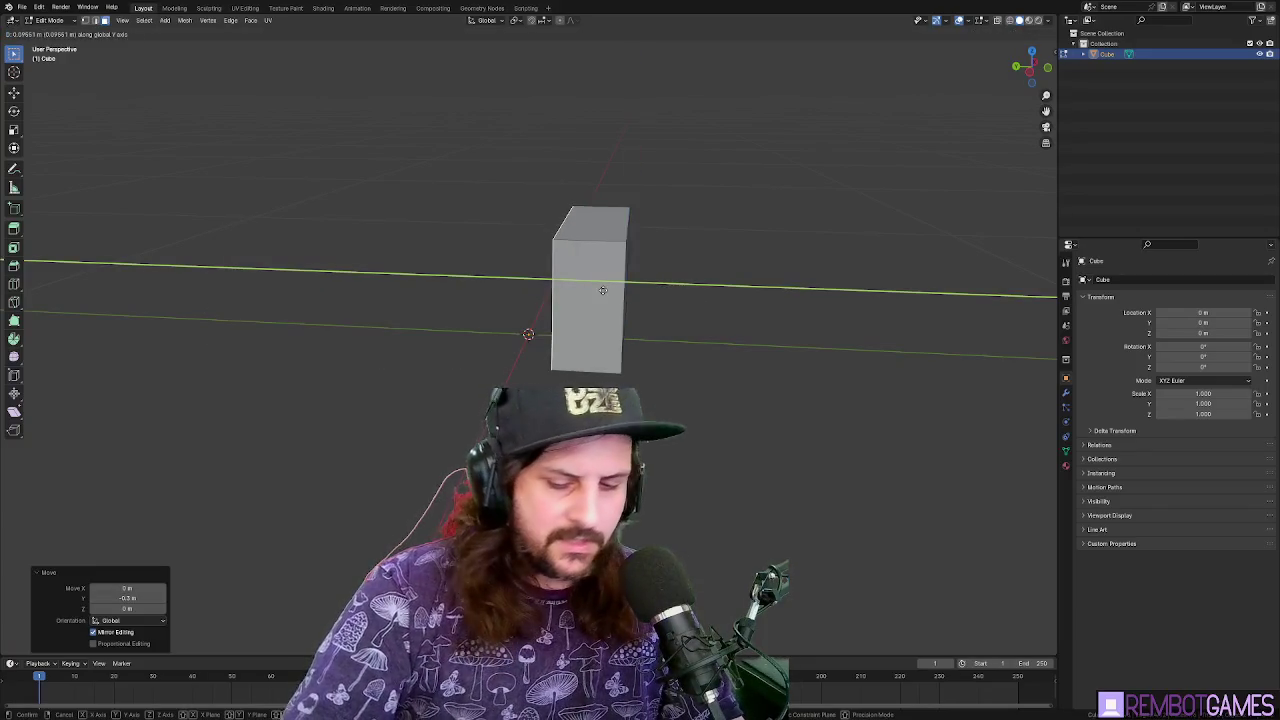
{"action": "type", "text": "0.175"}
{"action": "key", "text": "Return"}
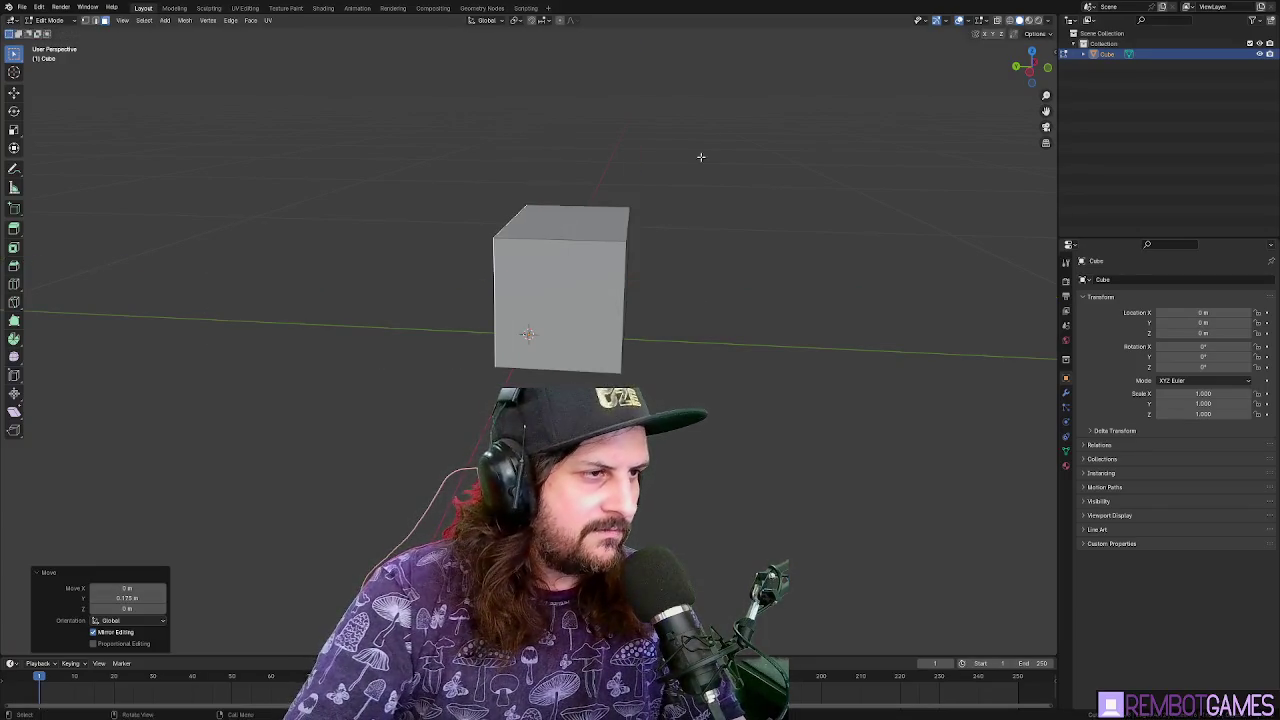
{"action": "mouse_move", "coordinate": [678, 211]}
{"action": "left_mouse_down"}
{"action": "mouse_move", "coordinate": [749, 209]}
{"action": "mouse_move", "coordinate": [700, 260]}
{"action": "mouse_move", "coordinate": [800, 240]}
{"action": "mouse_move", "coordinate": [675, 216]}
{"action": "mouse_move", "coordinate": [674, 205]}
{"action": "left_mouse_up"}
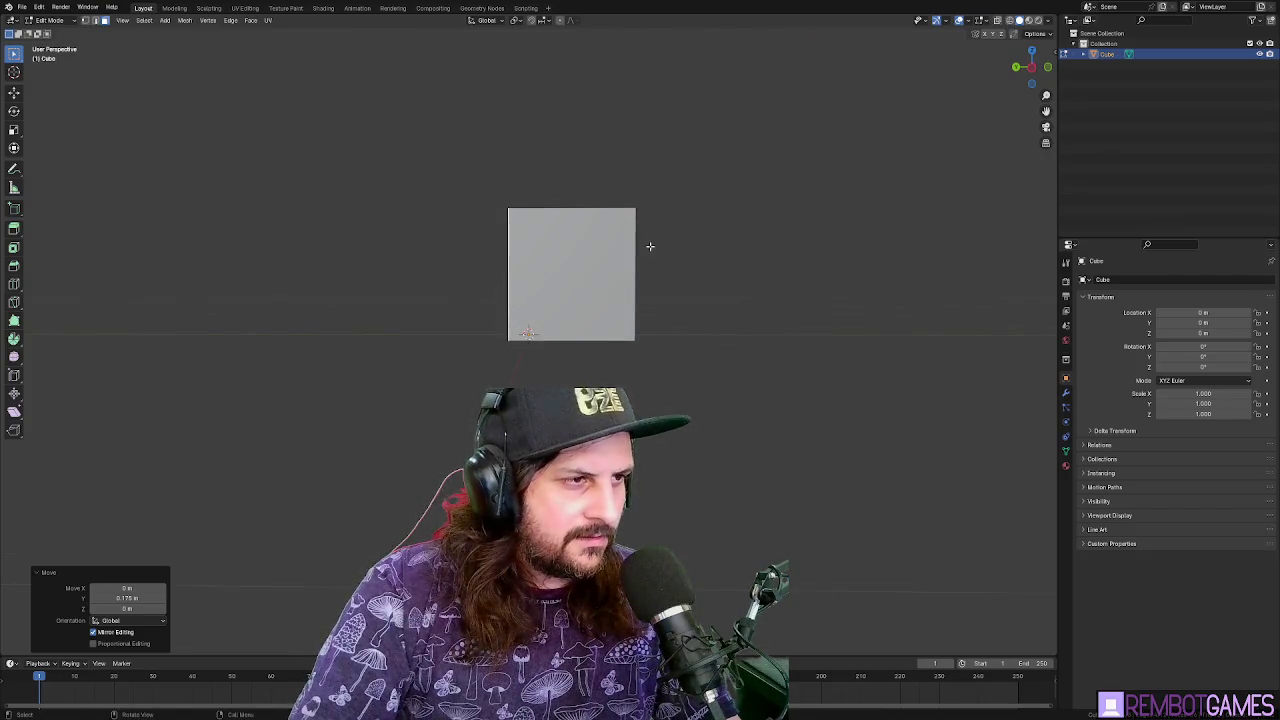
{"action": "mouse_move", "coordinate": [647, 272]}
{"action": "left_mouse_down"}
{"action": "mouse_move", "coordinate": [610, 296]}
{"action": "mouse_move", "coordinate": [609, 312]}
{"action": "left_mouse_up"}
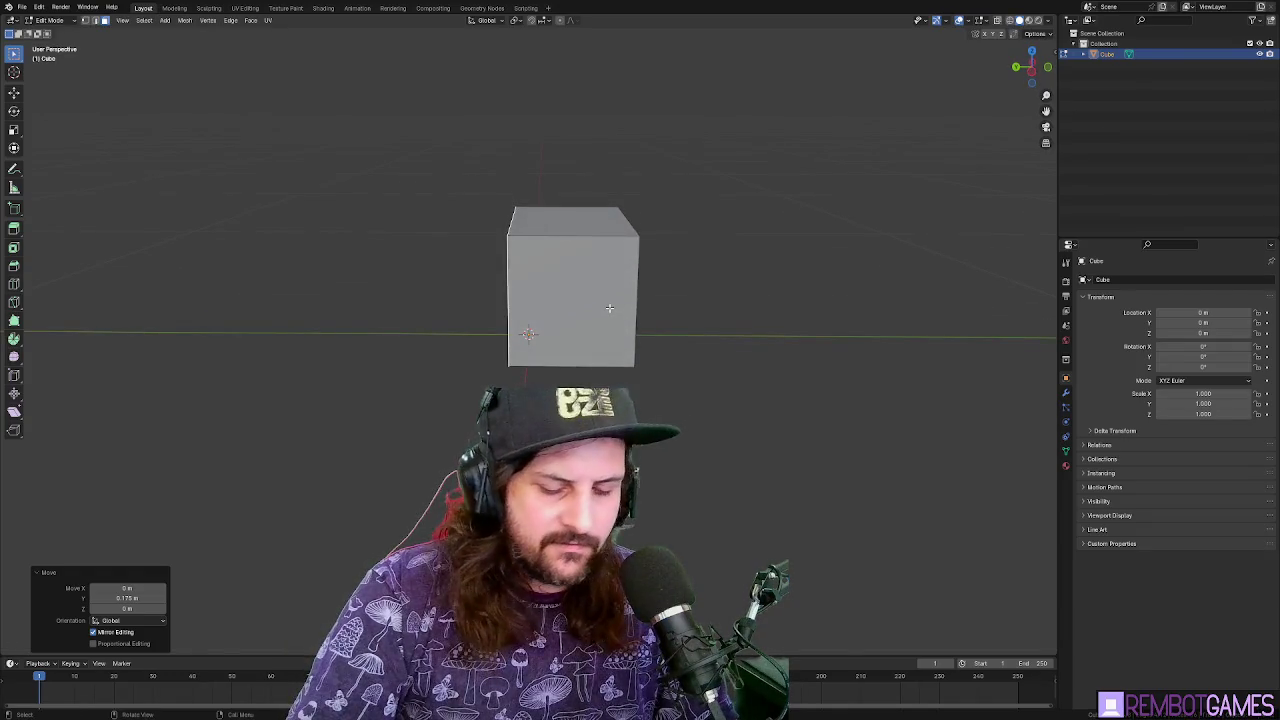
Undo, then slide the box's left side face to a new position along Y
{"action": "key", "text": "ctrl+z"}
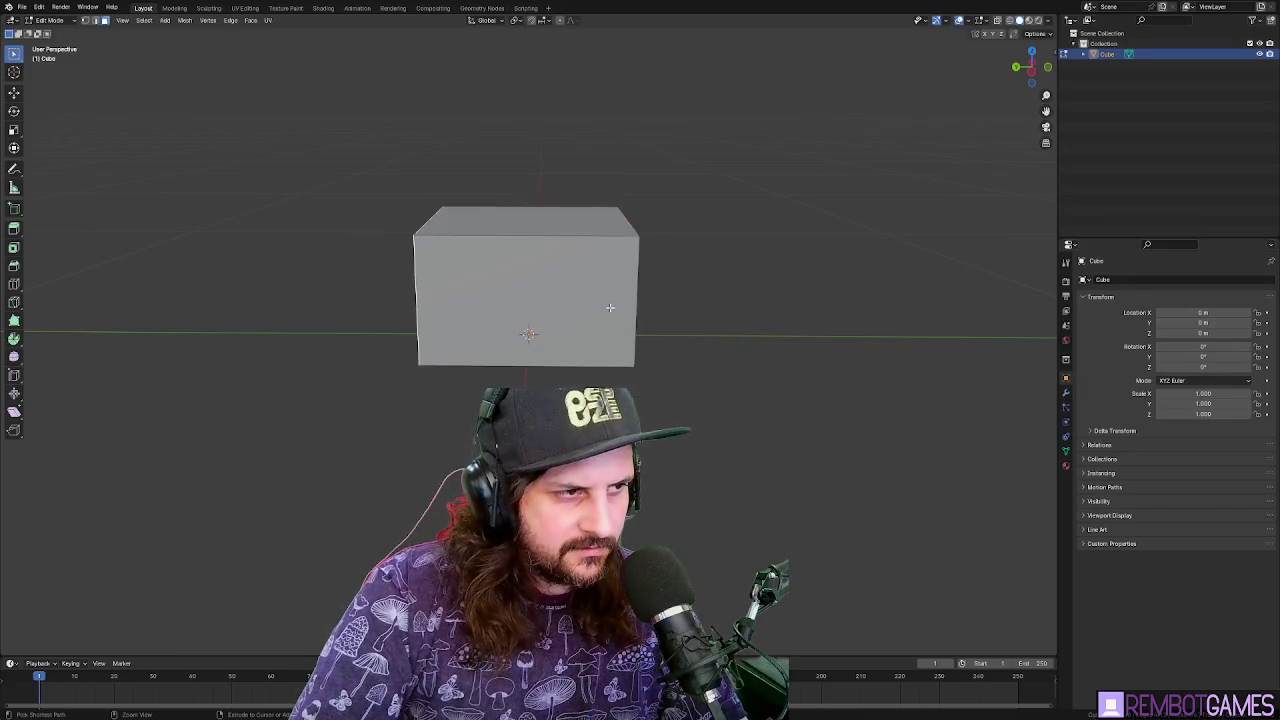
{"action": "key", "text": "g"}
{"action": "key", "text": "y"}
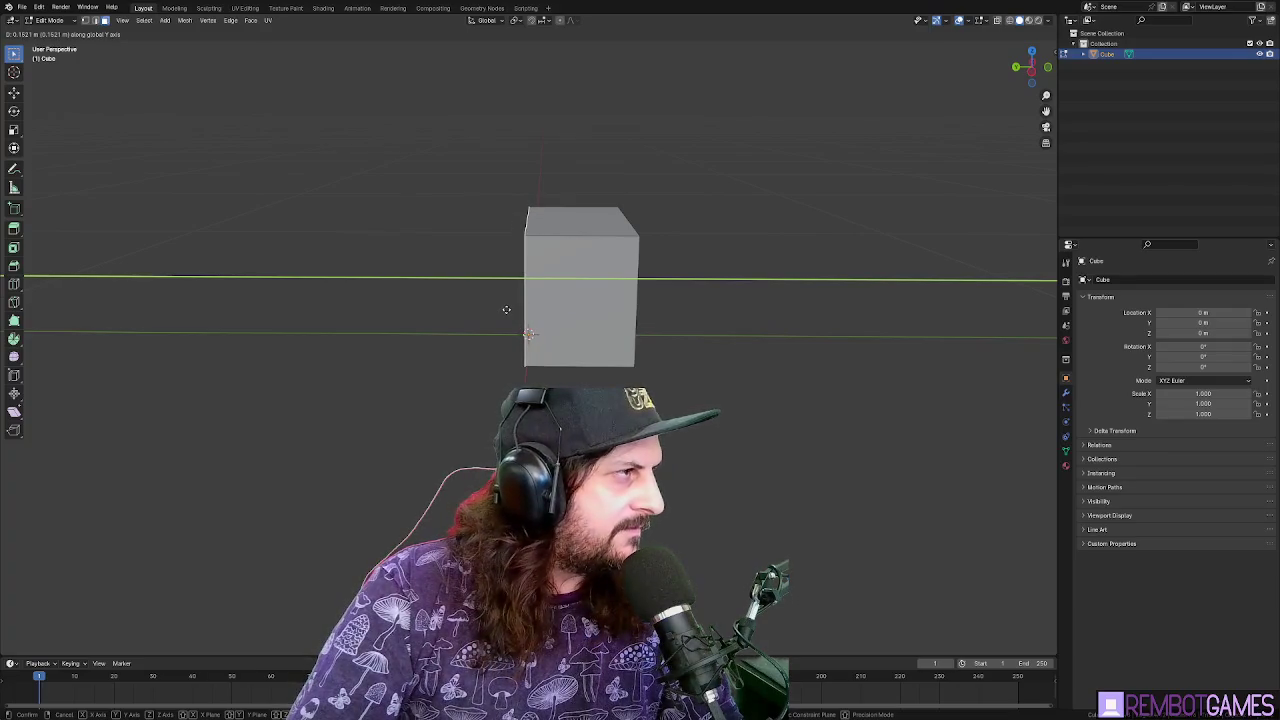
{"action": "type", "text": "0.15"}
{"action": "left_click", "coordinate": [506, 310]}
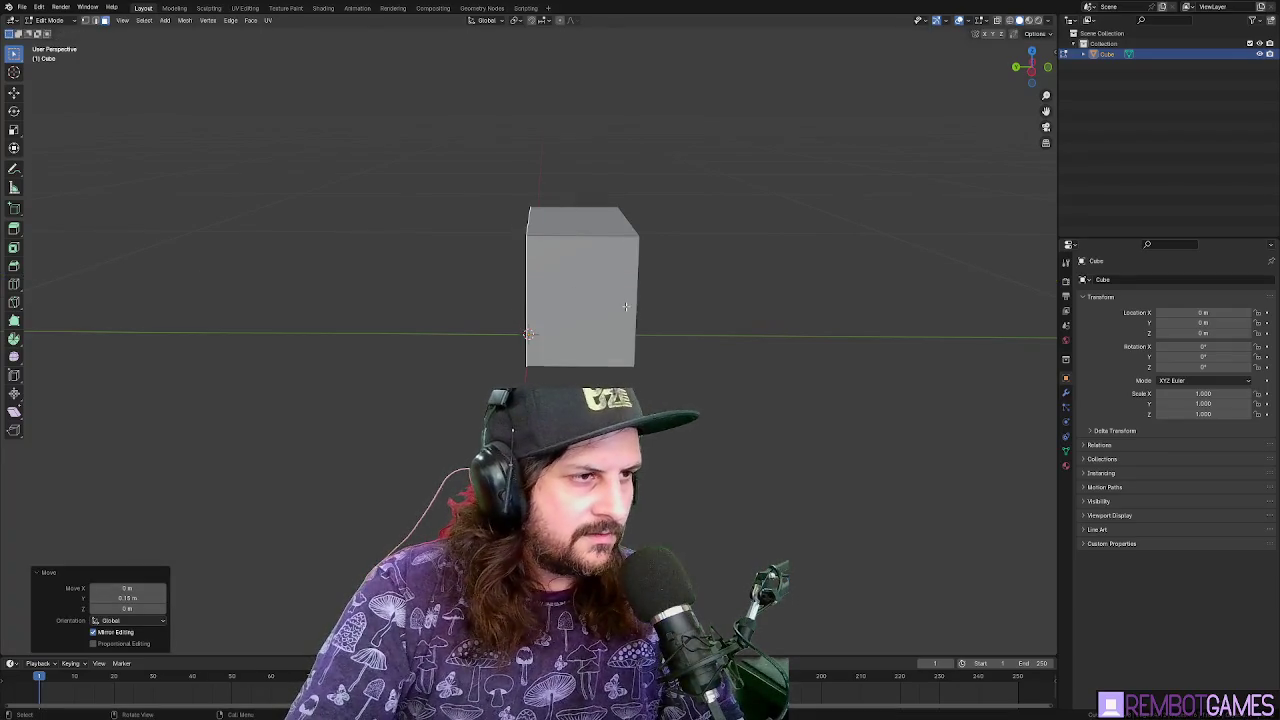
{"action": "key", "text": "Tab"}
{"action": "type", "text": "gy"}
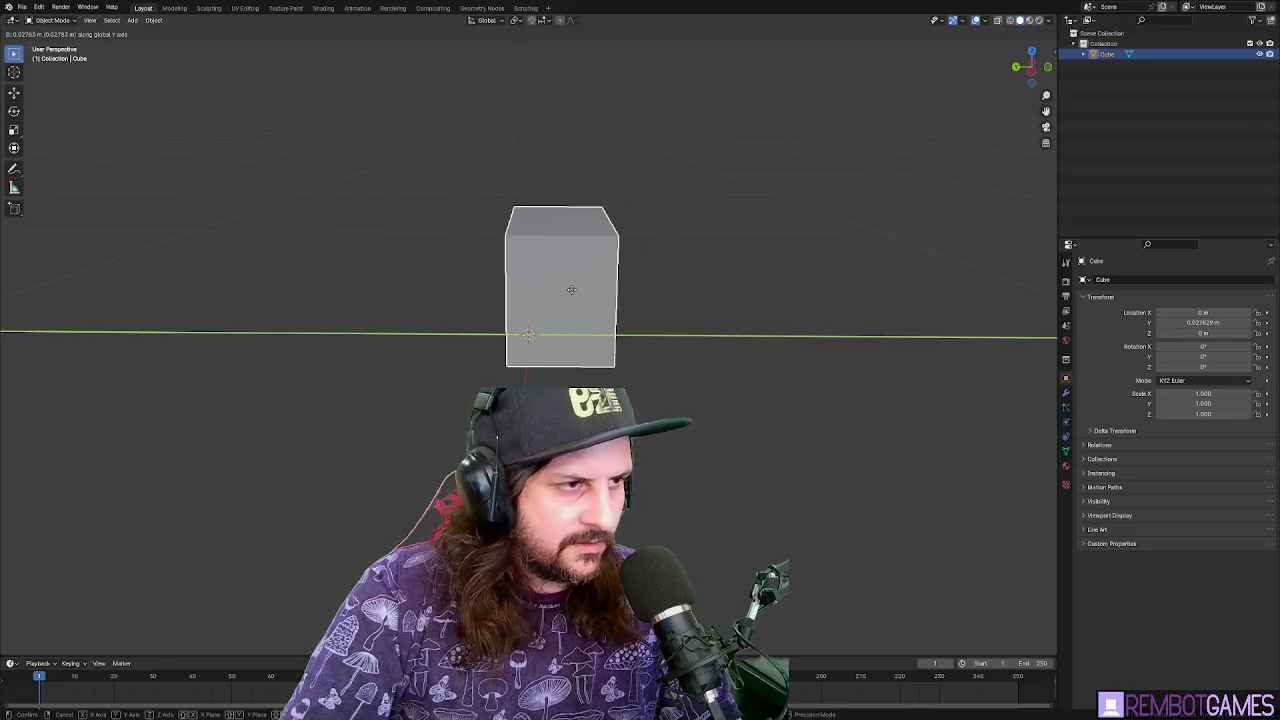
{"action": "type", "text": "6.6"}
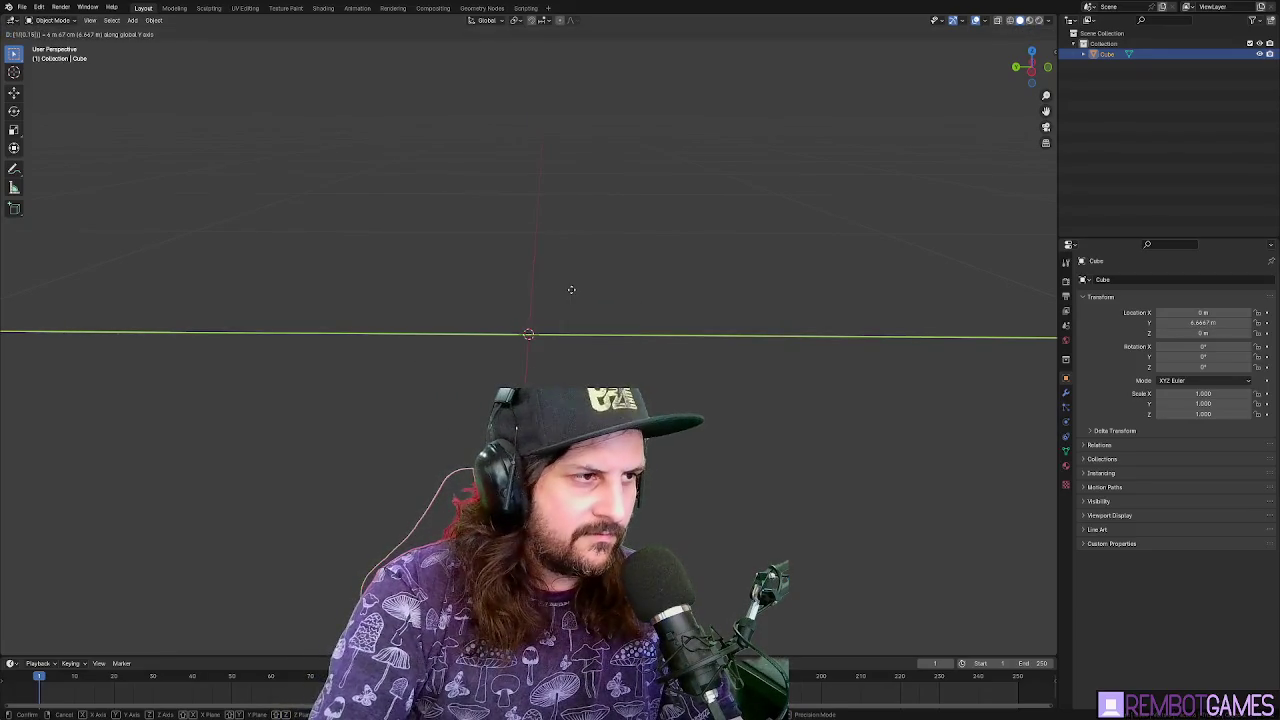
Slide the whole box 0.075 m along Y
{"action": "key", "text": "Escape"}
{"action": "key", "text": "g"}
{"action": "key", "text": "y"}
{"action": "left_click", "coordinate": [545, 292]}
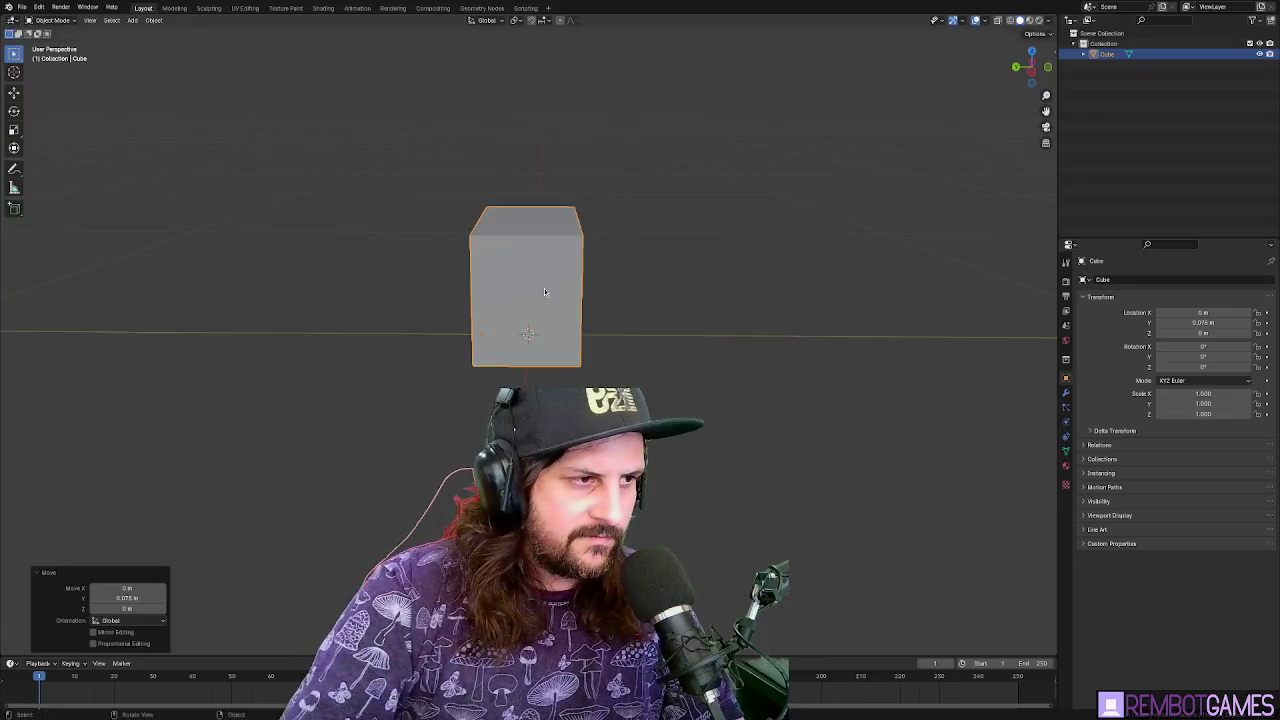
{"action": "mouse_move", "coordinate": [665, 283]}
{"action": "left_mouse_down"}
{"action": "mouse_move", "coordinate": [650, 280]}
{"action": "mouse_move", "coordinate": [690, 275]}
{"action": "mouse_move", "coordinate": [675, 267]}
{"action": "mouse_move", "coordinate": [704, 295]}
{"action": "mouse_move", "coordinate": [451, 315]}
{"action": "mouse_move", "coordinate": [678, 300]}
{"action": "left_mouse_up"}
In Edit Mode, adjust the box's side faces along Y
{"action": "key", "text": "Tab"}
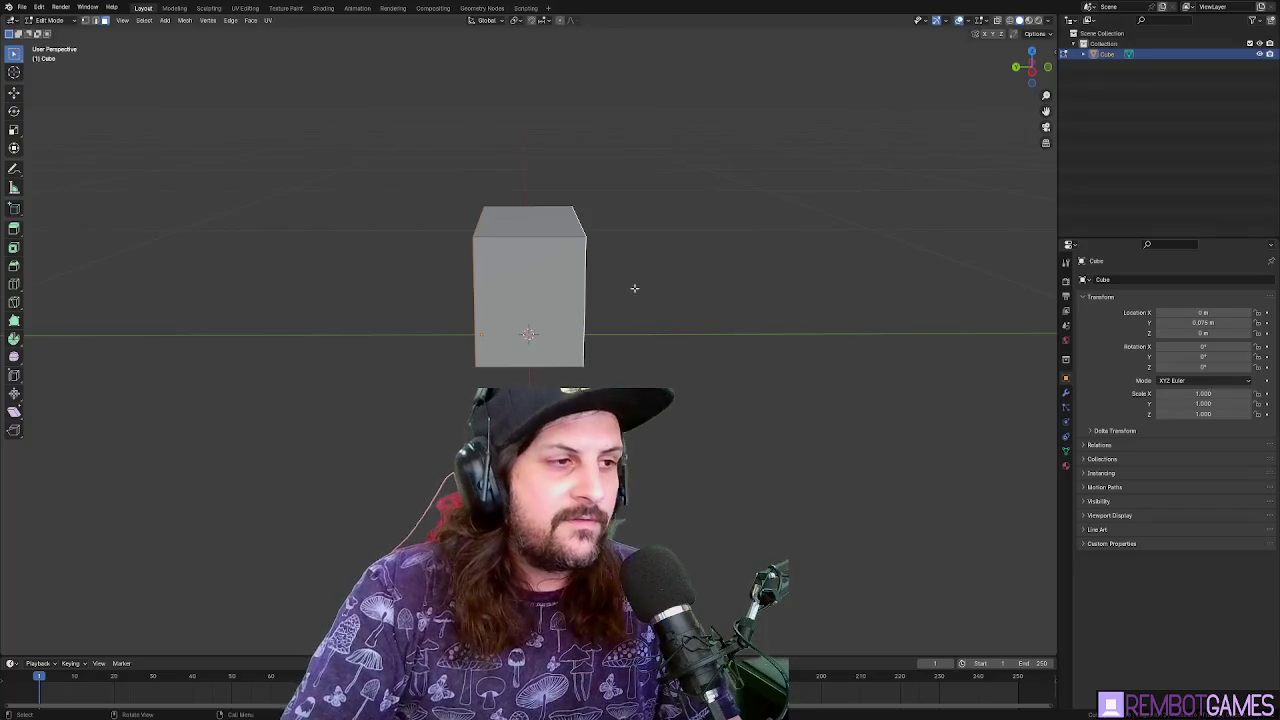
{"action": "left_click_drag", "start_coordinate": [634, 288], "coordinate": [605, 318]}
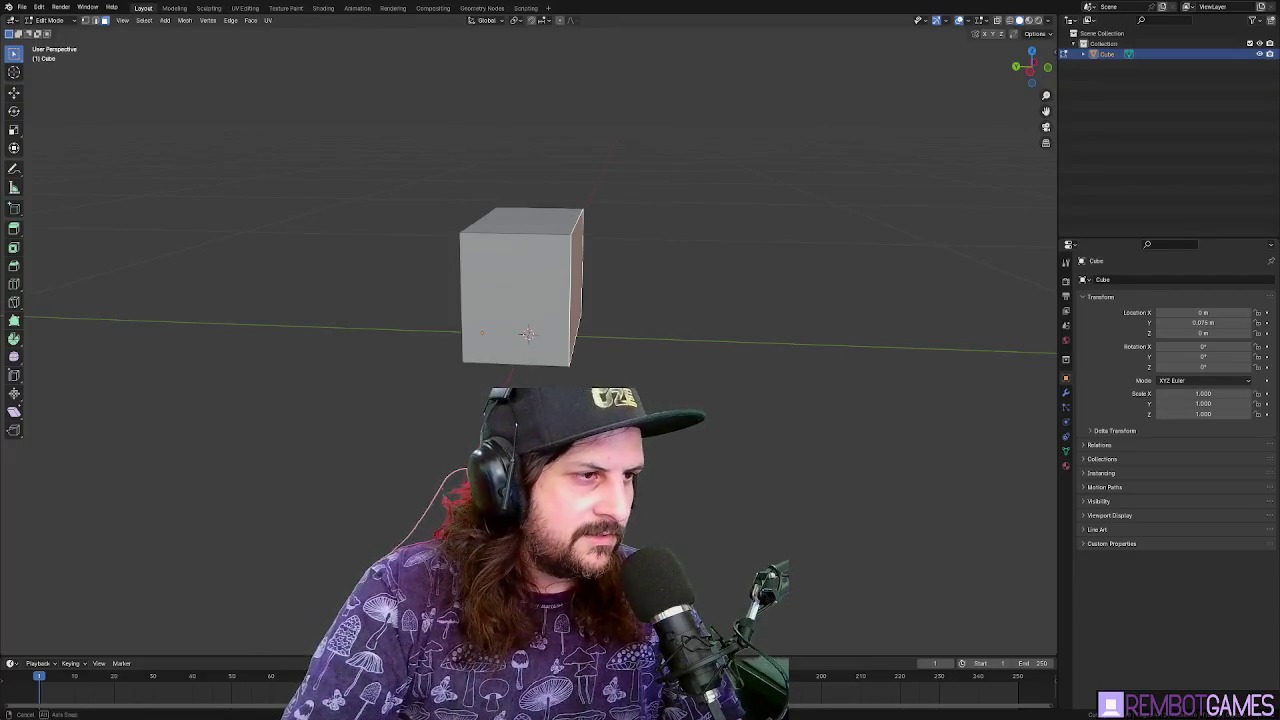
{"action": "left_click_drag", "start_coordinate": [605, 318], "coordinate": [590, 289]}
{"action": "key", "text": "y"}
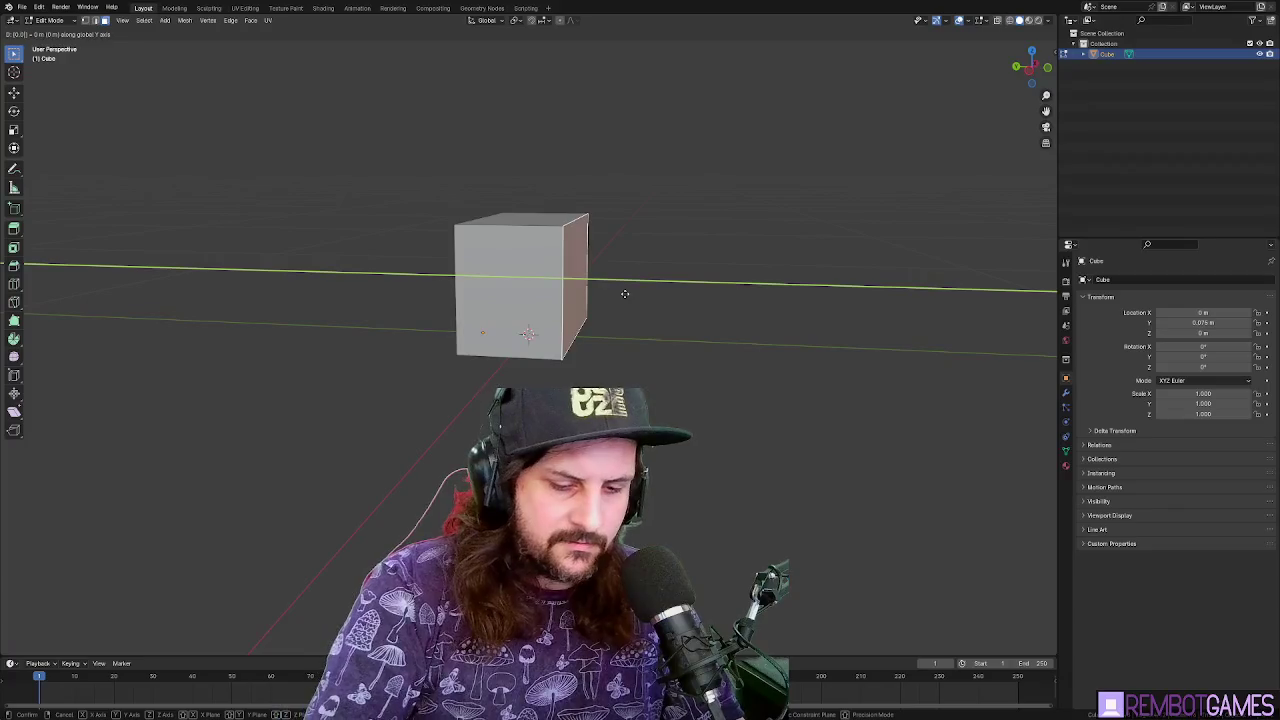
{"action": "left_click", "coordinate": [624, 293]}
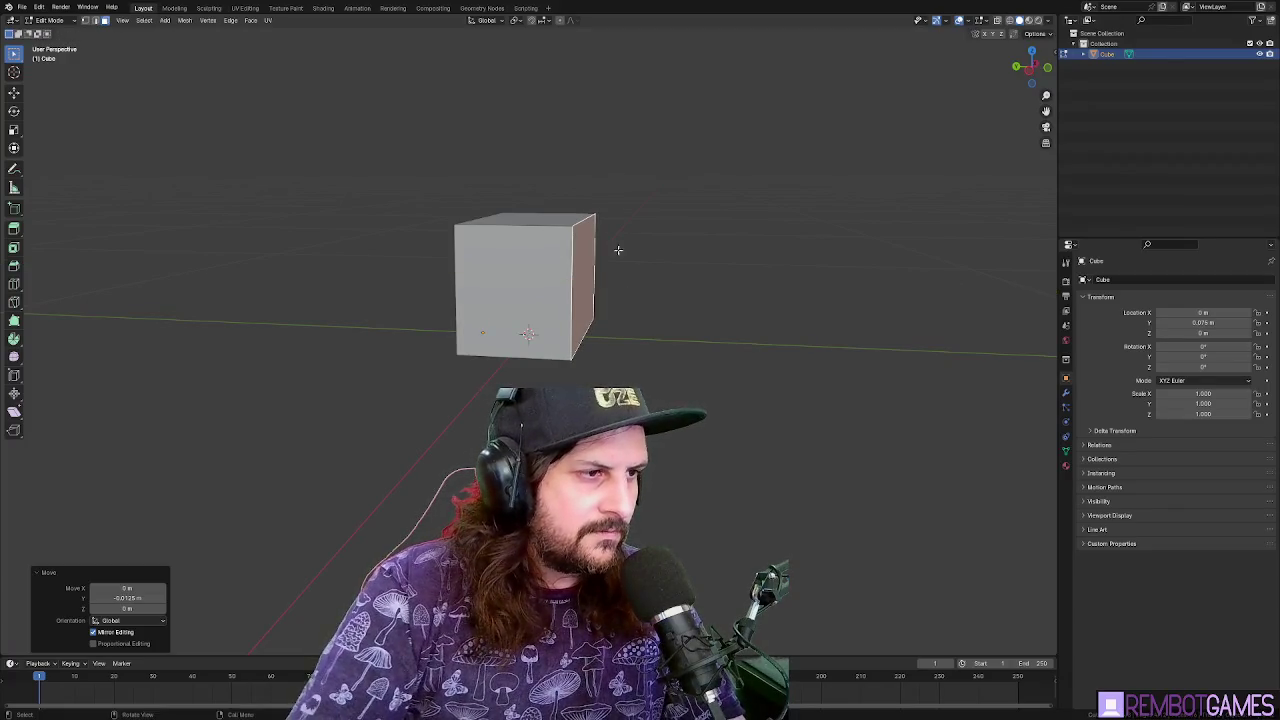
{"action": "left_click_drag", "start_coordinate": [619, 250], "coordinate": [485, 280]}
{"action": "left_click", "coordinate": [485, 278]}
{"action": "key", "text": "g"}
{"action": "key", "text": "y"}
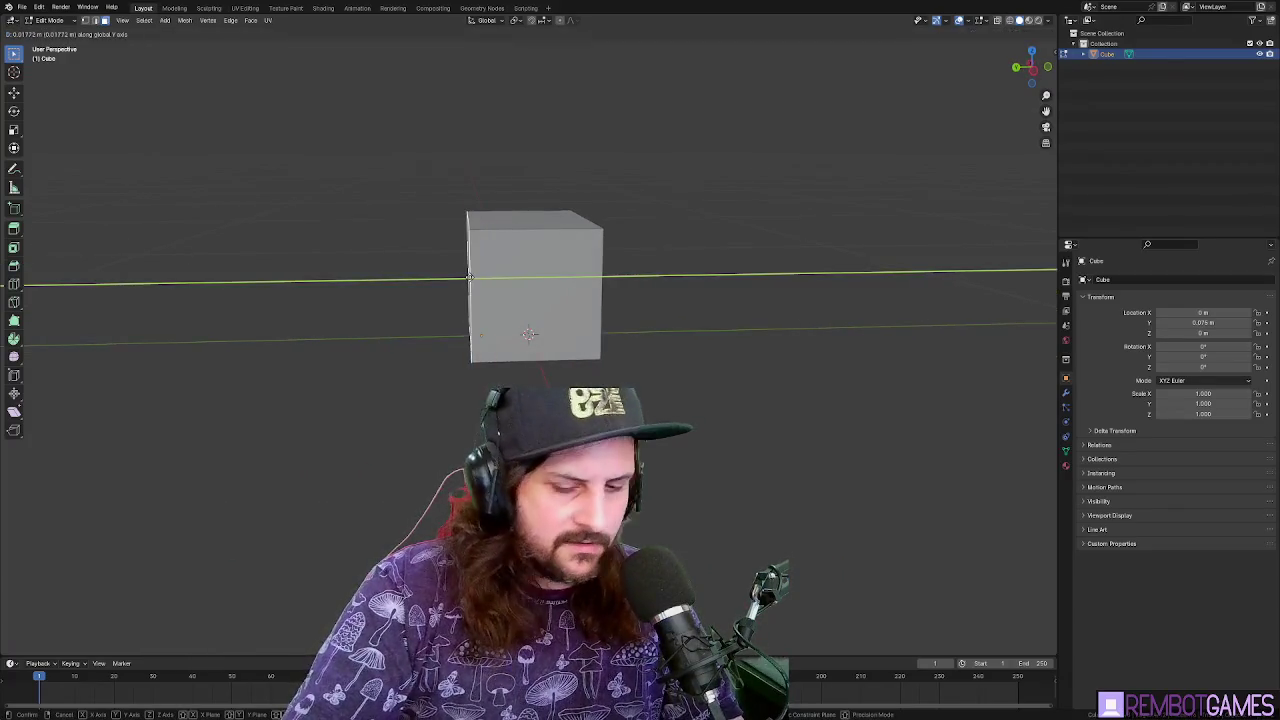
{"action": "left_click", "coordinate": [469, 277]}
{"action": "left_click_drag", "start_coordinate": [469, 277], "coordinate": [531, 262]}
Apply all transforms to the box in Object Mode
{"action": "key", "text": "Tab"}
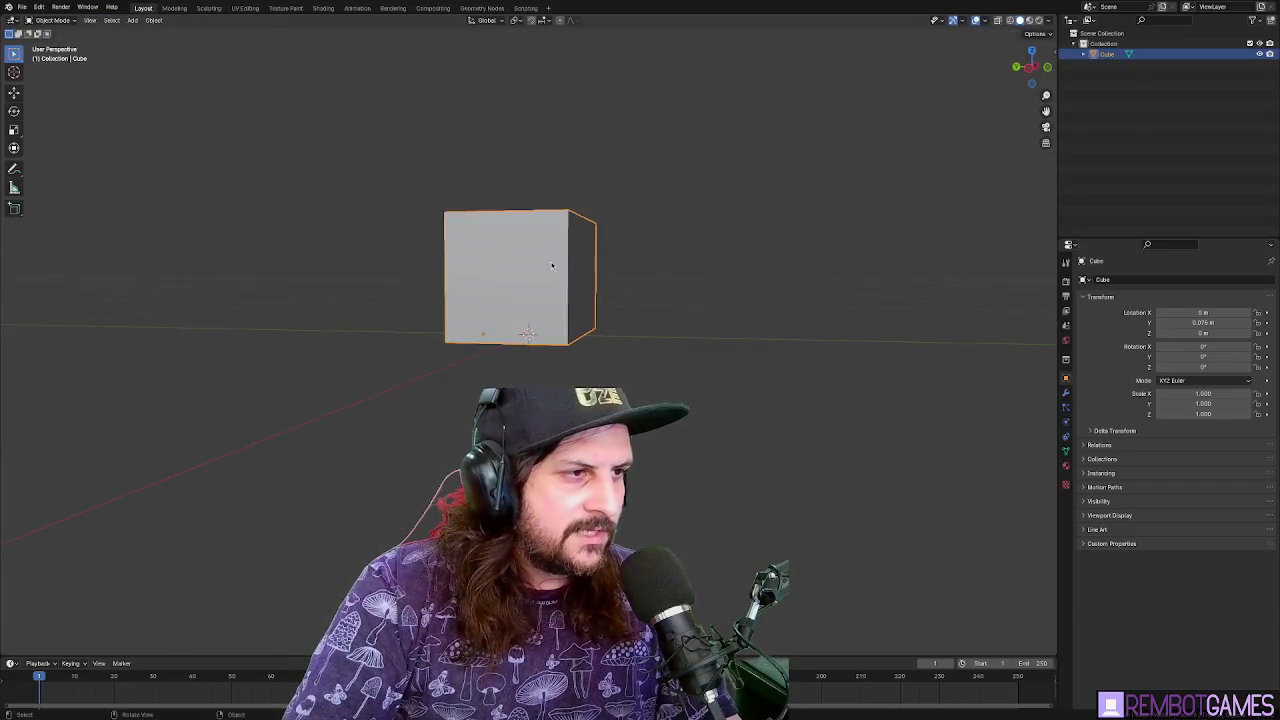
{"action": "key", "text": "ctrl+a"}
{"action": "left_click", "coordinate": [575, 286]}
{"action": "key", "text": "Tab"}
{"action": "mouse_move", "coordinate": [675, 285]}
{"action": "left_mouse_down"}
{"action": "mouse_move", "coordinate": [689, 271]}
{"action": "mouse_move", "coordinate": [677, 308]}
{"action": "mouse_move", "coordinate": [732, 354]}
{"action": "mouse_move", "coordinate": [881, 273]}
{"action": "mouse_move", "coordinate": [723, 317]}
{"action": "mouse_move", "coordinate": [606, 379]}
{"action": "left_mouse_up"}
{"action": "key", "text": "Tab"}
{"action": "key", "text": "Tab"}
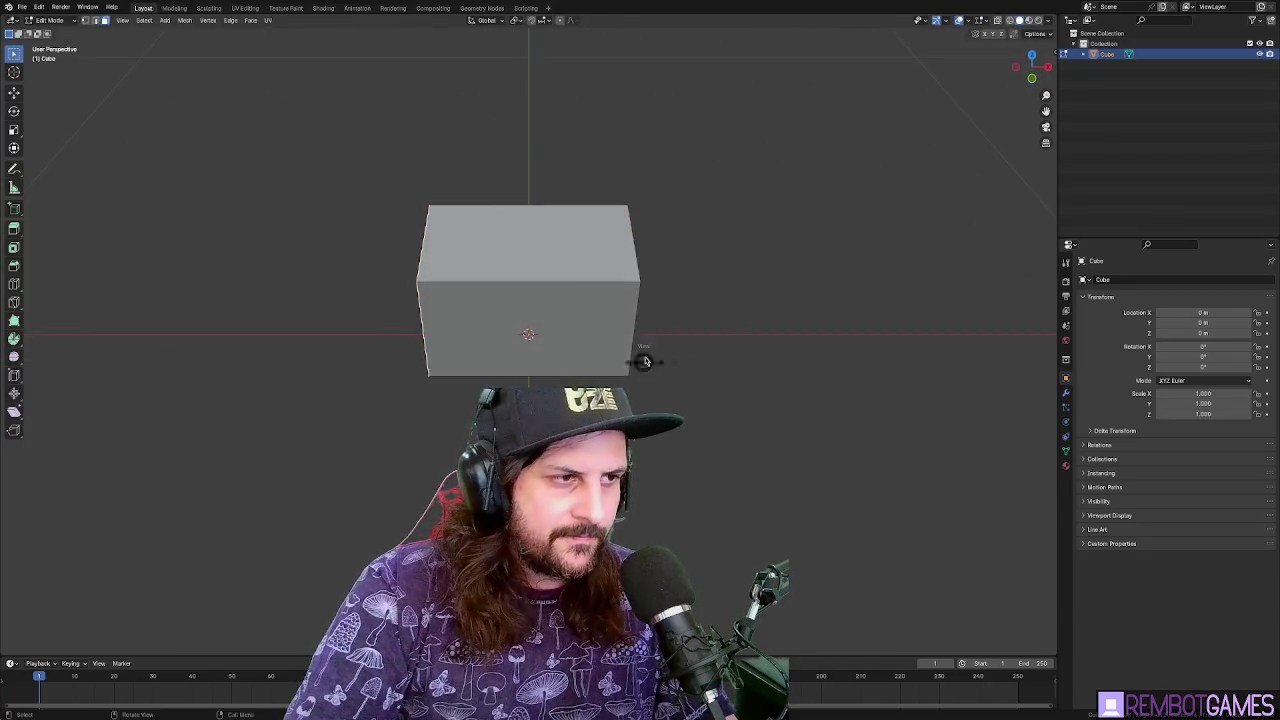
{"action": "key", "text": "KP_7"}
{"action": "scroll", "coordinate": [634, 324], "scroll_direction": "up", "scroll_amount": 2}
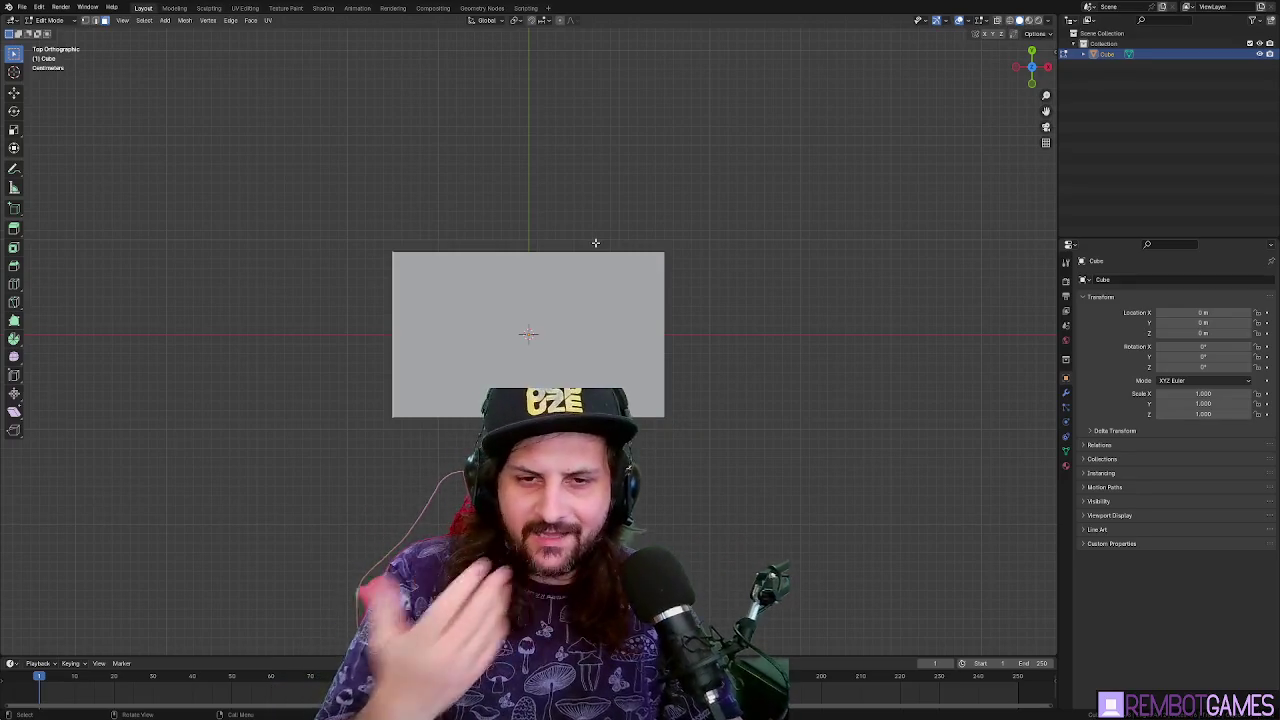
{"action": "mouse_move", "coordinate": [576, 238]}
{"action": "left_mouse_down"}
{"action": "mouse_move", "coordinate": [583, 214]}
{"action": "mouse_move", "coordinate": [539, 175]}
{"action": "mouse_move", "coordinate": [682, 201]}
{"action": "left_mouse_up"}
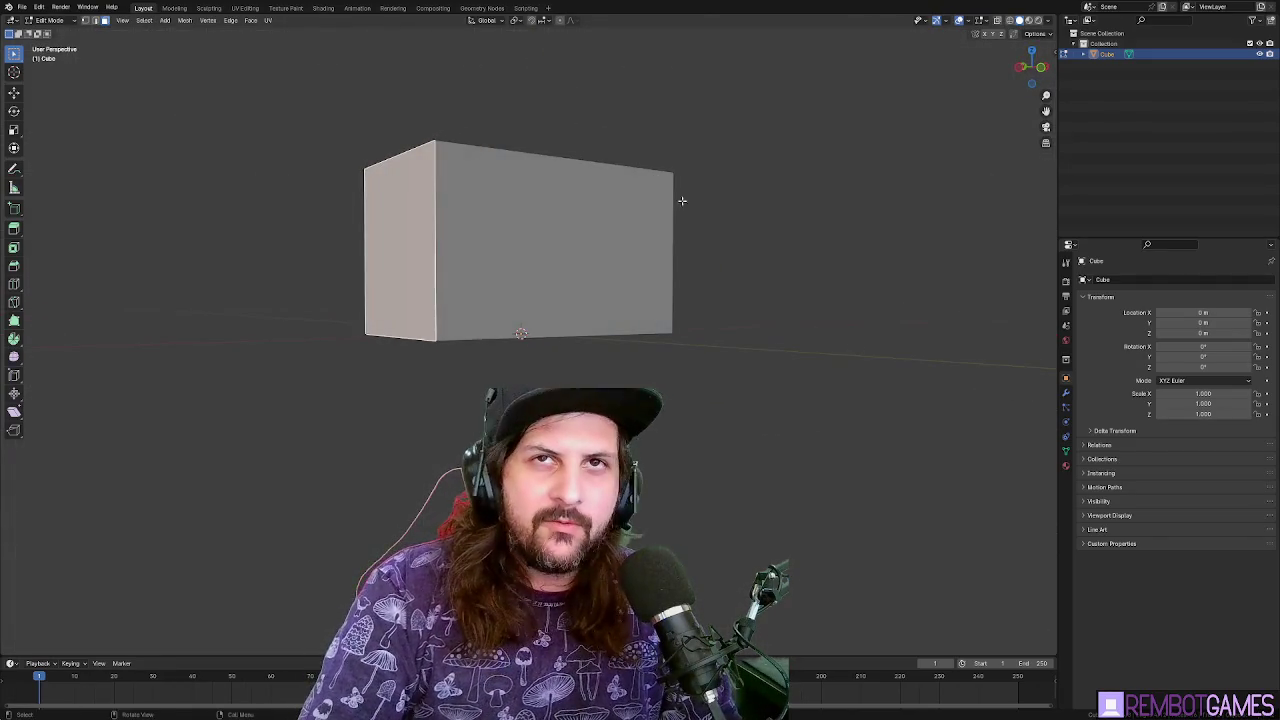
{"action": "mouse_move", "coordinate": [666, 261]}
{"action": "left_mouse_down"}
{"action": "mouse_move", "coordinate": [654, 294]}
{"action": "mouse_move", "coordinate": [777, 234]}
{"action": "left_mouse_up"}
{"action": "key", "text": "Tab"}
{"action": "mouse_move", "coordinate": [706, 254]}
{"action": "left_mouse_down"}
{"action": "mouse_move", "coordinate": [765, 241]}
{"action": "mouse_move", "coordinate": [677, 266]}
{"action": "mouse_move", "coordinate": [629, 263]}
{"action": "mouse_move", "coordinate": [749, 274]}
{"action": "mouse_move", "coordinate": [671, 371]}
{"action": "mouse_move", "coordinate": [603, 271]}
{"action": "left_mouse_up"}
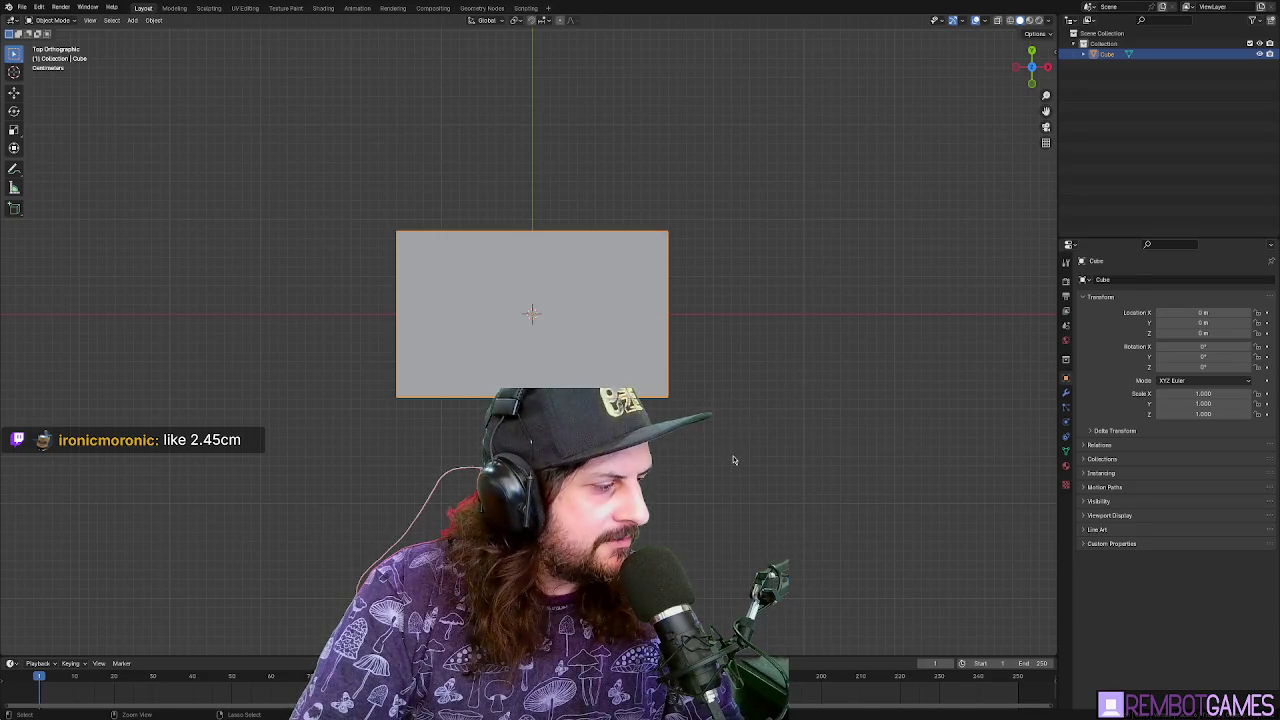
{"action": "mouse_move", "coordinate": [717, 457]}
{"action": "left_mouse_down"}
{"action": "mouse_move", "coordinate": [660, 400]}
{"action": "mouse_move", "coordinate": [629, 314]}
{"action": "mouse_move", "coordinate": [621, 363]}
{"action": "left_mouse_up"}
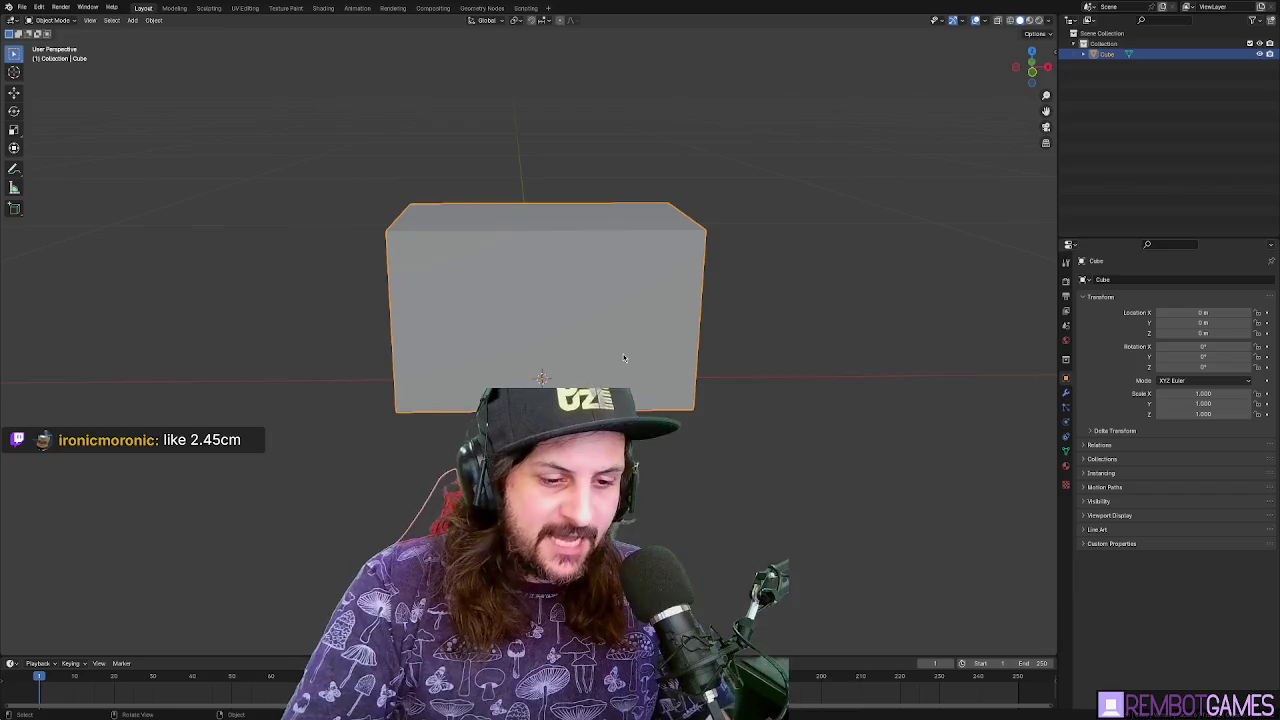
Move the cube down along Z with gz0.0875-, after cancelling two trial moves
{"action": "mouse_move", "coordinate": [580, 280]}
{"action": "left_mouse_down"}
{"action": "mouse_move", "coordinate": [634, 280]}
{"action": "mouse_move", "coordinate": [606, 306]}
{"action": "mouse_move", "coordinate": [705, 293]}
{"action": "mouse_move", "coordinate": [427, 297]}
{"action": "mouse_move", "coordinate": [592, 298]}
{"action": "left_mouse_up"}
{"action": "key", "text": "Tab"}
{"action": "key", "text": "Tab"}
{"action": "key", "text": "g"}
{"action": "key", "text": "z"}
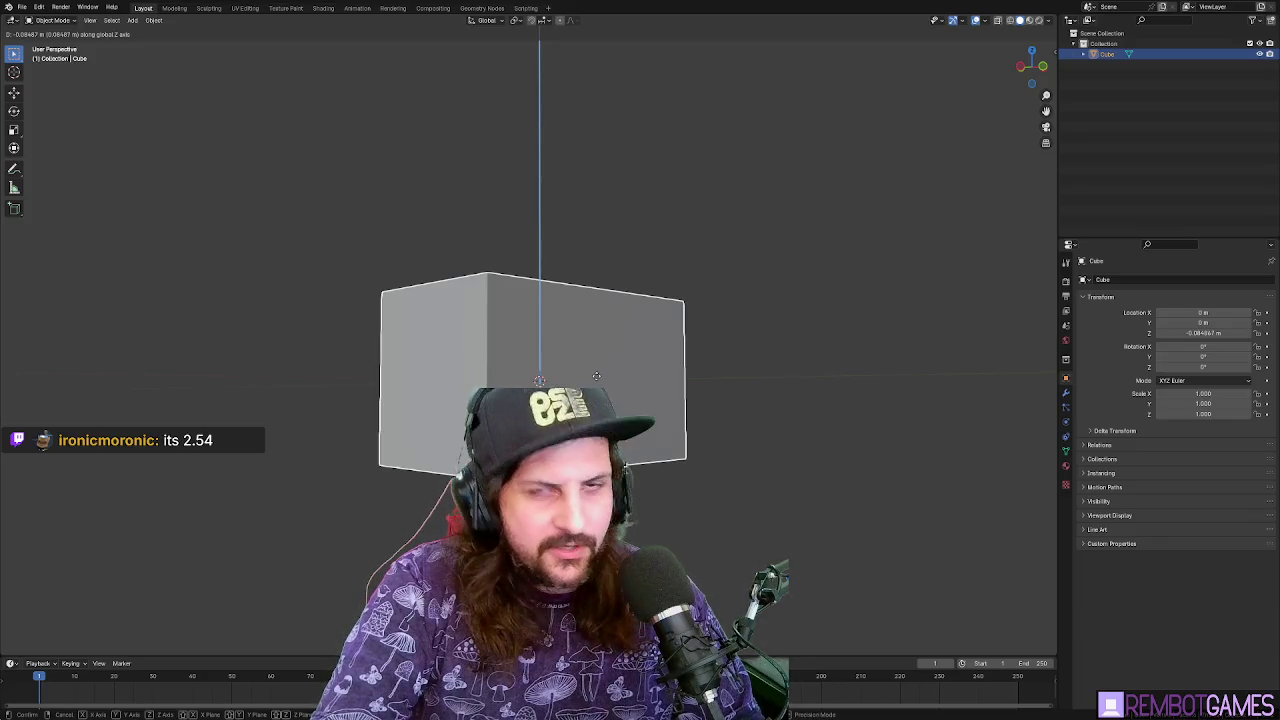
{"action": "key", "text": "Escape"}
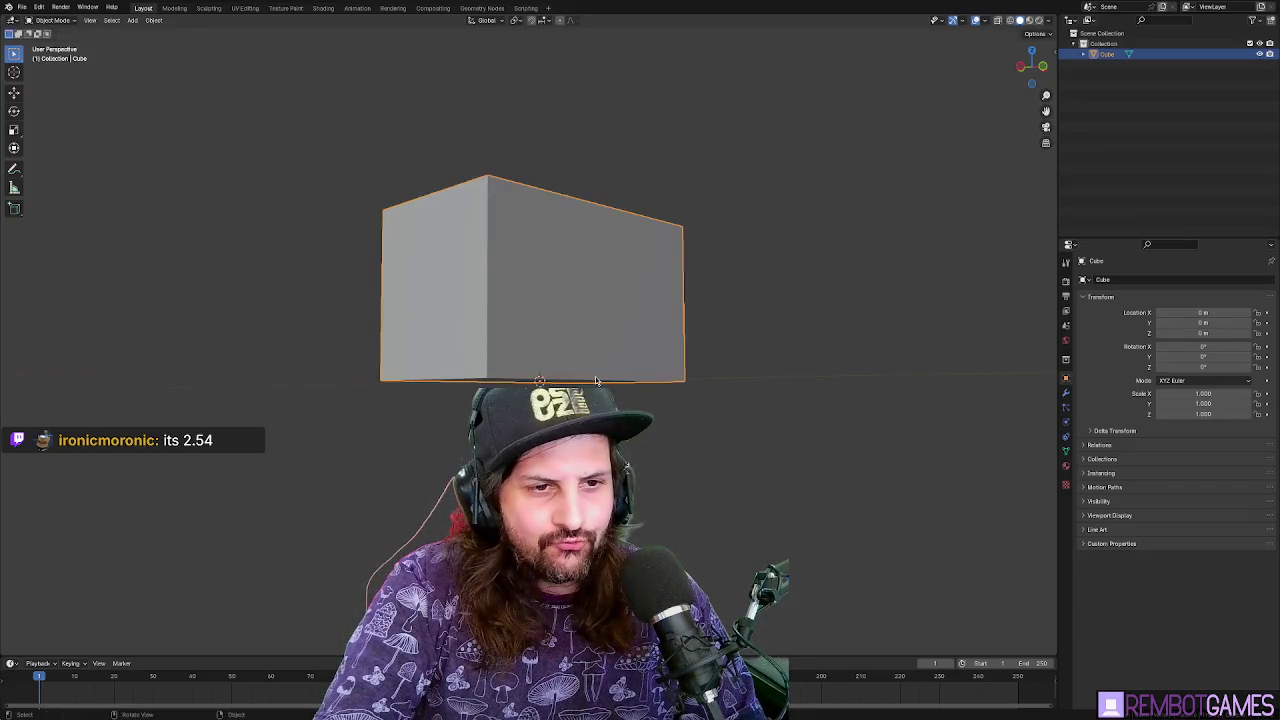
{"action": "left_click_drag", "start_coordinate": [694, 354], "coordinate": [651, 353]}
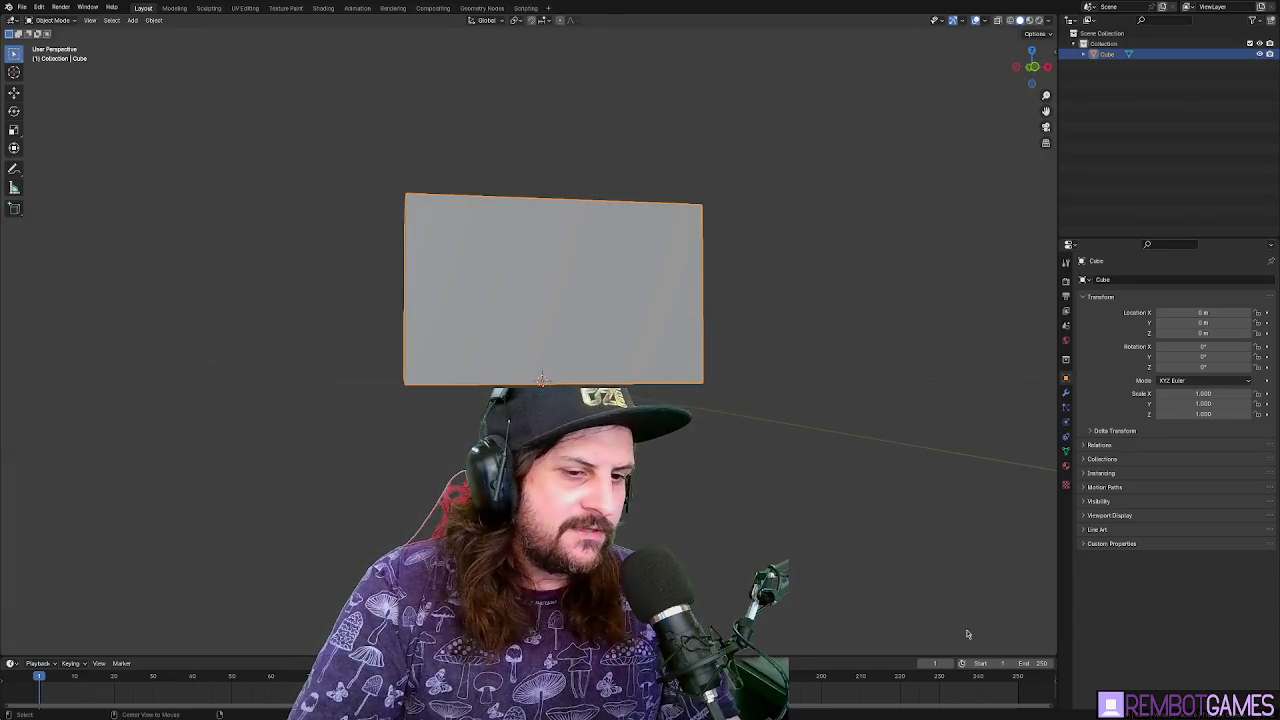
{"action": "mouse_move", "coordinate": [677, 297]}
{"action": "left_mouse_down"}
{"action": "mouse_move", "coordinate": [729, 314]}
{"action": "mouse_move", "coordinate": [703, 310]}
{"action": "left_mouse_up"}
{"action": "key", "text": "z"}
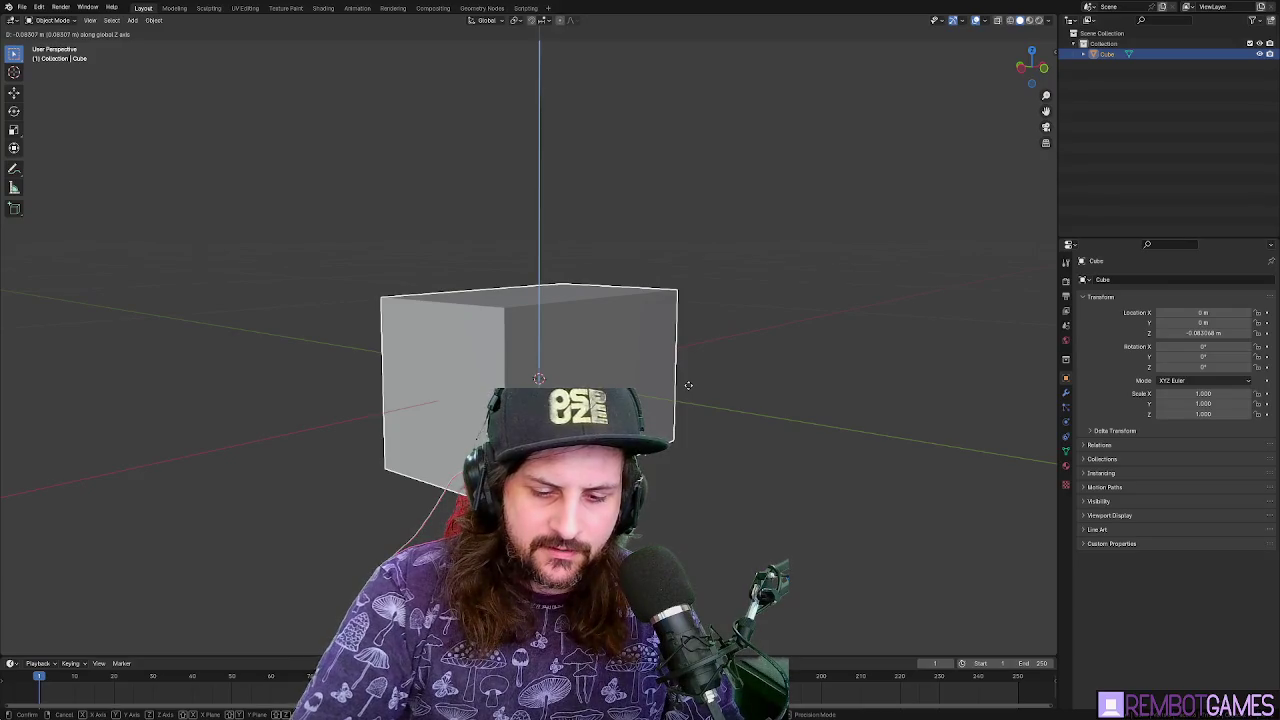
{"action": "key", "text": "0"}
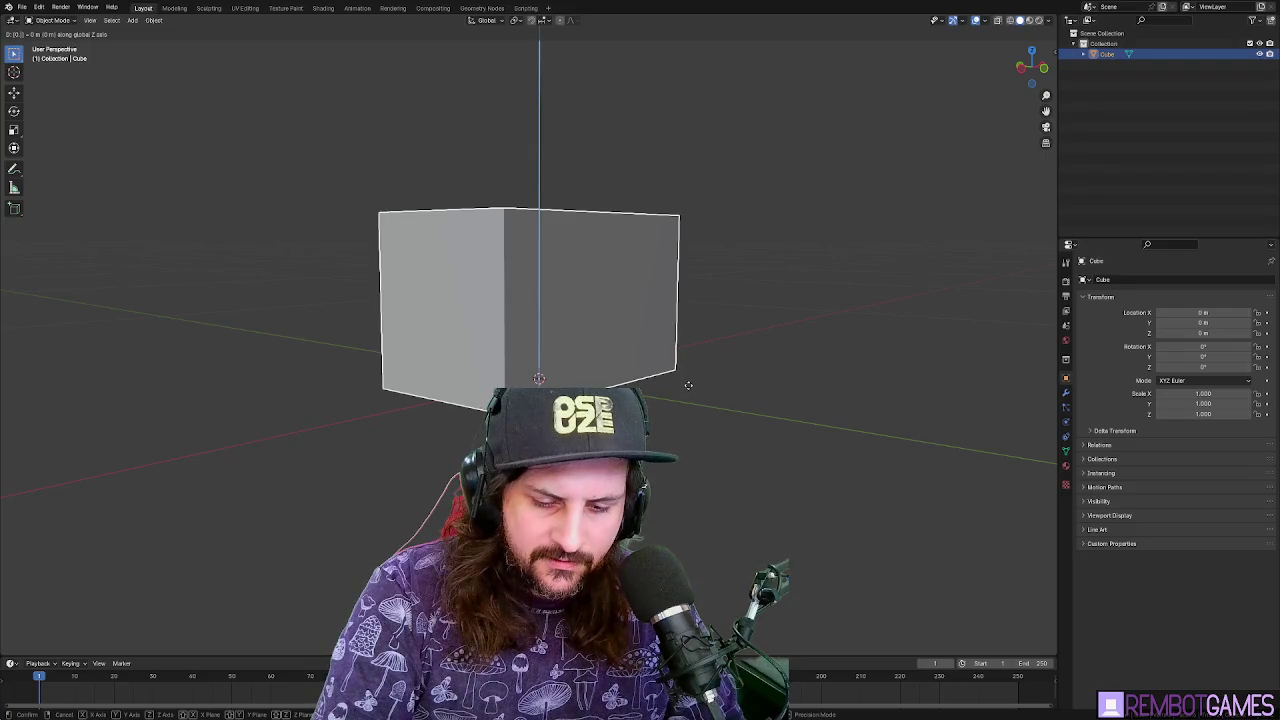
{"action": "type", "text": "5.708"}
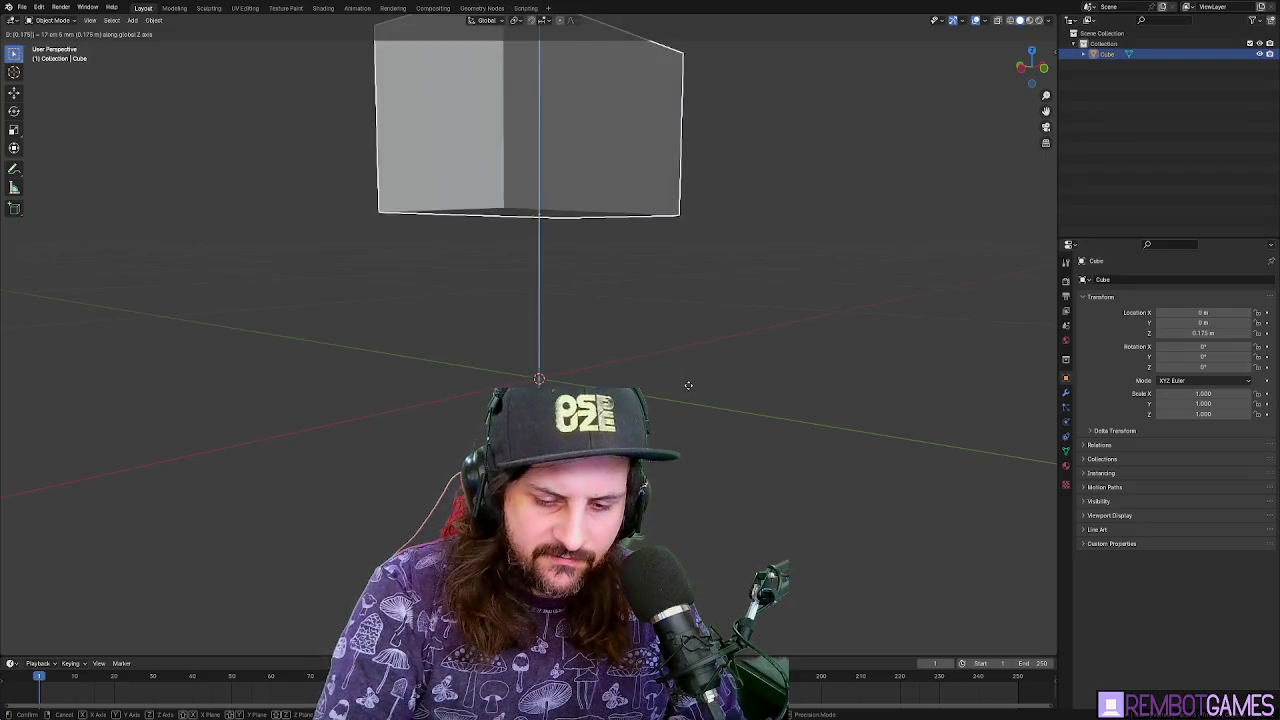
{"action": "key", "text": "Escape"}
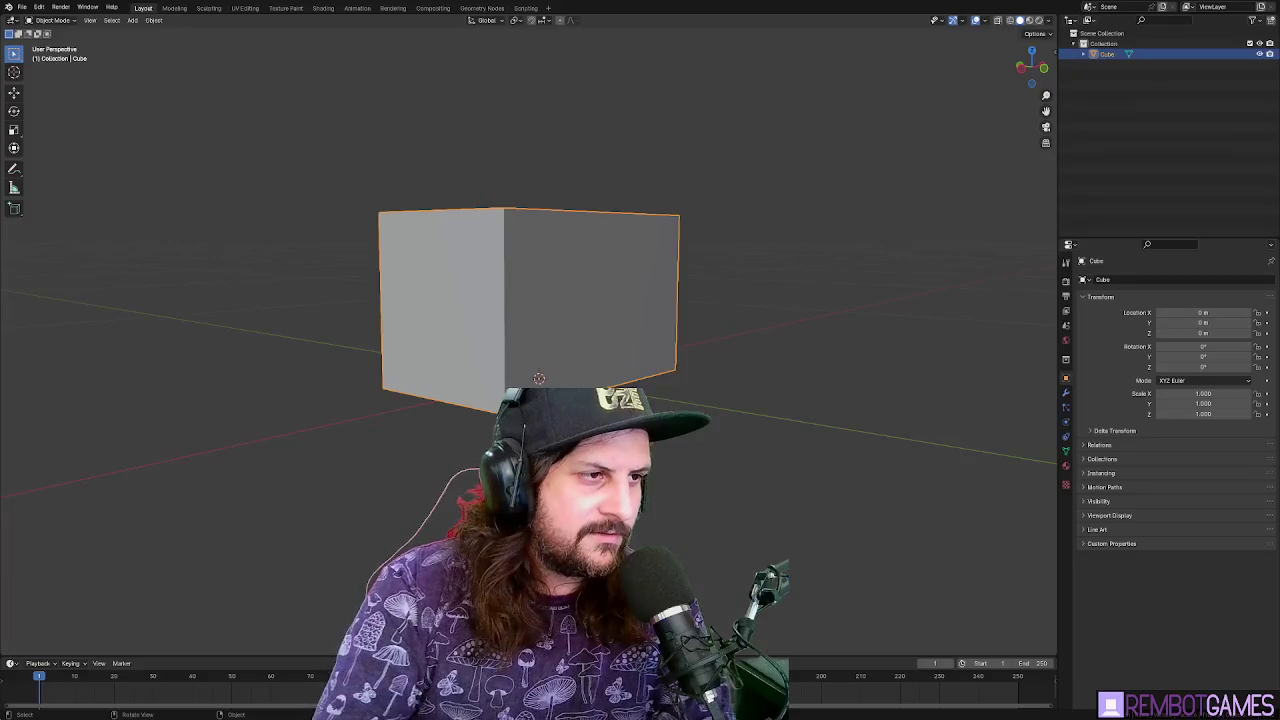
{"action": "type", "text": "gz"}
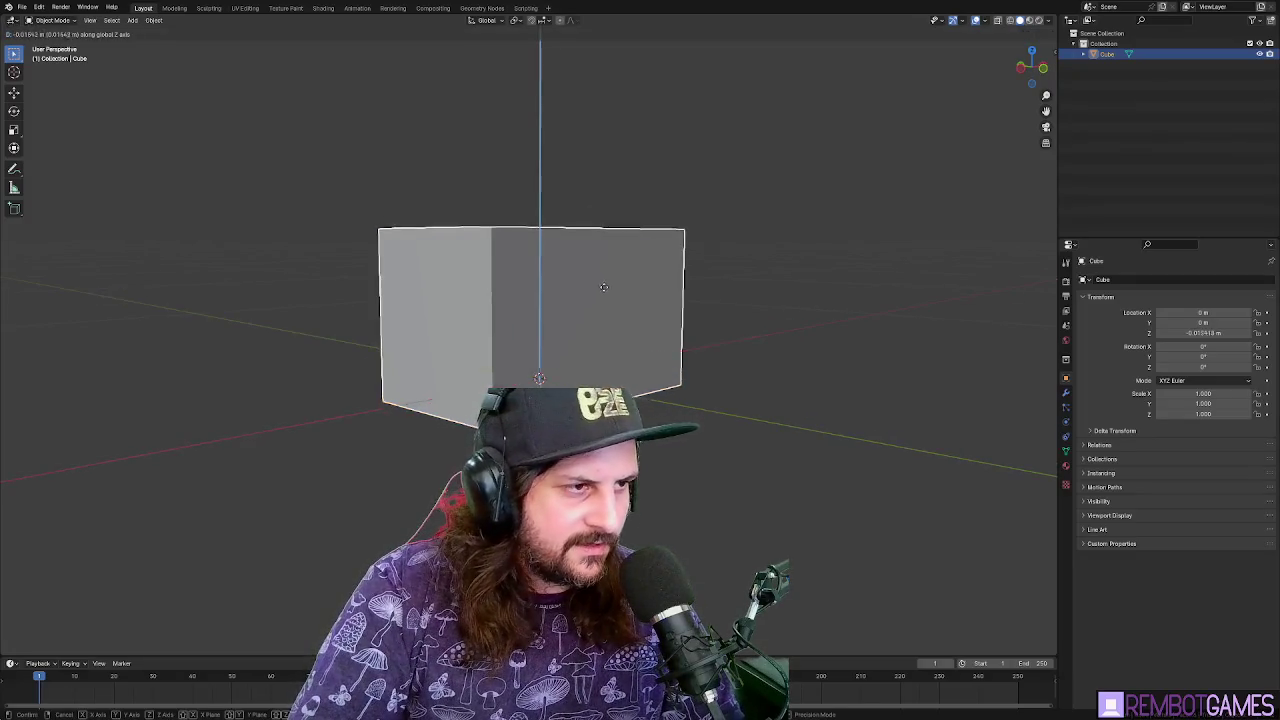
{"action": "type", "text": "0.0875-"}
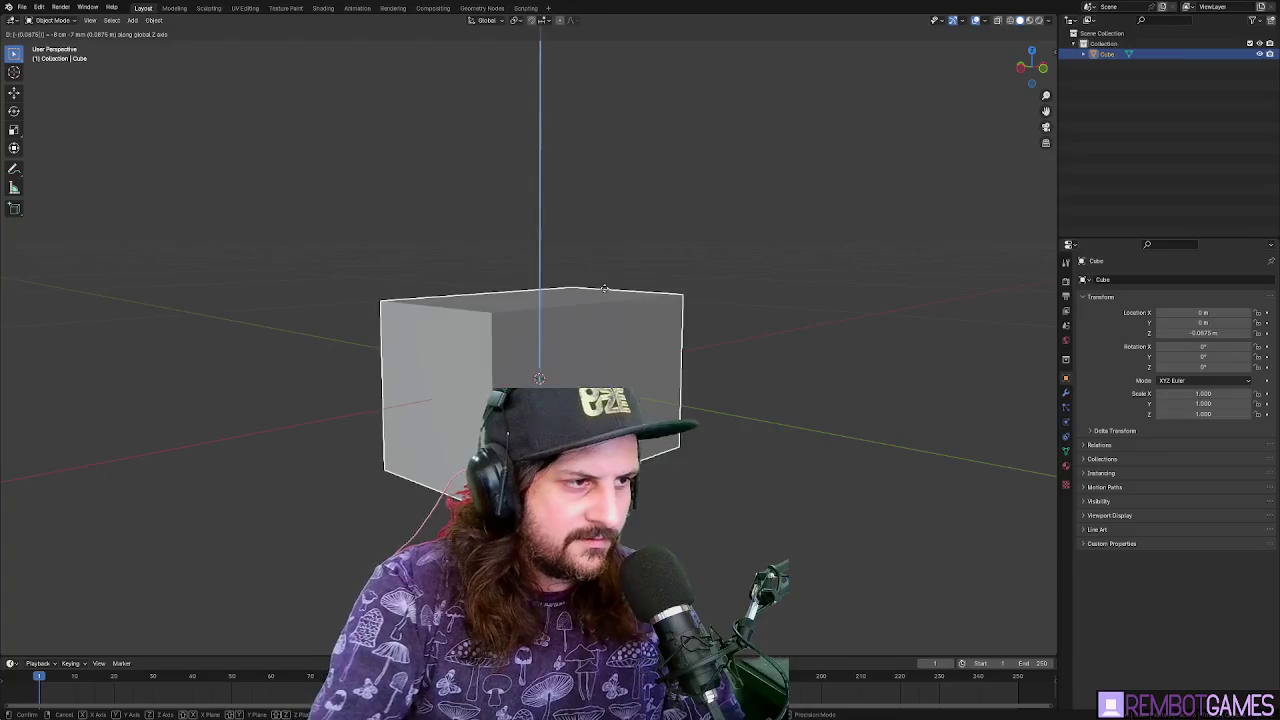
{"action": "key", "text": "Return"}
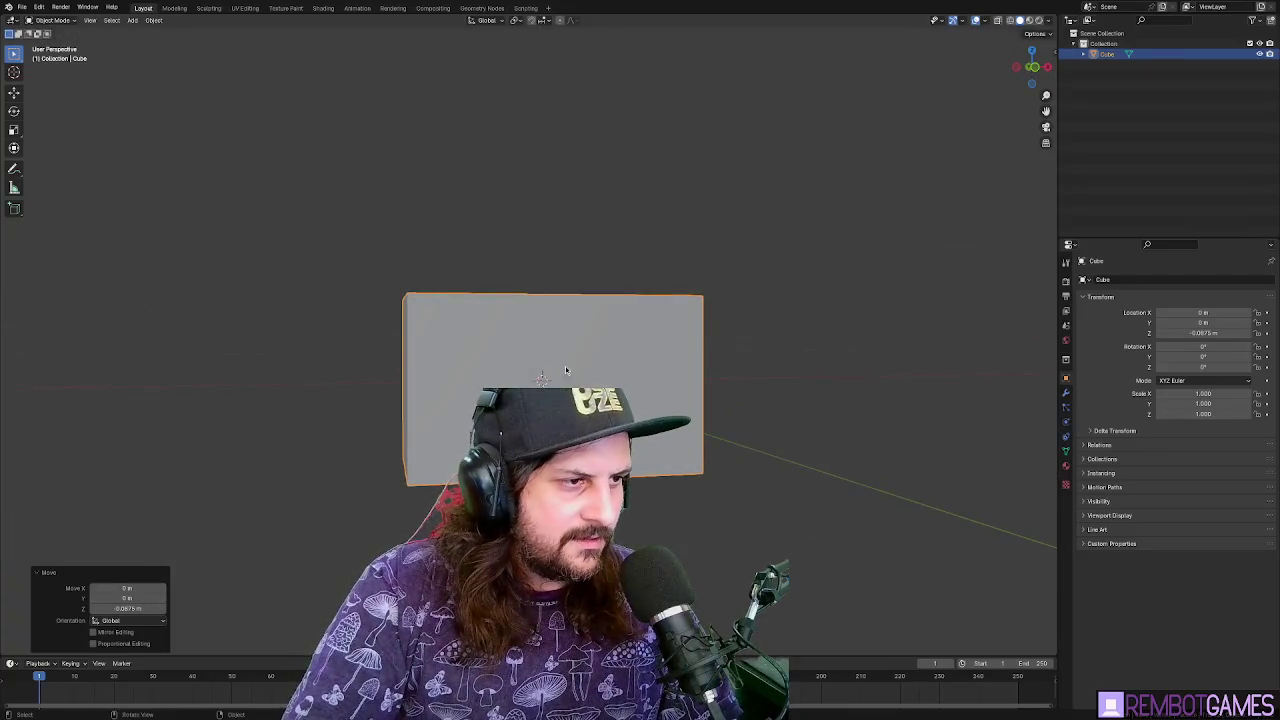
{"action": "key", "text": "ctrl+a"}
Apply all transforms, then switch to edge select in Edit Mode
{"action": "left_click", "coordinate": [572, 368]}
{"action": "mouse_move", "coordinate": [749, 330]}
{"action": "left_mouse_down"}
{"action": "mouse_move", "coordinate": [737, 314]}
{"action": "mouse_move", "coordinate": [746, 292]}
{"action": "mouse_move", "coordinate": [738, 313]}
{"action": "mouse_move", "coordinate": [760, 330]}
{"action": "mouse_move", "coordinate": [745, 305]}
{"action": "left_mouse_up"}
{"action": "key", "text": "Tab"}
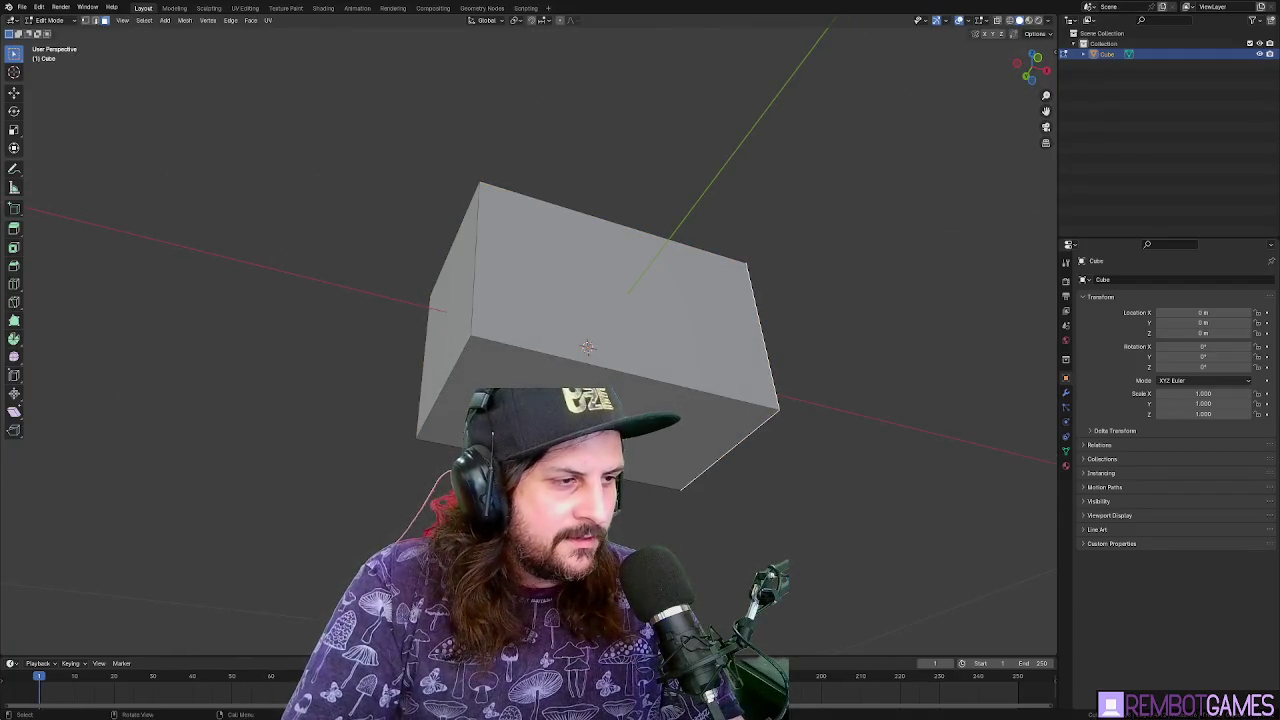
{"action": "left_click", "coordinate": [740, 430]}
{"action": "left_click_drag", "start_coordinate": [740, 430], "coordinate": [749, 512]}
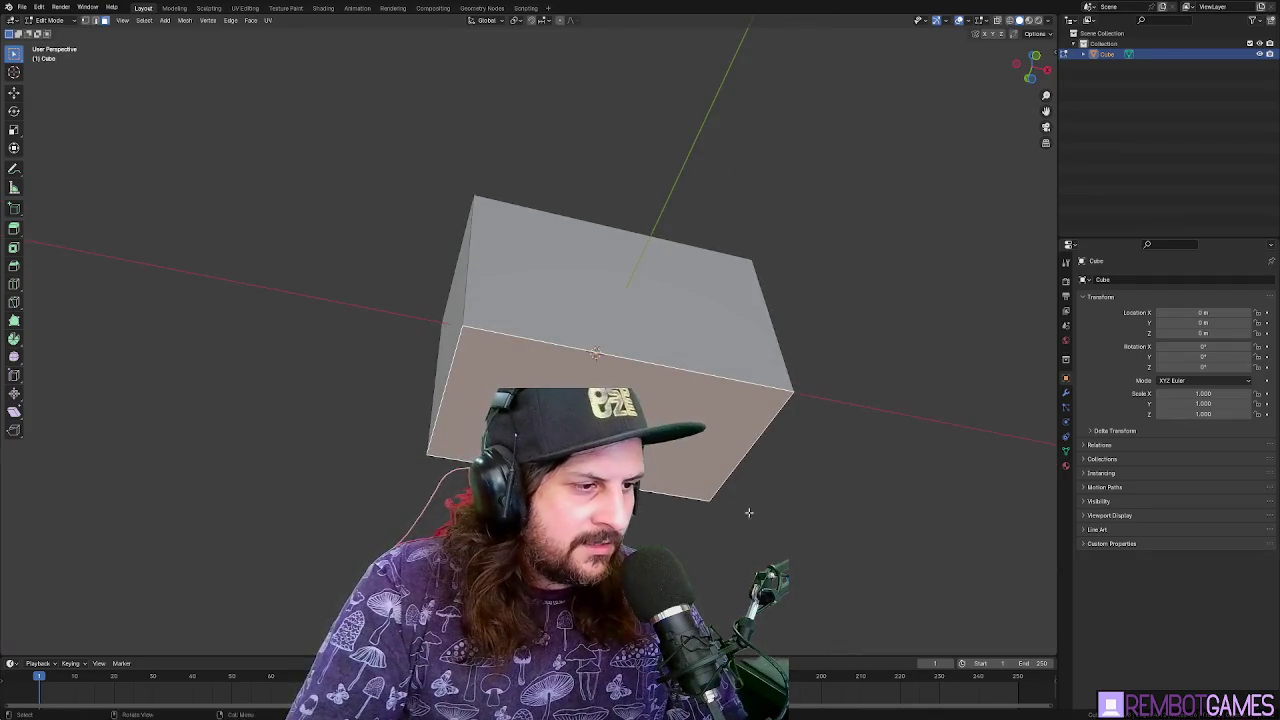
{"action": "key", "text": "2"}
Mark the selected edges as seams and show the Item sidebar values
{"action": "right_click", "coordinate": [600, 390]}
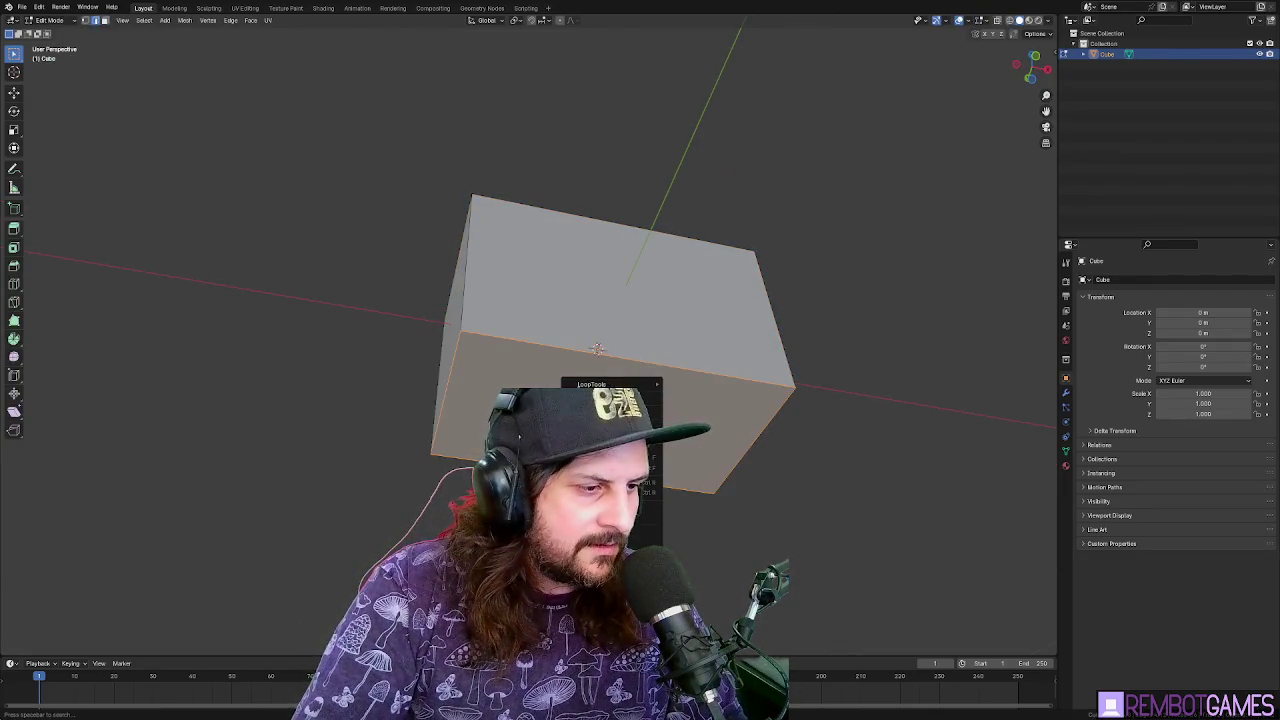
{"action": "mouse_move", "coordinate": [779, 520]}
{"action": "left_mouse_down"}
{"action": "mouse_move", "coordinate": [526, 348]}
{"action": "mouse_move", "coordinate": [238, 374]}
{"action": "mouse_move", "coordinate": [420, 420]}
{"action": "left_mouse_up"}
{"action": "left_click_drag", "start_coordinate": [502, 332], "coordinate": [679, 371]}
{"action": "key", "text": "ctrl+e"}
{"action": "left_click", "coordinate": [640, 321]}
{"action": "left_click_drag", "start_coordinate": [640, 321], "coordinate": [617, 237]}
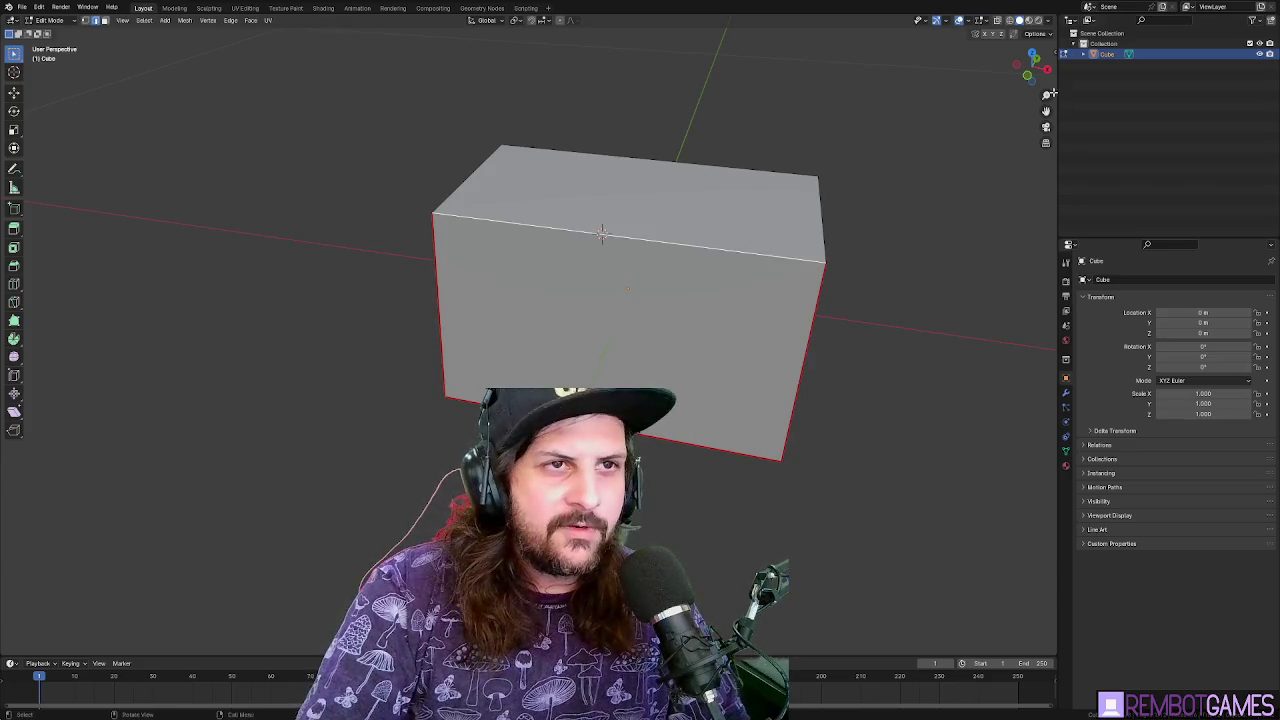
{"action": "left_click", "coordinate": [1055, 52]}
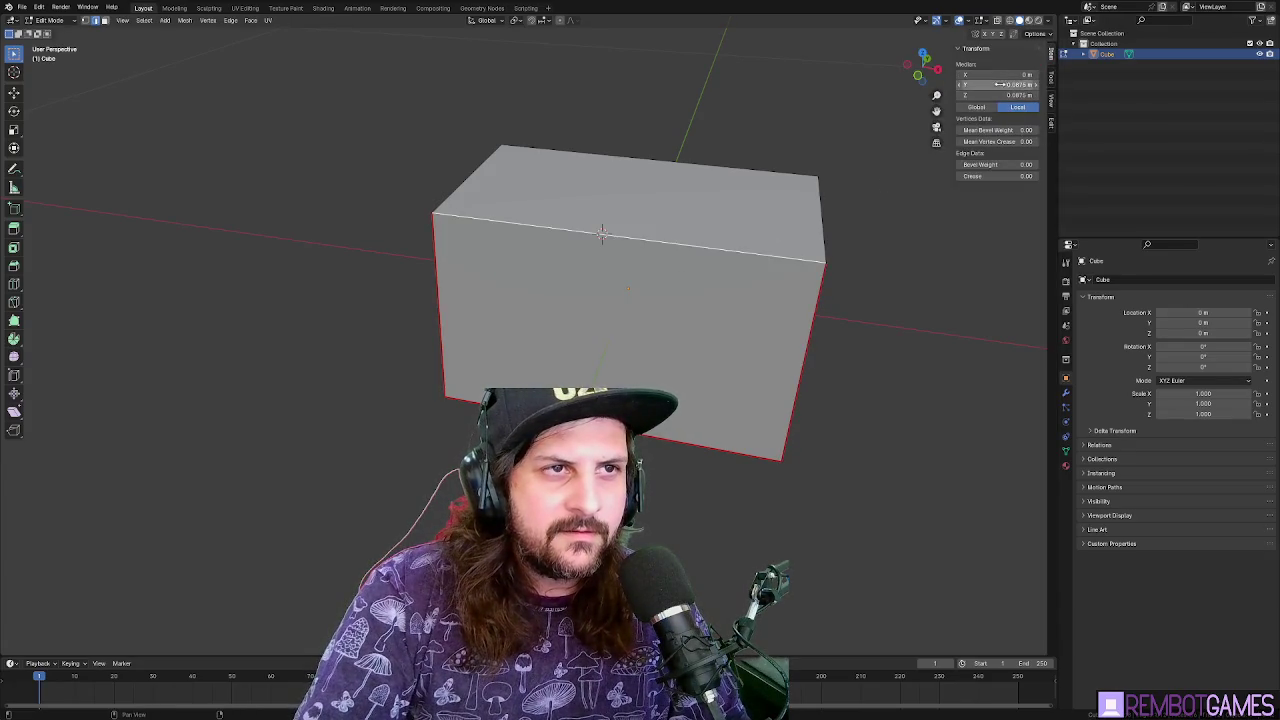
Undo an accidental Y shift of the top edge and reset the 3D cursor to 0
{"action": "left_click_drag", "start_coordinate": [1003, 86], "coordinate": [1045, 86]}
{"action": "key", "text": "ctrl+z"}
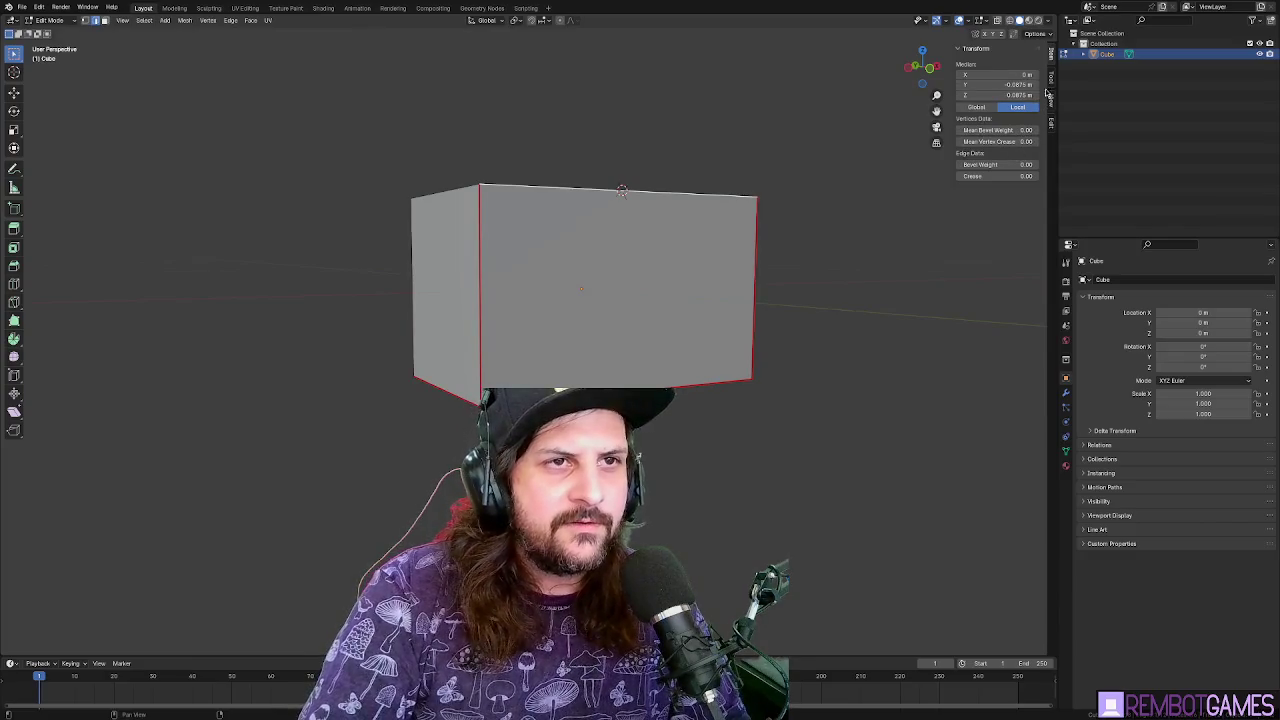
{"action": "left_click", "coordinate": [1050, 101]}
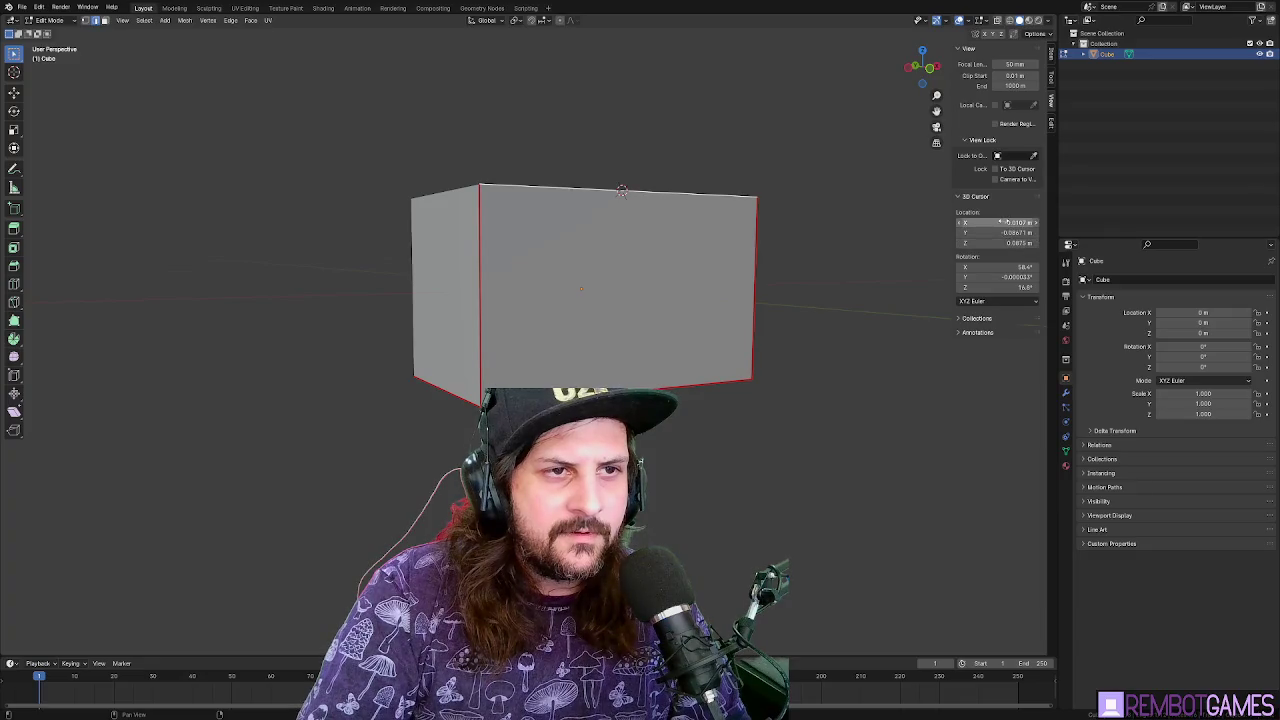
{"action": "key", "text": "Tab"}
{"action": "type", "text": "0"}
{"action": "key", "text": "Tab"}
{"action": "type", "text": "0"}
{"action": "key", "text": "Return"}
Check the box from front and angled views, then return to Object Mode
{"action": "key", "text": "KP_8"}
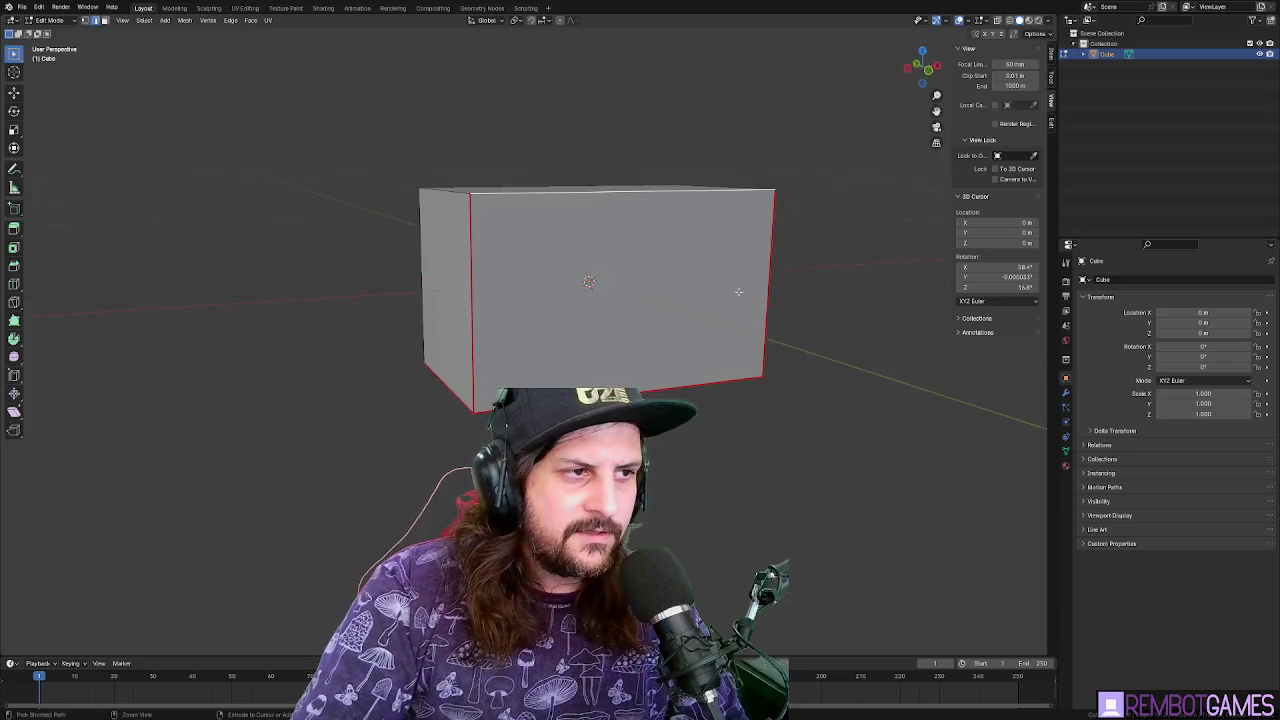
{"action": "key", "text": "KP_1"}
{"action": "left_click_drag", "start_coordinate": [678, 295], "coordinate": [739, 308]}
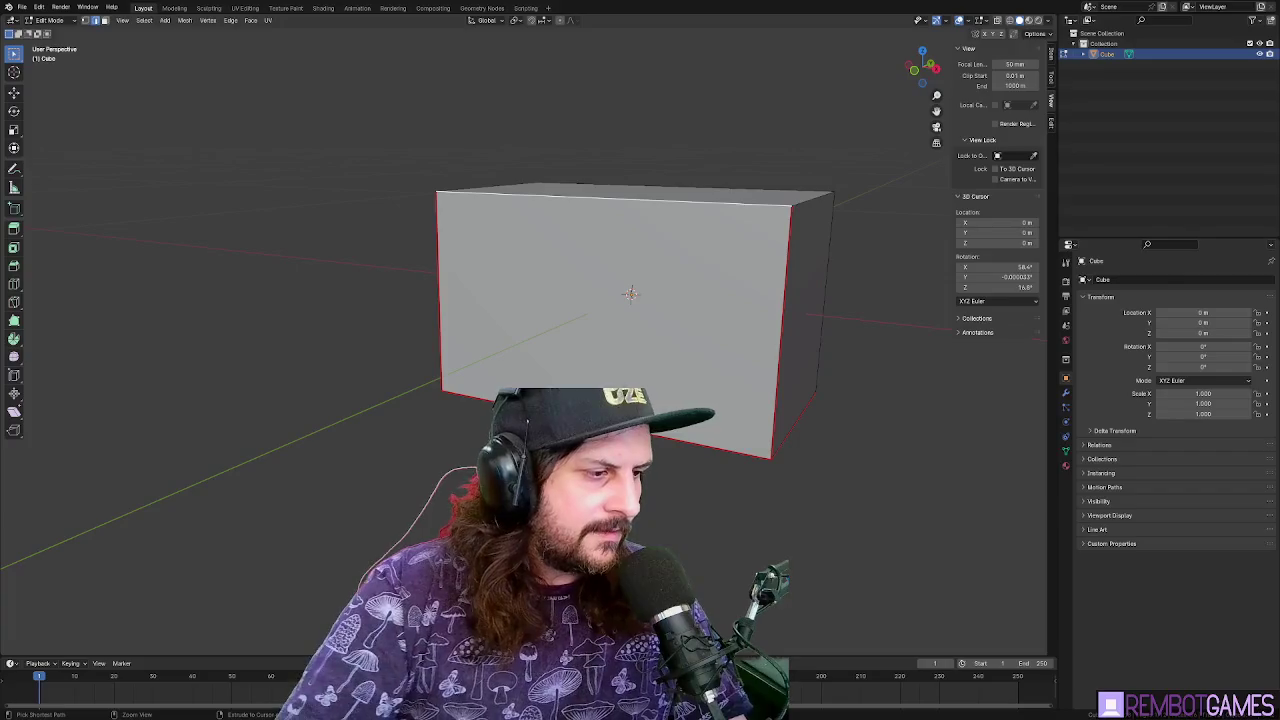
{"action": "left_click_drag", "start_coordinate": [712, 285], "coordinate": [714, 322]}
{"action": "key", "text": "Tab"}
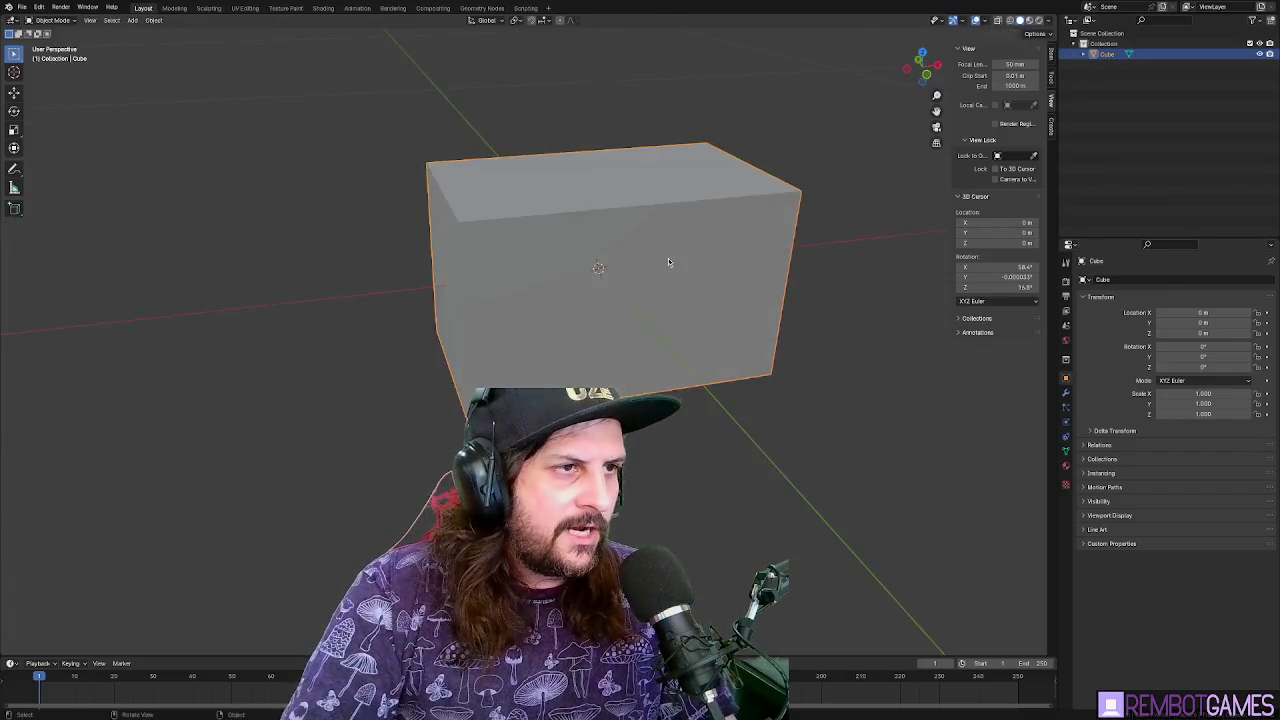
In Edit Mode, select the box's top and mark its edges as UV seams
{"action": "key", "text": "grave"}
{"action": "left_click", "coordinate": [629, 231]}
{"action": "mouse_move", "coordinate": [629, 231]}
{"action": "left_mouse_down"}
{"action": "mouse_move", "coordinate": [638, 284]}
{"action": "mouse_move", "coordinate": [603, 320]}
{"action": "left_mouse_up"}
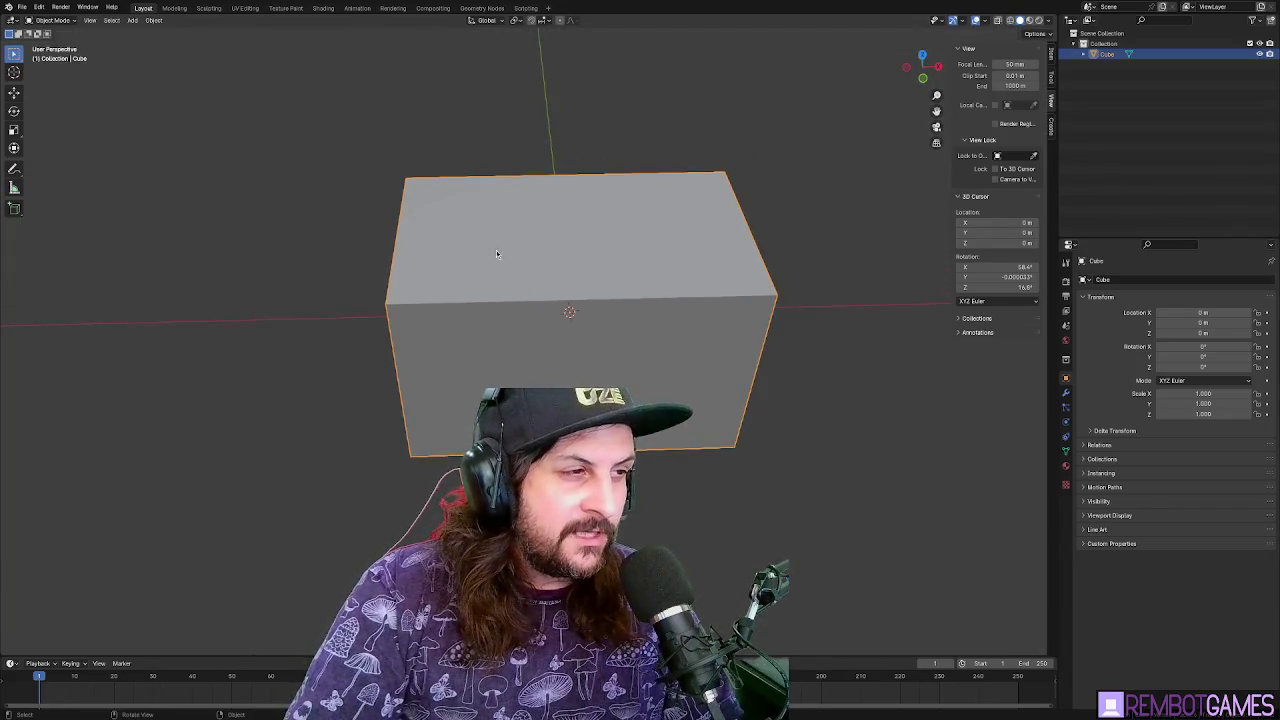
{"action": "key", "text": "Tab"}
{"action": "left_click", "coordinate": [543, 234]}
{"action": "mouse_move", "coordinate": [543, 234]}
{"action": "left_mouse_down"}
{"action": "mouse_move", "coordinate": [674, 223]}
{"action": "mouse_move", "coordinate": [551, 291]}
{"action": "left_mouse_up"}
{"action": "mouse_move", "coordinate": [604, 240]}
{"action": "left_mouse_down"}
{"action": "mouse_move", "coordinate": [553, 248]}
{"action": "mouse_move", "coordinate": [534, 266]}
{"action": "mouse_move", "coordinate": [578, 288]}
{"action": "mouse_move", "coordinate": [517, 289]}
{"action": "mouse_move", "coordinate": [506, 269]}
{"action": "mouse_move", "coordinate": [463, 252]}
{"action": "mouse_move", "coordinate": [432, 268]}
{"action": "mouse_move", "coordinate": [475, 258]}
{"action": "mouse_move", "coordinate": [403, 279]}
{"action": "mouse_move", "coordinate": [390, 318]}
{"action": "mouse_move", "coordinate": [414, 300]}
{"action": "mouse_move", "coordinate": [509, 294]}
{"action": "mouse_move", "coordinate": [620, 255]}
{"action": "left_mouse_up"}
{"action": "key", "text": "ctrl+e"}
{"action": "left_click", "coordinate": [553, 248]}
Mark the top front edge and one more edge as seams
{"action": "left_click", "coordinate": [403, 279], "text": "shift"}
{"action": "left_click", "coordinate": [390, 318], "text": "shift"}
{"action": "key", "text": "ctrl+e"}
{"action": "left_click", "coordinate": [389, 325]}
Check the seam-marked box from a top view, then bring up the car battery reference photo
{"action": "mouse_move", "coordinate": [746, 226]}
{"action": "left_mouse_down"}
{"action": "mouse_move", "coordinate": [717, 263]}
{"action": "mouse_move", "coordinate": [473, 234]}
{"action": "left_mouse_up"}
{"action": "key", "text": "grave"}
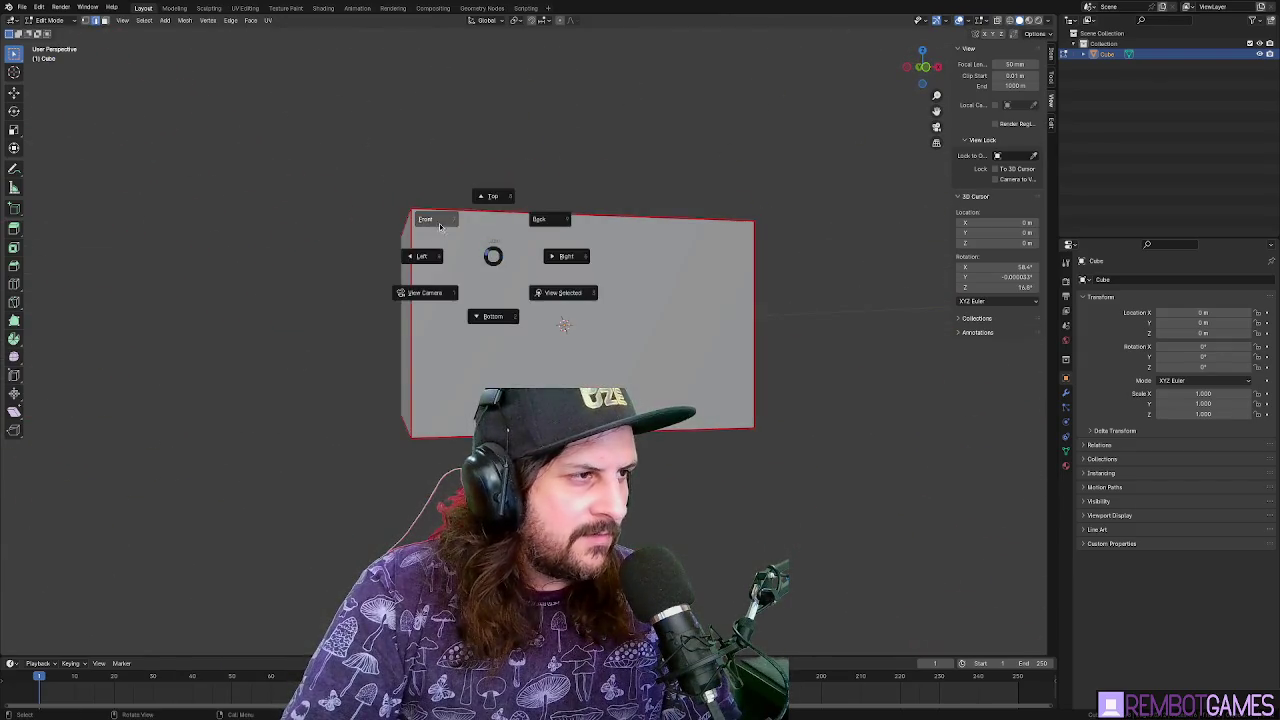
{"action": "left_click", "coordinate": [491, 200]}
{"action": "mouse_move", "coordinate": [560, 250]}
{"action": "left_mouse_down"}
{"action": "mouse_move", "coordinate": [630, 289]}
{"action": "mouse_move", "coordinate": [509, 220]}
{"action": "mouse_move", "coordinate": [559, 243]}
{"action": "mouse_move", "coordinate": [545, 241]}
{"action": "left_mouse_up"}
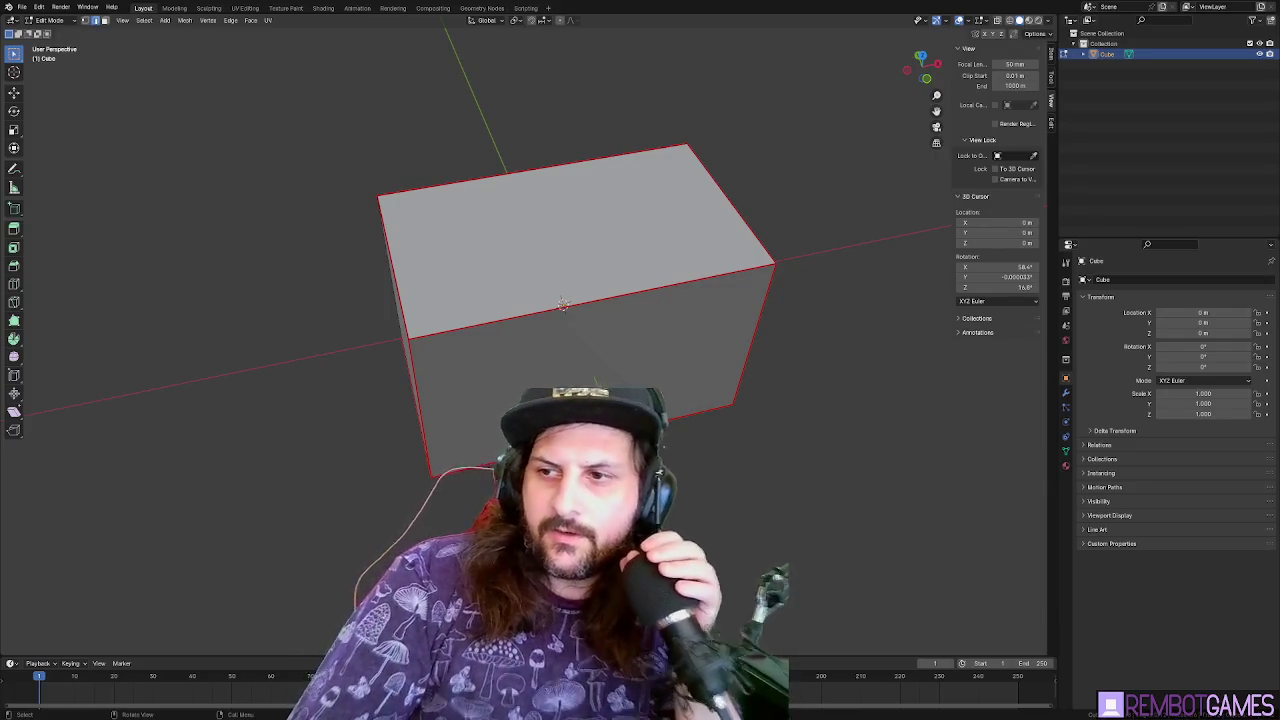
{"action": "key", "text": "alt+Tab"}
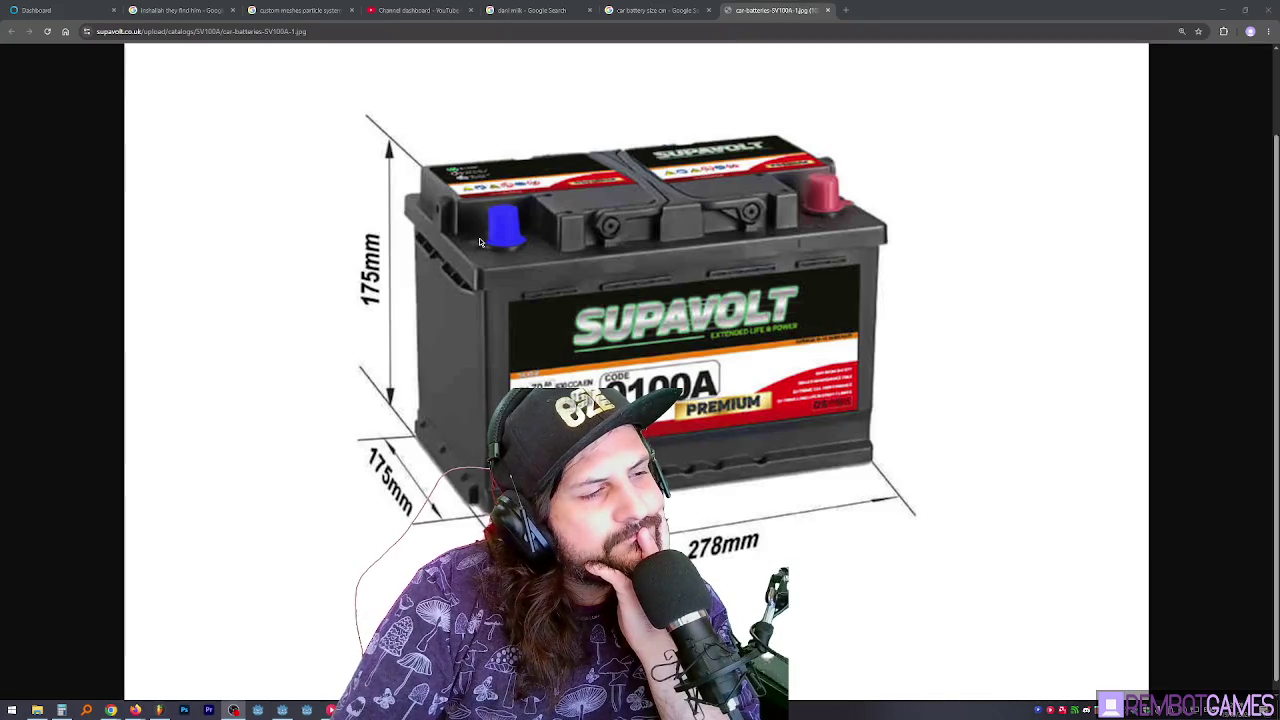
Change the image search from the size query to just 'car battery'
{"action": "left_click", "coordinate": [672, 5]}
{"action": "double_click", "coordinate": [353, 89]}
{"action": "key", "text": "BackSpace"}
{"action": "key", "text": "Return"}
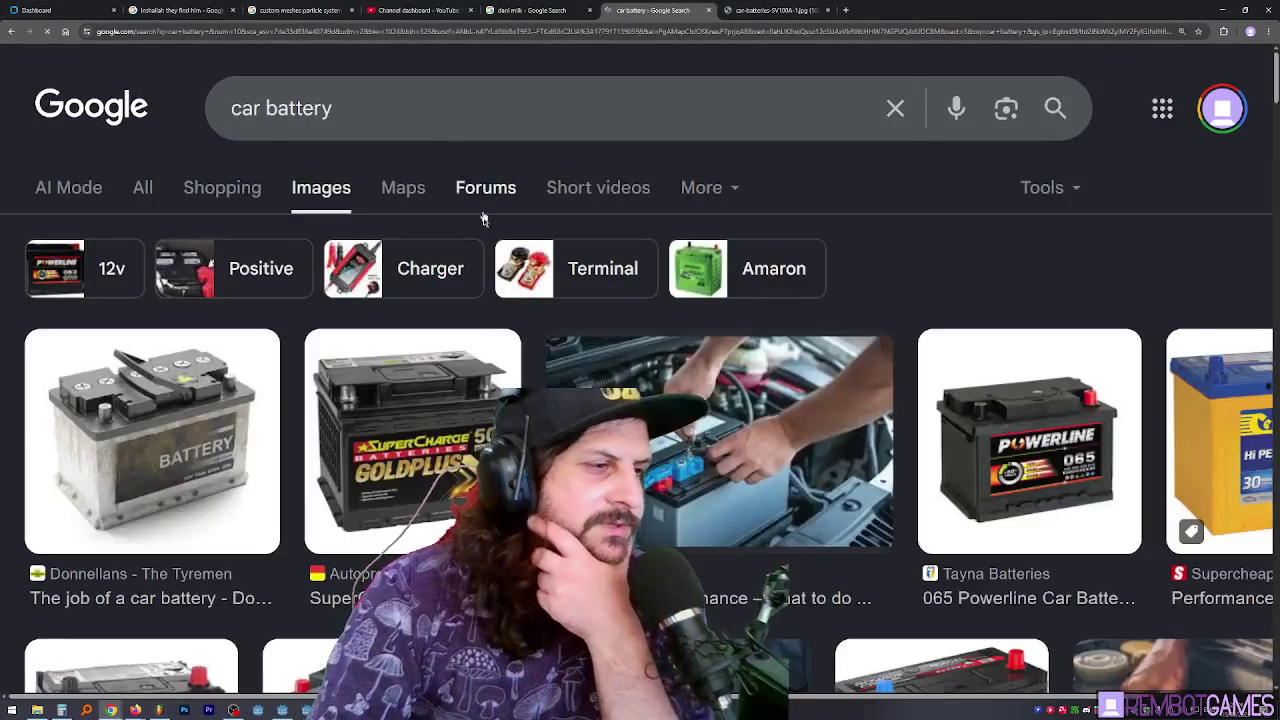
Browse down the car battery image results, then restore the browser window so Blender shows behind
{"action": "scroll", "coordinate": [500, 318], "scroll_direction": "down", "scroll_amount": 2}
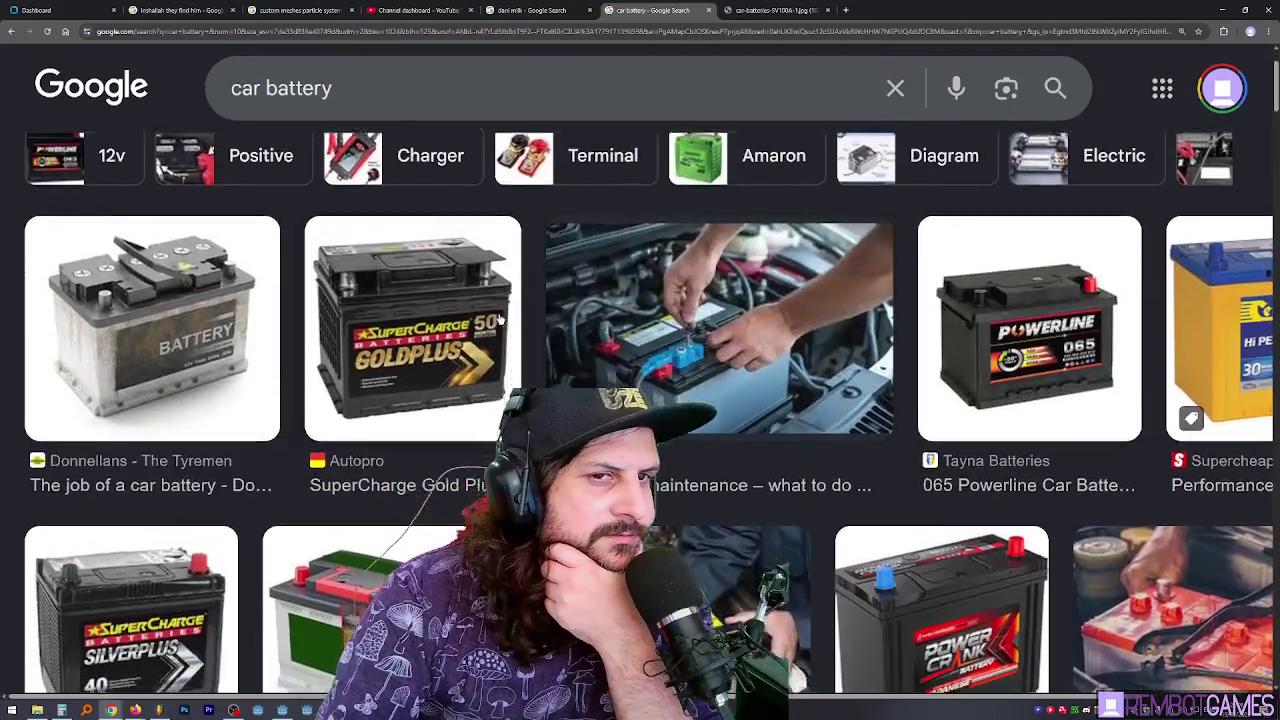
{"action": "scroll", "coordinate": [500, 318], "scroll_direction": "down", "scroll_amount": 3}
{"action": "scroll", "coordinate": [138, 310], "scroll_direction": "down", "scroll_amount": 1}
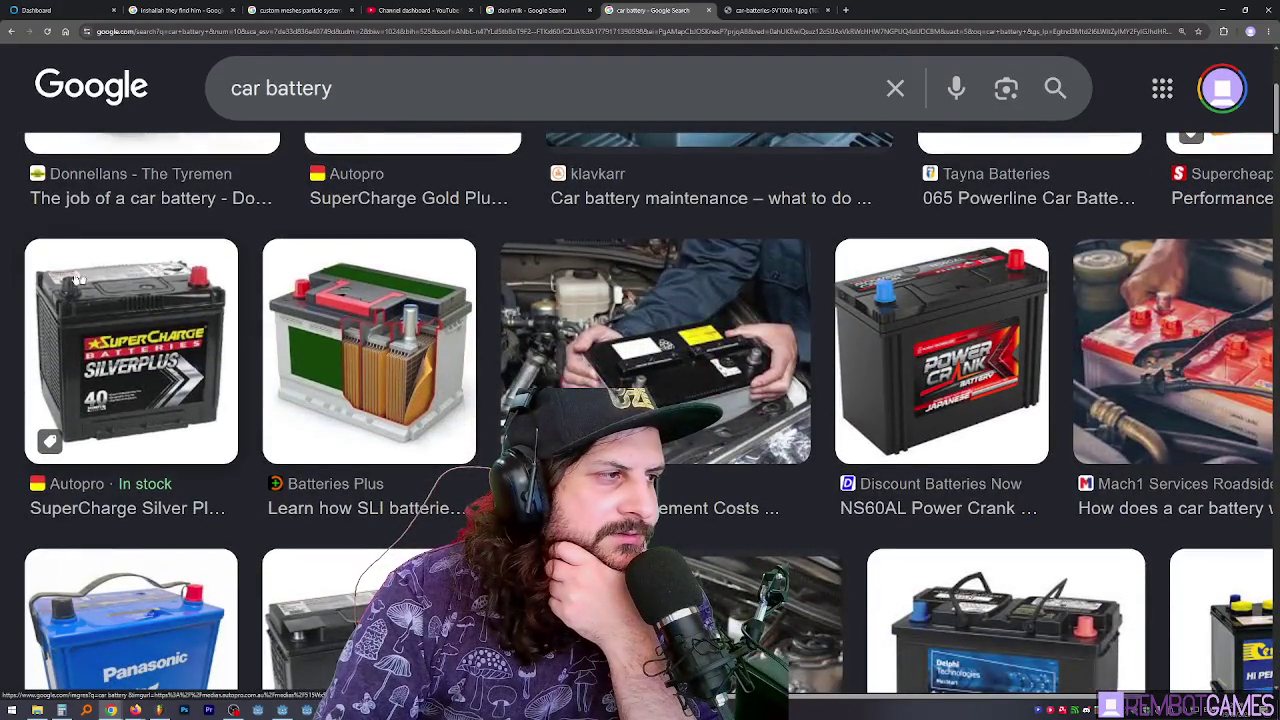
{"action": "scroll", "coordinate": [78, 280], "scroll_direction": "down", "scroll_amount": 2}
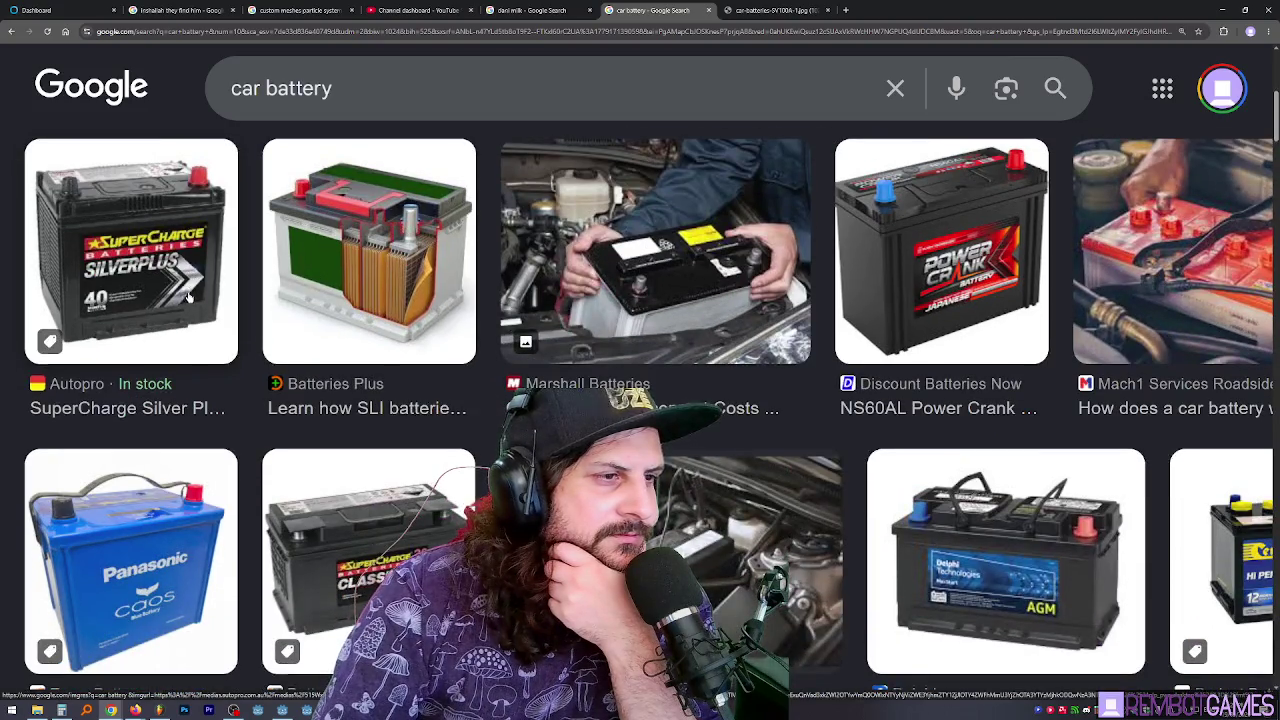
{"action": "scroll", "coordinate": [190, 297], "scroll_direction": "down", "scroll_amount": 2}
{"action": "scroll", "coordinate": [195, 296], "scroll_direction": "up", "scroll_amount": 3}
{"action": "scroll", "coordinate": [193, 296], "scroll_direction": "down", "scroll_amount": 4}
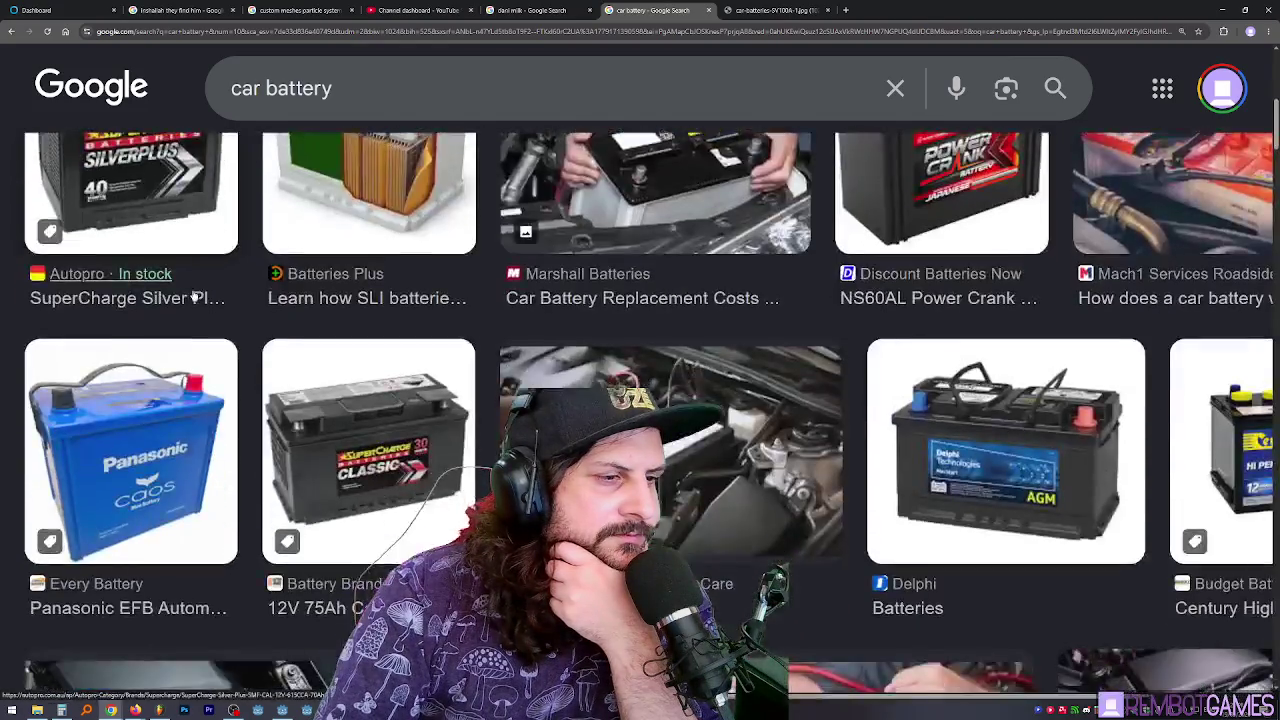
{"action": "scroll", "coordinate": [195, 296], "scroll_direction": "down", "scroll_amount": 4}
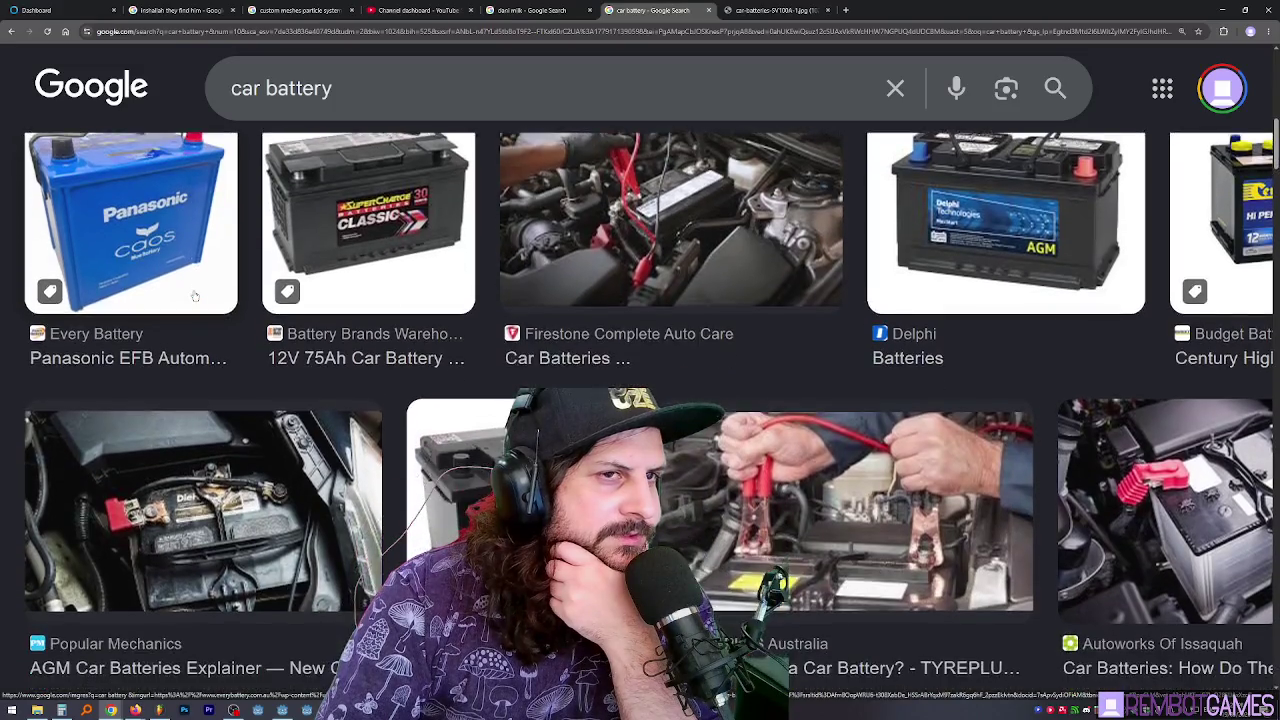
{"action": "scroll", "coordinate": [200, 296], "scroll_direction": "down", "scroll_amount": 2}
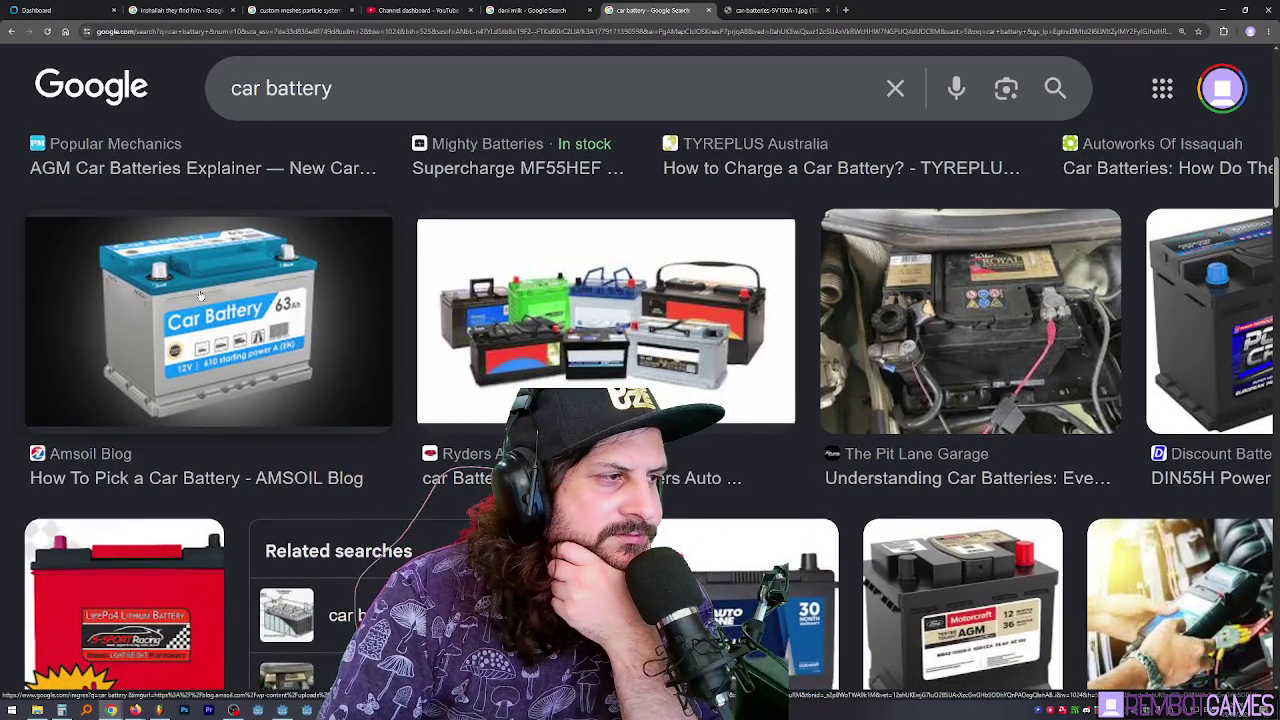
{"action": "scroll", "coordinate": [208, 300], "scroll_direction": "down", "scroll_amount": 1}
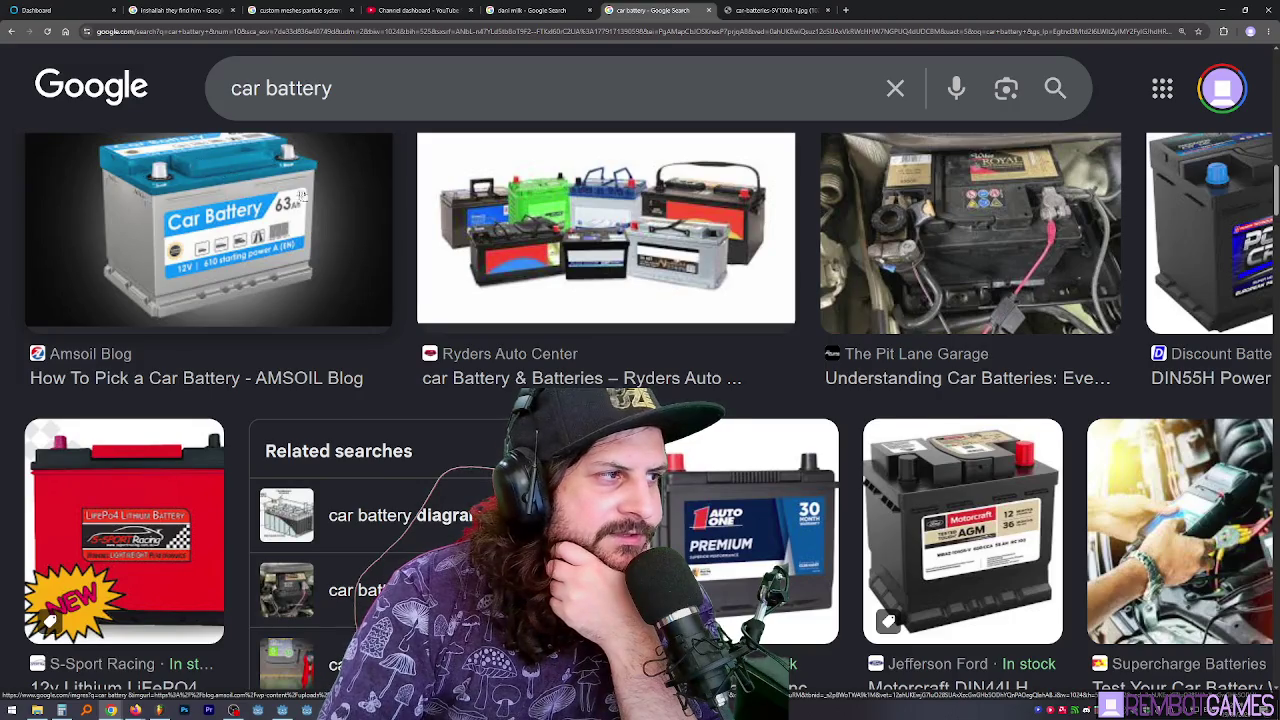
{"action": "scroll", "coordinate": [303, 195], "scroll_direction": "down", "scroll_amount": 3}
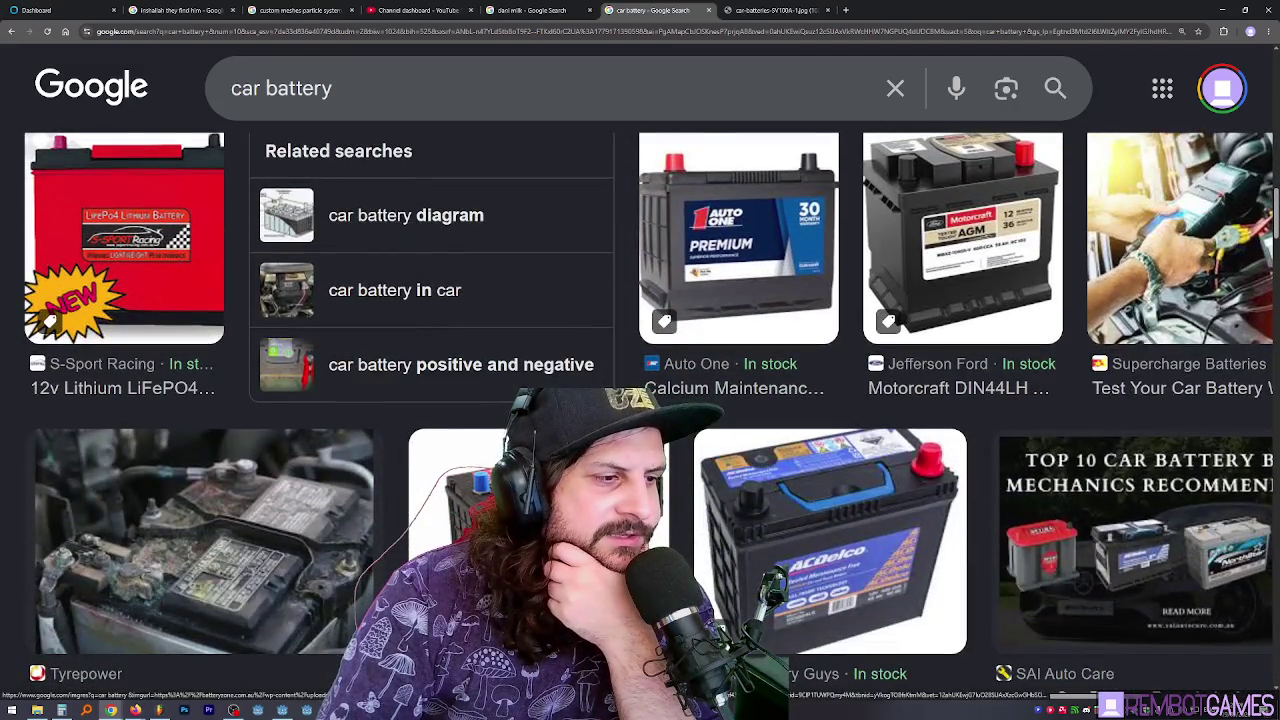
{"action": "scroll", "coordinate": [298, 88], "scroll_direction": "down", "scroll_amount": 1}
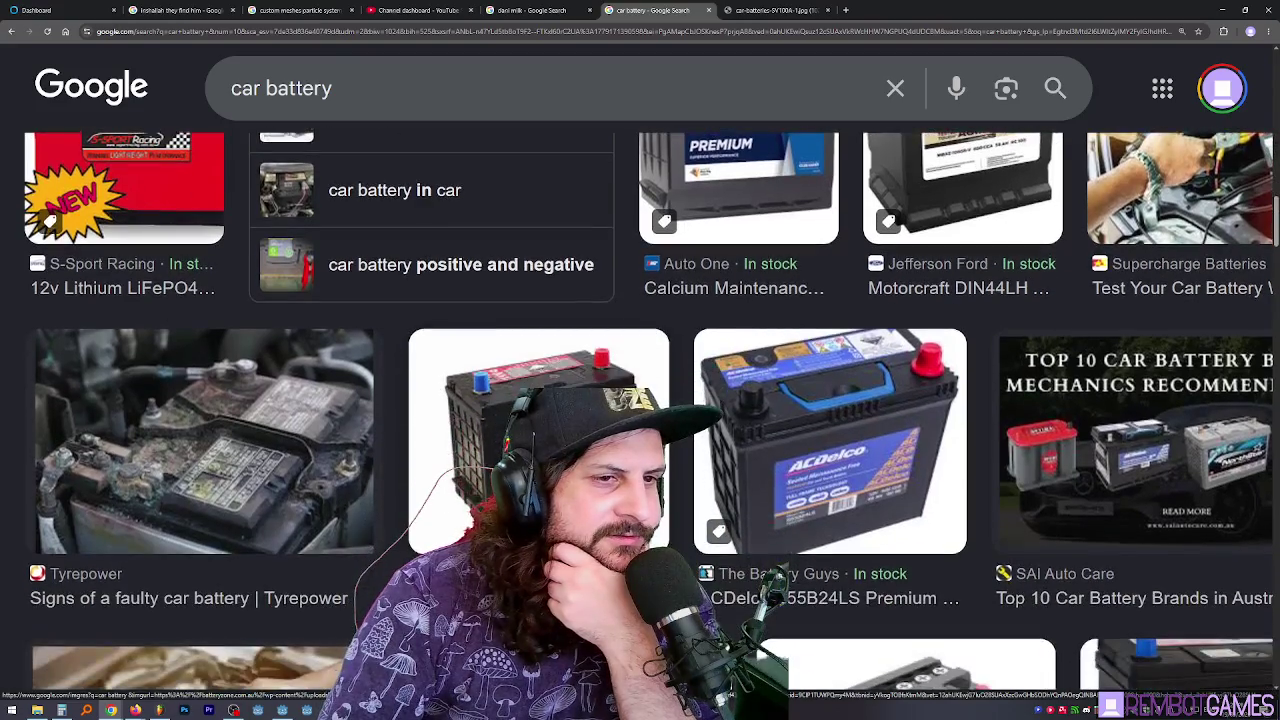
{"action": "scroll", "coordinate": [298, 88], "scroll_direction": "down", "scroll_amount": 4}
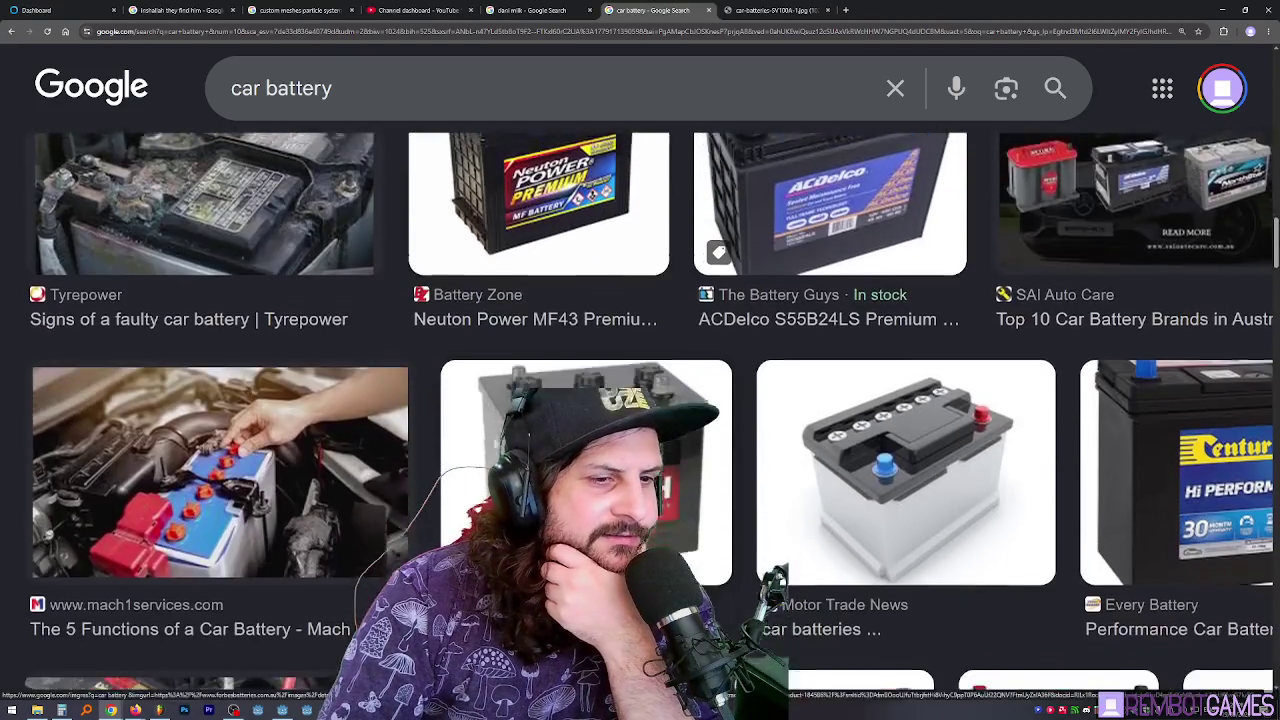
{"action": "scroll", "coordinate": [298, 88], "scroll_direction": "down", "scroll_amount": 2}
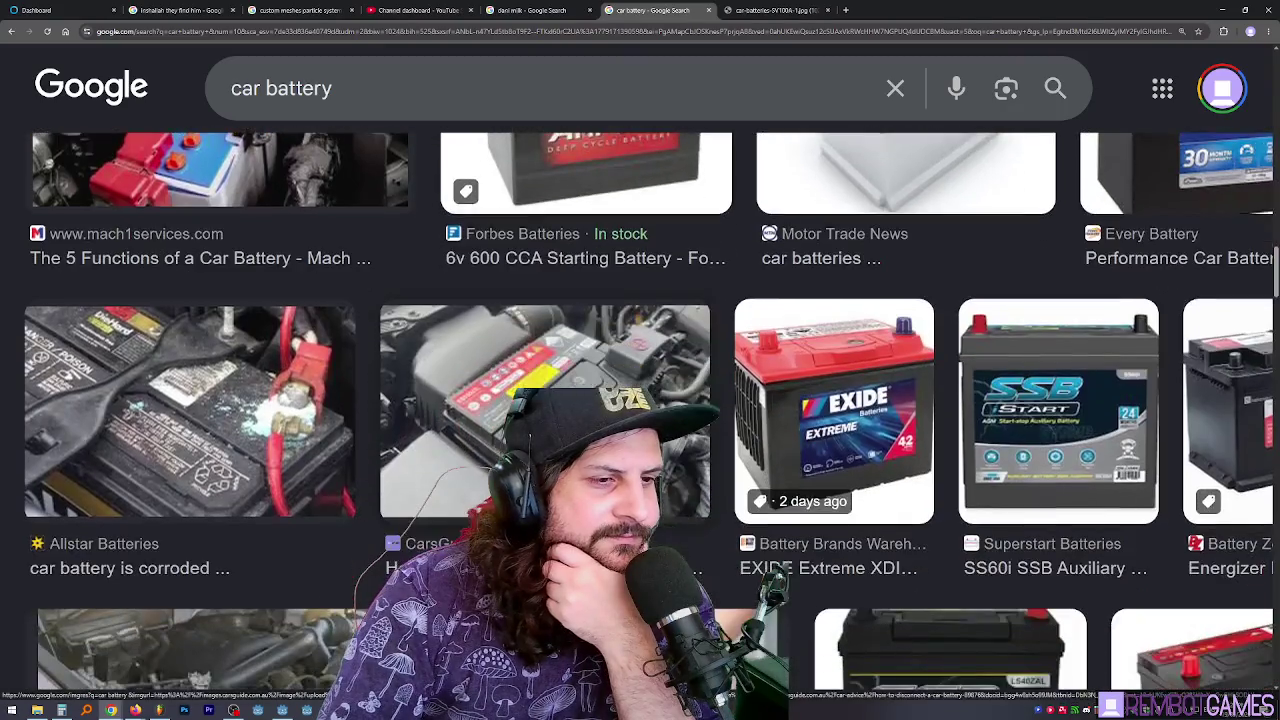
{"action": "double_click", "coordinate": [1068, 6]}
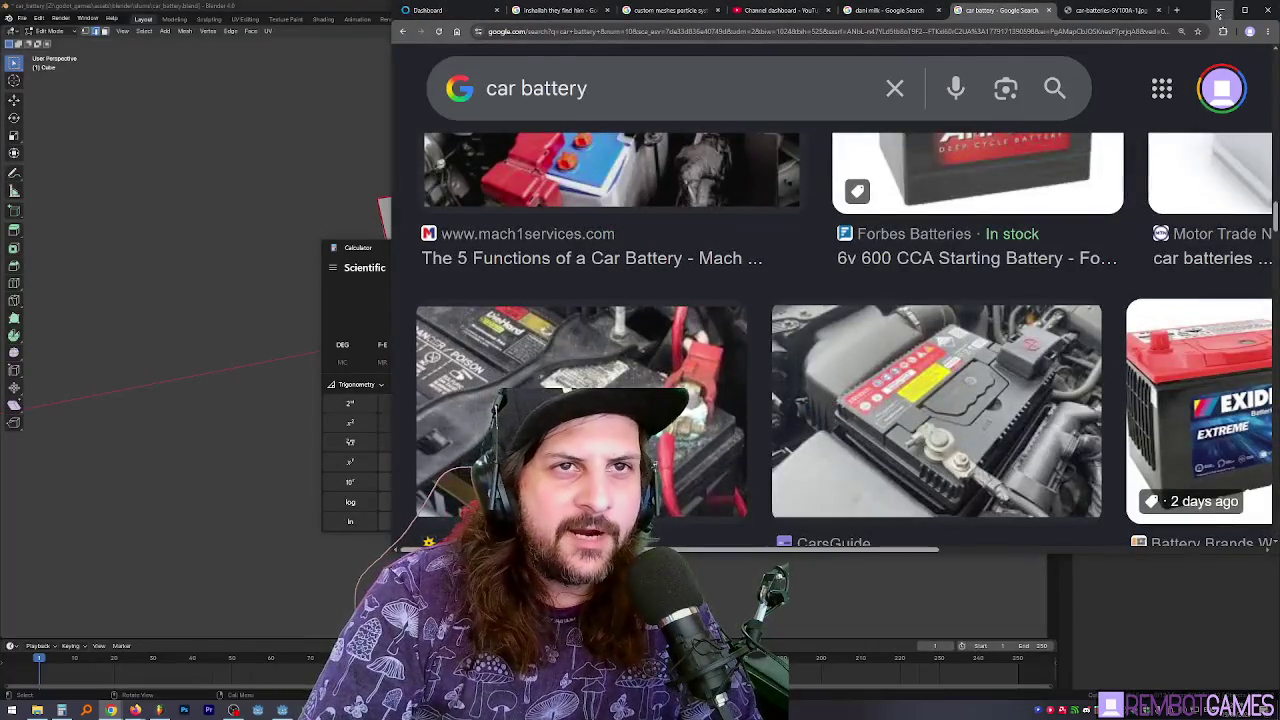
Minimize the browser and close the Calculator to return to Blender
{"action": "left_click", "coordinate": [1219, 11]}
{"action": "left_click", "coordinate": [588, 247]}
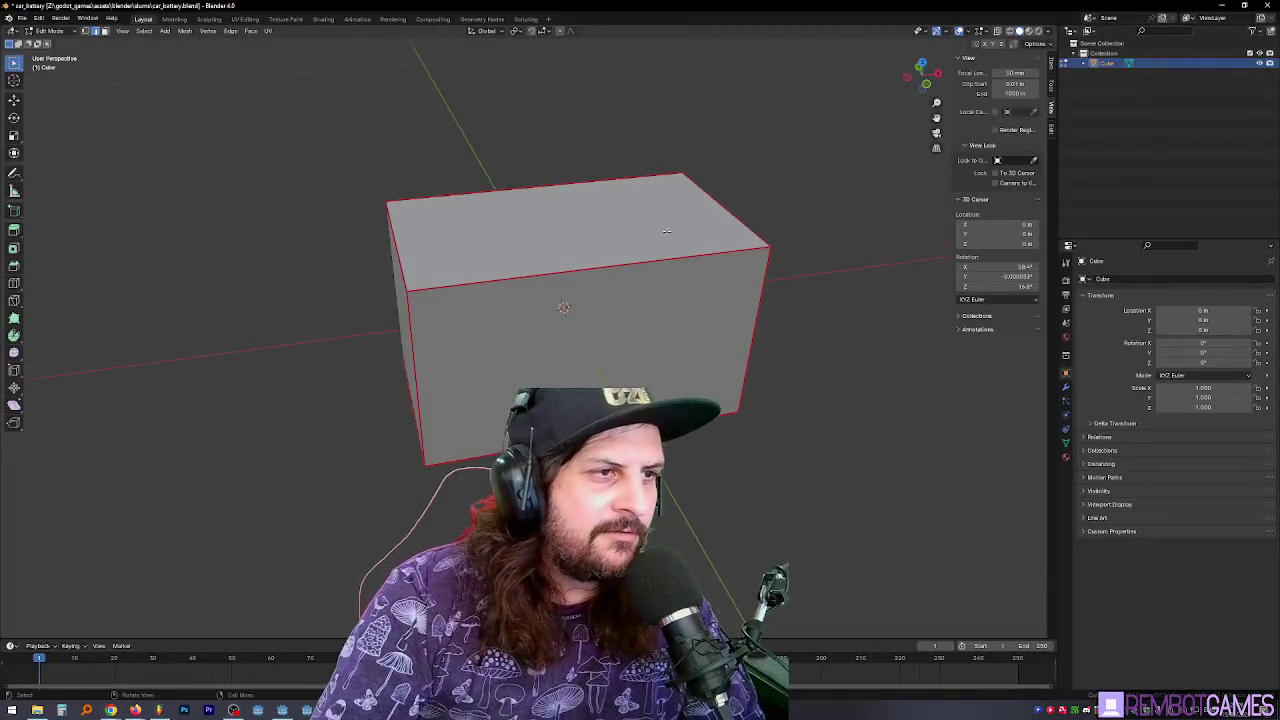
{"action": "mouse_move", "coordinate": [527, 301]}
{"action": "left_mouse_down"}
{"action": "mouse_move", "coordinate": [543, 251]}
{"action": "mouse_move", "coordinate": [631, 240]}
{"action": "left_mouse_up"}
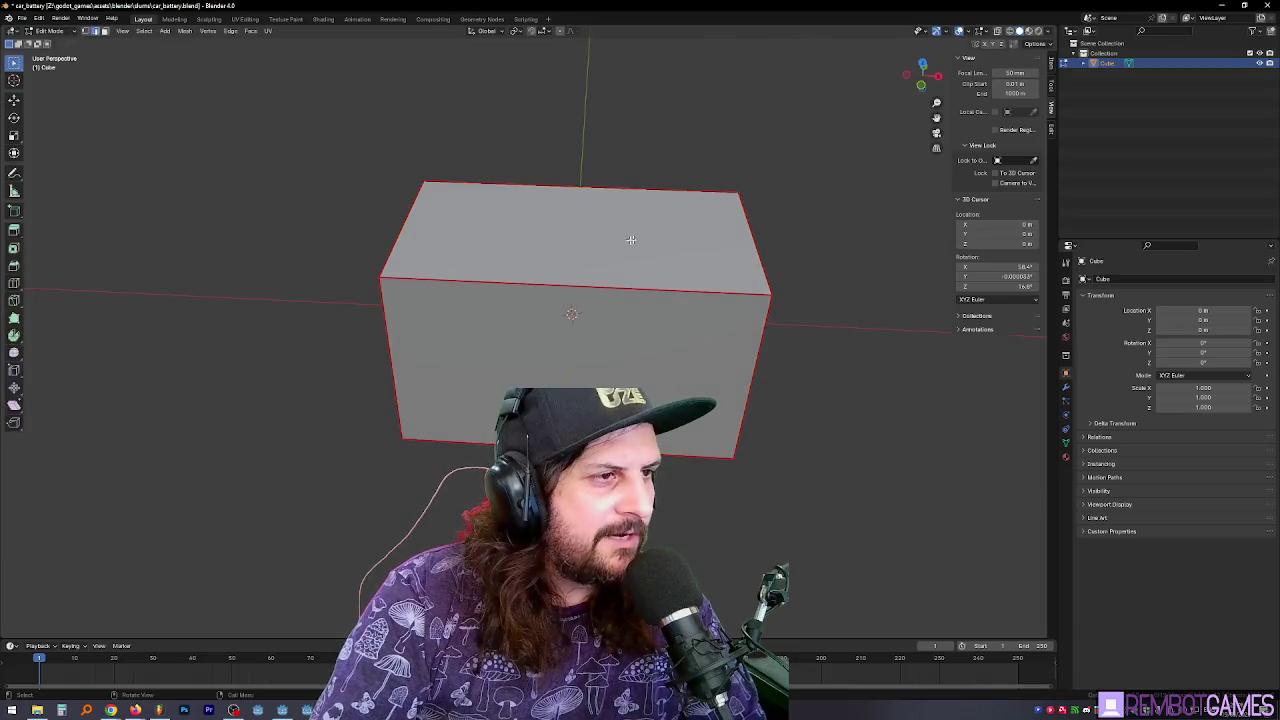
Rename the Cube object to BatteryBody, then reselect the box's top face in face mode
{"action": "double_click", "coordinate": [1107, 63]}
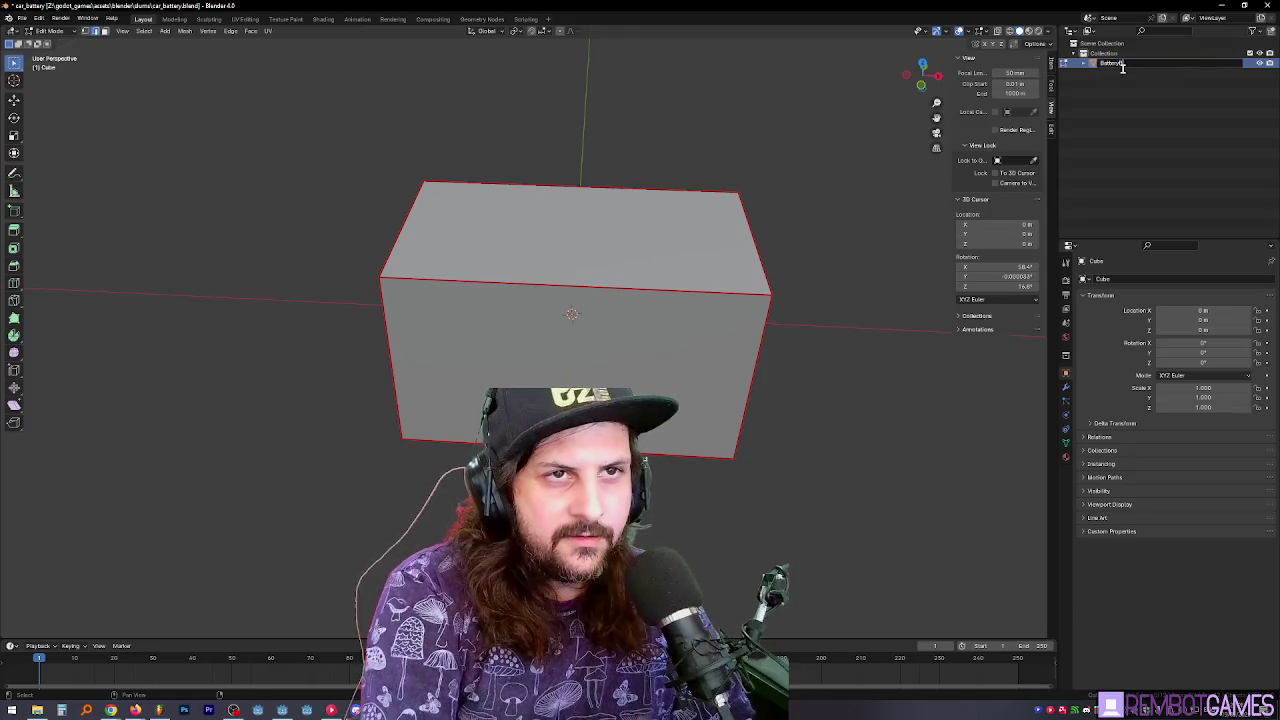
{"action": "type", "text": "Body"}
{"action": "key", "text": "Return"}
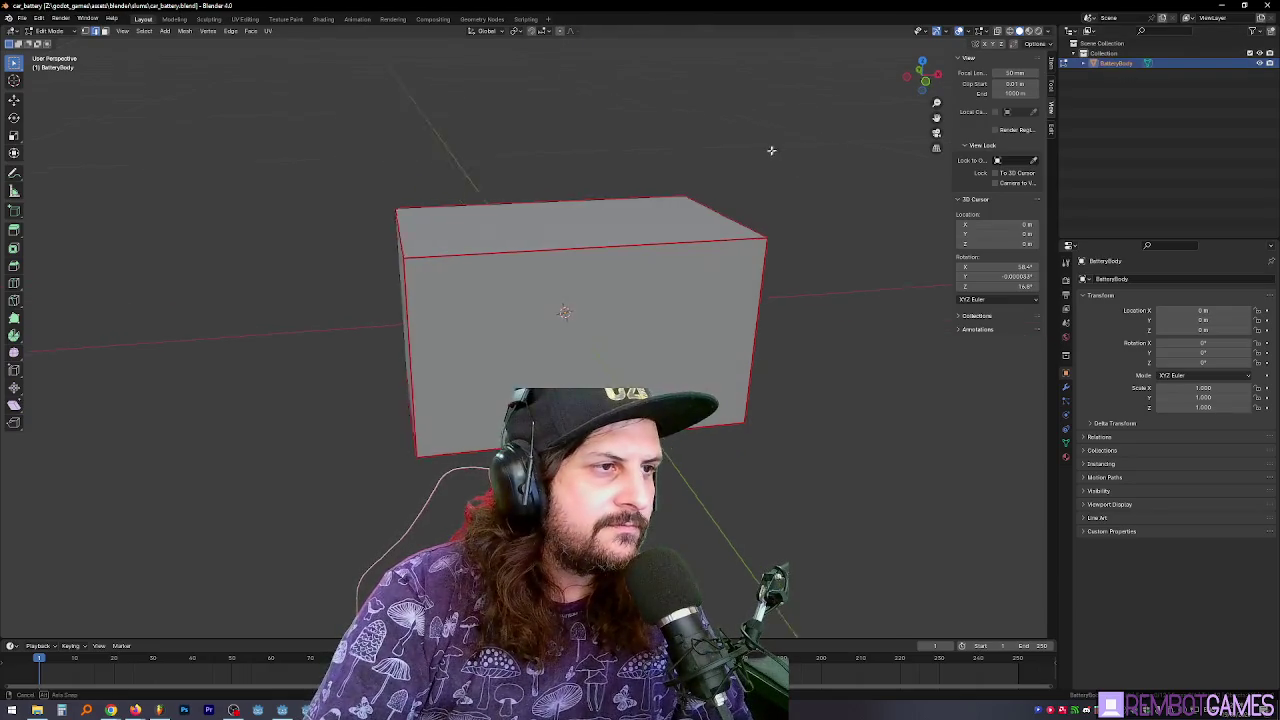
{"action": "key", "text": "Tab"}
{"action": "key", "text": "Tab"}
{"action": "key", "text": "3"}
{"action": "left_click", "coordinate": [601, 233]}
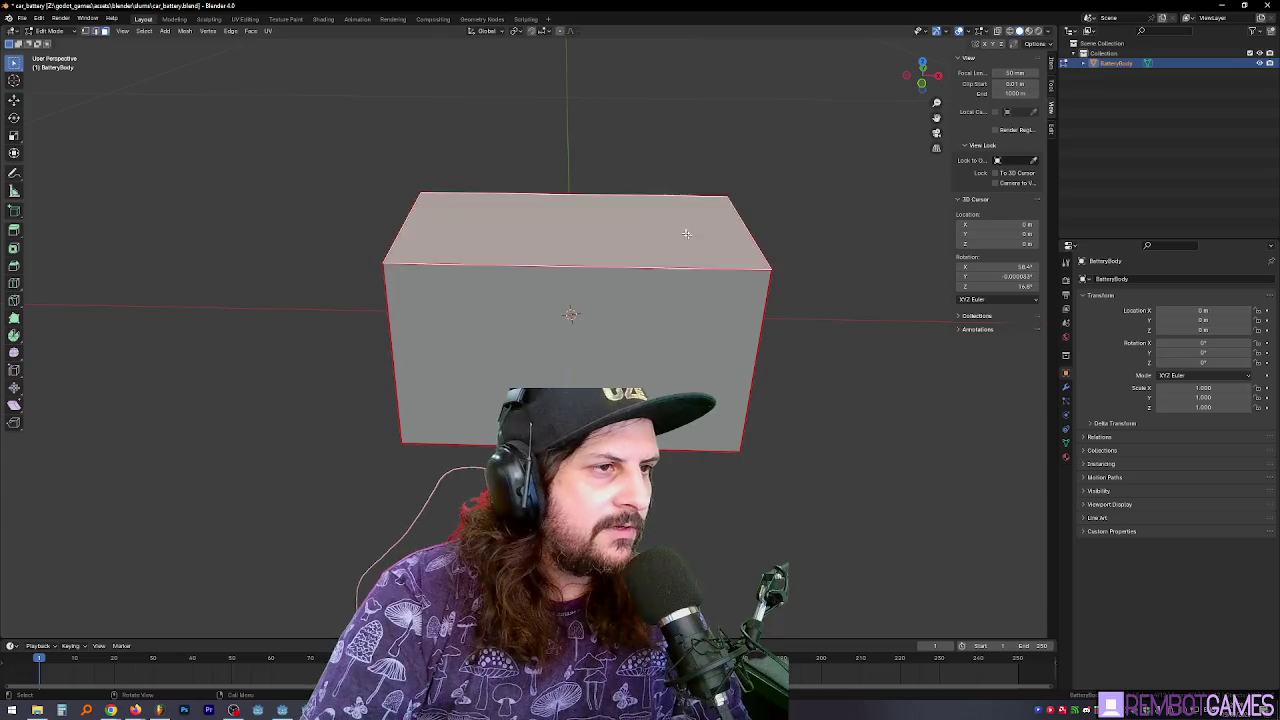
Try a 7-sided cylinder with a smaller radius, then undo it
{"action": "left_click", "coordinate": [165, 31]}
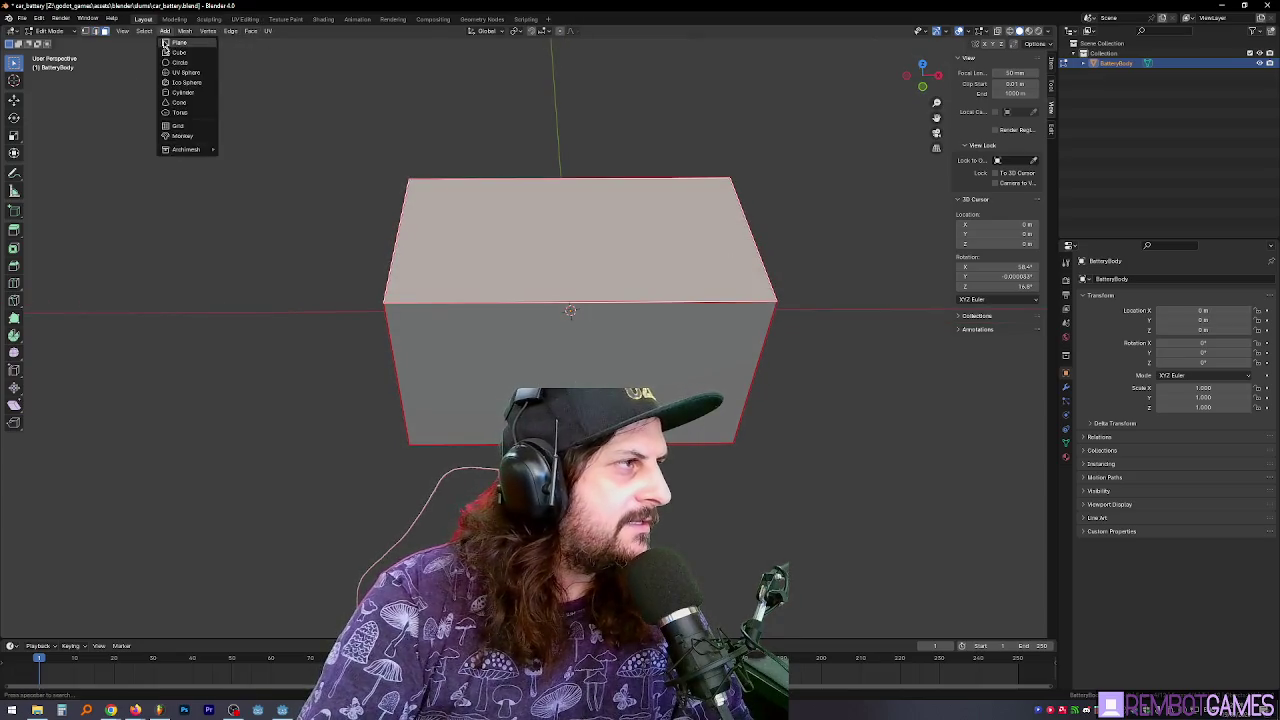
{"action": "left_click", "coordinate": [191, 95]}
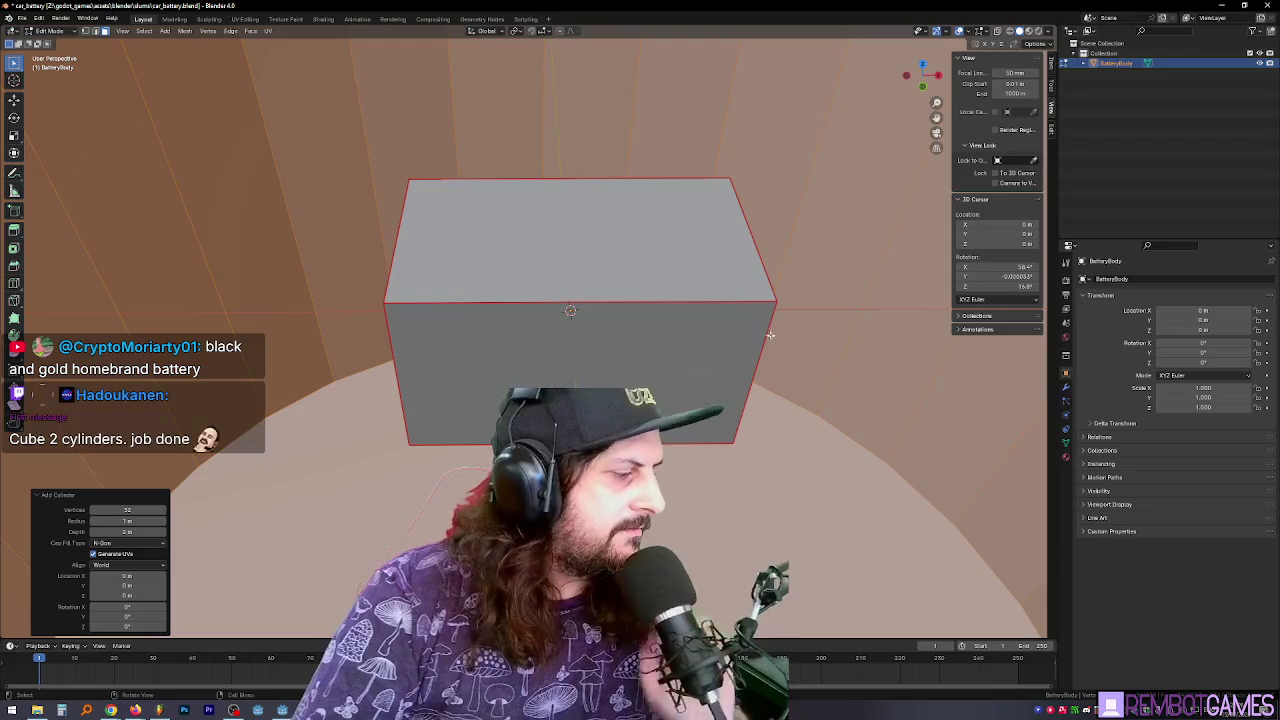
{"action": "scroll", "coordinate": [787, 380], "scroll_direction": "down", "scroll_amount": 2}
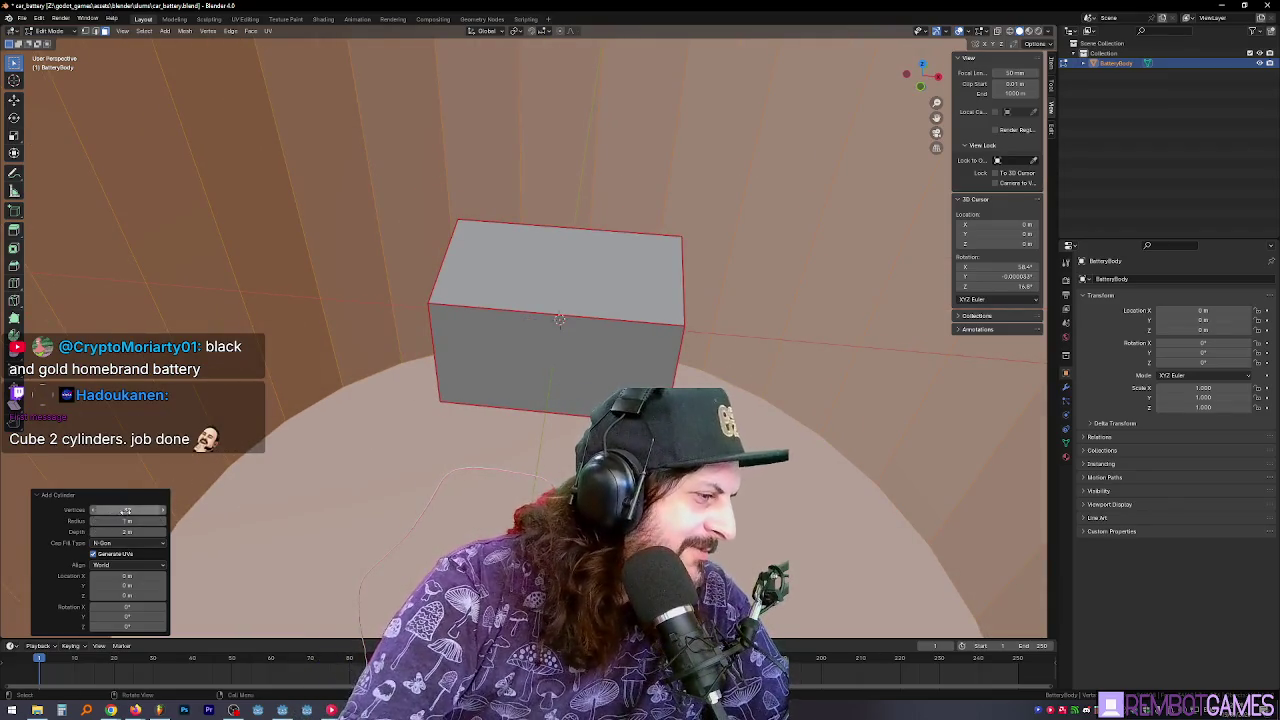
{"action": "key", "text": "Return"}
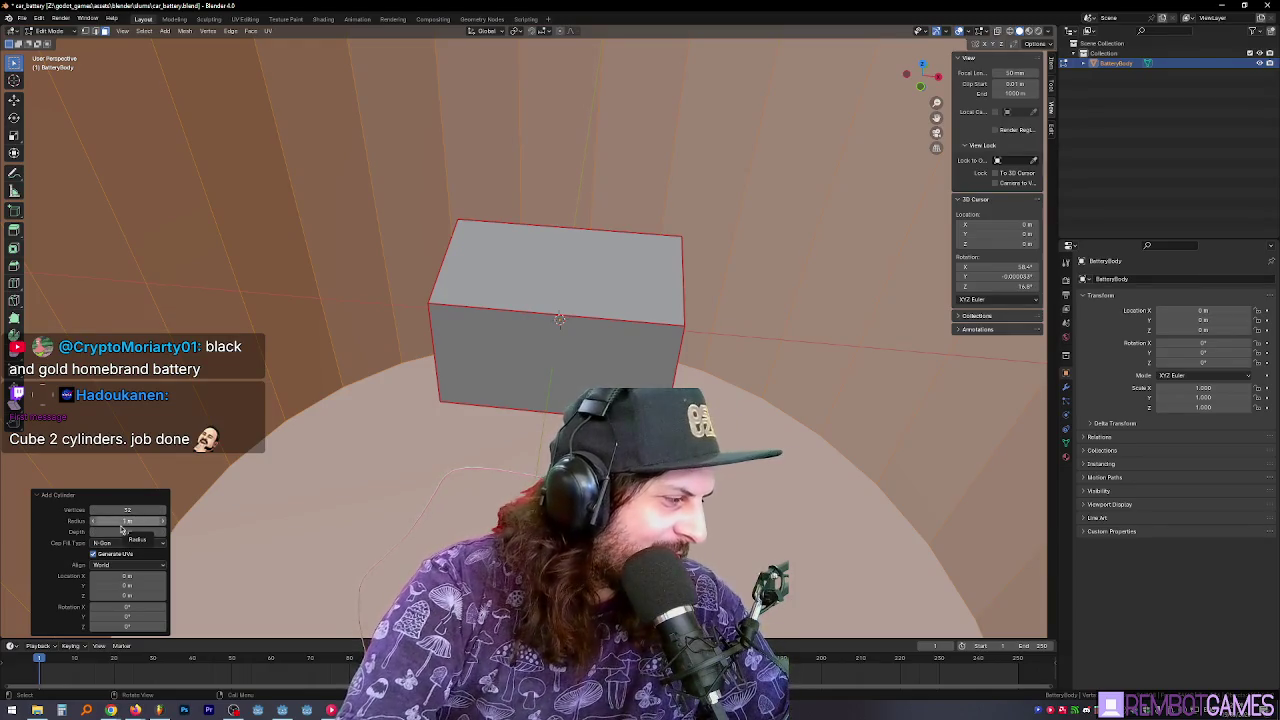
{"action": "left_click", "coordinate": [138, 511]}
{"action": "left_click_drag", "start_coordinate": [127, 510], "coordinate": [65, 510]}
{"action": "scroll", "coordinate": [560, 320], "scroll_direction": "down", "scroll_amount": 4}
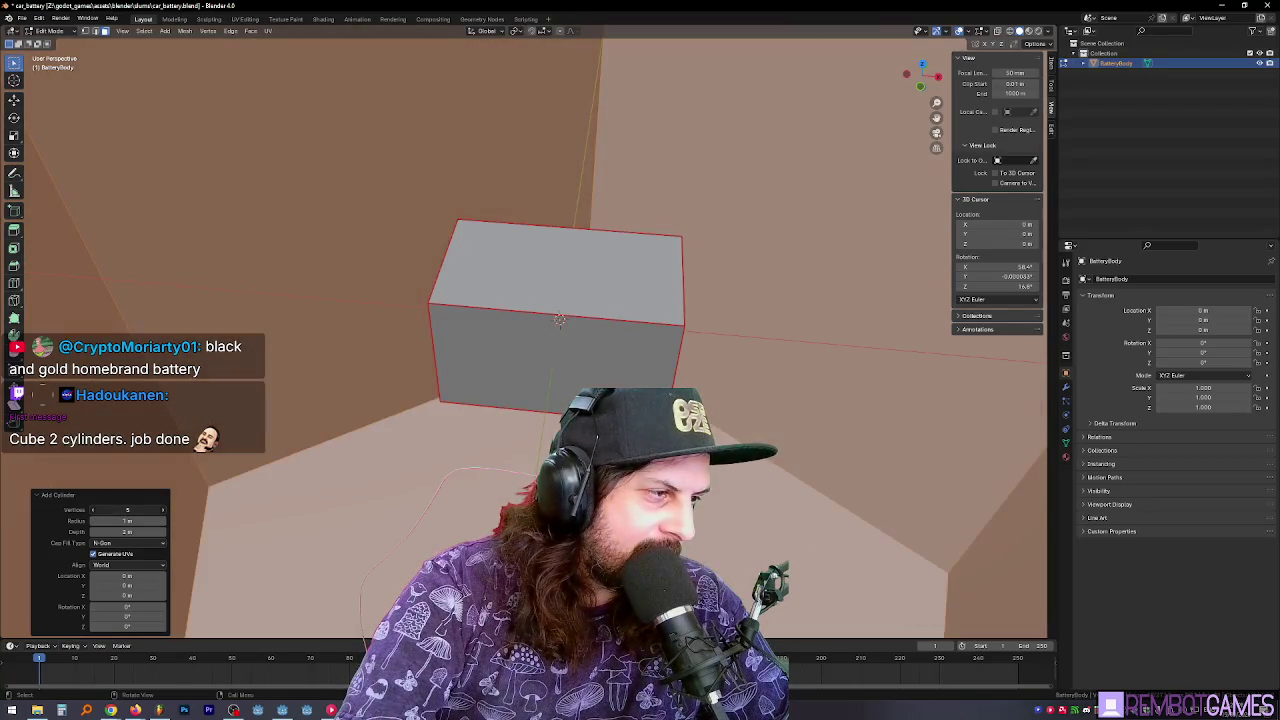
{"action": "type", "text": "7"}
{"action": "key", "text": "Return"}
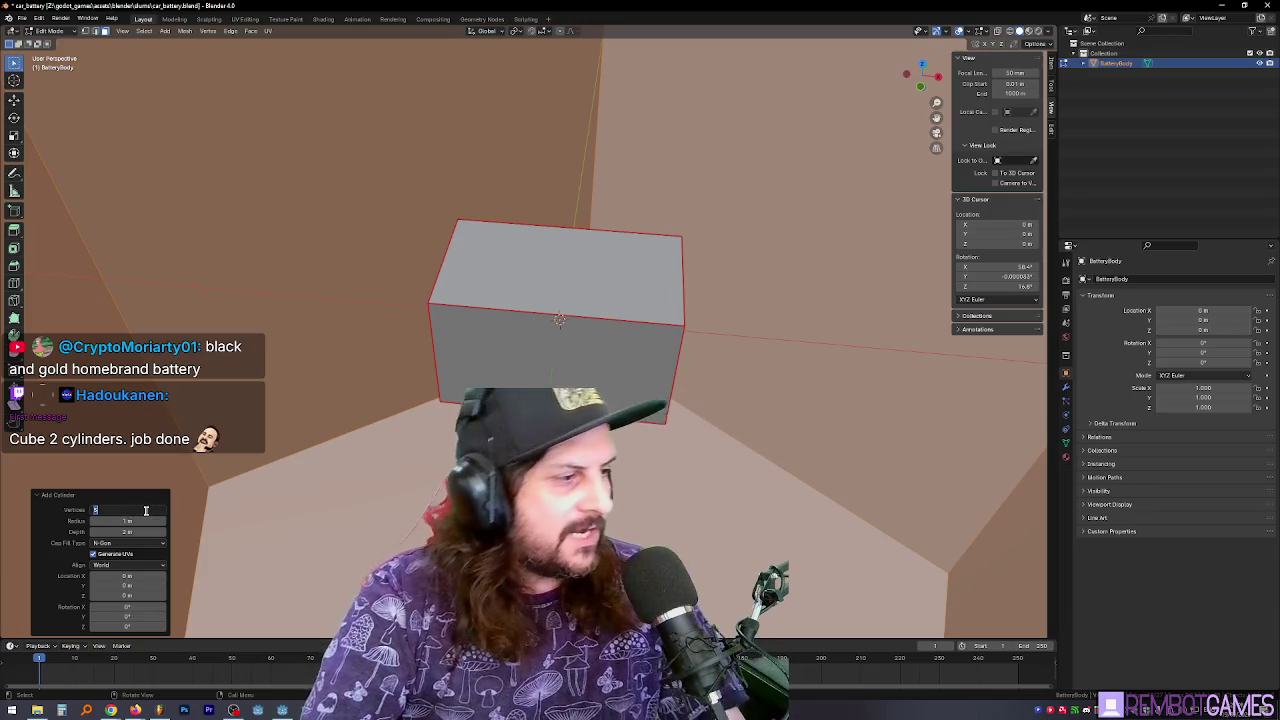
{"action": "left_click_drag", "start_coordinate": [101, 521], "coordinate": [40, 521]}
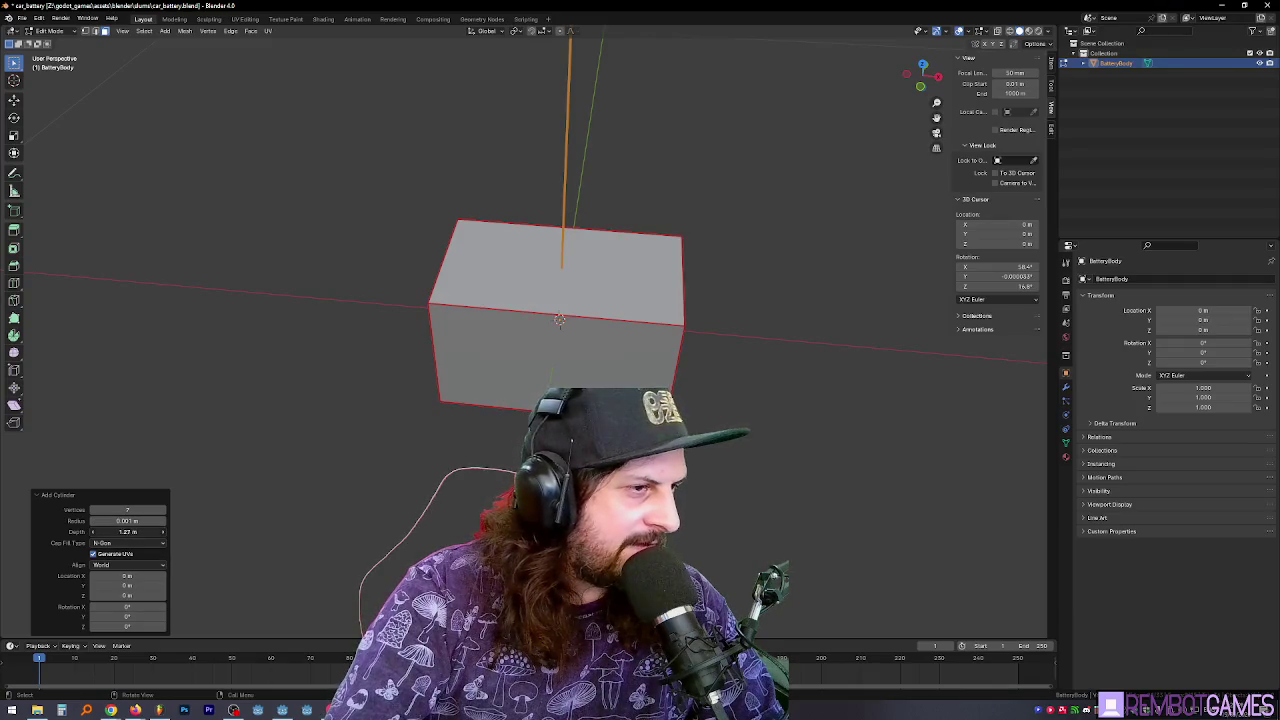
{"action": "key", "text": "ctrl+z"}
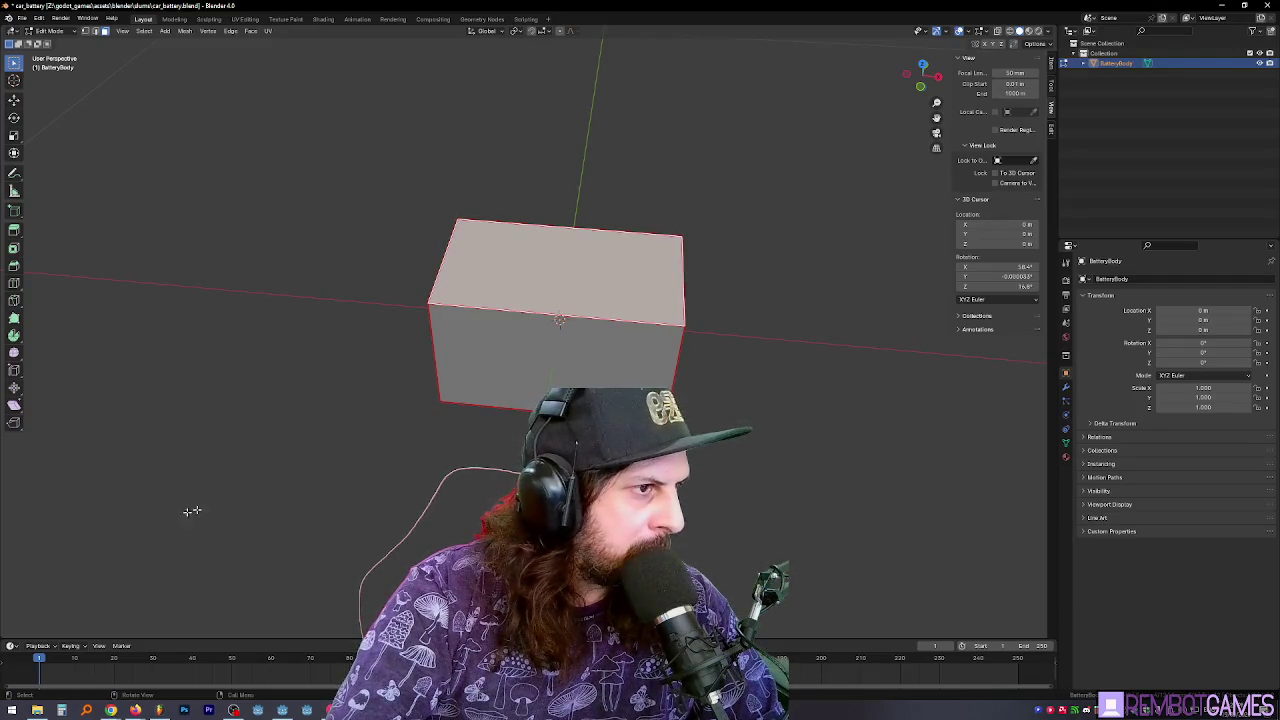
Add a fresh cylinder with a 0.015 m radius
{"action": "left_click", "coordinate": [165, 31]}
{"action": "left_click", "coordinate": [180, 100]}
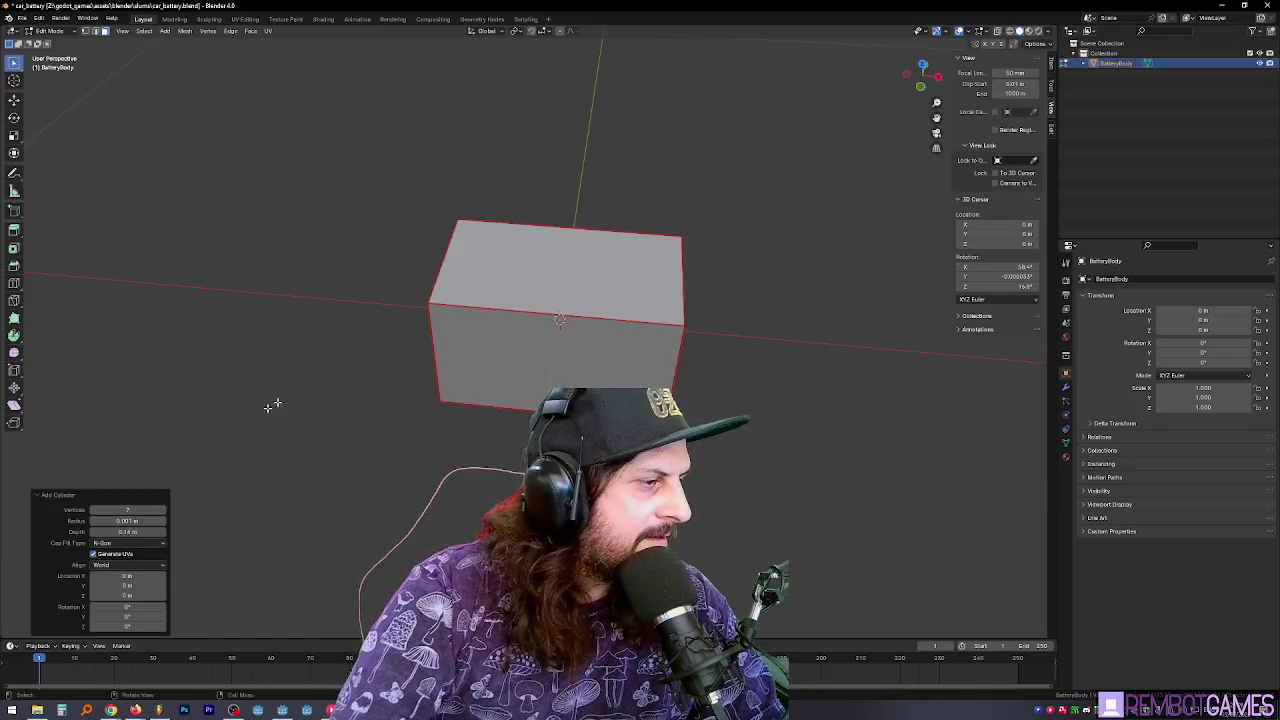
{"action": "mouse_move", "coordinate": [127, 521]}
{"action": "left_mouse_down"}
{"action": "mouse_move", "coordinate": [200, 521]}
{"action": "mouse_move", "coordinate": [140, 521]}
{"action": "mouse_move", "coordinate": [140, 535]}
{"action": "mouse_move", "coordinate": [90, 521]}
{"action": "mouse_move", "coordinate": [160, 521]}
{"action": "mouse_move", "coordinate": [143, 521]}
{"action": "left_mouse_up"}
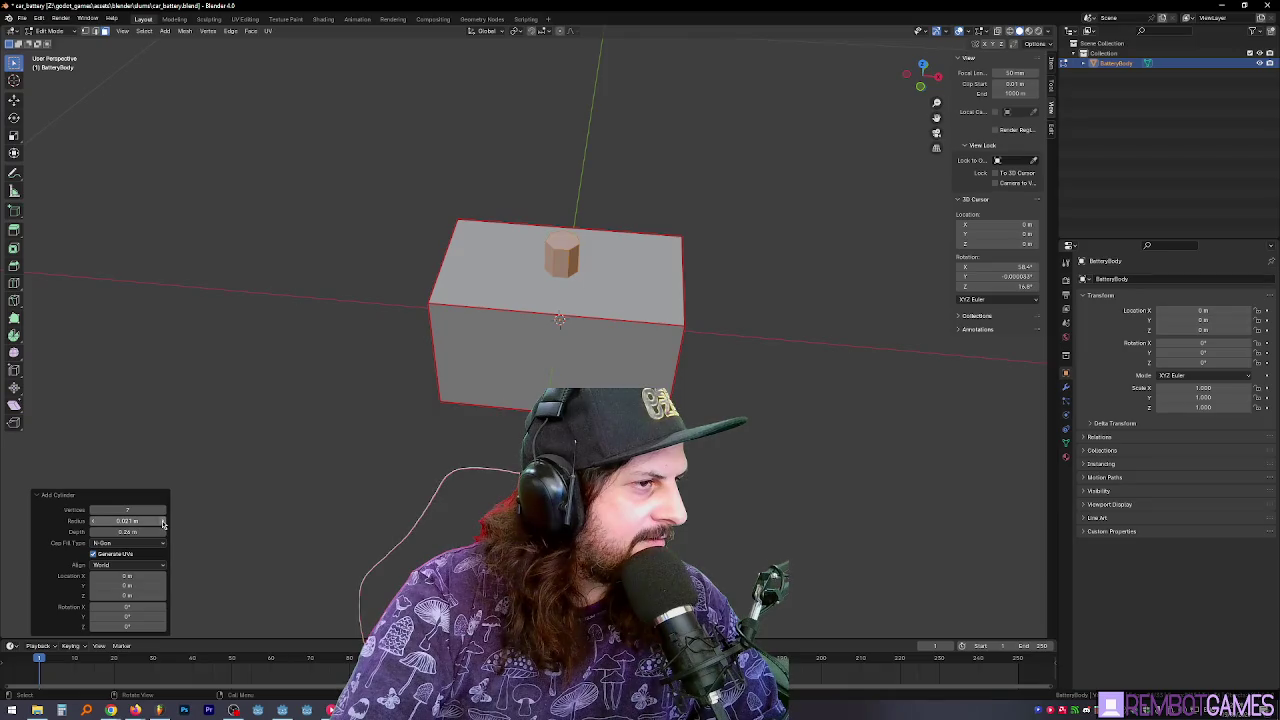
{"action": "left_click_drag", "start_coordinate": [463, 422], "coordinate": [500, 385]}
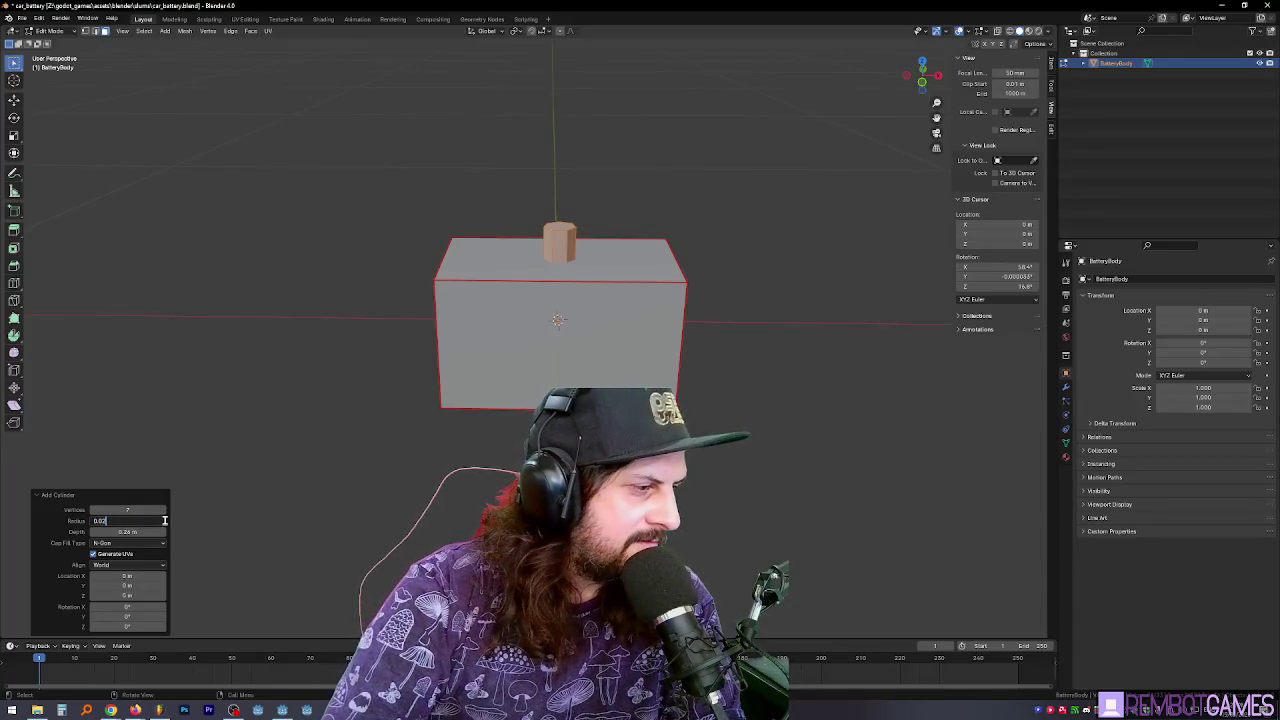
{"action": "type", "text": "0.015"}
{"action": "key", "text": "Return"}
{"action": "mouse_move", "coordinate": [600, 400]}
{"action": "left_mouse_down"}
{"action": "mouse_move", "coordinate": [600, 420]}
{"action": "mouse_move", "coordinate": [580, 340]}
{"action": "mouse_move", "coordinate": [543, 290]}
{"action": "left_mouse_up"}
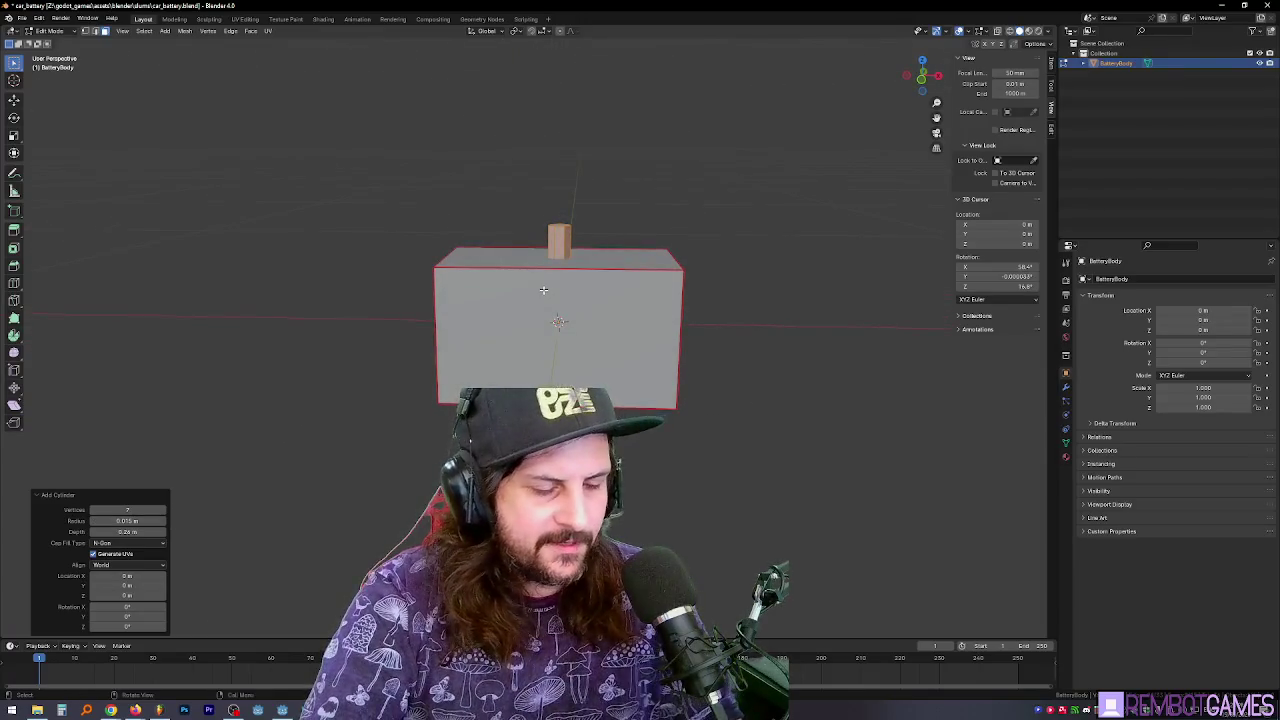
{"action": "left_click", "coordinate": [470, 262]}
{"action": "mouse_move", "coordinate": [470, 262]}
{"action": "left_mouse_down"}
{"action": "mouse_move", "coordinate": [470, 245]}
{"action": "mouse_move", "coordinate": [490, 360]}
{"action": "mouse_move", "coordinate": [490, 340]}
{"action": "left_mouse_up"}
In X-ray view, raise the cylinder along Z through the top face, adjusting snapping
{"action": "key", "text": "alt+z"}
{"action": "key", "text": "g"}
{"action": "key", "text": "y"}
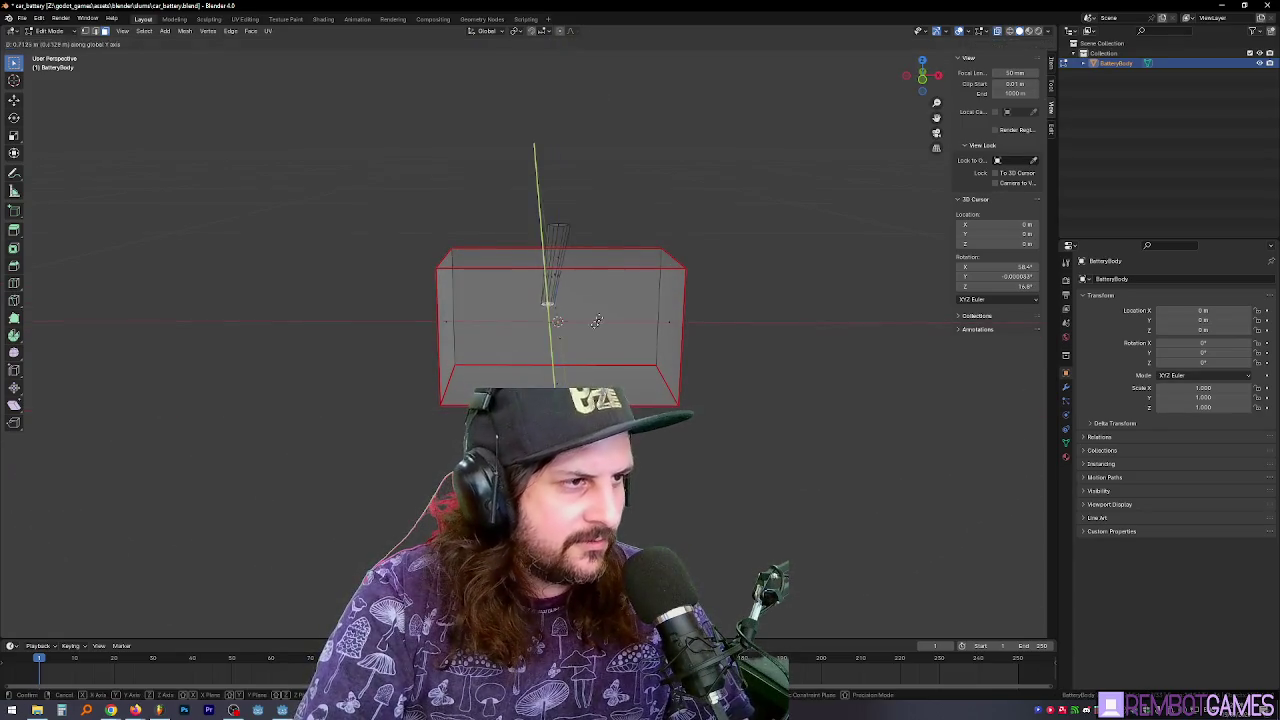
{"action": "key", "text": "z"}
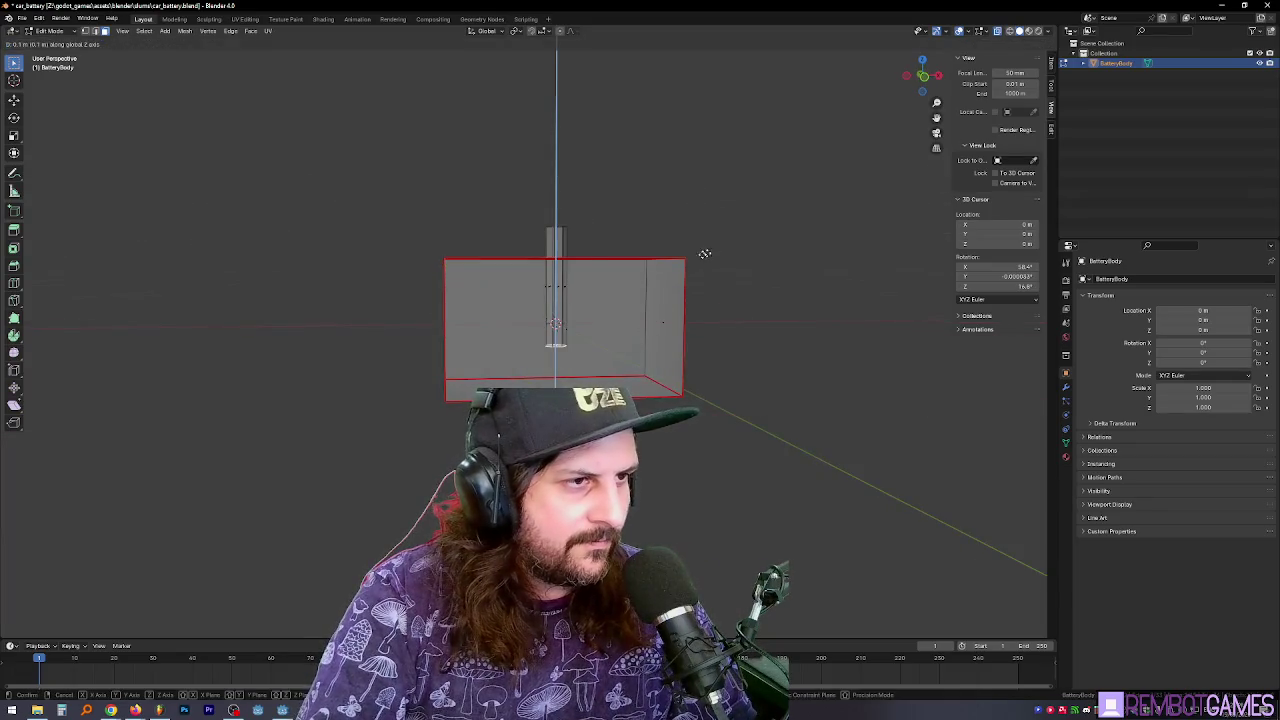
{"action": "left_click", "coordinate": [685, 258]}
{"action": "left_click", "coordinate": [540, 33]}
{"action": "left_click", "coordinate": [540, 94]}
{"action": "key", "text": "g"}
{"action": "key", "text": "z"}
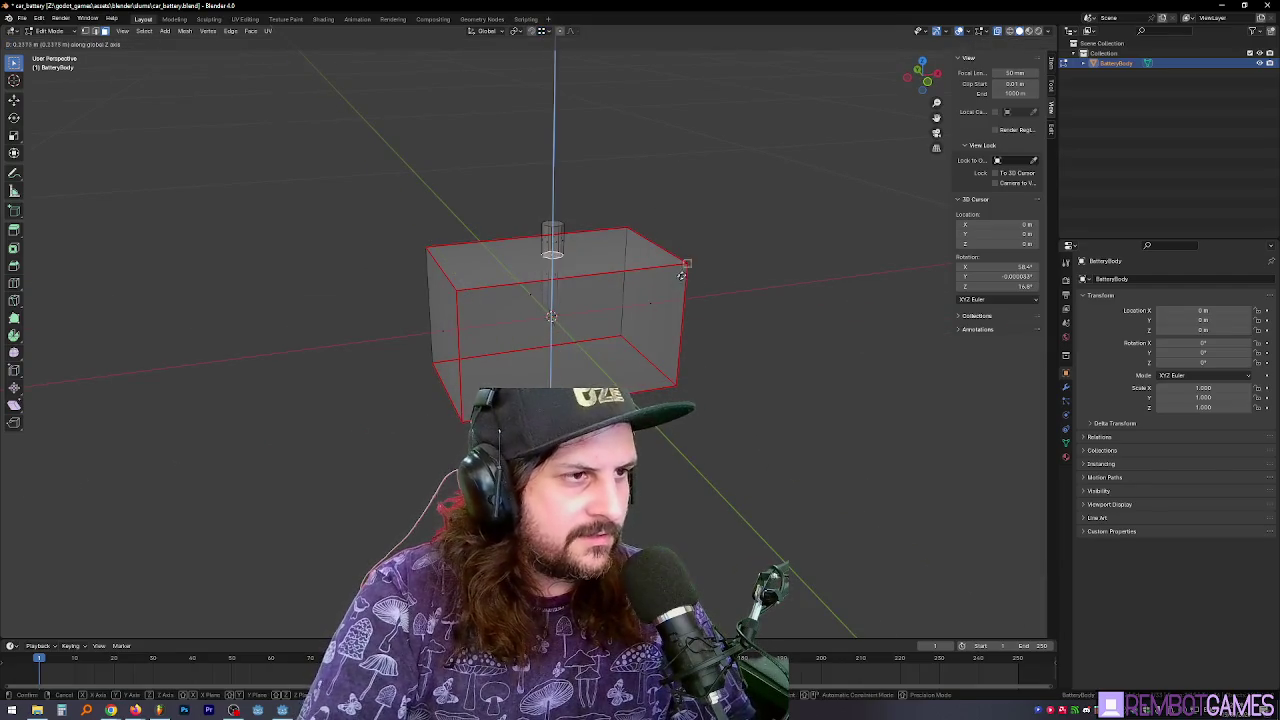
{"action": "left_click", "coordinate": [690, 265]}
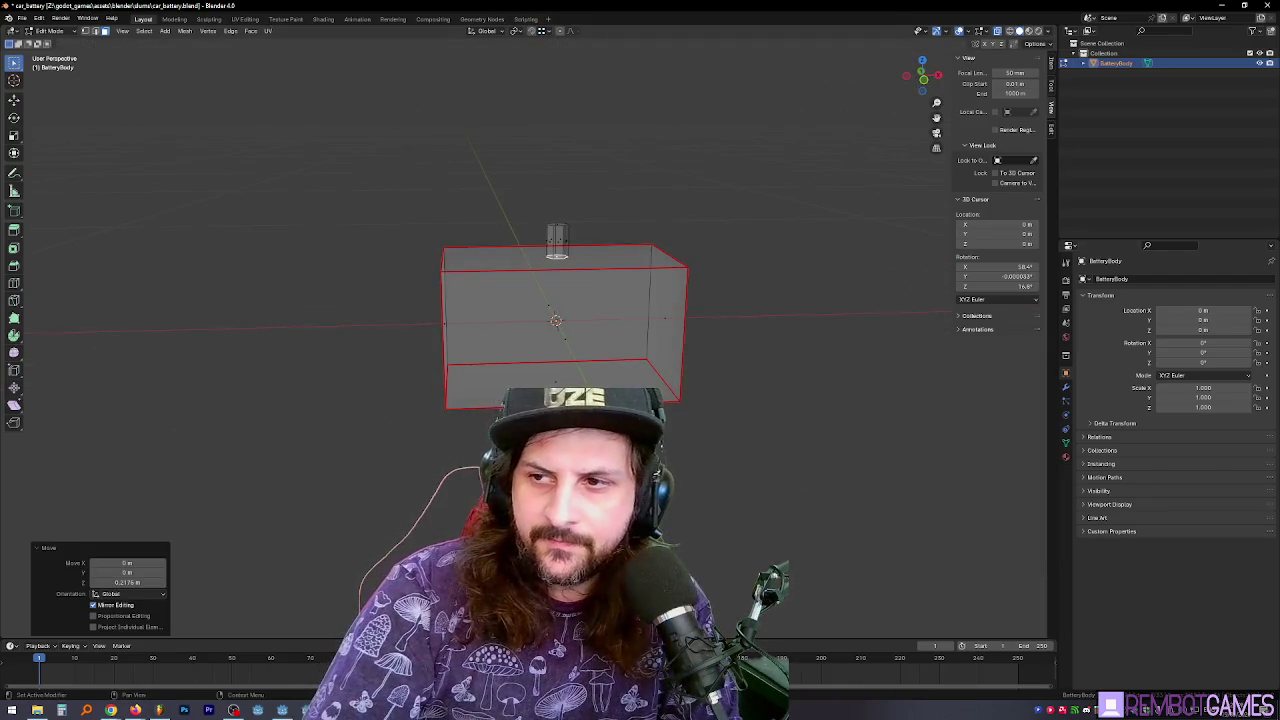
{"action": "key", "text": "alt+z"}
Delete the selected faces and select the whole cylinder in Edit Mode
{"action": "key", "text": "x"}
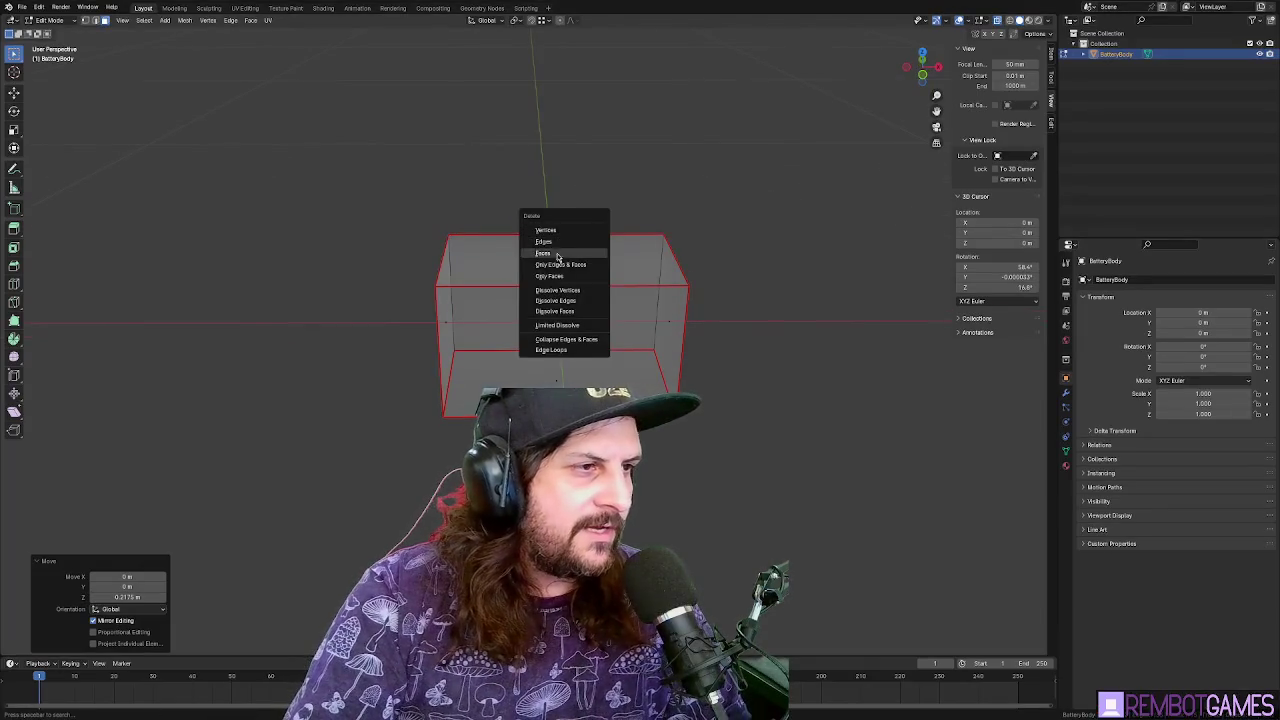
{"action": "left_click", "coordinate": [543, 253]}
{"action": "key", "text": "Tab"}
{"action": "key", "text": "alt+z"}
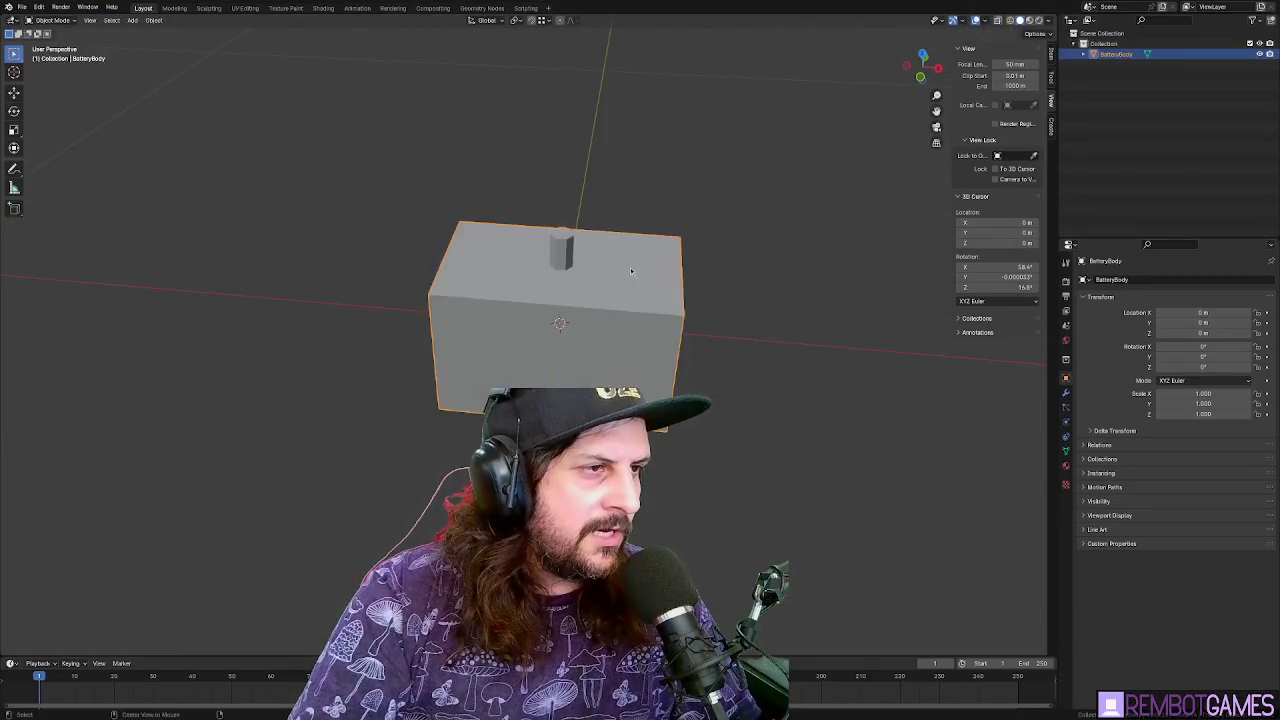
{"action": "left_click_drag", "start_coordinate": [630, 267], "coordinate": [731, 261]}
{"action": "key", "text": "Tab"}
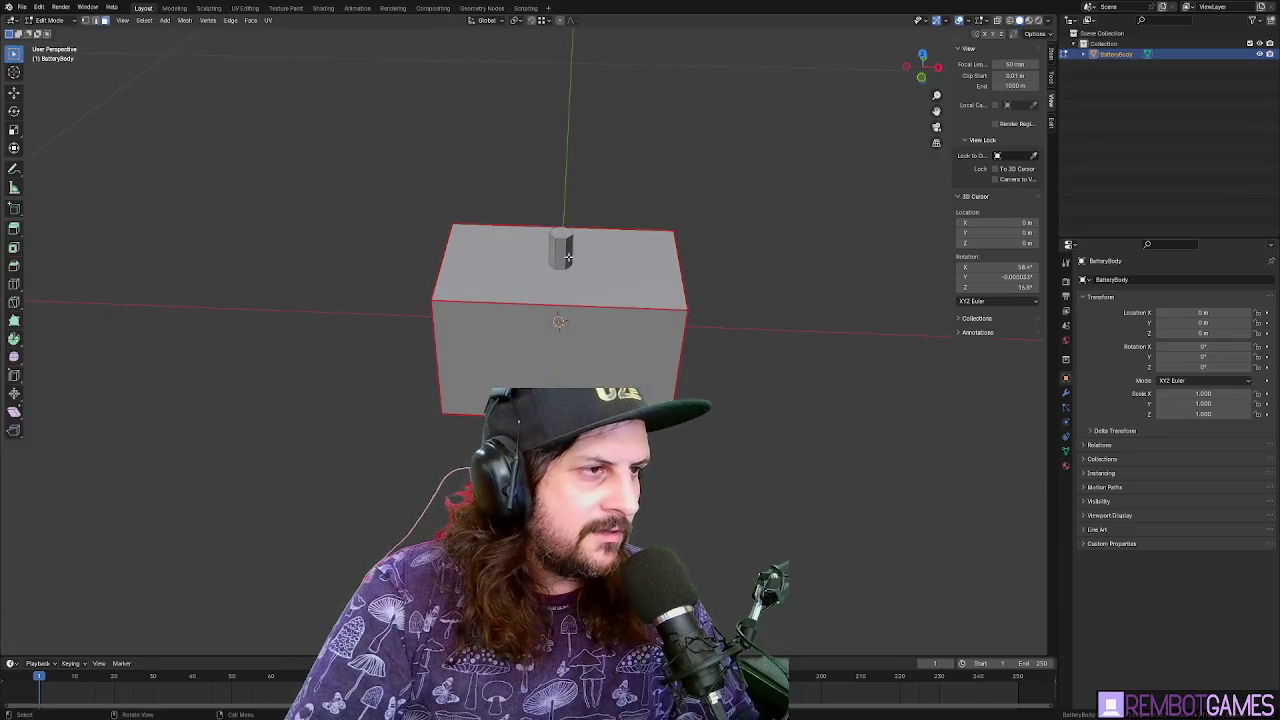
{"action": "key", "text": "ctrl+l"}
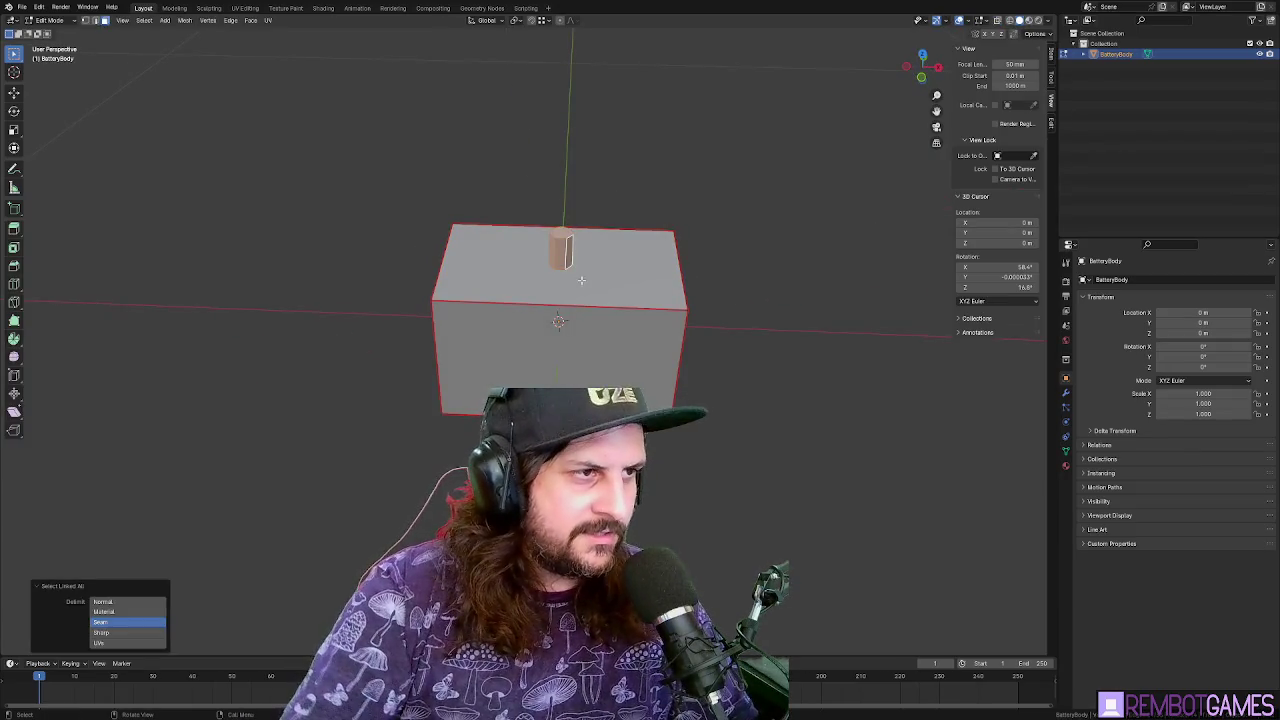
{"action": "scroll", "coordinate": [581, 280], "scroll_direction": "up", "scroll_amount": 5}
{"action": "left_click_drag", "start_coordinate": [581, 280], "coordinate": [580, 330]}
Move the cylinder 0.1 m along X
{"action": "key", "text": "g"}
{"action": "key", "text": "x"}
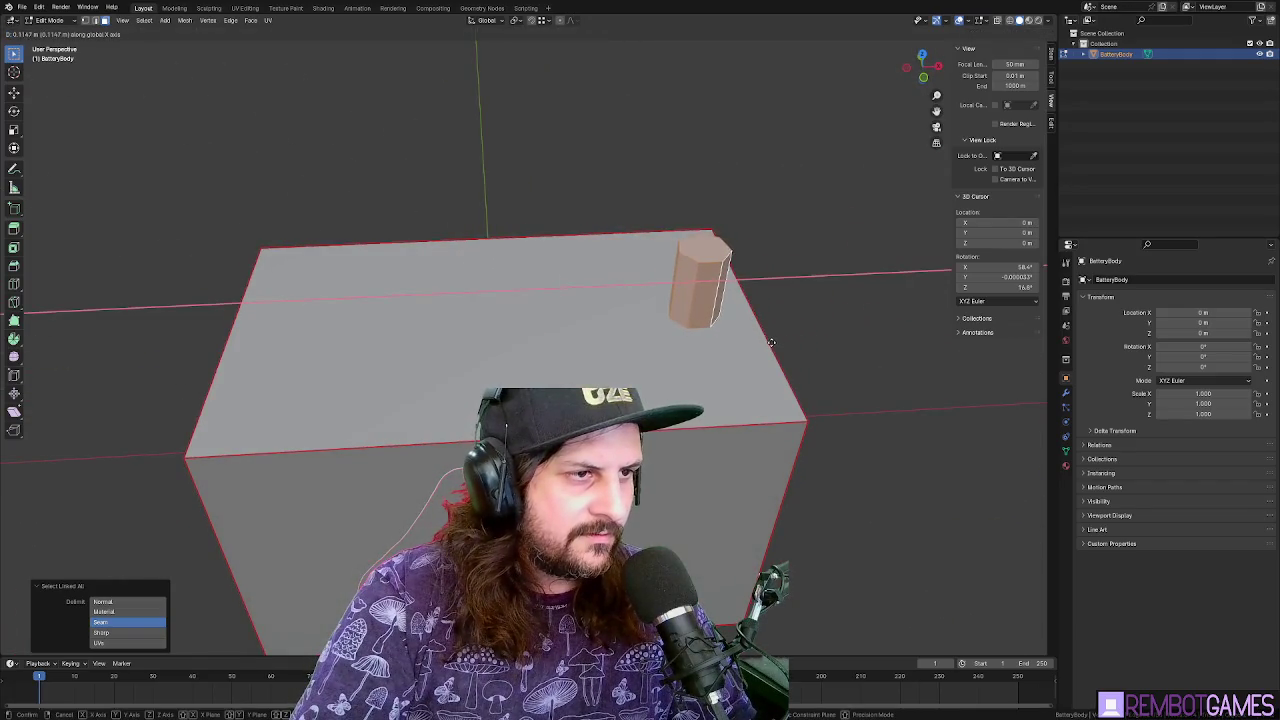
{"action": "right_click", "coordinate": [771, 342]}
{"action": "scroll", "coordinate": [700, 320], "scroll_direction": "down", "scroll_amount": 3}
{"action": "mouse_move", "coordinate": [640, 300]}
{"action": "left_mouse_down"}
{"action": "mouse_move", "coordinate": [603, 277]}
{"action": "mouse_move", "coordinate": [621, 298]}
{"action": "mouse_move", "coordinate": [700, 289]}
{"action": "mouse_move", "coordinate": [528, 324]}
{"action": "left_mouse_up"}
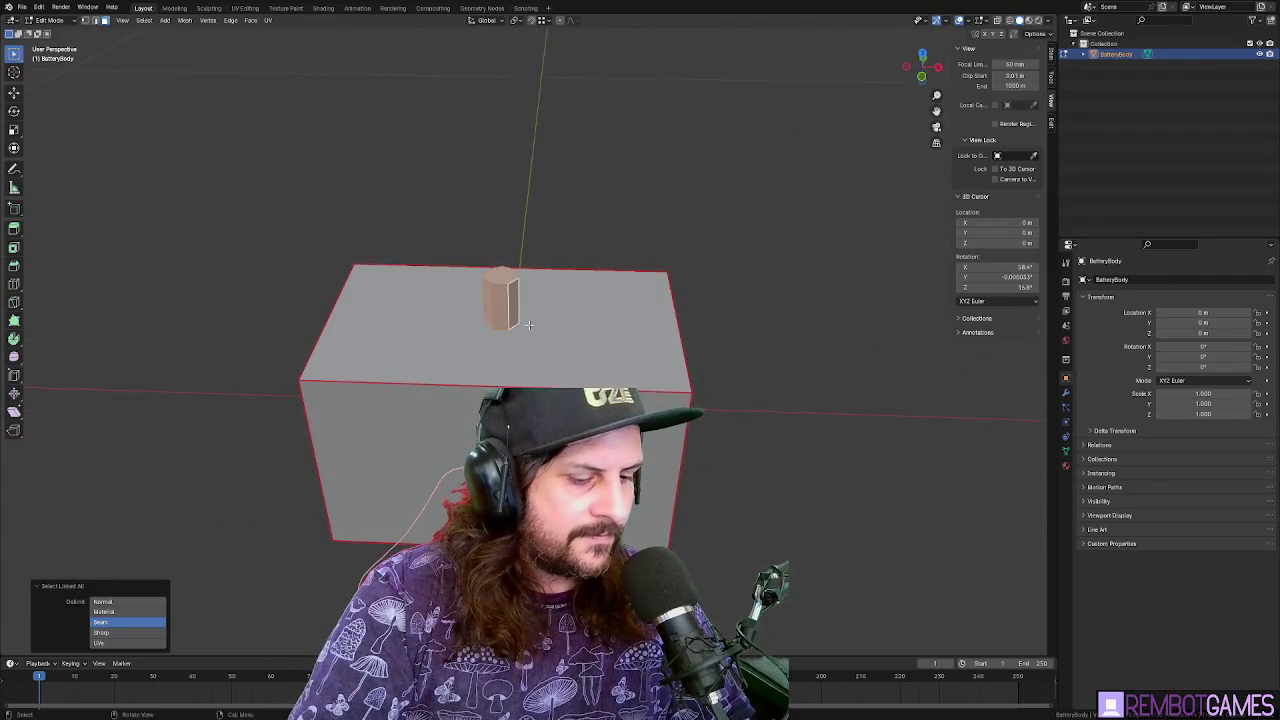
{"action": "key", "text": "g"}
{"action": "key", "text": "x"}
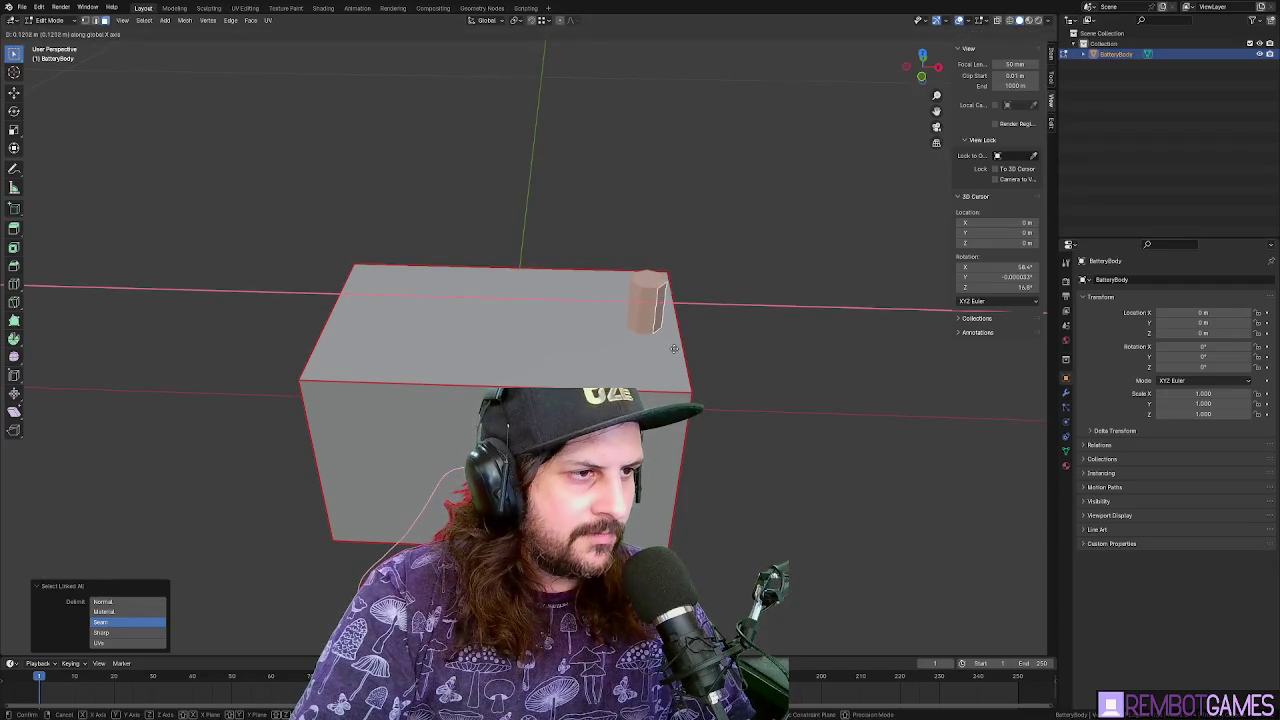
{"action": "left_click", "coordinate": [680, 350]}
{"action": "mouse_move", "coordinate": [680, 350]}
{"action": "left_mouse_down"}
{"action": "mouse_move", "coordinate": [751, 334]}
{"action": "mouse_move", "coordinate": [720, 334]}
{"action": "mouse_move", "coordinate": [704, 356]}
{"action": "mouse_move", "coordinate": [730, 350]}
{"action": "mouse_move", "coordinate": [760, 374]}
{"action": "mouse_move", "coordinate": [698, 365]}
{"action": "left_mouse_up"}
{"action": "key", "text": "g"}
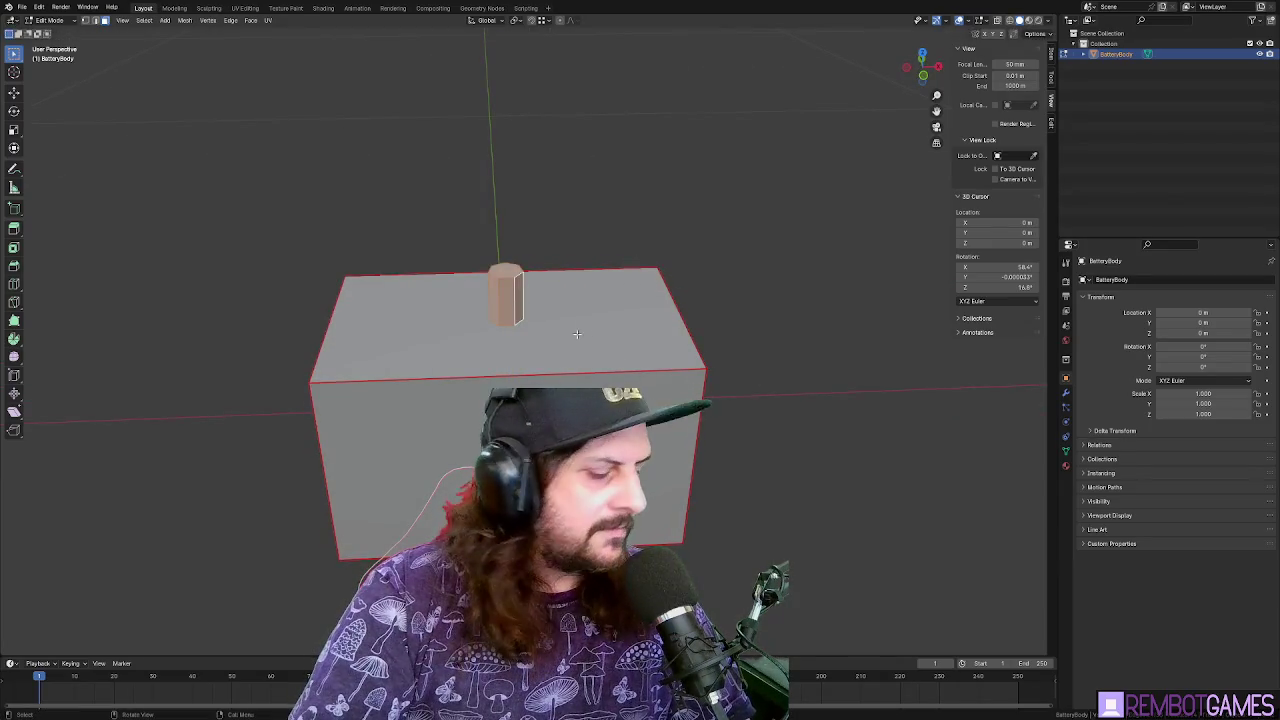
{"action": "key", "text": "x"}
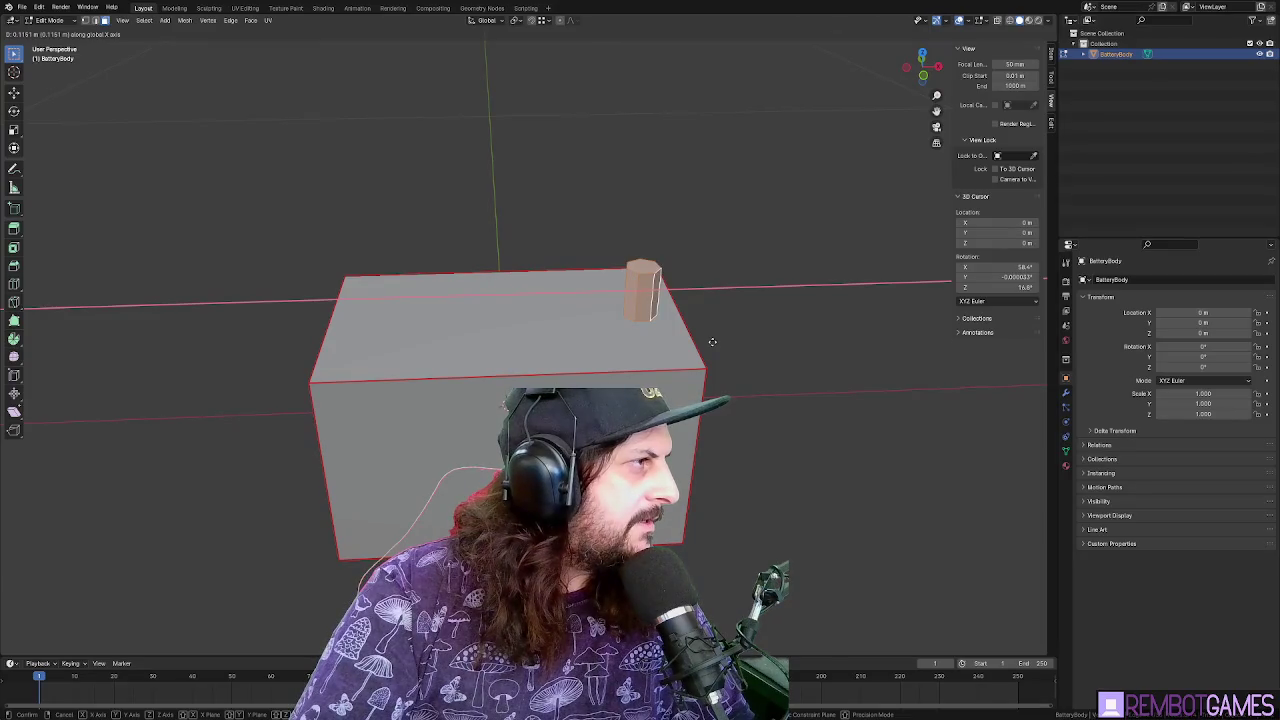
{"action": "type", "text": "0.1"}
{"action": "key", "text": "Return"}
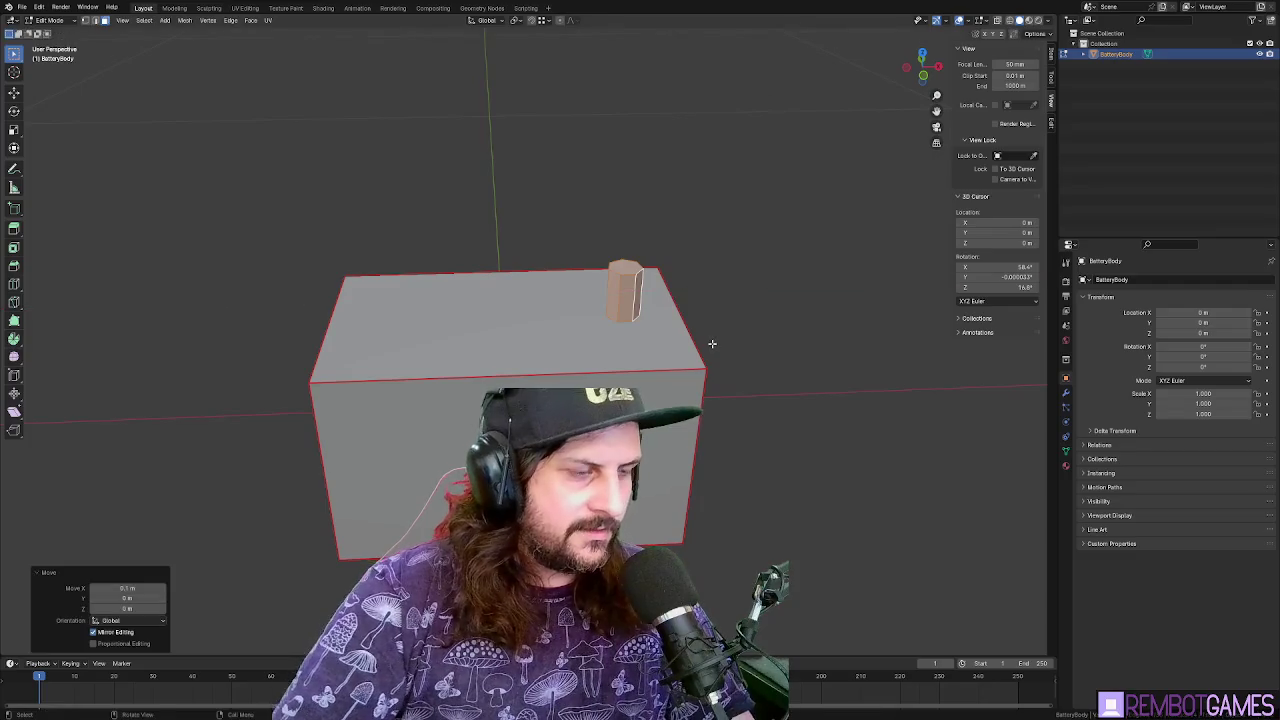
Duplicate the cylinder -0.2 m along X as the second terminal
{"action": "key", "text": "shift+d"}
{"action": "type", "text": "x"}
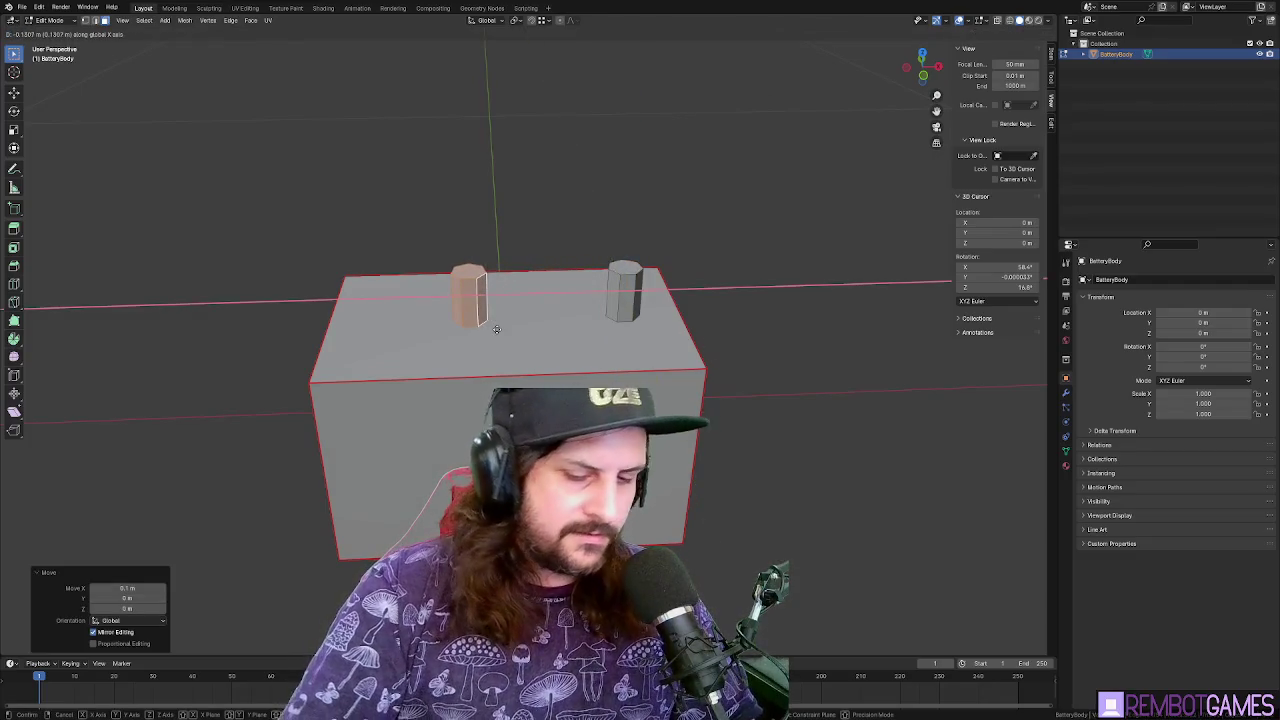
{"action": "type", "text": "-0.2"}
{"action": "key", "text": "Return"}
Shift both terminals along Y toward one edge, then invert the selection
{"action": "mouse_move", "coordinate": [423, 246]}
{"action": "left_mouse_down"}
{"action": "mouse_move", "coordinate": [632, 262]}
{"action": "mouse_move", "coordinate": [570, 272]}
{"action": "left_mouse_up"}
{"action": "key", "text": "ctrl+l"}
{"action": "key", "text": "g"}
{"action": "key", "text": "y"}
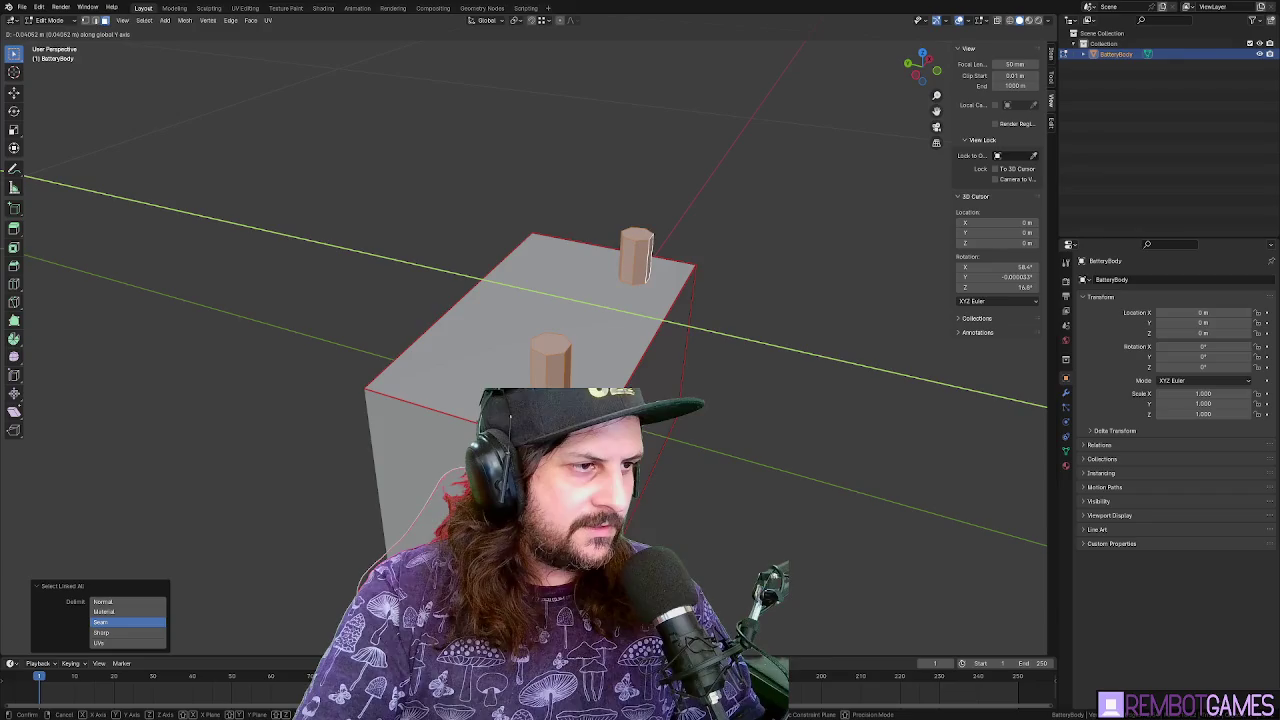
{"action": "mouse_move", "coordinate": [700, 380]}
{"action": "left_mouse_down"}
{"action": "mouse_move", "coordinate": [733, 392]}
{"action": "mouse_move", "coordinate": [565, 279]}
{"action": "mouse_move", "coordinate": [619, 272]}
{"action": "left_mouse_up"}
{"action": "left_click", "coordinate": [733, 392]}
{"action": "key", "text": "ctrl+i"}
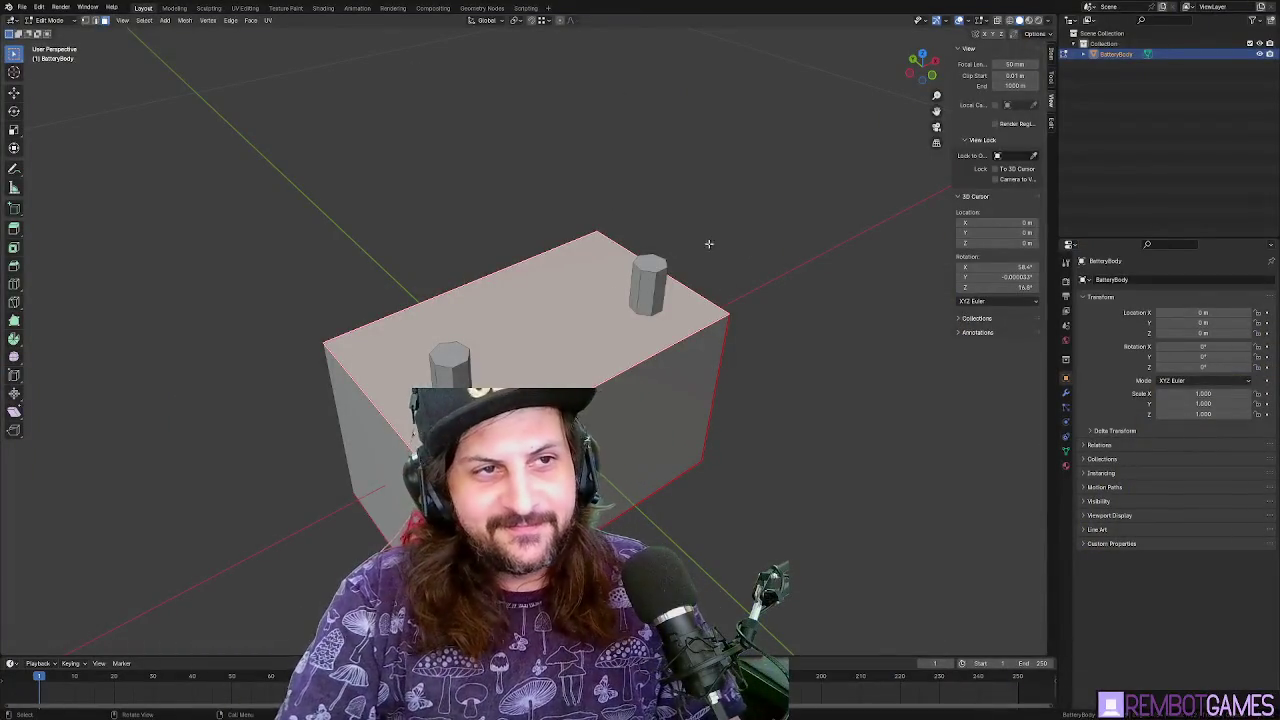
Adjust the selected terminal's height along Z
{"action": "left_click_drag", "start_coordinate": [758, 271], "coordinate": [766, 256]}
{"action": "left_click_drag", "start_coordinate": [712, 224], "coordinate": [727, 194]}
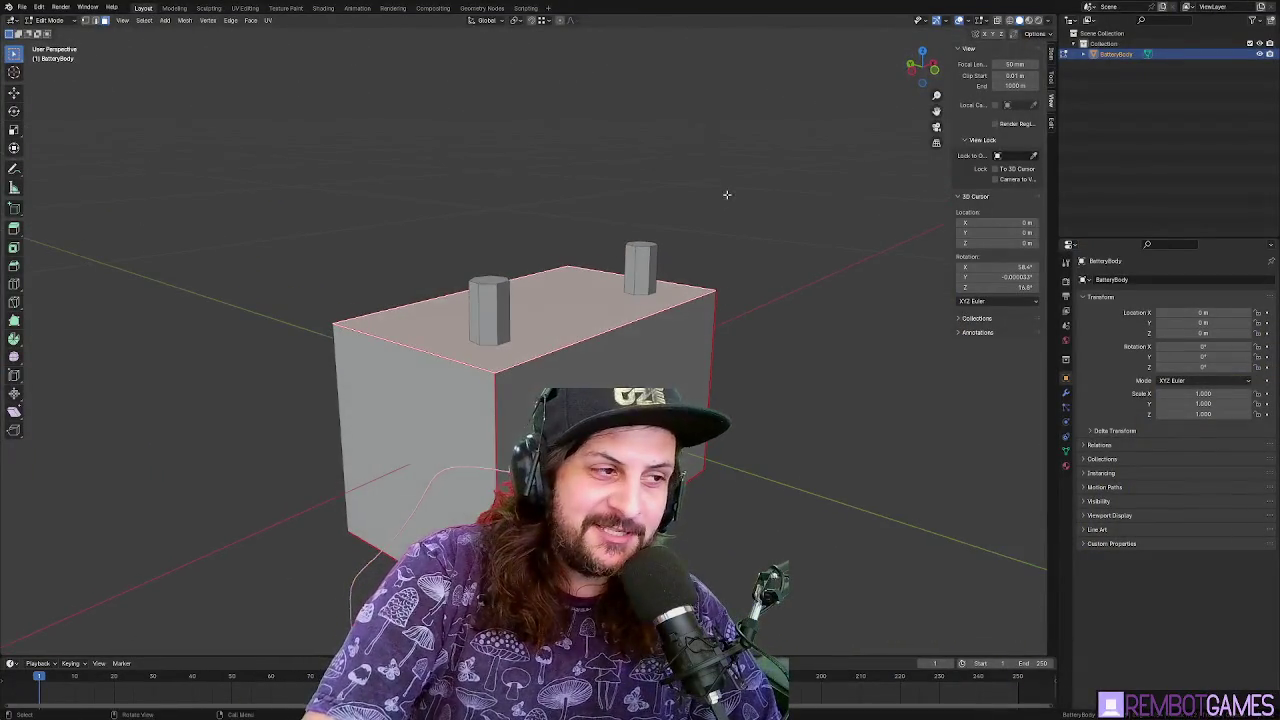
{"action": "mouse_move", "coordinate": [498, 281]}
{"action": "left_mouse_down"}
{"action": "mouse_move", "coordinate": [655, 262]}
{"action": "mouse_move", "coordinate": [695, 221]}
{"action": "mouse_move", "coordinate": [640, 303]}
{"action": "left_mouse_up"}
{"action": "key", "text": "g"}
{"action": "key", "text": "z"}
{"action": "left_click", "coordinate": [695, 244]}
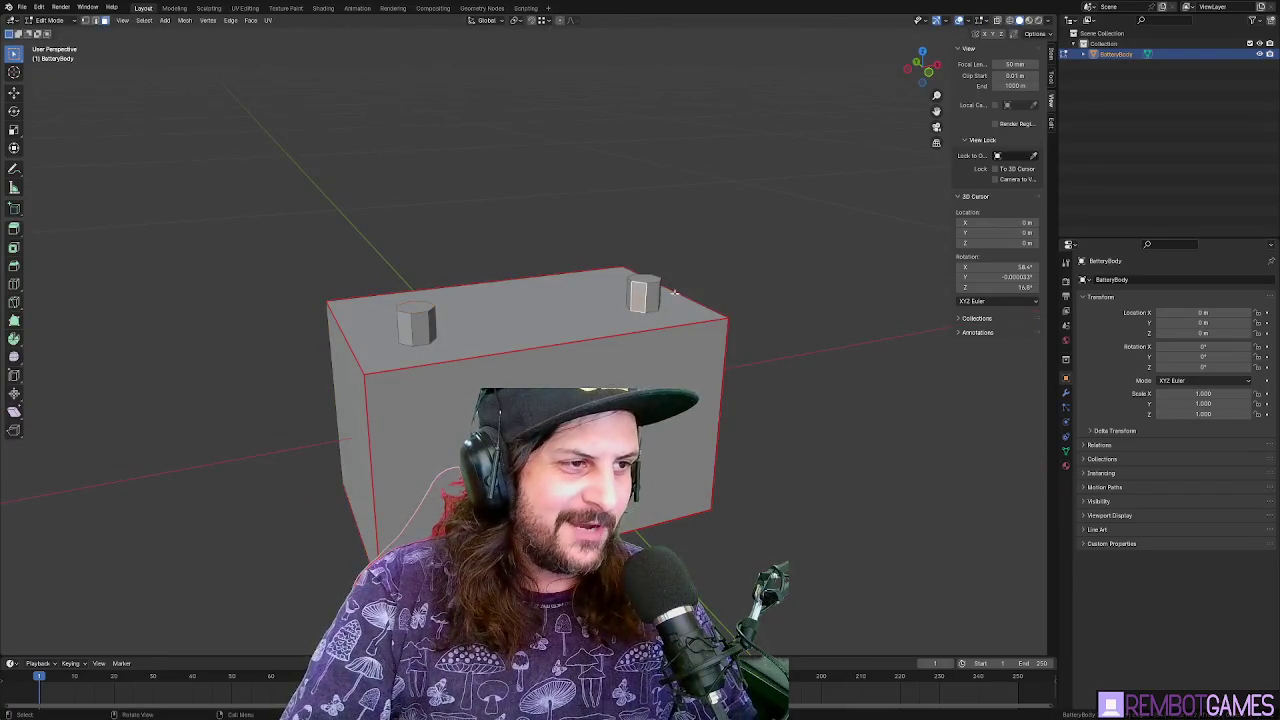
Select the terminals, shade the left terminal flat, and leave Edit Mode
{"action": "key", "text": "ctrl+l"}
{"action": "right_click", "coordinate": [625, 336]}
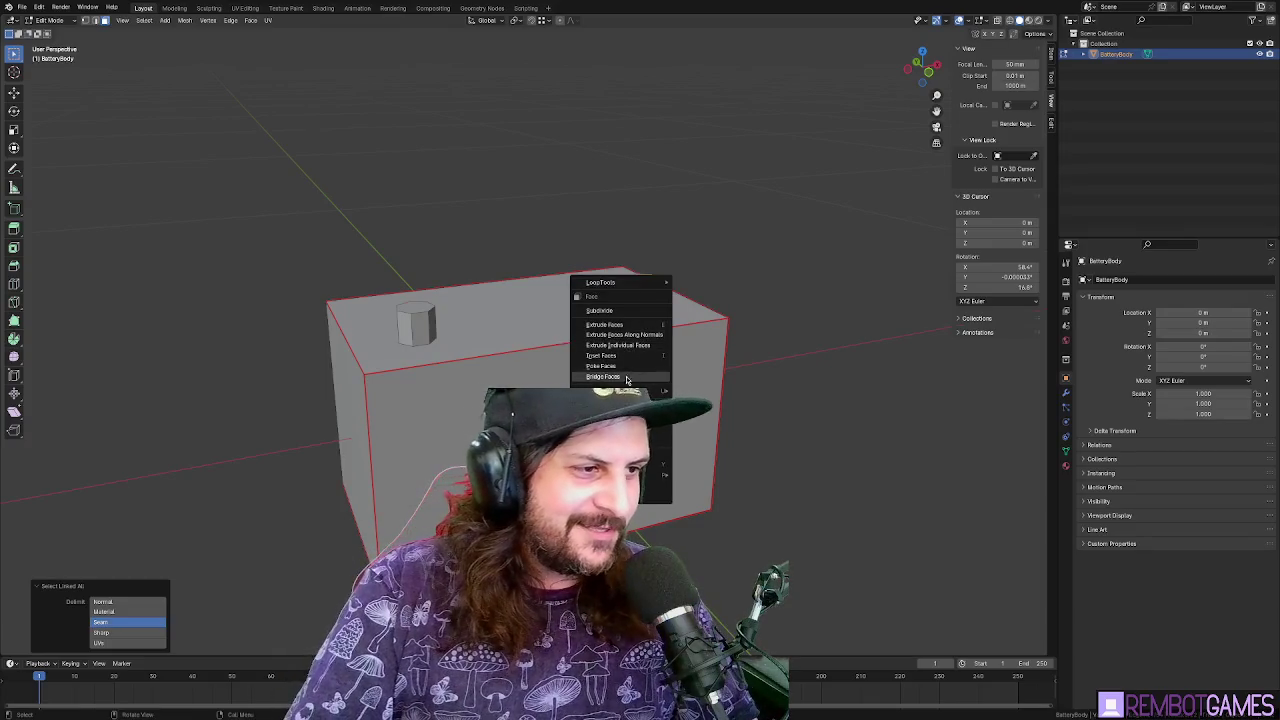
{"action": "key", "text": "Escape"}
{"action": "left_click_drag", "start_coordinate": [603, 376], "coordinate": [650, 380]}
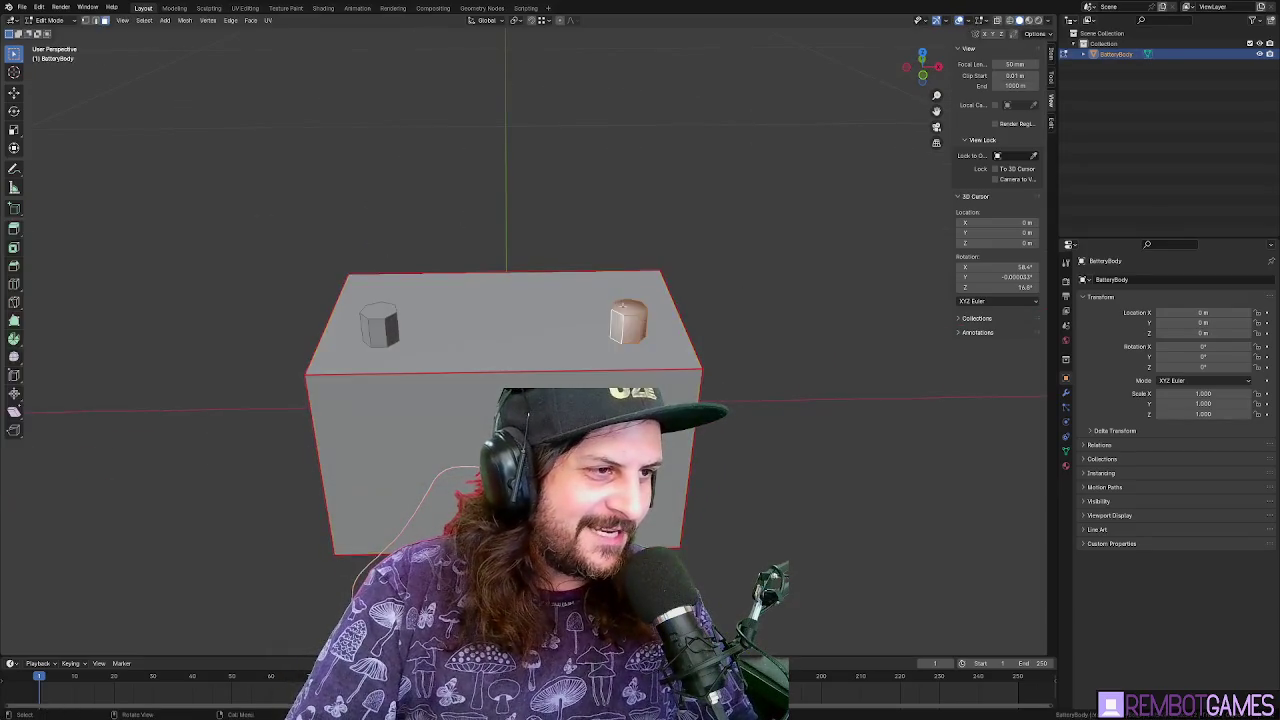
{"action": "right_click", "coordinate": [376, 310]}
{"action": "key", "text": "Escape"}
{"action": "mouse_move", "coordinate": [376, 310]}
{"action": "left_mouse_down"}
{"action": "mouse_move", "coordinate": [419, 333]}
{"action": "mouse_move", "coordinate": [808, 251]}
{"action": "mouse_move", "coordinate": [686, 266]}
{"action": "mouse_move", "coordinate": [586, 302]}
{"action": "mouse_move", "coordinate": [560, 276]}
{"action": "left_mouse_up"}
{"action": "left_click", "coordinate": [406, 344]}
{"action": "right_click", "coordinate": [406, 344]}
{"action": "left_click", "coordinate": [375, 343]}
{"action": "key", "text": "Tab"}
{"action": "key", "text": "Tab"}
Separate the selected top geometry into a new object, BatteryBody.001
{"action": "left_click", "coordinate": [557, 276]}
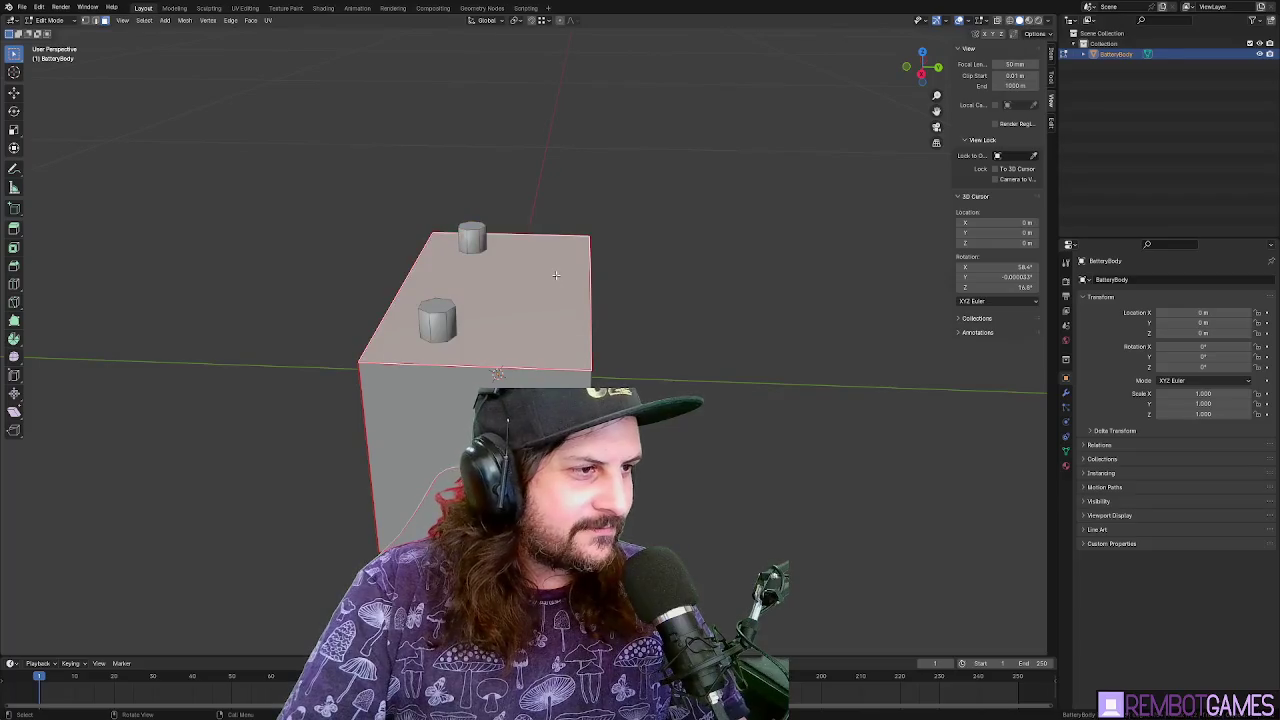
{"action": "right_click", "coordinate": [557, 279]}
{"action": "mouse_move", "coordinate": [539, 326]}
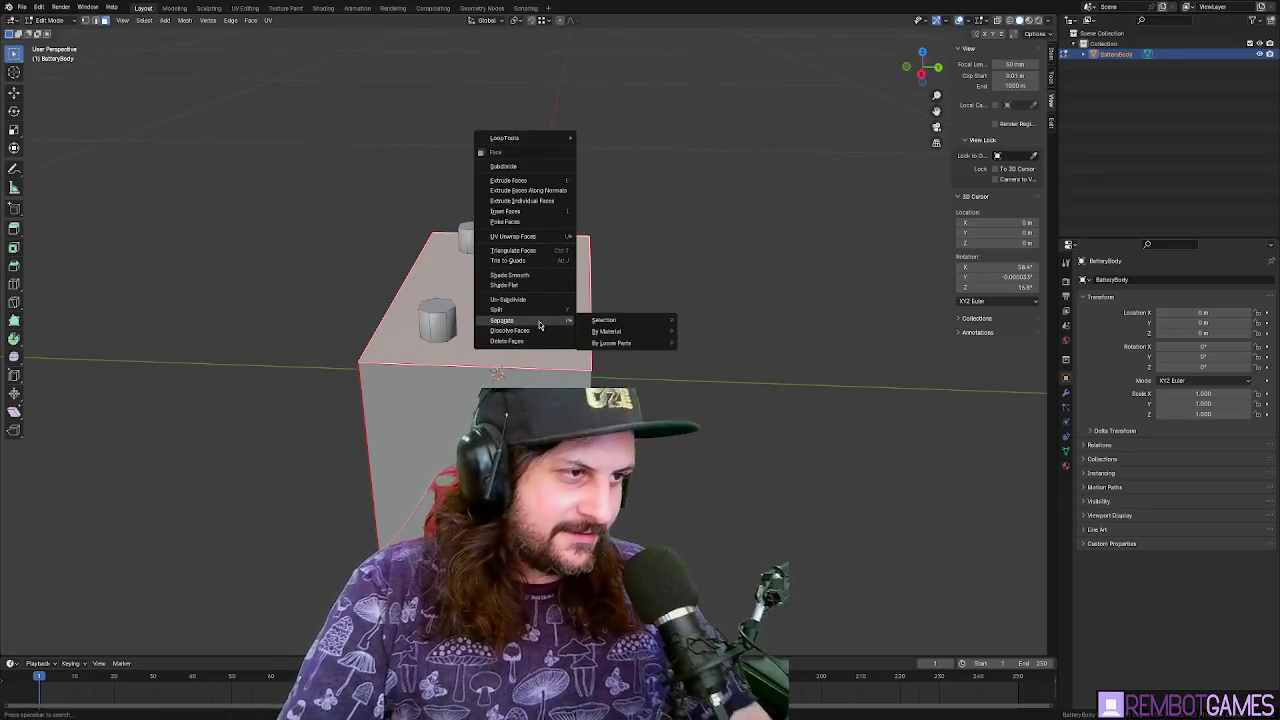
{"action": "left_click", "coordinate": [601, 322]}
Pick the new BatteryBody.001 object and enter its Edit Mode
{"action": "left_click_drag", "start_coordinate": [643, 306], "coordinate": [548, 295]}
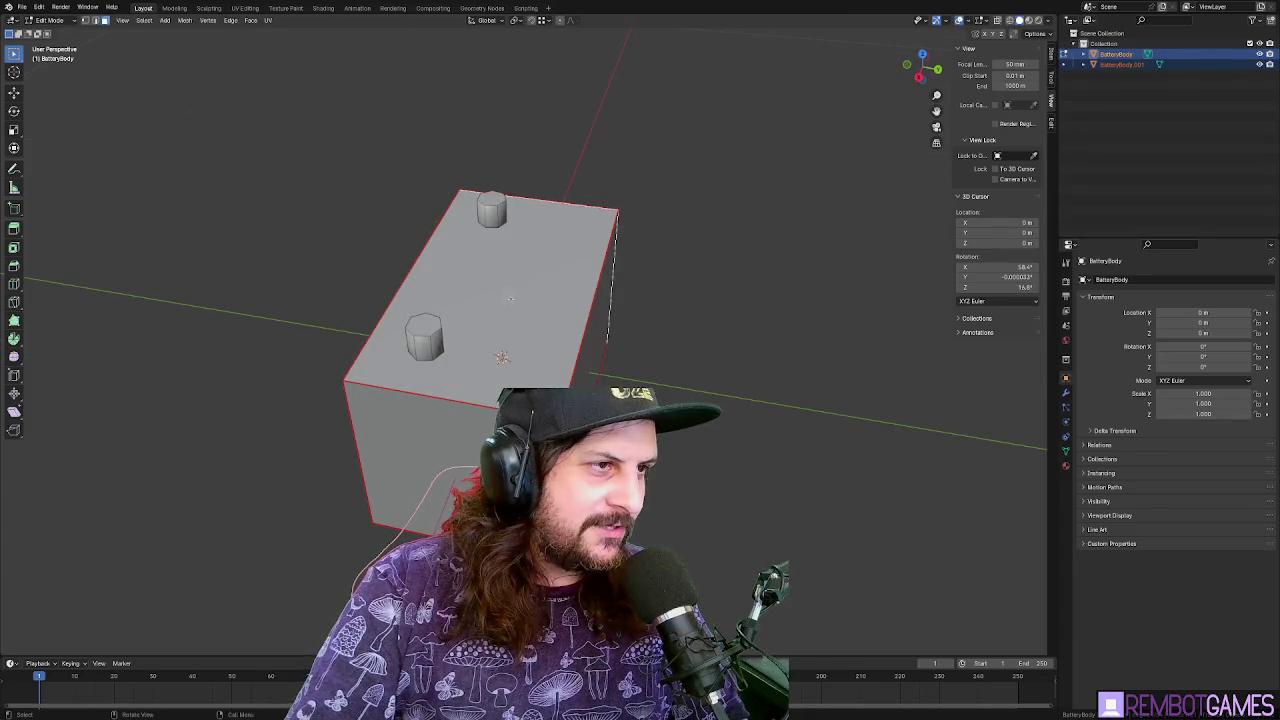
{"action": "key", "text": "a"}
{"action": "key", "text": "alt+a"}
{"action": "key", "text": "Tab"}
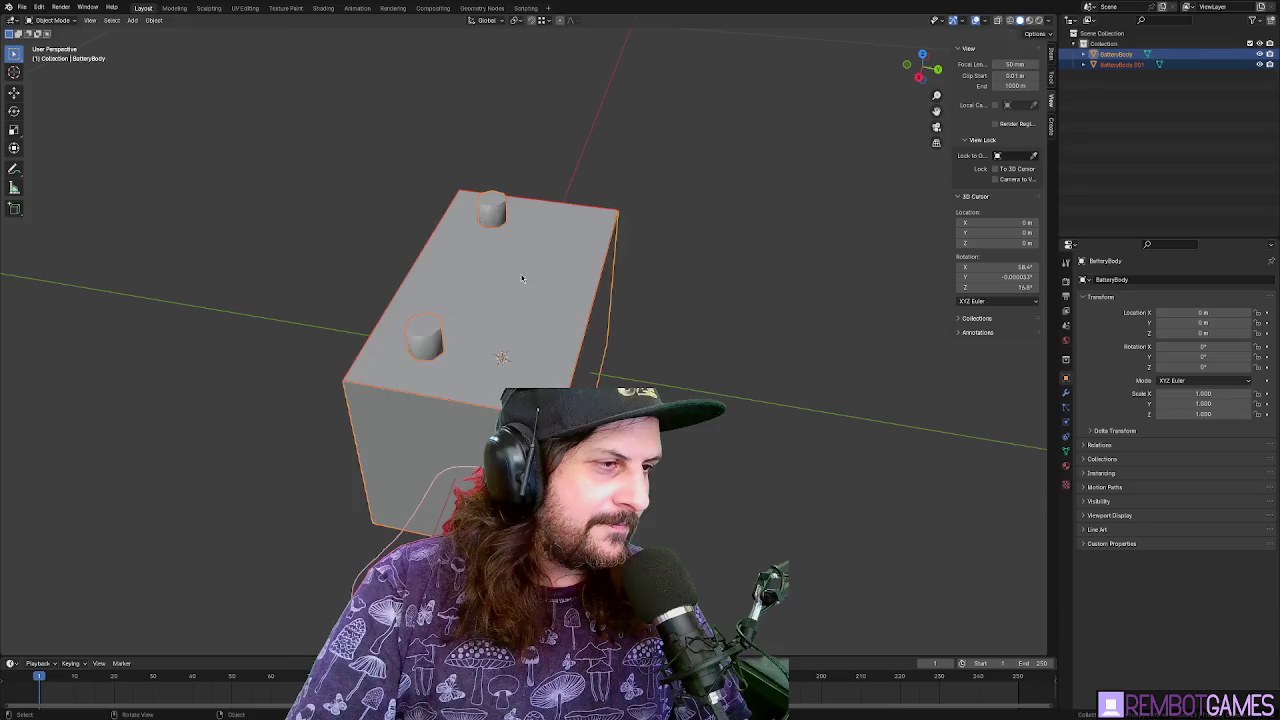
{"action": "left_click", "coordinate": [518, 289]}
{"action": "key", "text": "Tab"}
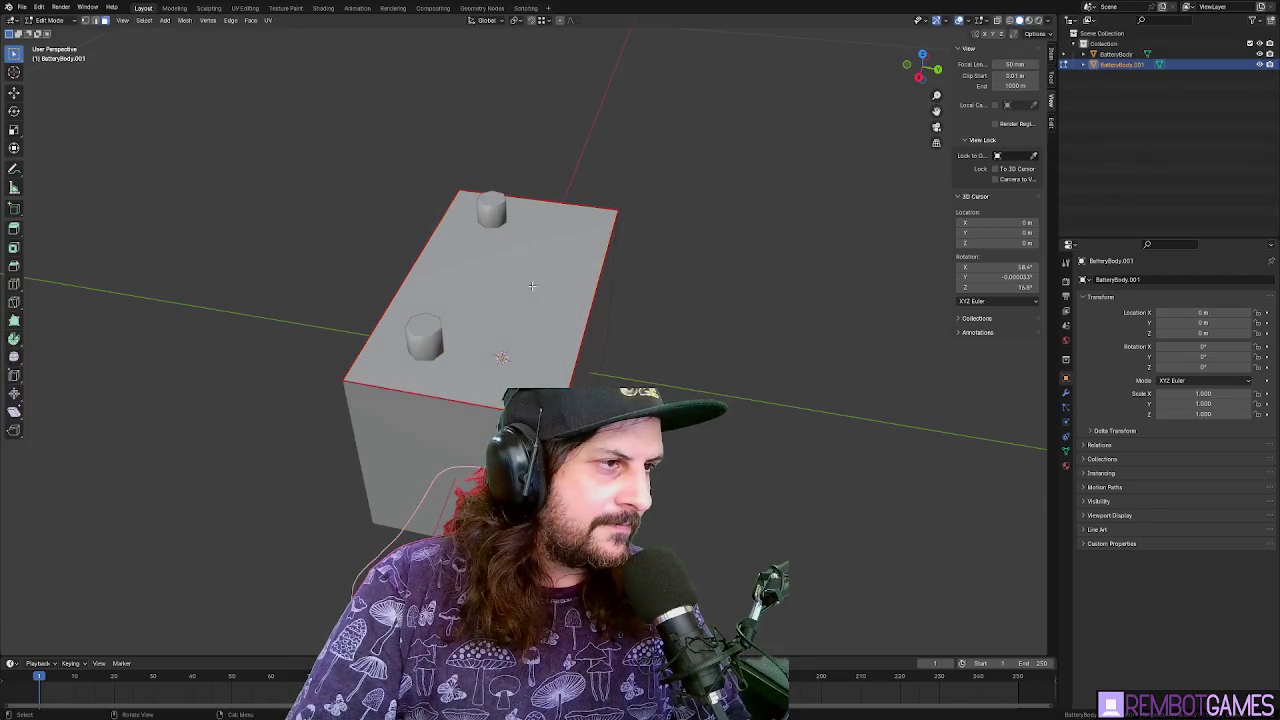
Add an edge loop across the battery box's top face
{"action": "left_click", "coordinate": [532, 286]}
{"action": "left_click_drag", "start_coordinate": [546, 291], "coordinate": [348, 295]}
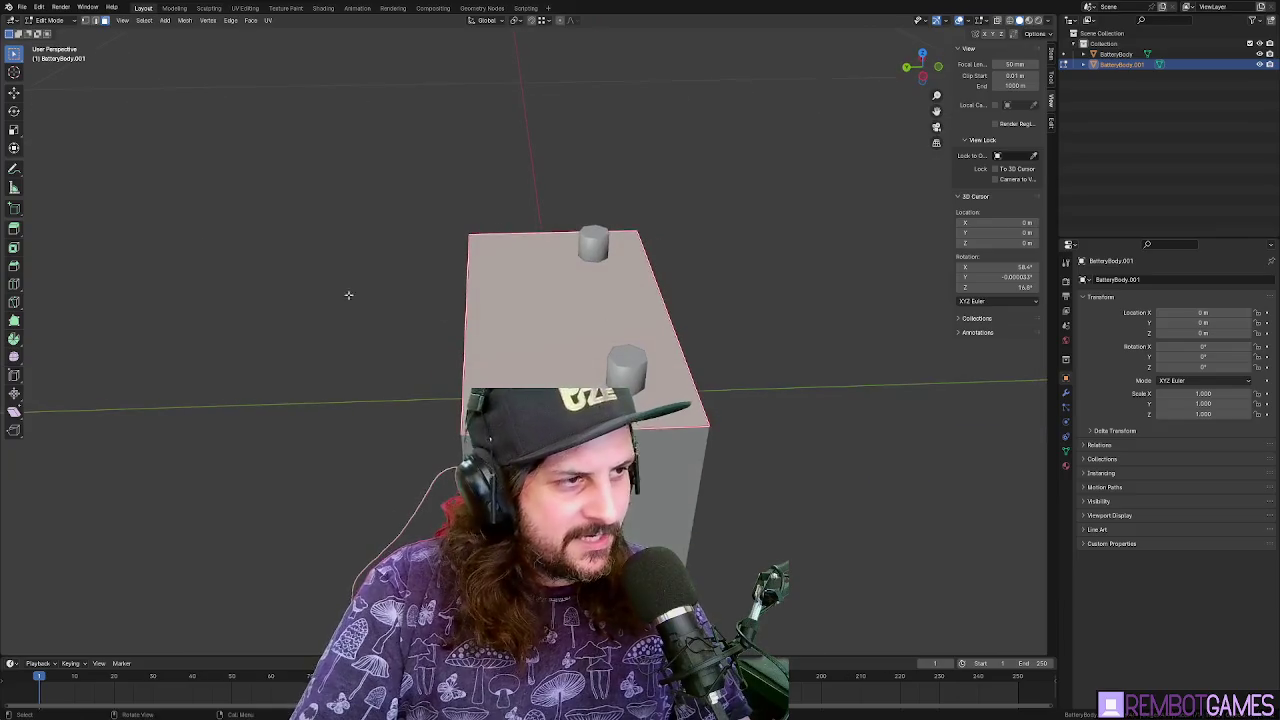
{"action": "left_click", "coordinate": [14, 286]}
{"action": "left_click_drag", "start_coordinate": [557, 241], "coordinate": [533, 310]}
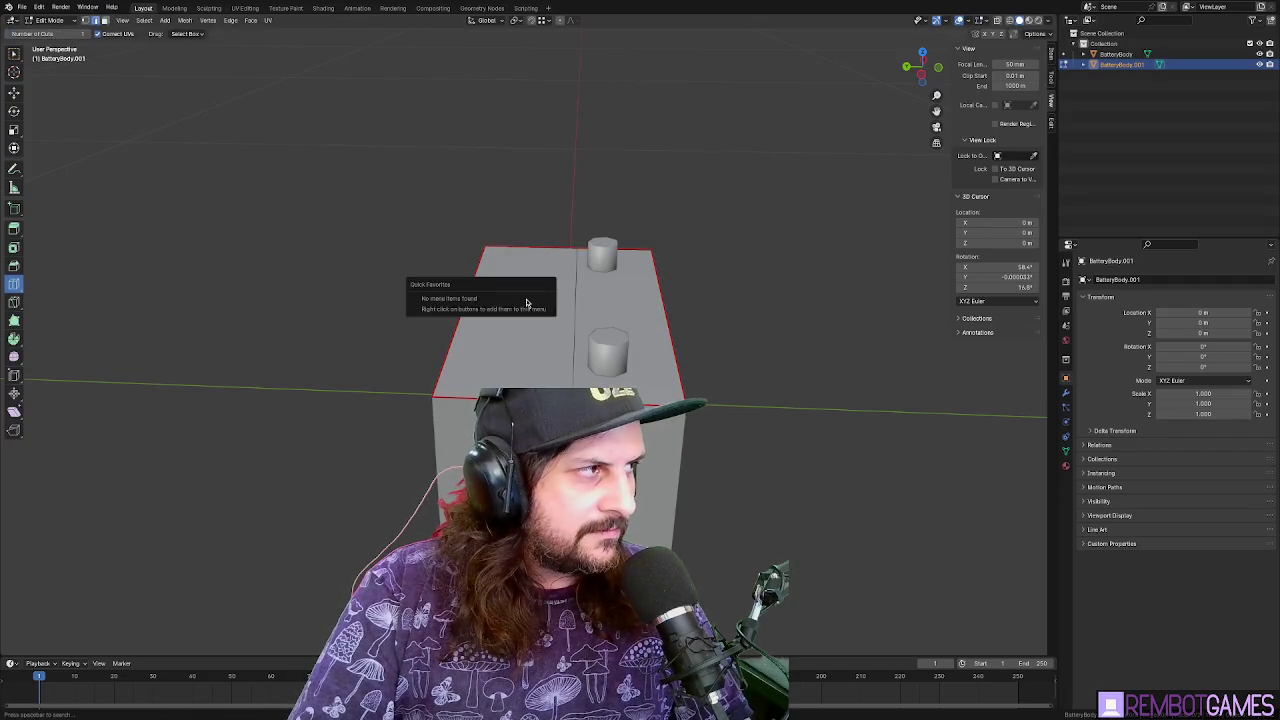
Extrude part of the top face up along Z about 0.0187 m into a raised strip
{"action": "key", "text": "w"}
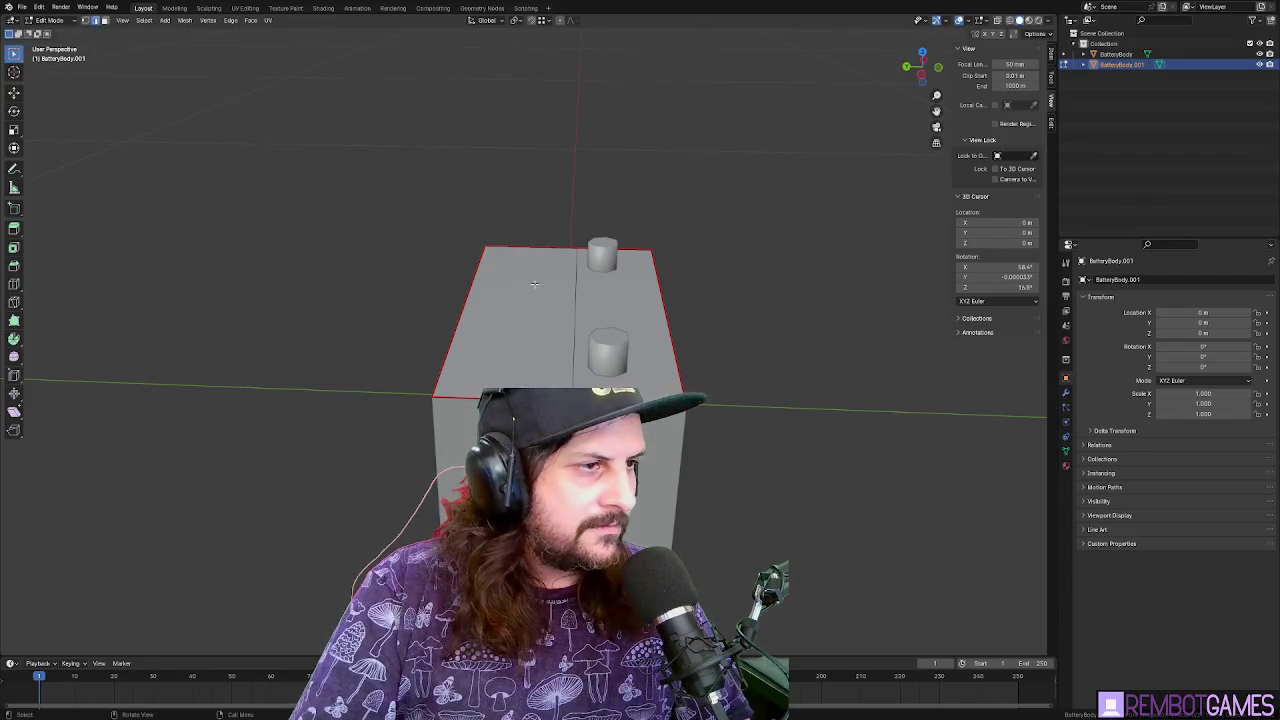
{"action": "left_click_drag", "start_coordinate": [515, 306], "coordinate": [541, 307]}
{"action": "key", "text": "e"}
{"action": "key", "text": "z"}
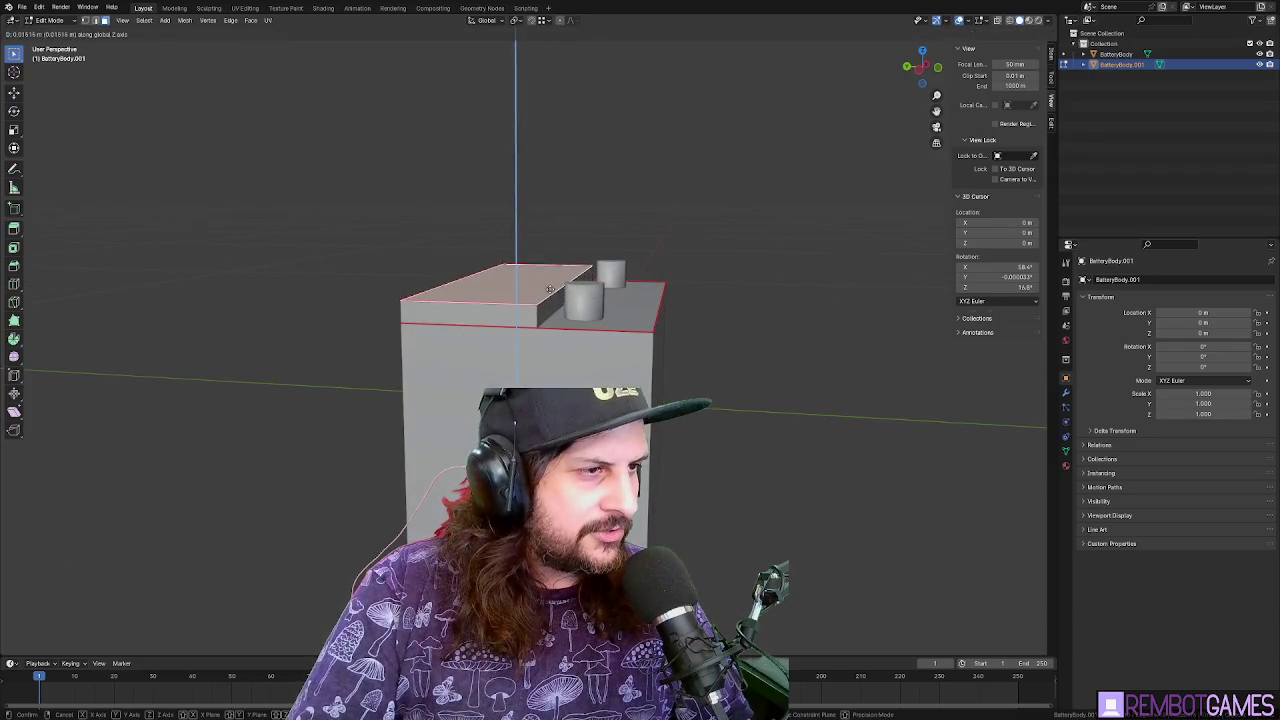
{"action": "left_click", "coordinate": [593, 286]}
{"action": "mouse_move", "coordinate": [593, 286]}
{"action": "left_mouse_down"}
{"action": "mouse_move", "coordinate": [433, 289]}
{"action": "mouse_move", "coordinate": [540, 303]}
{"action": "mouse_move", "coordinate": [228, 227]}
{"action": "left_mouse_up"}
{"action": "key", "text": "Tab"}
{"action": "key", "text": "Tab"}
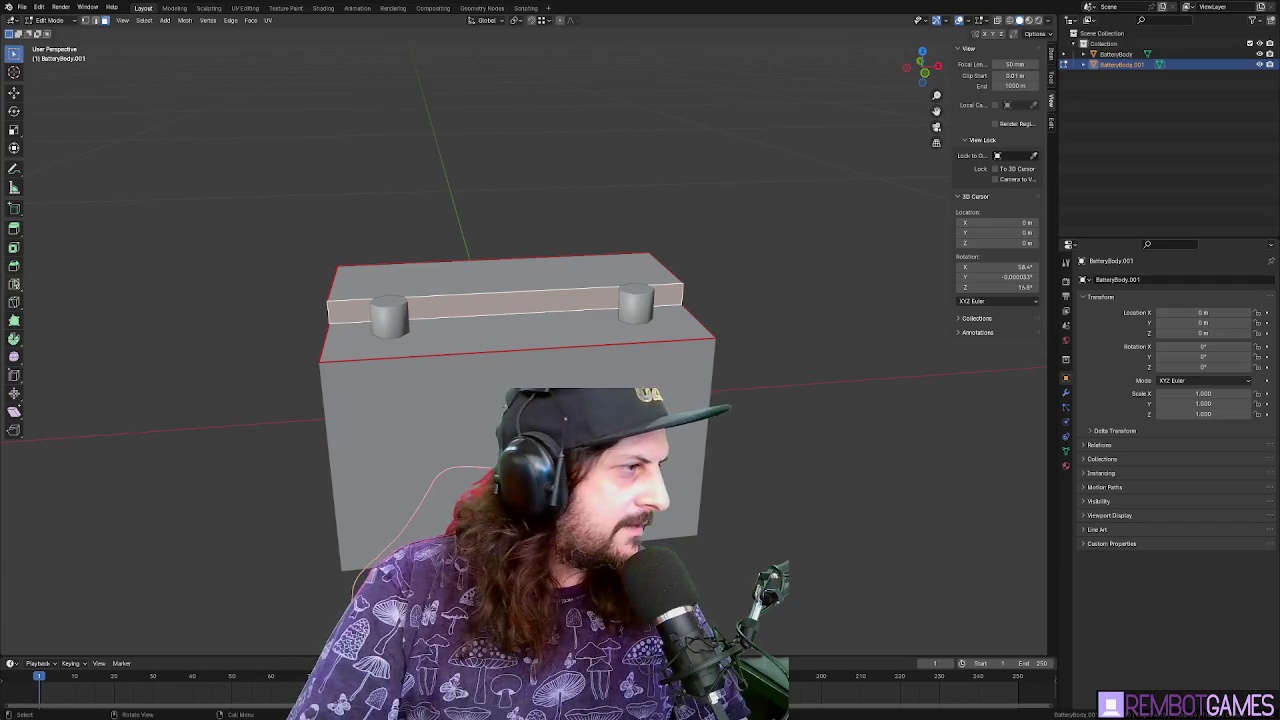
{"action": "left_click", "coordinate": [14, 284]}
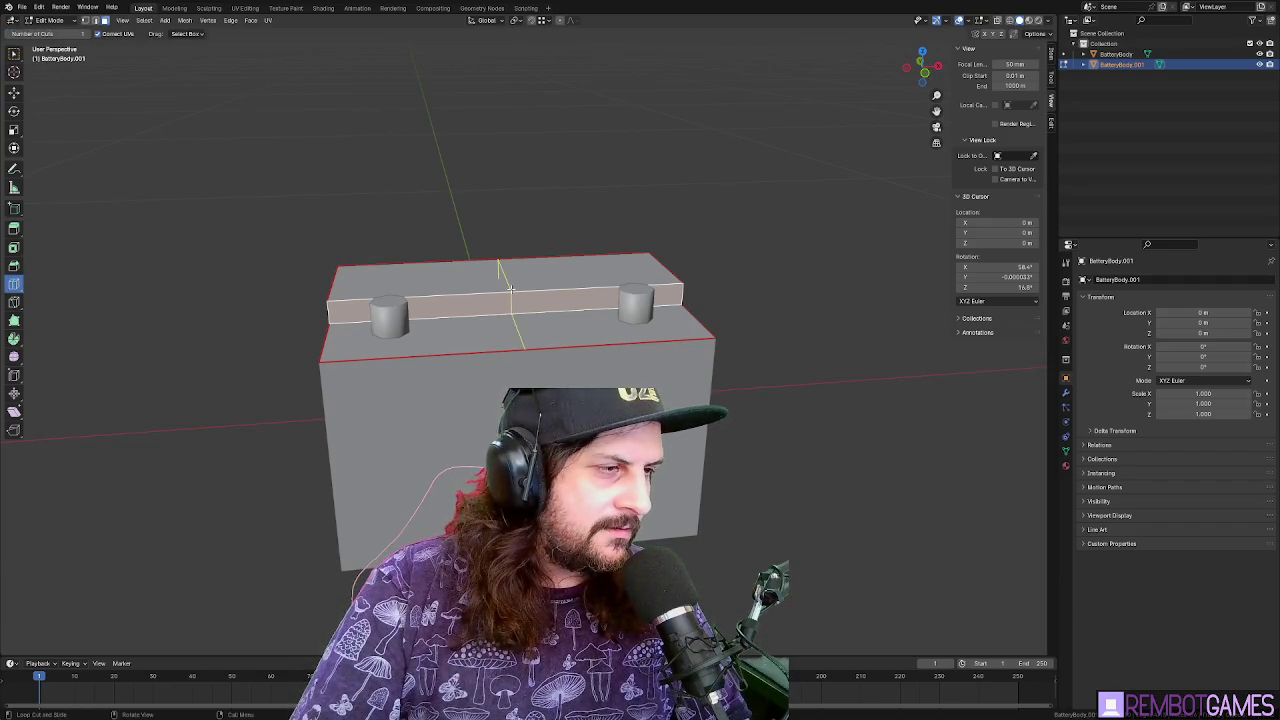
Place two parallel loop cuts across the battery top
{"action": "left_click", "coordinate": [510, 288]}
{"action": "left_click", "coordinate": [162, 552]}
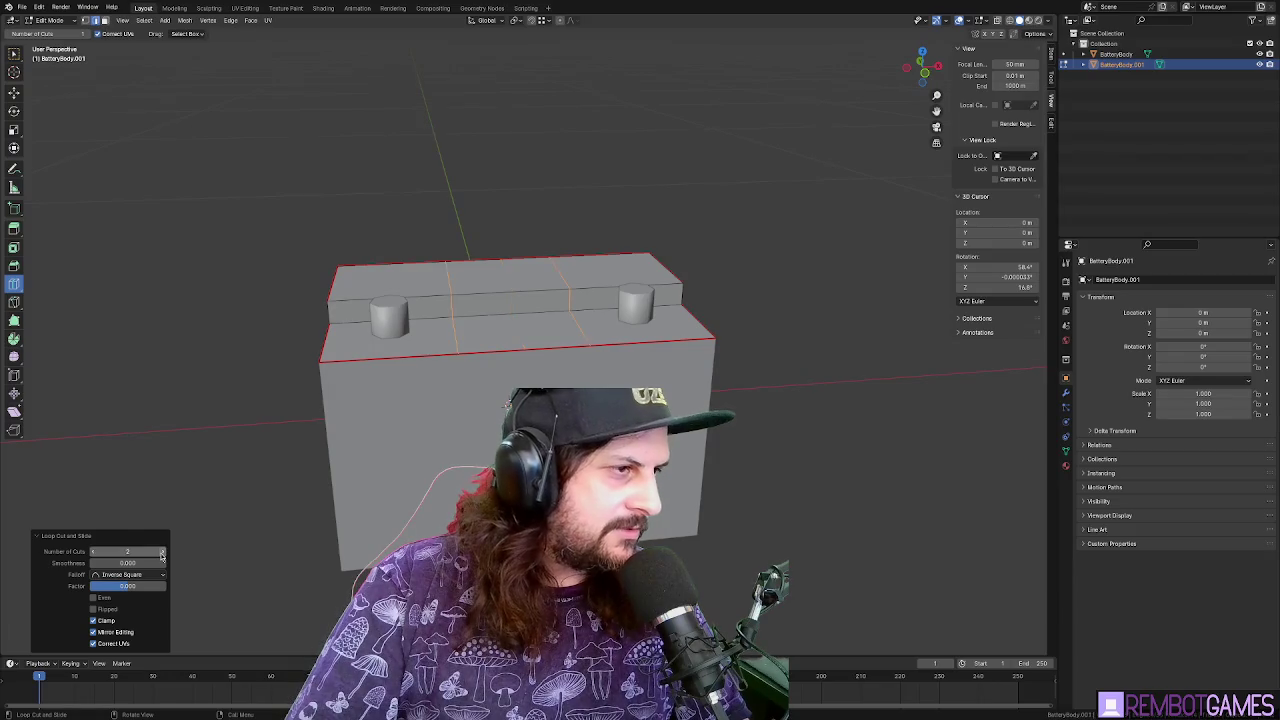
{"action": "mouse_move", "coordinate": [480, 330]}
{"action": "left_mouse_down"}
{"action": "mouse_move", "coordinate": [602, 324]}
{"action": "mouse_move", "coordinate": [564, 311]}
{"action": "mouse_move", "coordinate": [555, 326]}
{"action": "mouse_move", "coordinate": [575, 326]}
{"action": "mouse_move", "coordinate": [560, 330]}
{"action": "mouse_move", "coordinate": [600, 328]}
{"action": "mouse_move", "coordinate": [587, 327]}
{"action": "left_mouse_up"}
{"action": "key", "text": "Tab"}
{"action": "key", "text": "Tab"}
Delete two faces from the battery top to open a gap
{"action": "key", "text": "w"}
{"action": "left_click", "coordinate": [555, 326]}
{"action": "left_click", "coordinate": [580, 322]}
{"action": "key", "text": "x"}
{"action": "left_click", "coordinate": [575, 327]}
{"action": "left_click", "coordinate": [606, 301]}
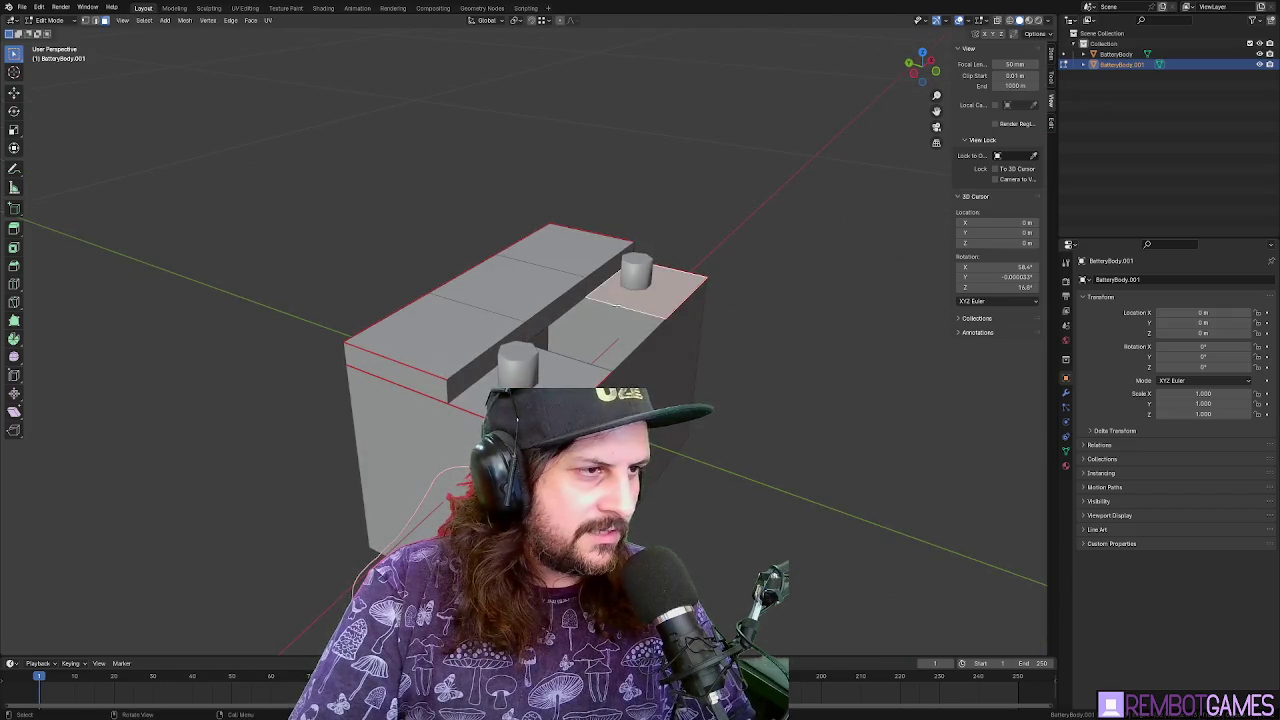
{"action": "left_click", "coordinate": [563, 369]}
{"action": "key", "text": "x"}
{"action": "left_click", "coordinate": [540, 350]}
Move the selected face along Y to a new position
{"action": "left_click_drag", "start_coordinate": [540, 350], "coordinate": [569, 309]}
{"action": "key", "text": "g"}
{"action": "key", "text": "y"}
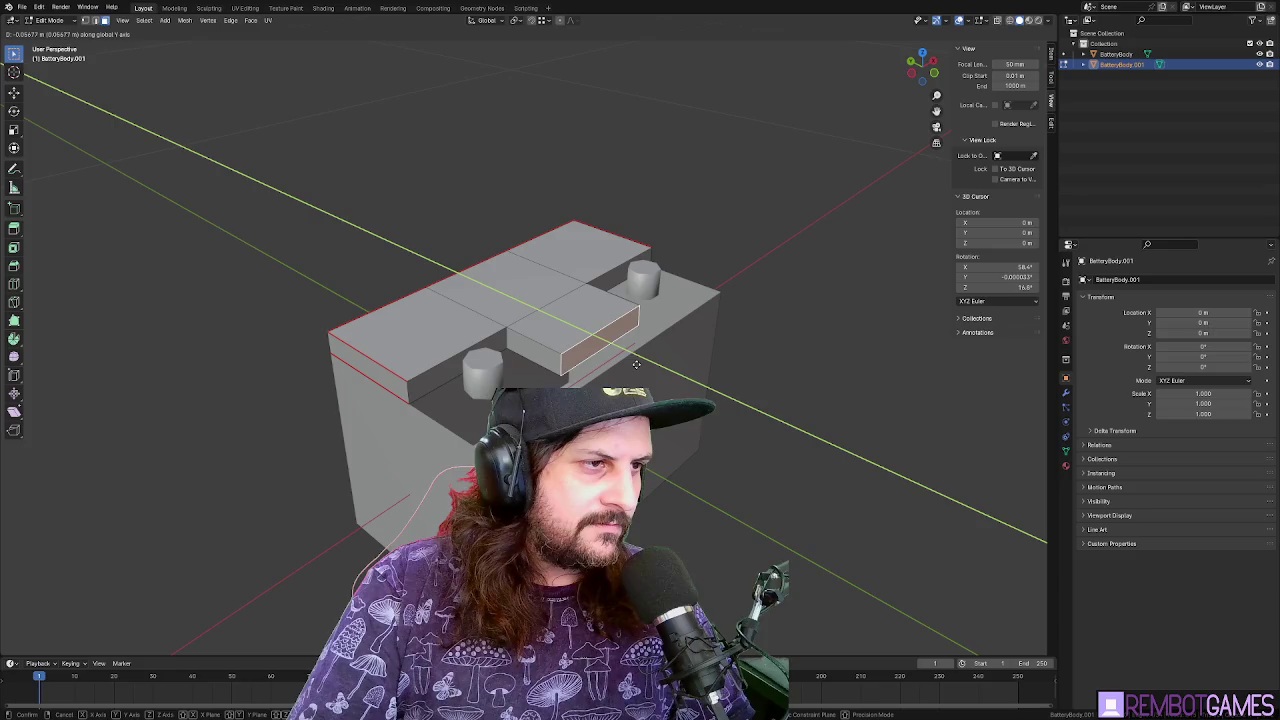
{"action": "left_click", "coordinate": [629, 362]}
{"action": "left_click_drag", "start_coordinate": [600, 370], "coordinate": [545, 385]}
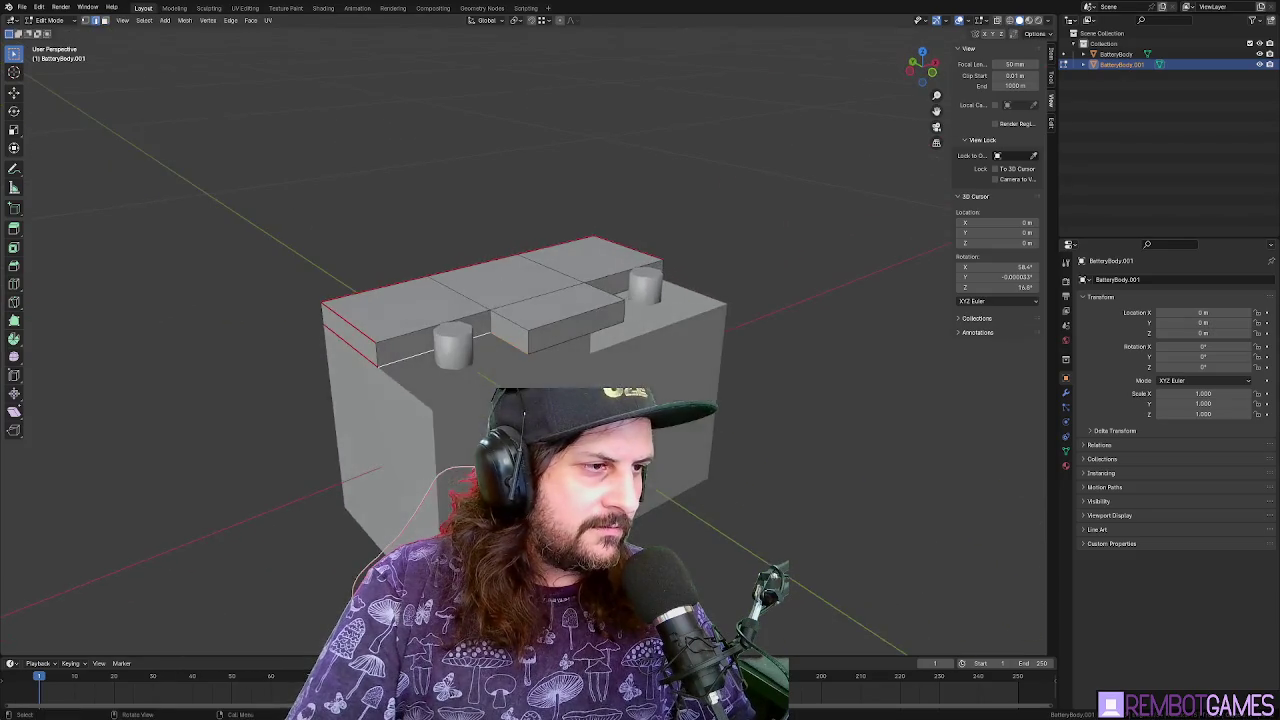
{"action": "mouse_move", "coordinate": [391, 371]}
{"action": "left_mouse_down"}
{"action": "mouse_move", "coordinate": [460, 396]}
{"action": "mouse_move", "coordinate": [520, 383]}
{"action": "left_mouse_up"}
Push the selected top faces along Y to form the centre block between the terminals
{"action": "key", "text": "g"}
{"action": "key", "text": "y"}
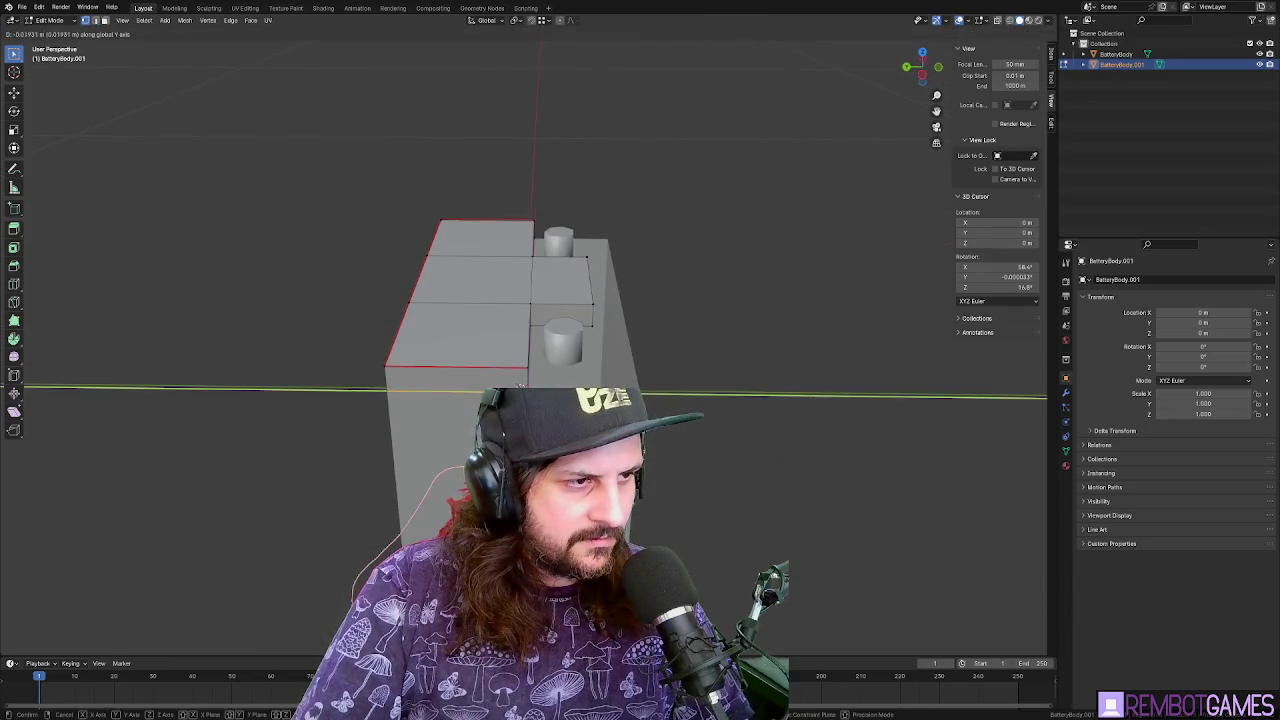
{"action": "left_click", "coordinate": [602, 326]}
{"action": "key", "text": "g"}
{"action": "key", "text": "y"}
{"action": "left_click", "coordinate": [521, 385]}
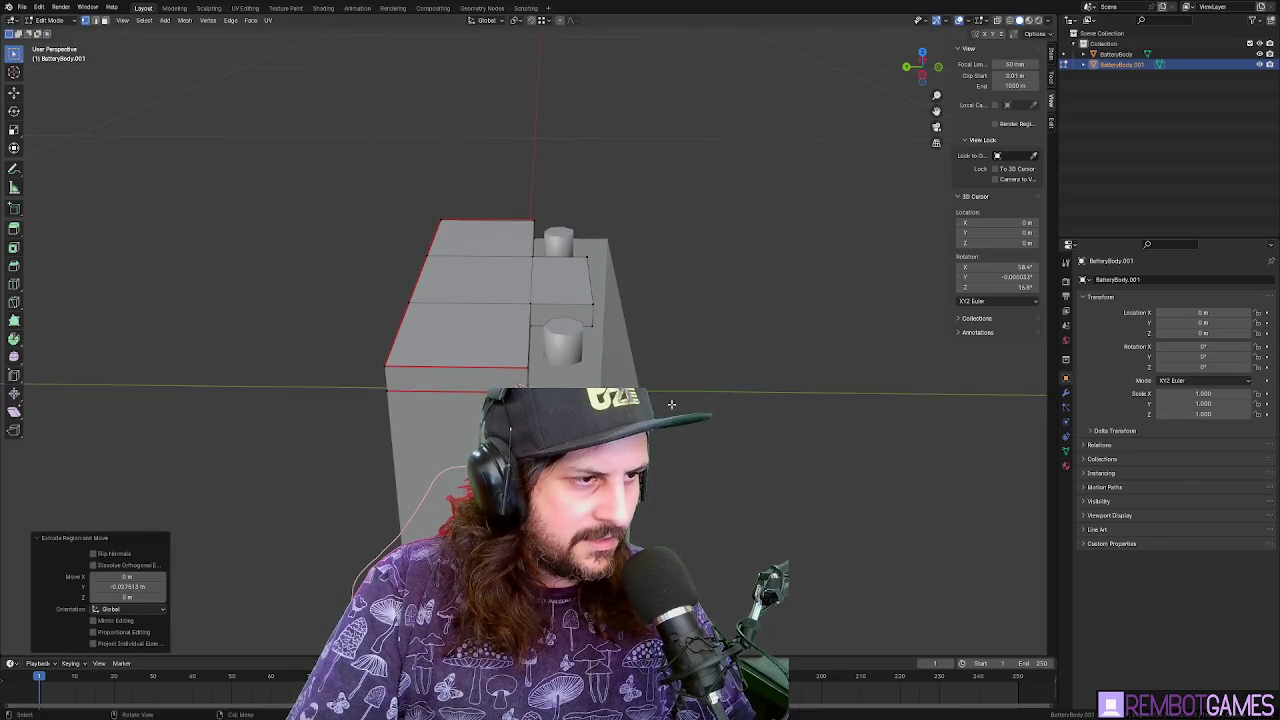
{"action": "left_click_drag", "start_coordinate": [521, 385], "coordinate": [474, 446]}
{"action": "left_click_drag", "start_coordinate": [576, 371], "coordinate": [502, 393]}
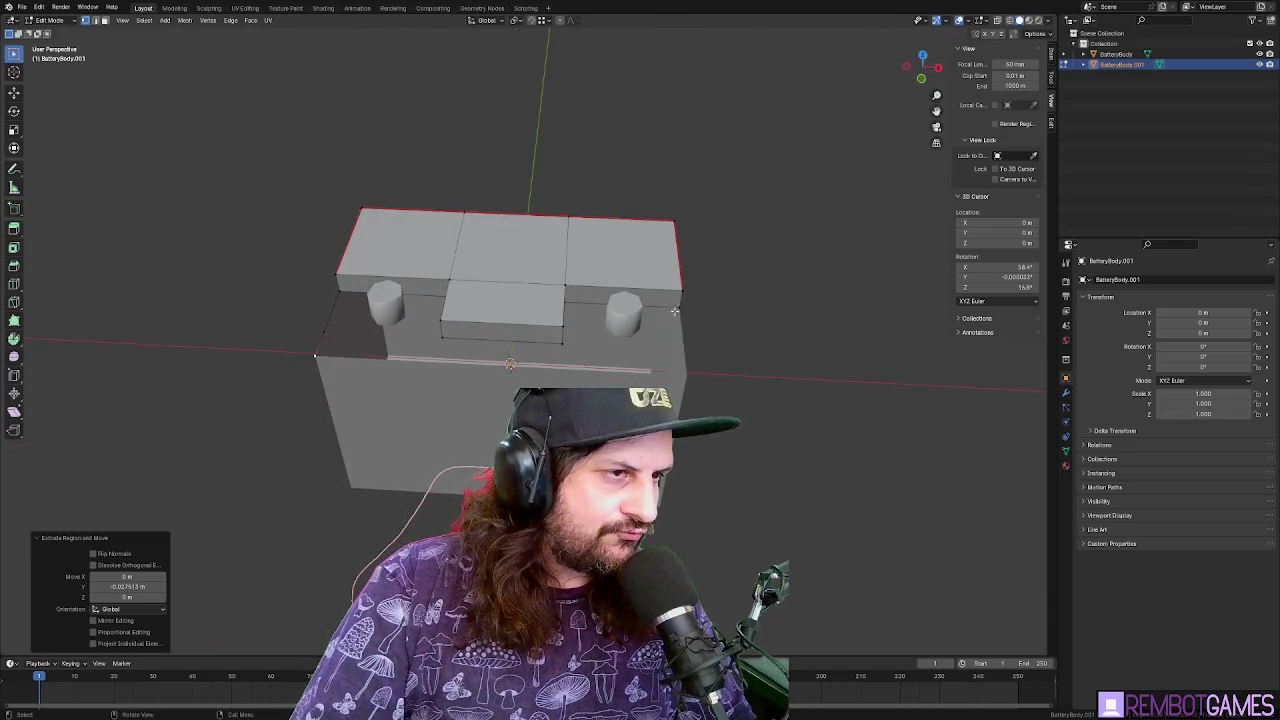
Slide the selected edge along Y and adjust it along Z, cancelling the stray move
{"action": "key", "text": "g"}
{"action": "key", "text": "z"}
{"action": "right_click", "coordinate": [697, 361]}
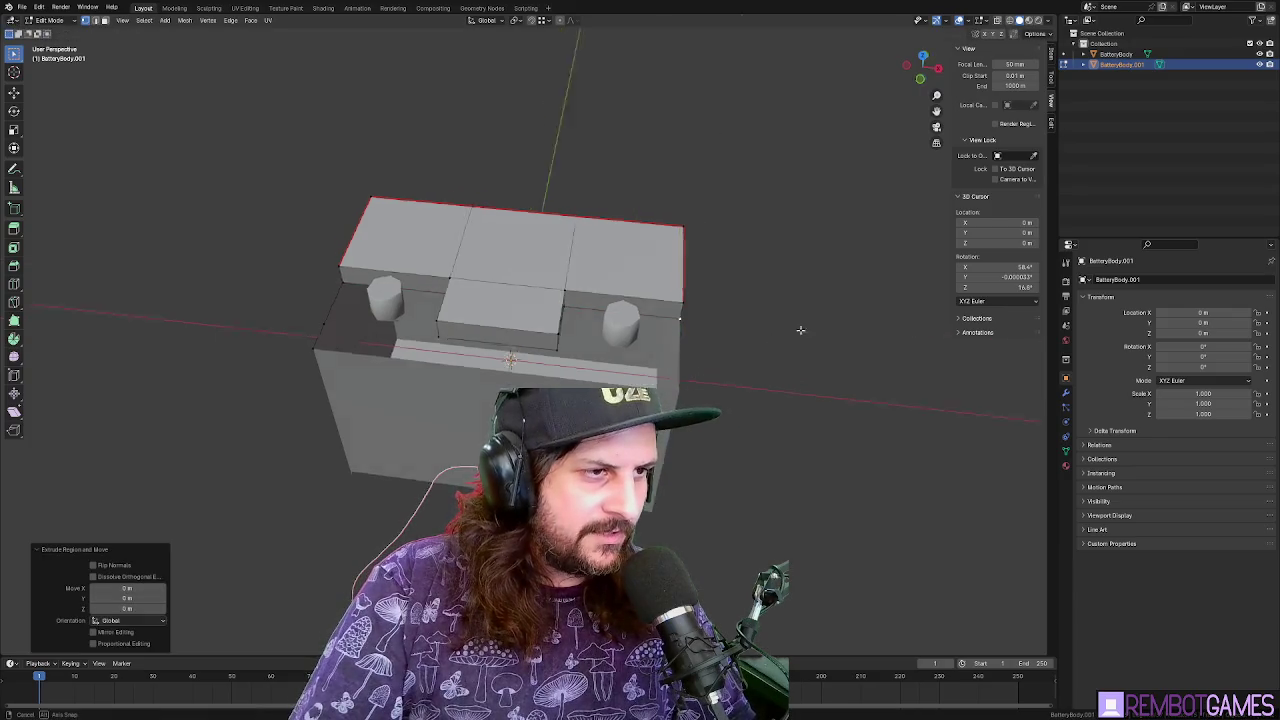
{"action": "left_click_drag", "start_coordinate": [800, 329], "coordinate": [712, 305]}
{"action": "key", "text": "g"}
{"action": "key", "text": "y"}
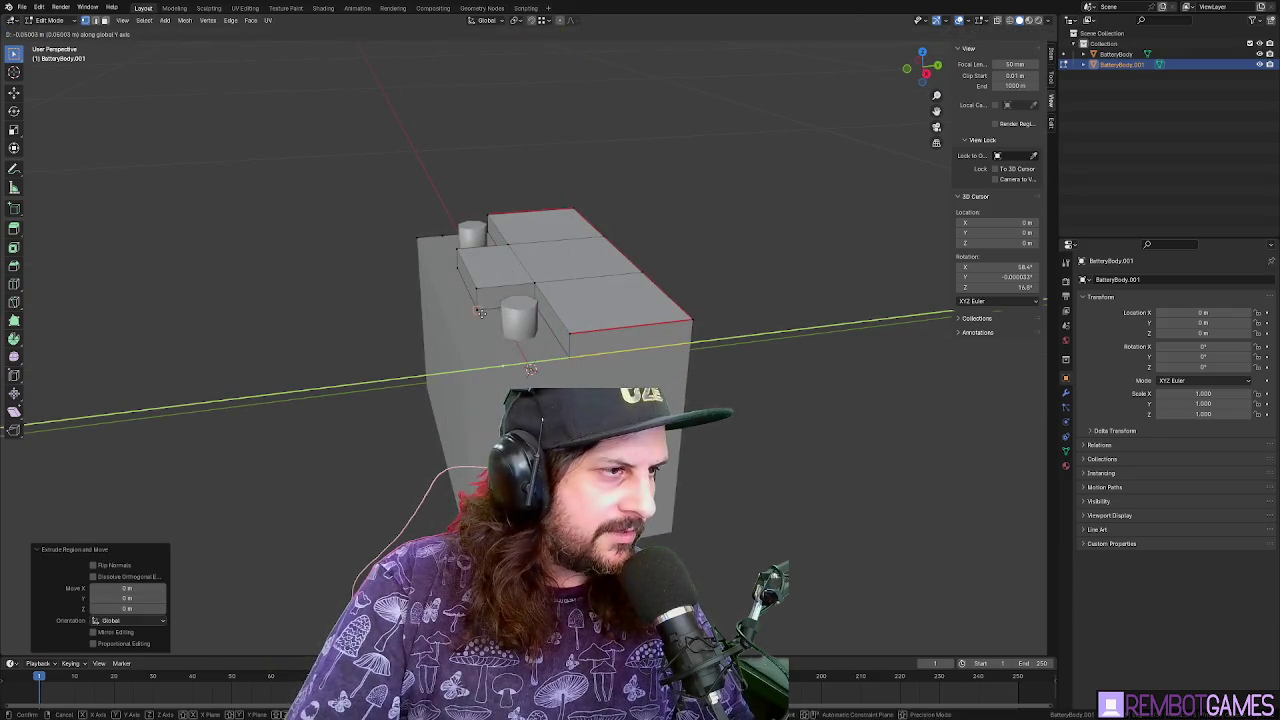
{"action": "left_click", "coordinate": [480, 313]}
{"action": "key", "text": "g"}
{"action": "key", "text": "z"}
{"action": "left_click", "coordinate": [431, 287]}
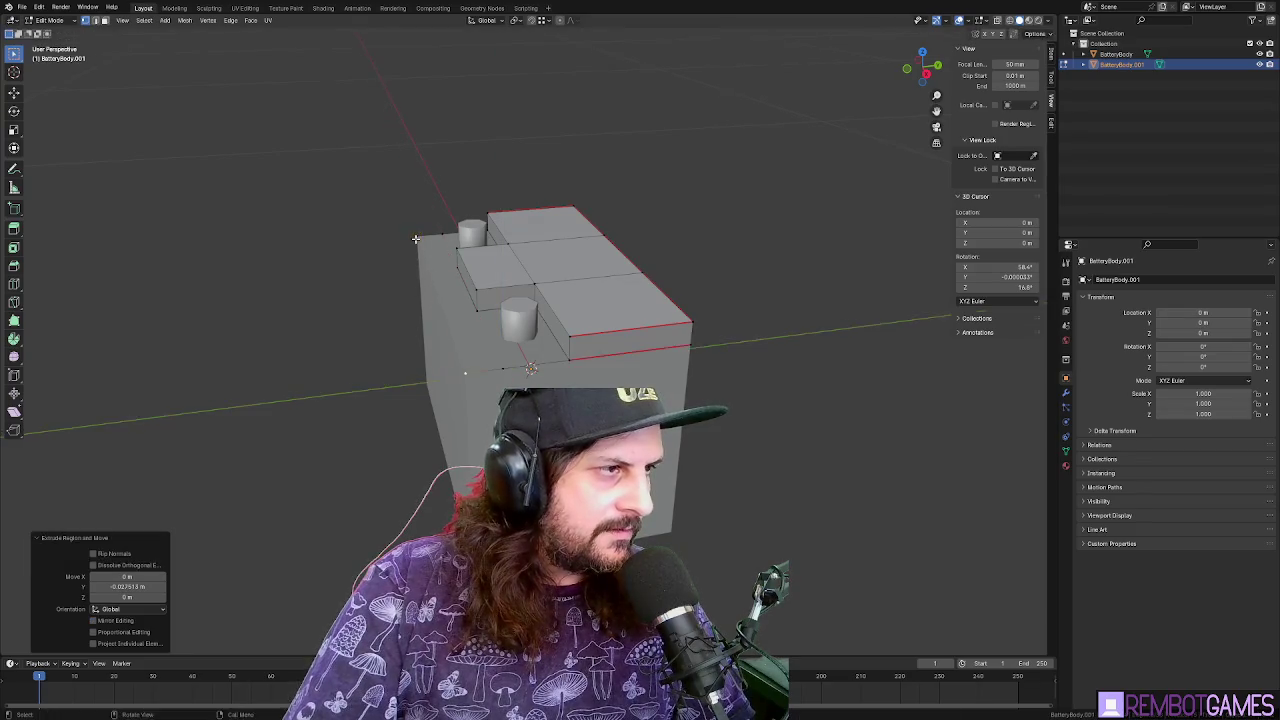
{"action": "left_click_drag", "start_coordinate": [431, 287], "coordinate": [436, 311]}
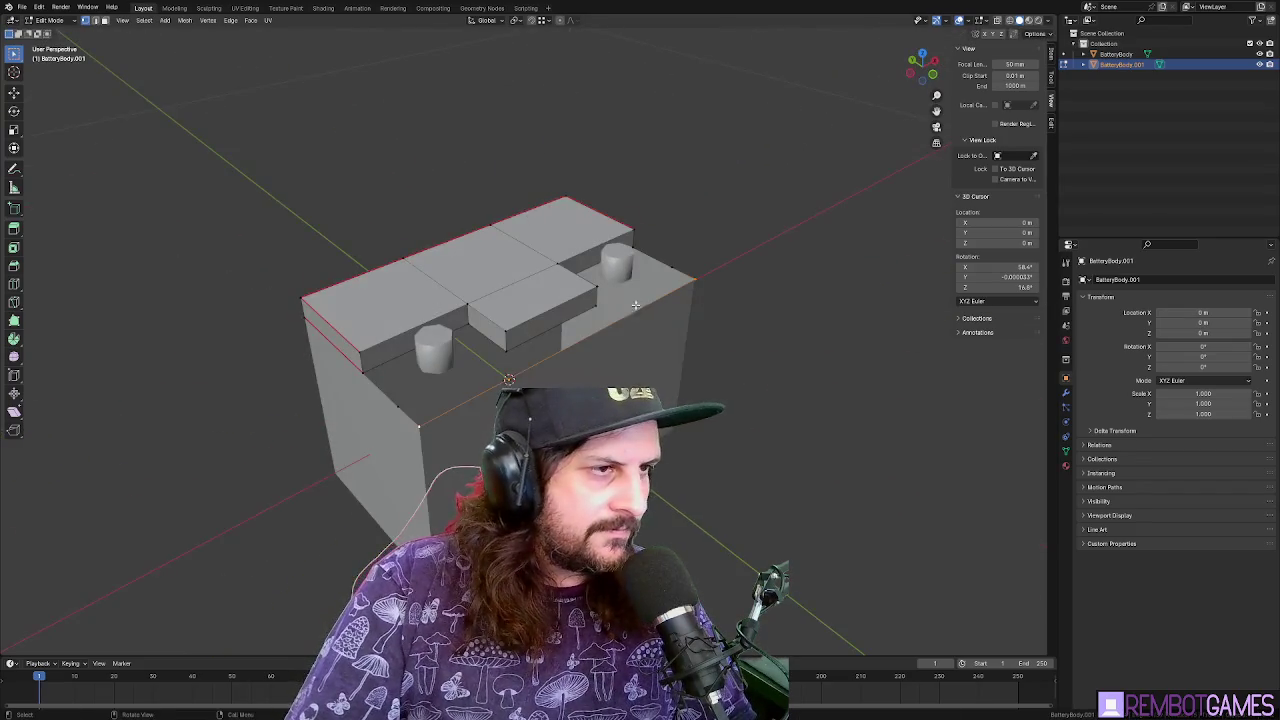
{"action": "left_click_drag", "start_coordinate": [635, 305], "coordinate": [650, 247]}
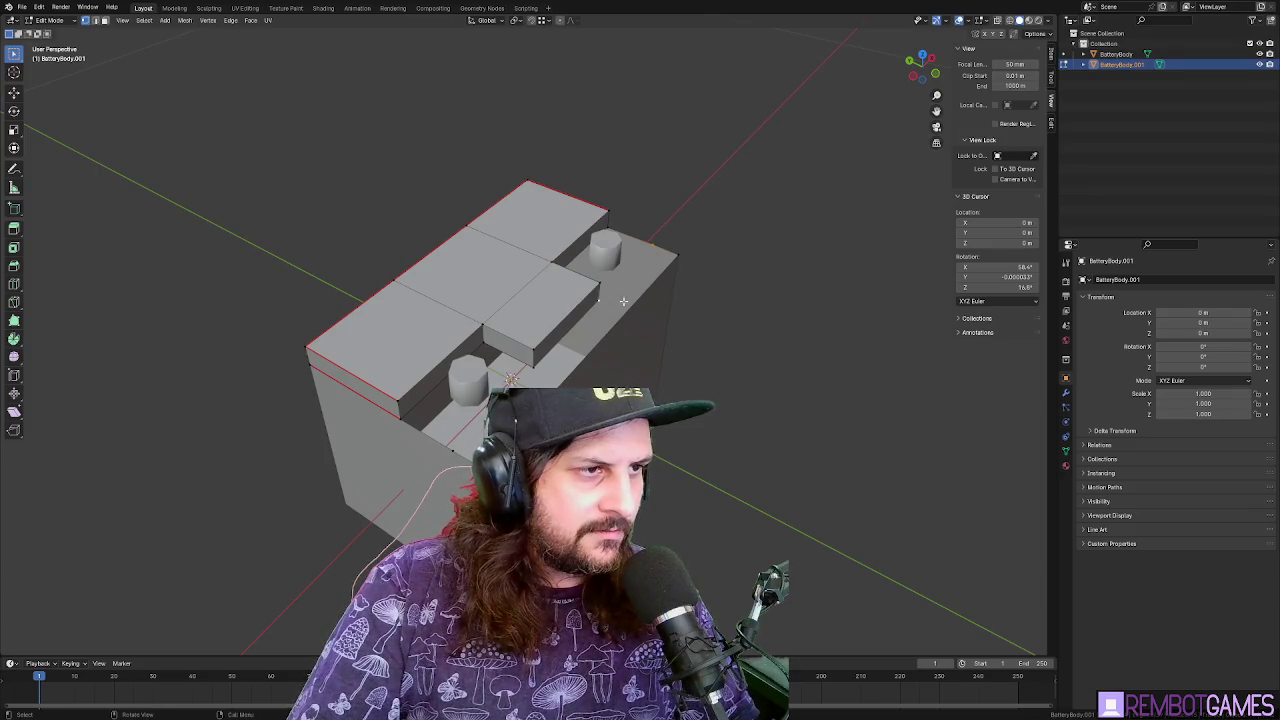
{"action": "mouse_move", "coordinate": [455, 451]}
{"action": "left_mouse_down"}
{"action": "mouse_move", "coordinate": [536, 418]}
{"action": "mouse_move", "coordinate": [565, 350]}
{"action": "mouse_move", "coordinate": [610, 314]}
{"action": "mouse_move", "coordinate": [516, 344]}
{"action": "mouse_move", "coordinate": [571, 335]}
{"action": "left_mouse_up"}
Extend the selected section of the stepped top 0.1 m along X
{"action": "key", "text": "x"}
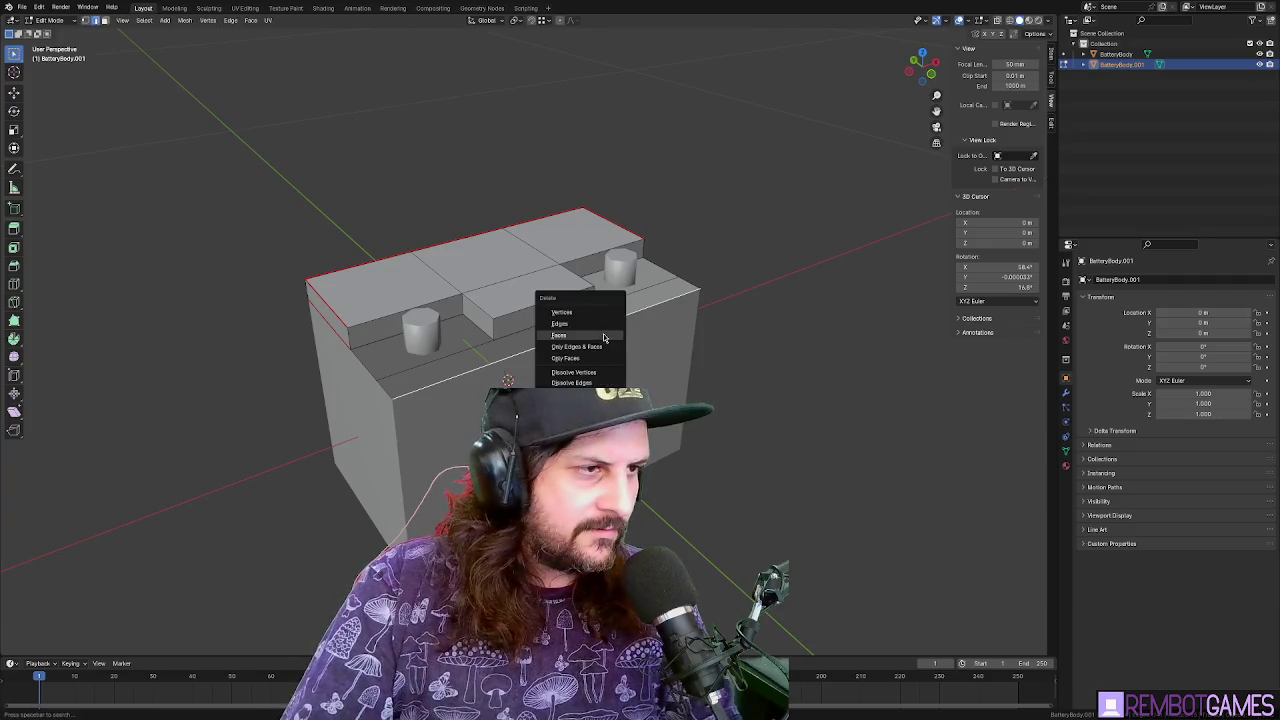
{"action": "left_click_drag", "start_coordinate": [577, 340], "coordinate": [345, 377]}
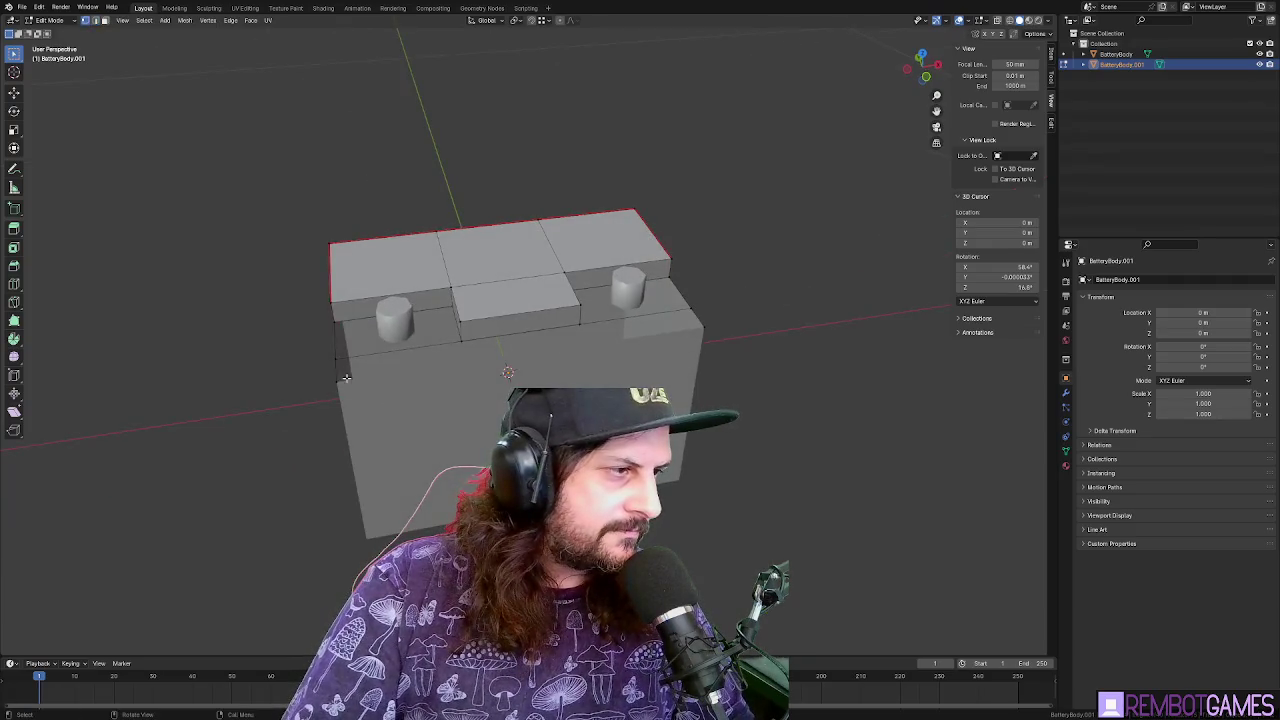
{"action": "key", "text": "g"}
{"action": "key", "text": "x"}
{"action": "left_click", "coordinate": [462, 342]}
{"action": "left_click_drag", "start_coordinate": [462, 342], "coordinate": [591, 360]}
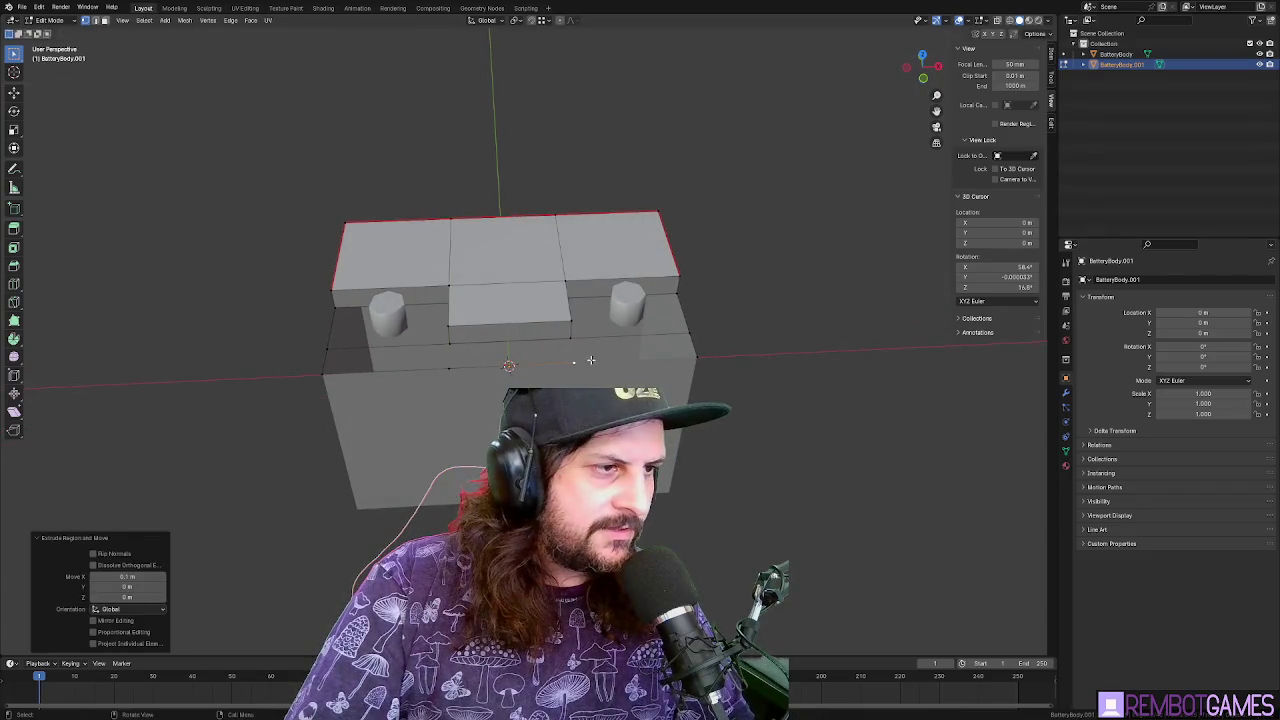
Select the angled face beside the middle block and inspect the battery from several sides
{"action": "left_click", "coordinate": [696, 358]}
{"action": "mouse_move", "coordinate": [700, 358]}
{"action": "left_mouse_down"}
{"action": "mouse_move", "coordinate": [600, 335]}
{"action": "mouse_move", "coordinate": [551, 378]}
{"action": "mouse_move", "coordinate": [446, 346]}
{"action": "left_mouse_up"}
{"action": "left_click", "coordinate": [562, 318]}
{"action": "mouse_move", "coordinate": [518, 384]}
{"action": "left_mouse_down"}
{"action": "mouse_move", "coordinate": [567, 314]}
{"action": "mouse_move", "coordinate": [539, 320]}
{"action": "left_mouse_up"}
{"action": "scroll", "coordinate": [540, 350], "scroll_direction": "up", "scroll_amount": 4}
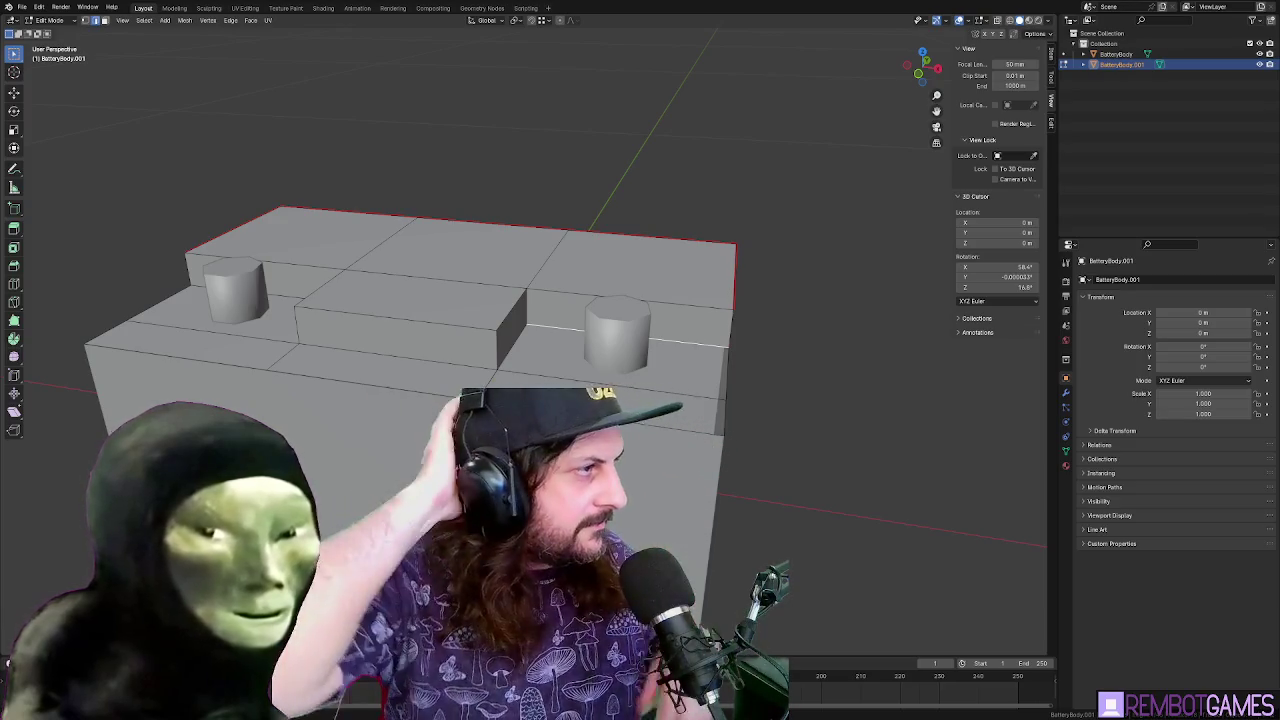
{"action": "mouse_move", "coordinate": [520, 230]}
{"action": "left_mouse_down"}
{"action": "mouse_move", "coordinate": [660, 208]}
{"action": "mouse_move", "coordinate": [711, 231]}
{"action": "mouse_move", "coordinate": [711, 288]}
{"action": "mouse_move", "coordinate": [655, 348]}
{"action": "mouse_move", "coordinate": [771, 356]}
{"action": "left_mouse_up"}
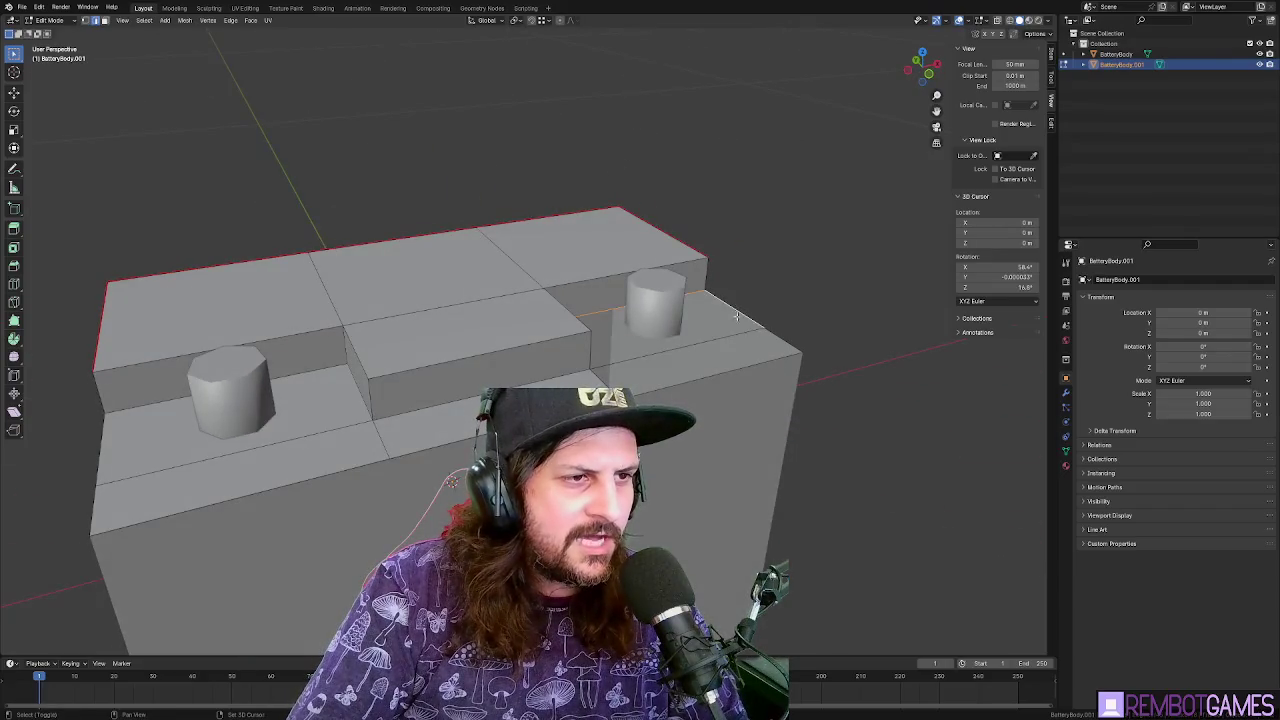
{"action": "mouse_move", "coordinate": [700, 338]}
{"action": "left_mouse_down"}
{"action": "mouse_move", "coordinate": [486, 338]}
{"action": "mouse_move", "coordinate": [505, 383]}
{"action": "left_mouse_up"}
{"action": "mouse_move", "coordinate": [658, 447]}
{"action": "left_mouse_down"}
{"action": "mouse_move", "coordinate": [570, 420]}
{"action": "mouse_move", "coordinate": [660, 385]}
{"action": "left_mouse_up"}
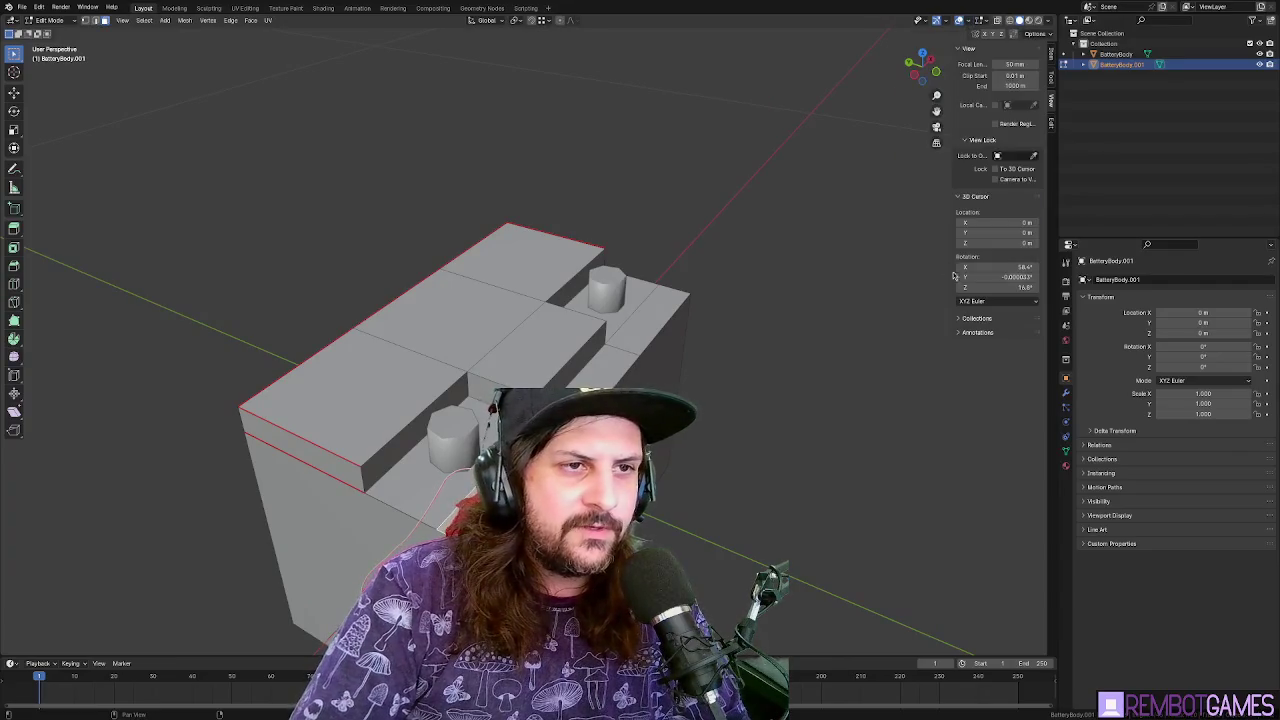
{"action": "left_click", "coordinate": [968, 21]}
Turn on Face Orientation and flip the inward-facing red face's normals
{"action": "left_click", "coordinate": [930, 231]}
{"action": "mouse_move", "coordinate": [900, 260]}
{"action": "left_mouse_down"}
{"action": "mouse_move", "coordinate": [840, 234]}
{"action": "mouse_move", "coordinate": [535, 377]}
{"action": "mouse_move", "coordinate": [626, 338]}
{"action": "left_mouse_up"}
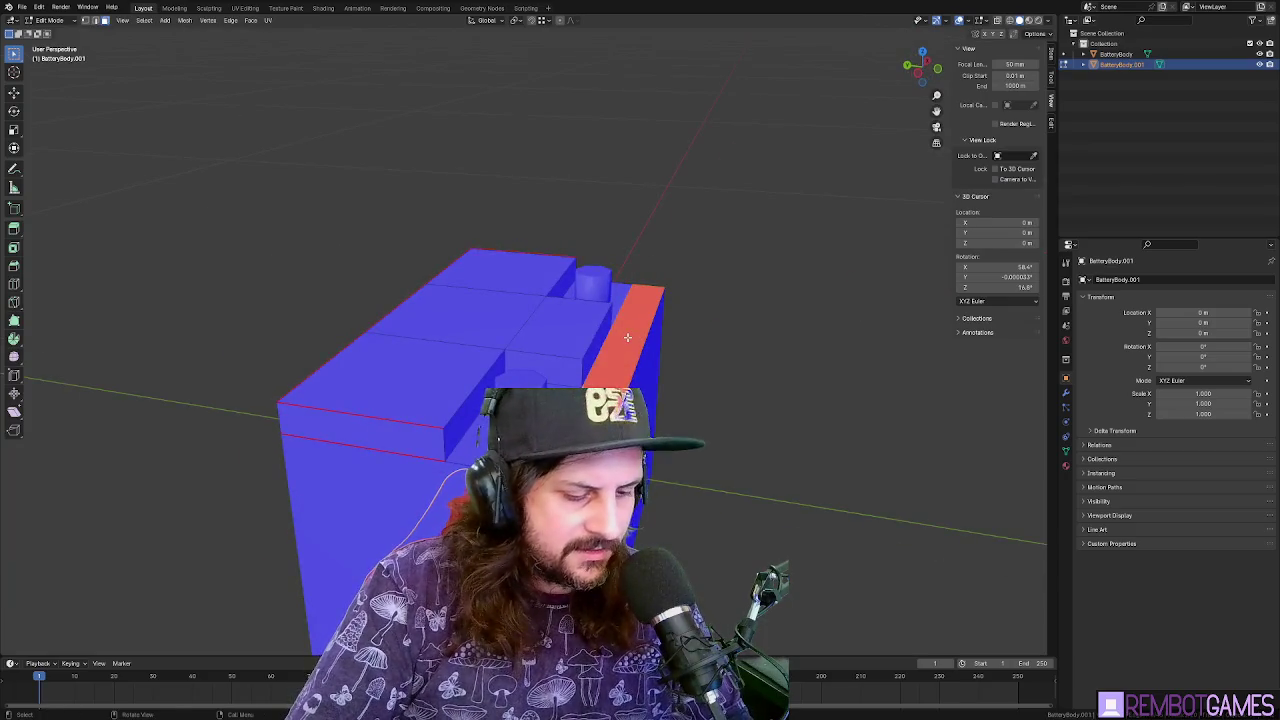
{"action": "key", "text": "alt+n"}
{"action": "left_click", "coordinate": [629, 341]}
Check the BatteryBody mesh, including its back faces, for any remaining red faces
{"action": "key", "text": "Tab"}
{"action": "mouse_move", "coordinate": [783, 300]}
{"action": "left_mouse_down"}
{"action": "mouse_move", "coordinate": [749, 357]}
{"action": "mouse_move", "coordinate": [590, 348]}
{"action": "mouse_move", "coordinate": [700, 300]}
{"action": "mouse_move", "coordinate": [717, 305]}
{"action": "mouse_move", "coordinate": [657, 343]}
{"action": "mouse_move", "coordinate": [845, 281]}
{"action": "mouse_move", "coordinate": [901, 82]}
{"action": "mouse_move", "coordinate": [786, 168]}
{"action": "mouse_move", "coordinate": [770, 105]}
{"action": "mouse_move", "coordinate": [760, 368]}
{"action": "left_mouse_up"}
{"action": "key", "text": "Tab"}
{"action": "left_click", "coordinate": [681, 346]}
{"action": "left_click_drag", "start_coordinate": [681, 346], "coordinate": [497, 291]}
{"action": "key", "text": "Tab"}
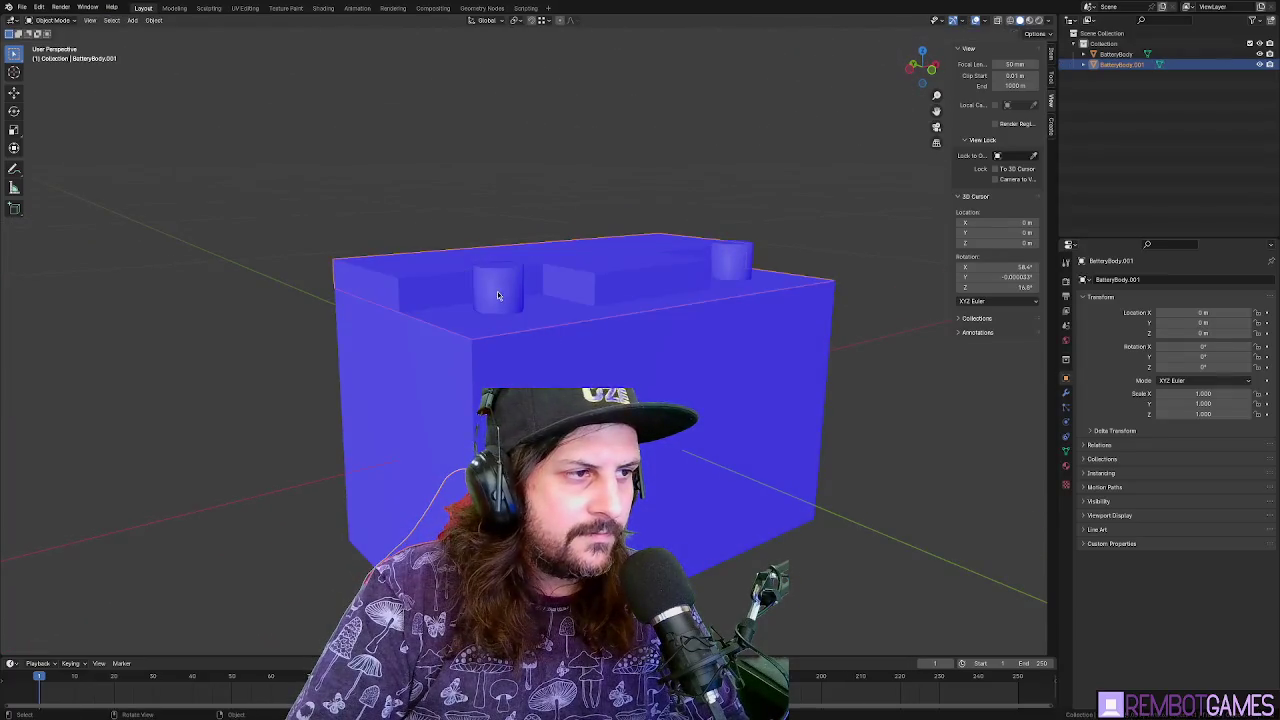
{"action": "left_click", "coordinate": [554, 282]}
{"action": "scroll", "coordinate": [554, 284], "scroll_direction": "up", "scroll_amount": 8}
{"action": "mouse_move", "coordinate": [537, 200]}
{"action": "left_mouse_down"}
{"action": "mouse_move", "coordinate": [740, 226]}
{"action": "mouse_move", "coordinate": [775, 252]}
{"action": "left_mouse_up"}
{"action": "scroll", "coordinate": [775, 252], "scroll_direction": "down", "scroll_amount": 10}
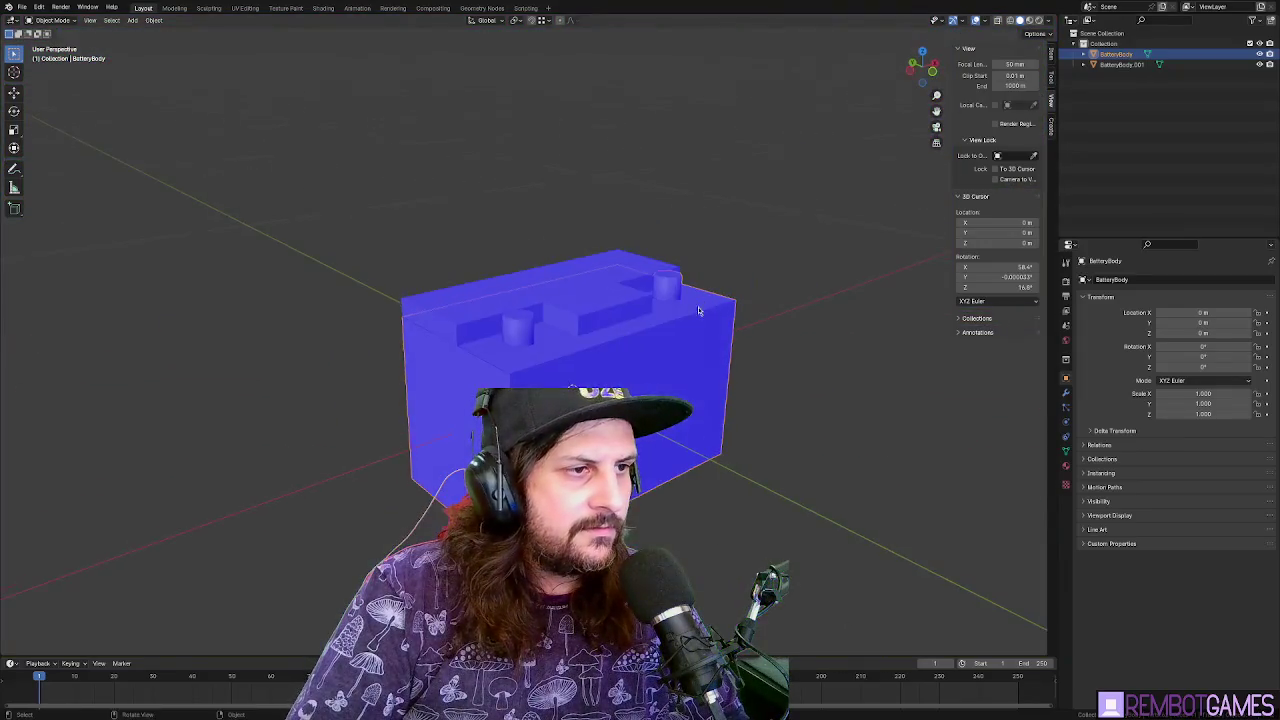
{"action": "scroll", "coordinate": [598, 365], "scroll_direction": "up", "scroll_amount": 5}
Turn the Face Orientation overlay off again
{"action": "key", "text": "Tab"}
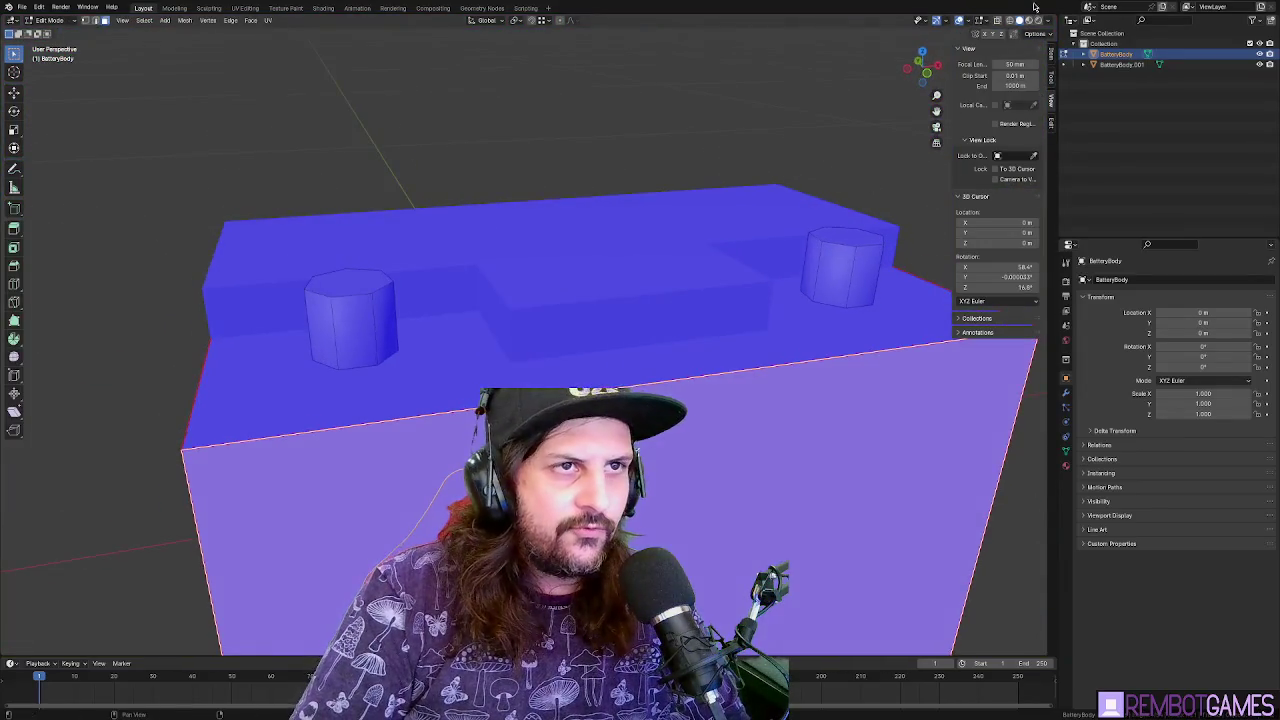
{"action": "left_click", "coordinate": [970, 20]}
{"action": "left_click", "coordinate": [960, 209]}
{"action": "scroll", "coordinate": [550, 300], "scroll_direction": "down", "scroll_amount": 4}
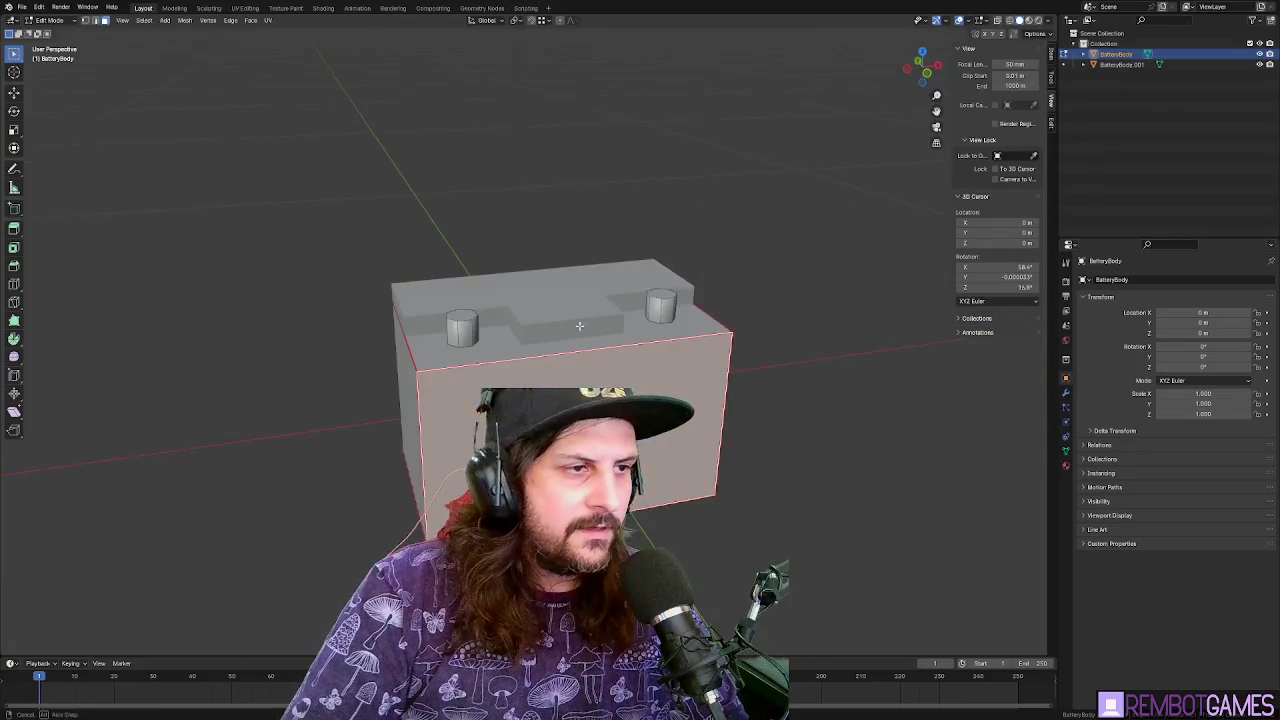
{"action": "key", "text": "Tab"}
Select BatteryBody.001 and enter Edit Mode on it
{"action": "mouse_move", "coordinate": [549, 329]}
{"action": "left_mouse_down"}
{"action": "mouse_move", "coordinate": [589, 280]}
{"action": "mouse_move", "coordinate": [551, 243]}
{"action": "mouse_move", "coordinate": [757, 324]}
{"action": "left_mouse_up"}
{"action": "left_click", "coordinate": [589, 280]}
{"action": "key", "text": "Tab"}
{"action": "scroll", "coordinate": [604, 263], "scroll_direction": "up", "scroll_amount": 5}
{"action": "scroll", "coordinate": [604, 263], "scroll_direction": "down", "scroll_amount": 3}
{"action": "scroll", "coordinate": [757, 324], "scroll_direction": "up", "scroll_amount": 2}
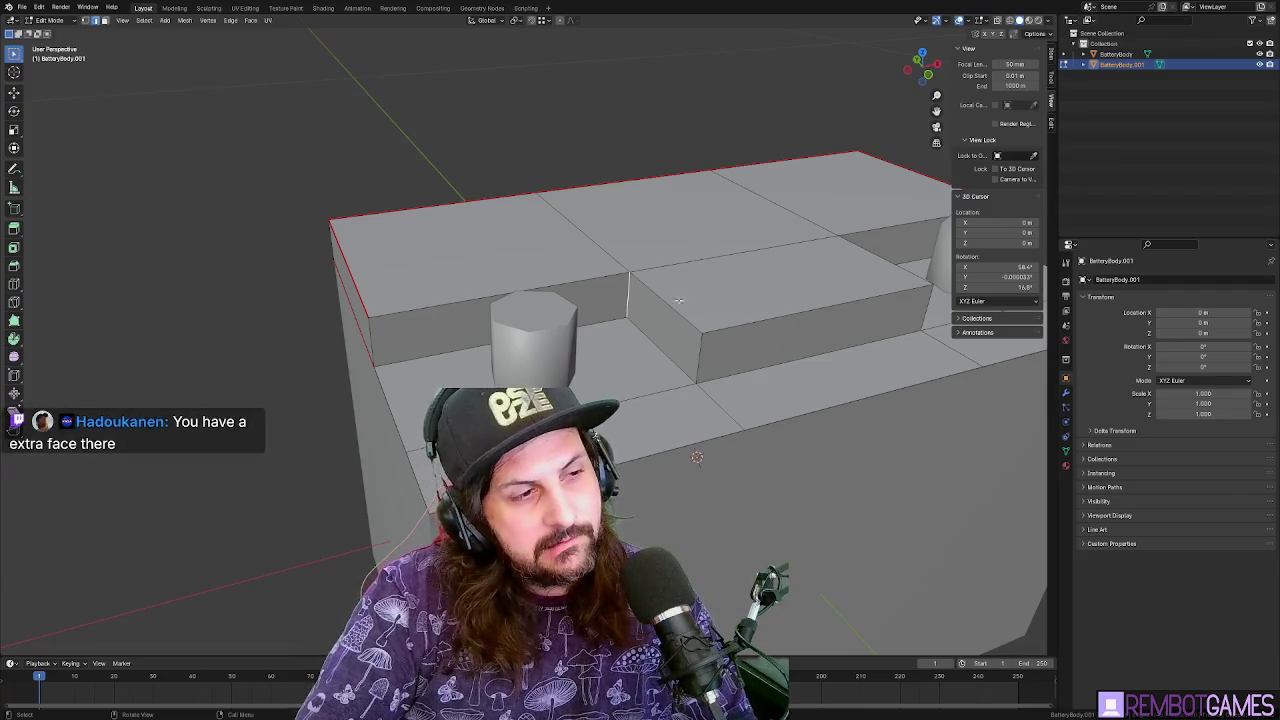
Select the stray vertical face inside the stepped top and delete it
{"action": "mouse_move", "coordinate": [640, 292]}
{"action": "left_mouse_down"}
{"action": "mouse_move", "coordinate": [856, 268]}
{"action": "mouse_move", "coordinate": [760, 250]}
{"action": "mouse_move", "coordinate": [780, 190]}
{"action": "mouse_move", "coordinate": [823, 163]}
{"action": "mouse_move", "coordinate": [805, 154]}
{"action": "mouse_move", "coordinate": [737, 240]}
{"action": "mouse_move", "coordinate": [709, 251]}
{"action": "mouse_move", "coordinate": [751, 189]}
{"action": "mouse_move", "coordinate": [731, 221]}
{"action": "mouse_move", "coordinate": [706, 229]}
{"action": "mouse_move", "coordinate": [759, 313]}
{"action": "mouse_move", "coordinate": [685, 321]}
{"action": "left_mouse_up"}
{"action": "left_click", "coordinate": [856, 268]}
{"action": "left_click", "coordinate": [731, 237]}
{"action": "key", "text": "g"}
{"action": "key", "text": "KP_Decimal"}
{"action": "key", "text": "x"}
{"action": "left_click", "coordinate": [706, 259]}
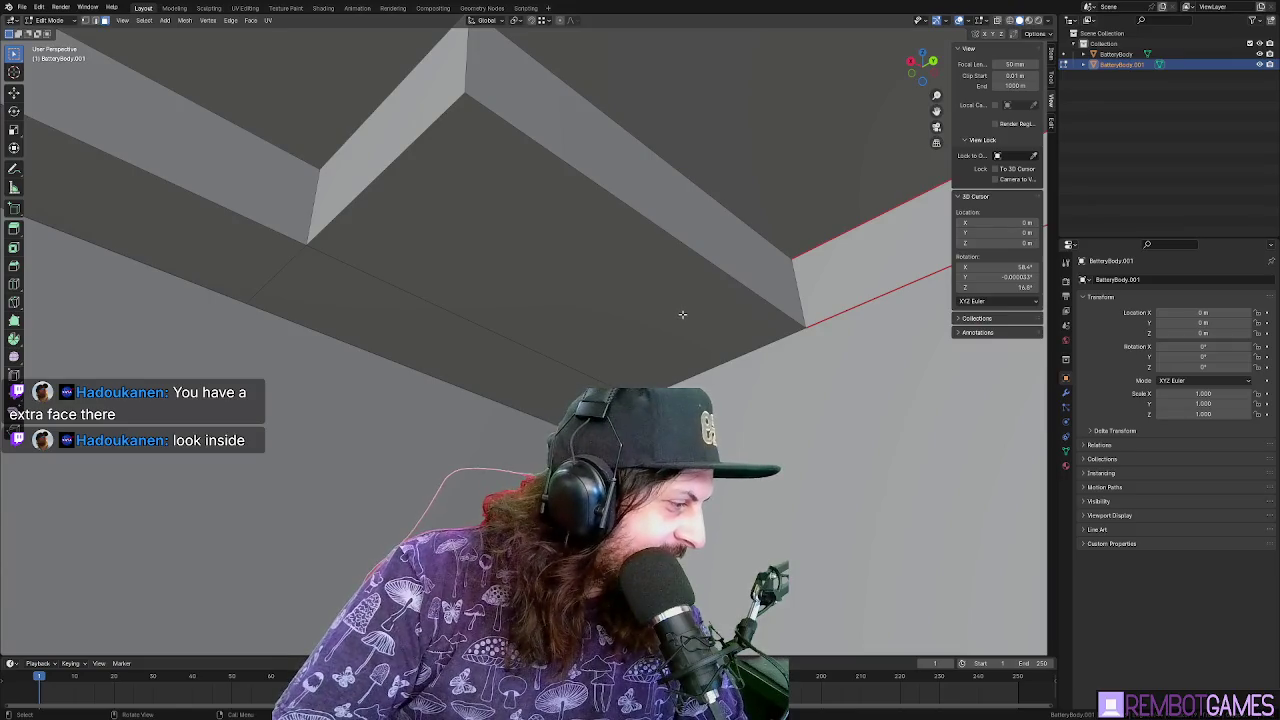
Inspect the battery from both sides, then return to Object Mode
{"action": "scroll", "coordinate": [657, 323], "scroll_direction": "up", "scroll_amount": 6}
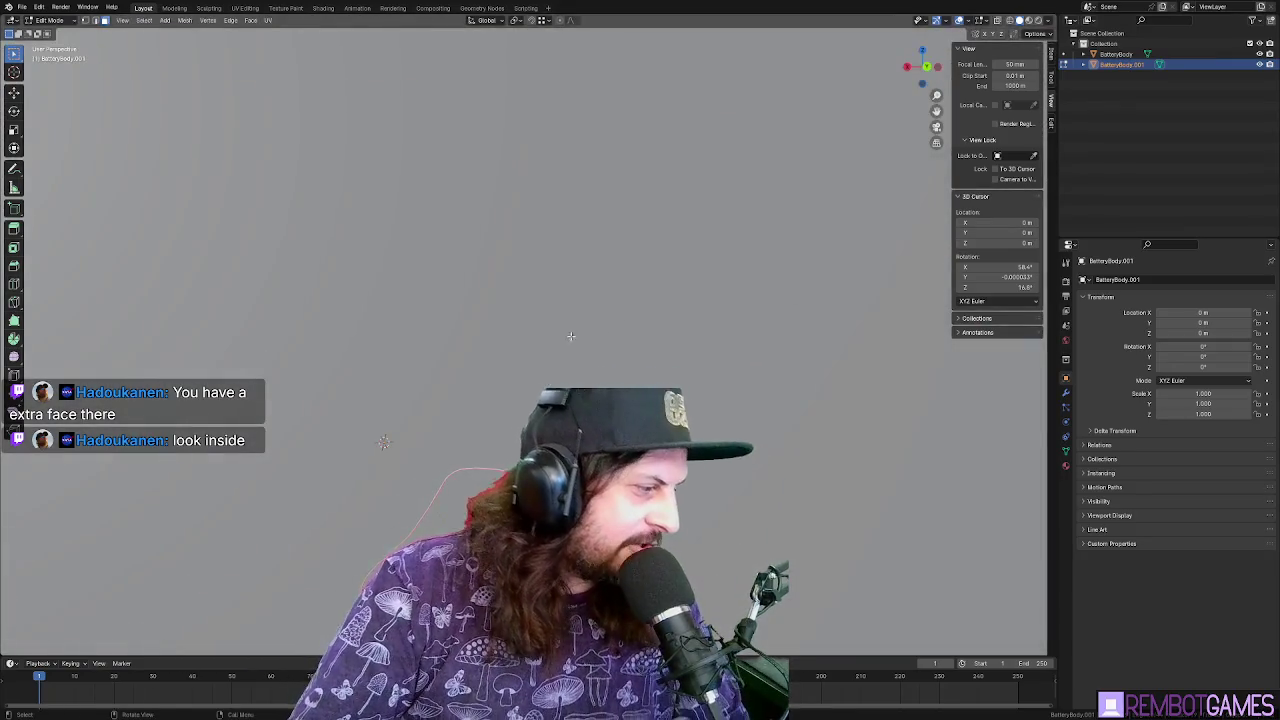
{"action": "scroll", "coordinate": [571, 336], "scroll_direction": "down", "scroll_amount": 6}
{"action": "left_click_drag", "start_coordinate": [565, 333], "coordinate": [540, 325]}
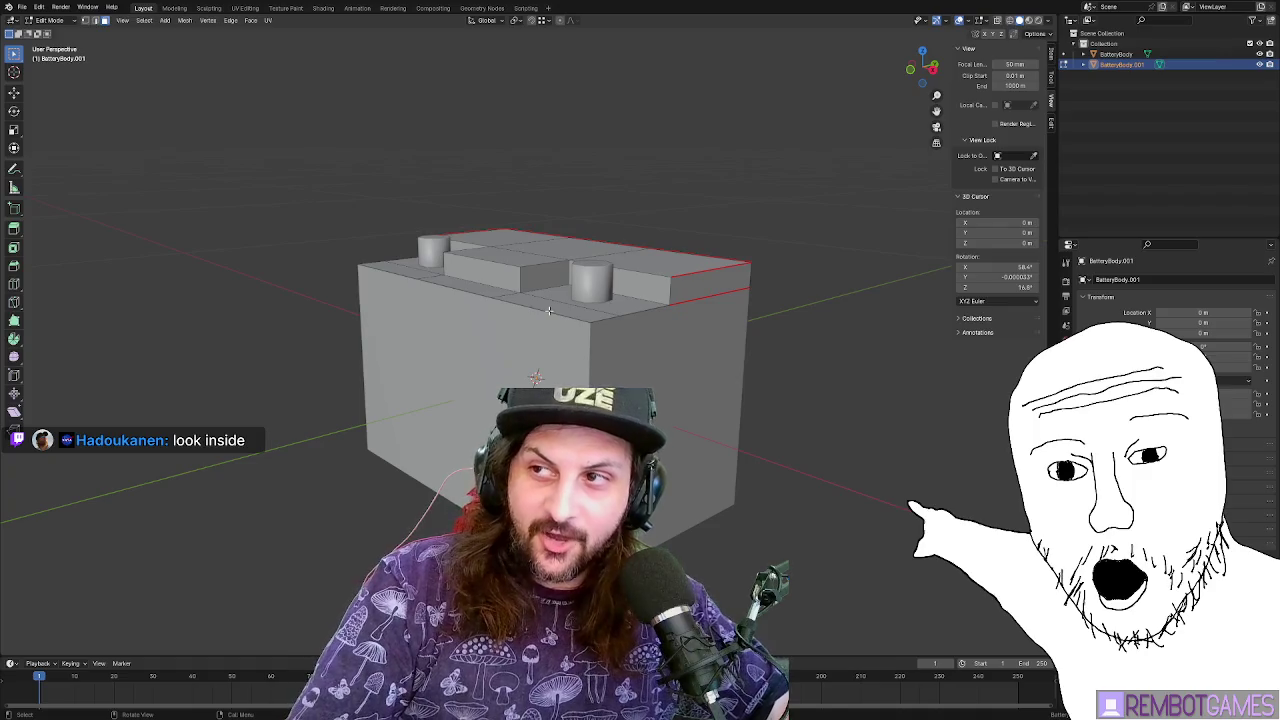
{"action": "mouse_move", "coordinate": [548, 311]}
{"action": "left_mouse_down"}
{"action": "mouse_move", "coordinate": [607, 309]}
{"action": "mouse_move", "coordinate": [699, 269]}
{"action": "left_mouse_up"}
{"action": "scroll", "coordinate": [699, 269], "scroll_direction": "up", "scroll_amount": 2}
{"action": "key", "text": "Tab"}
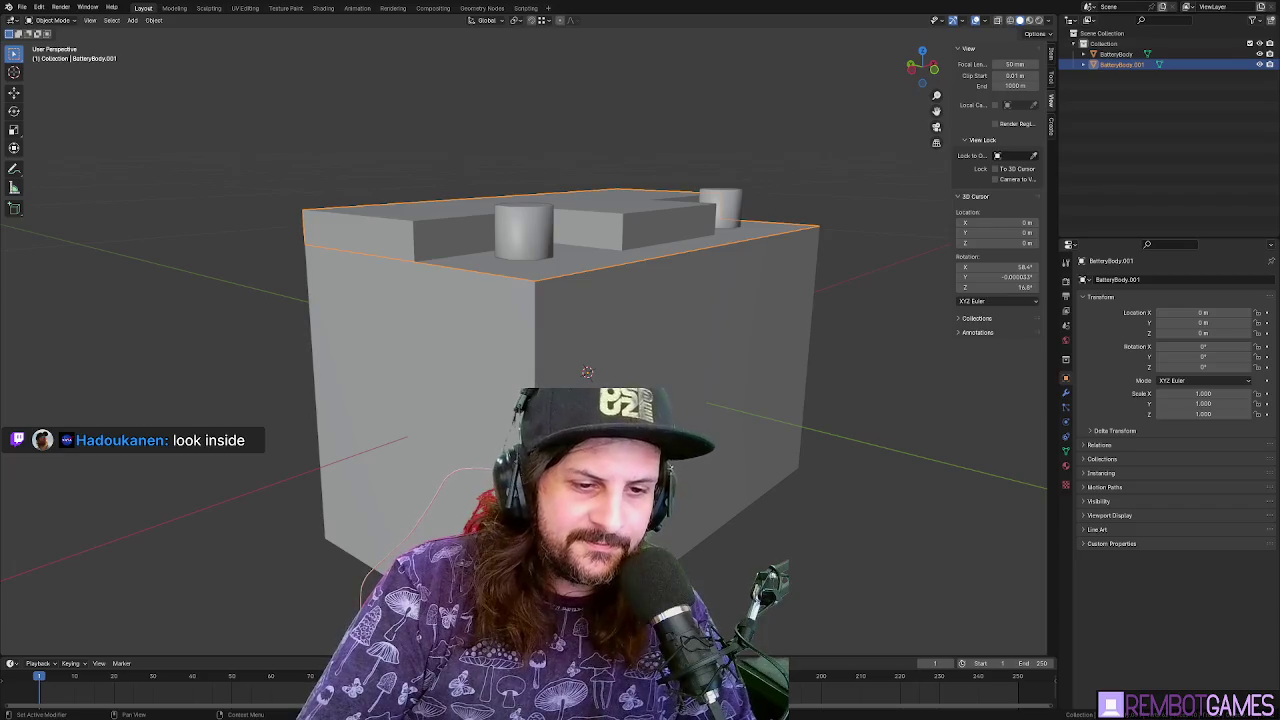
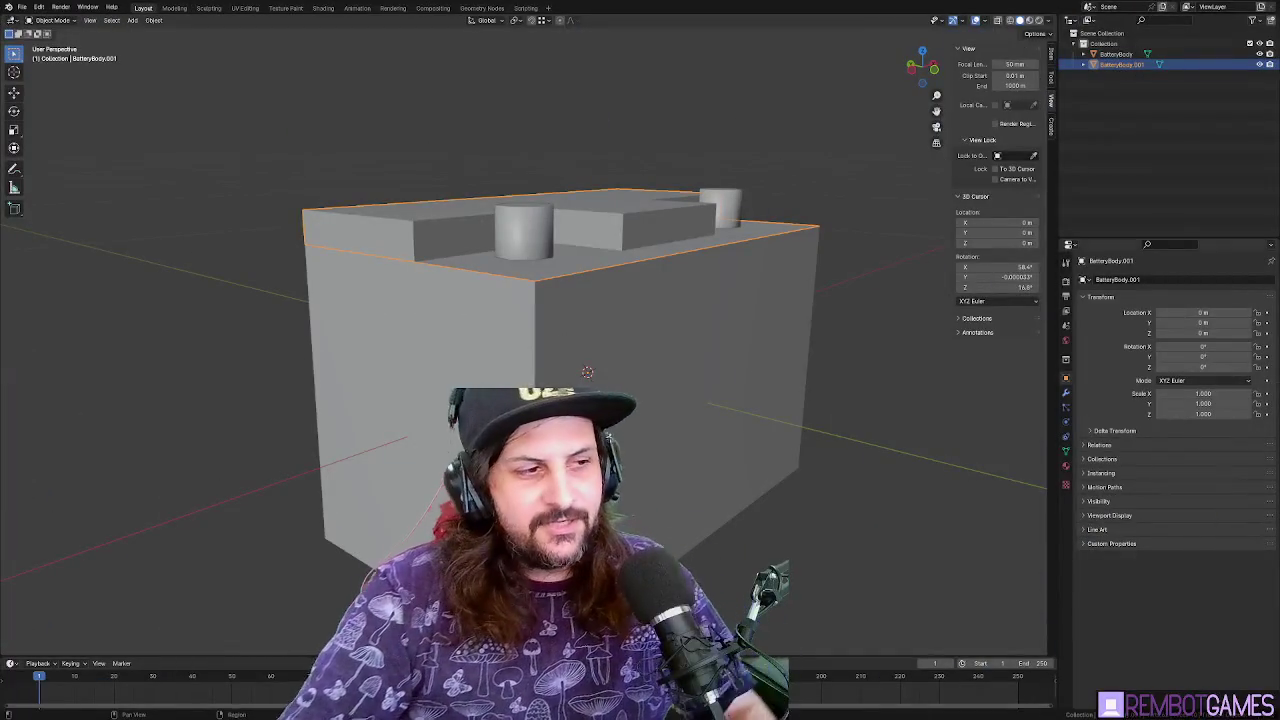
Orbit around the battery and inspect faces on its top section in Edit Mode
{"action": "left_click_drag", "start_coordinate": [240, 170], "coordinate": [93, 164]}
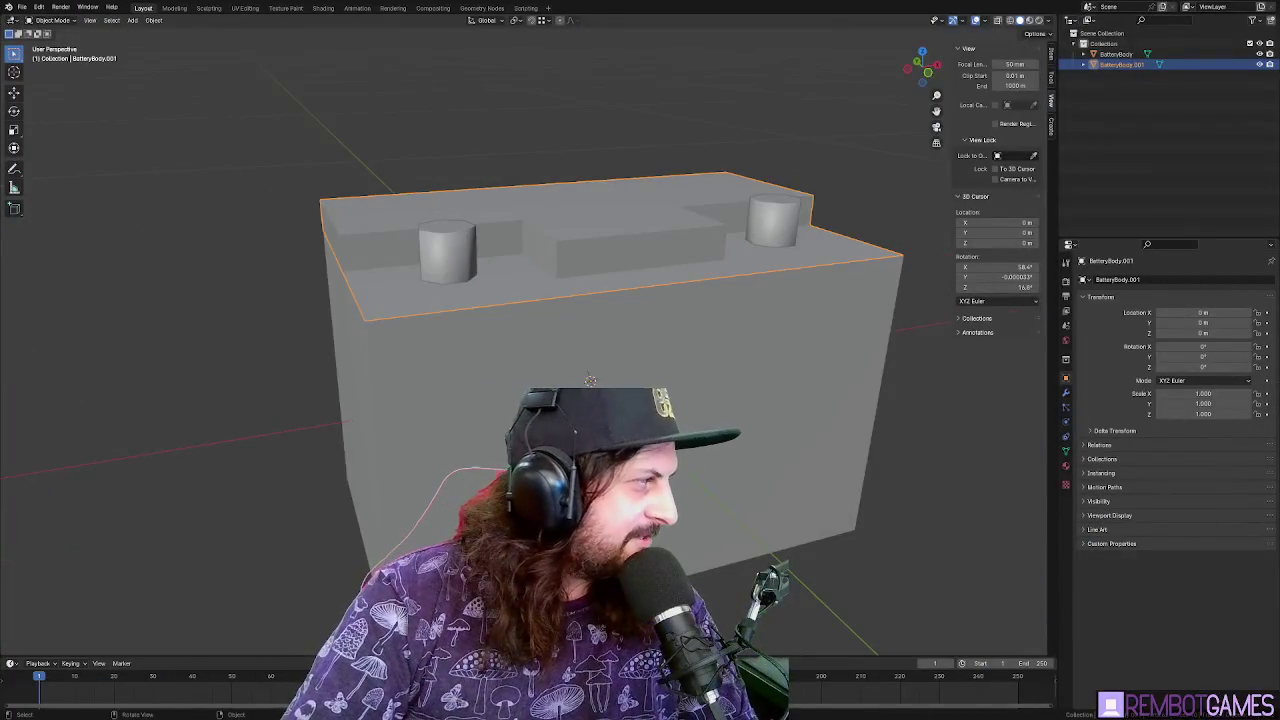
{"action": "left_click_drag", "start_coordinate": [520, 360], "coordinate": [503, 328]}
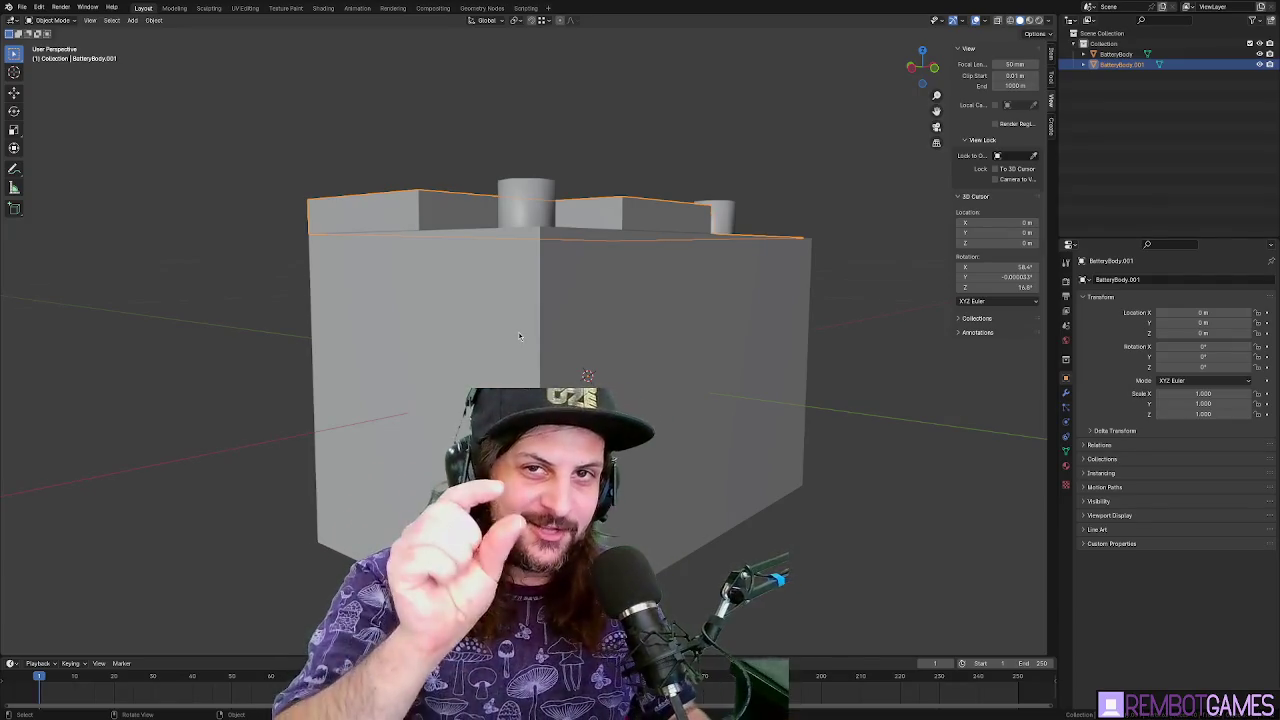
{"action": "left_click_drag", "start_coordinate": [512, 331], "coordinate": [536, 371]}
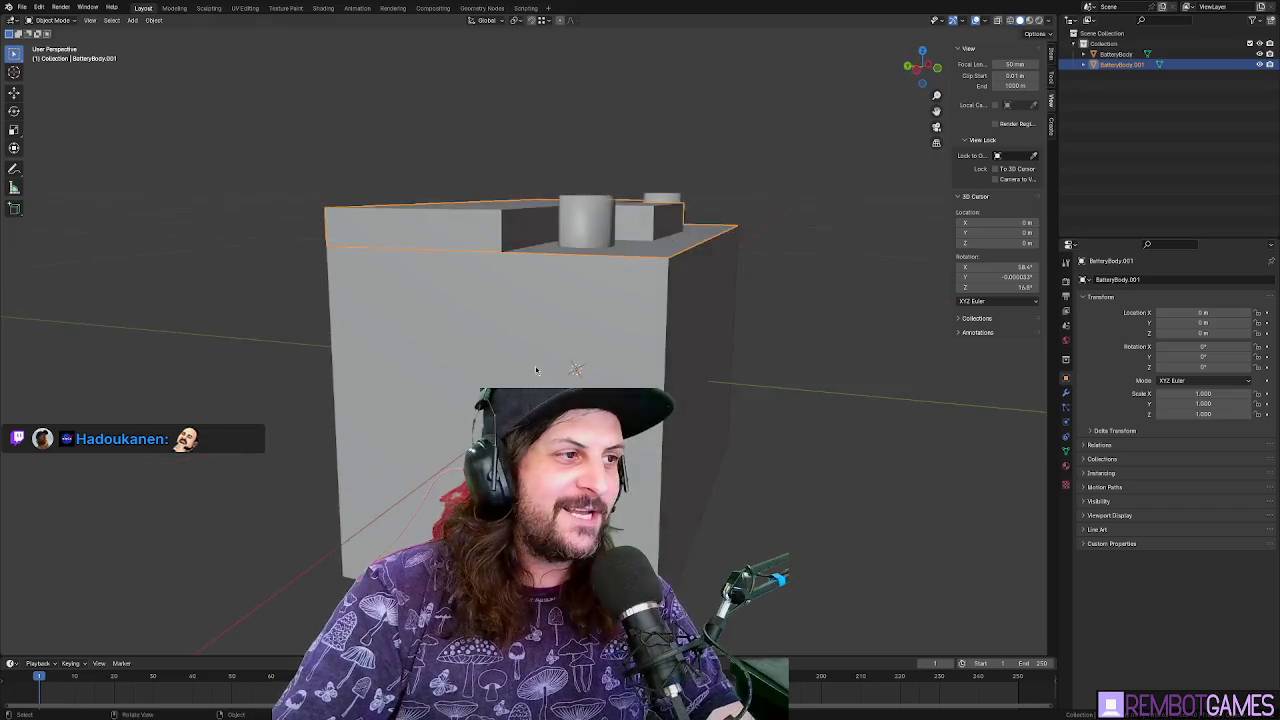
{"action": "key", "text": "Tab"}
{"action": "left_click", "coordinate": [453, 249]}
{"action": "mouse_move", "coordinate": [453, 249]}
{"action": "left_mouse_down"}
{"action": "mouse_move", "coordinate": [533, 257]}
{"action": "mouse_move", "coordinate": [492, 280]}
{"action": "mouse_move", "coordinate": [630, 289]}
{"action": "mouse_move", "coordinate": [692, 359]}
{"action": "mouse_move", "coordinate": [649, 311]}
{"action": "left_mouse_up"}
{"action": "key", "text": "alt+a"}
{"action": "left_click", "coordinate": [492, 280]}
{"action": "key", "text": "Tab"}
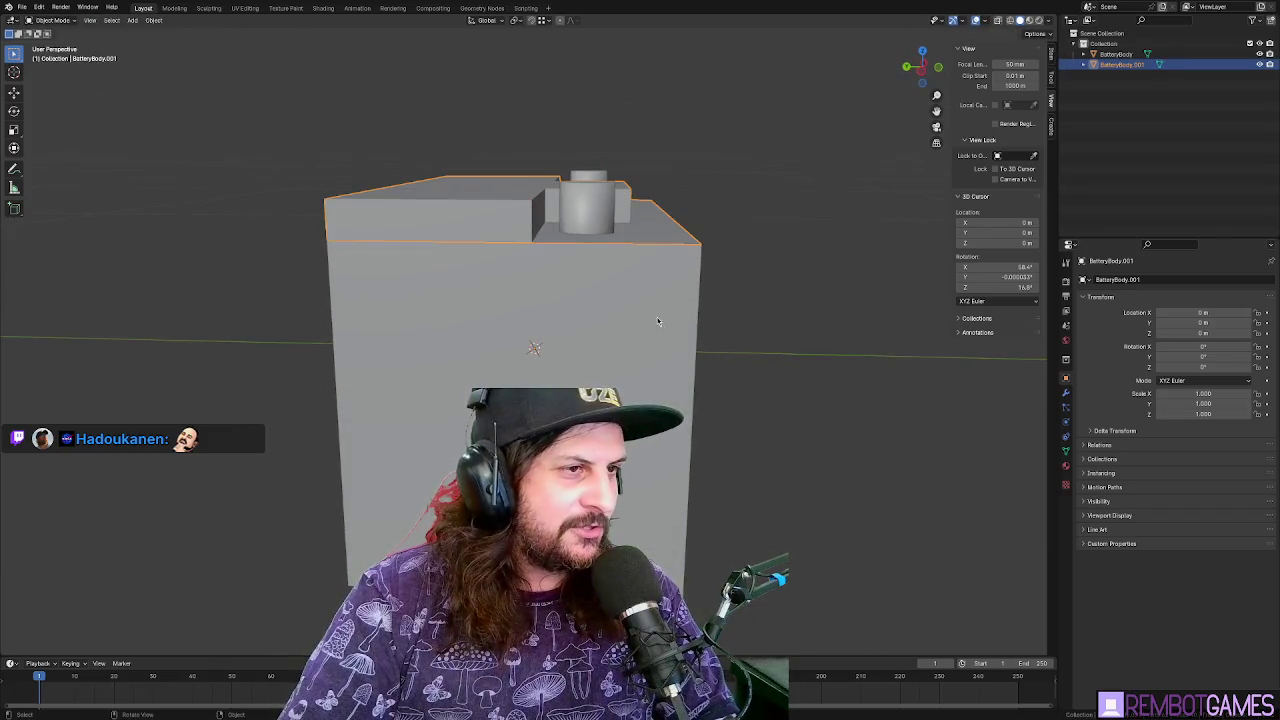
Join the top piece and main battery body into one mesh and select all of it
{"action": "left_click", "coordinate": [656, 267], "text": "shift"}
{"action": "right_click", "coordinate": [543, 350]}
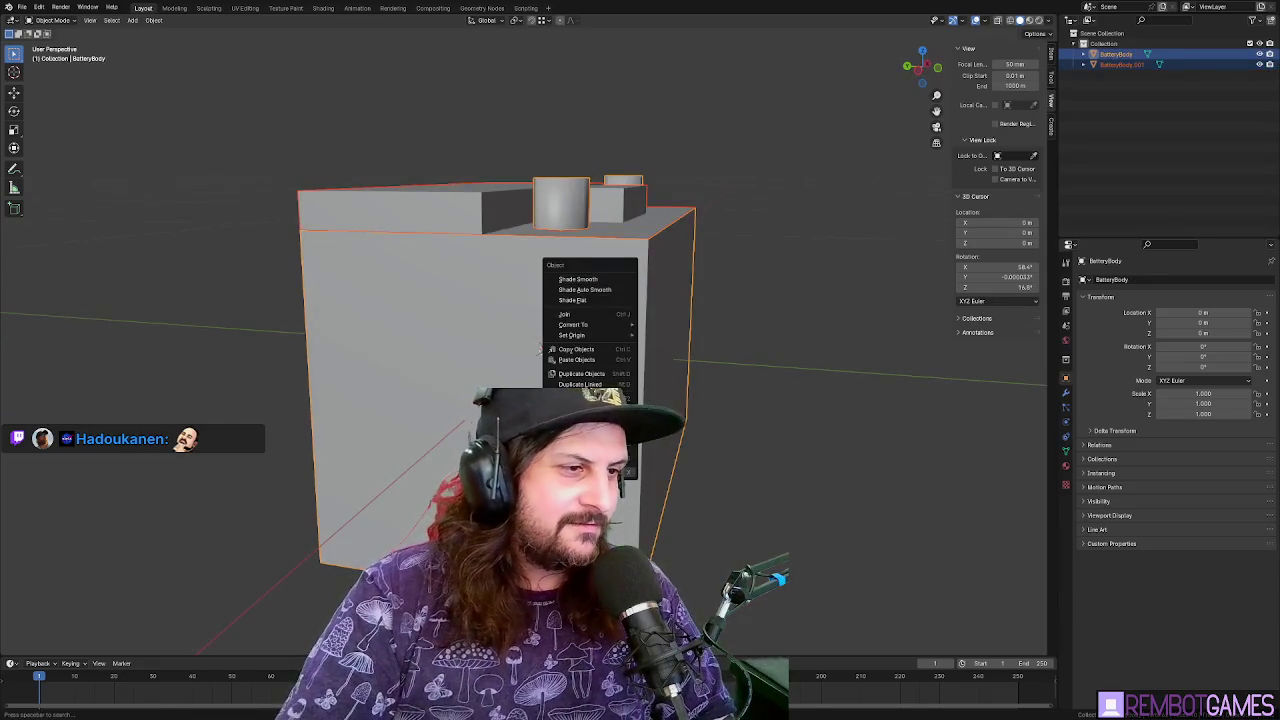
{"action": "key", "text": "Escape"}
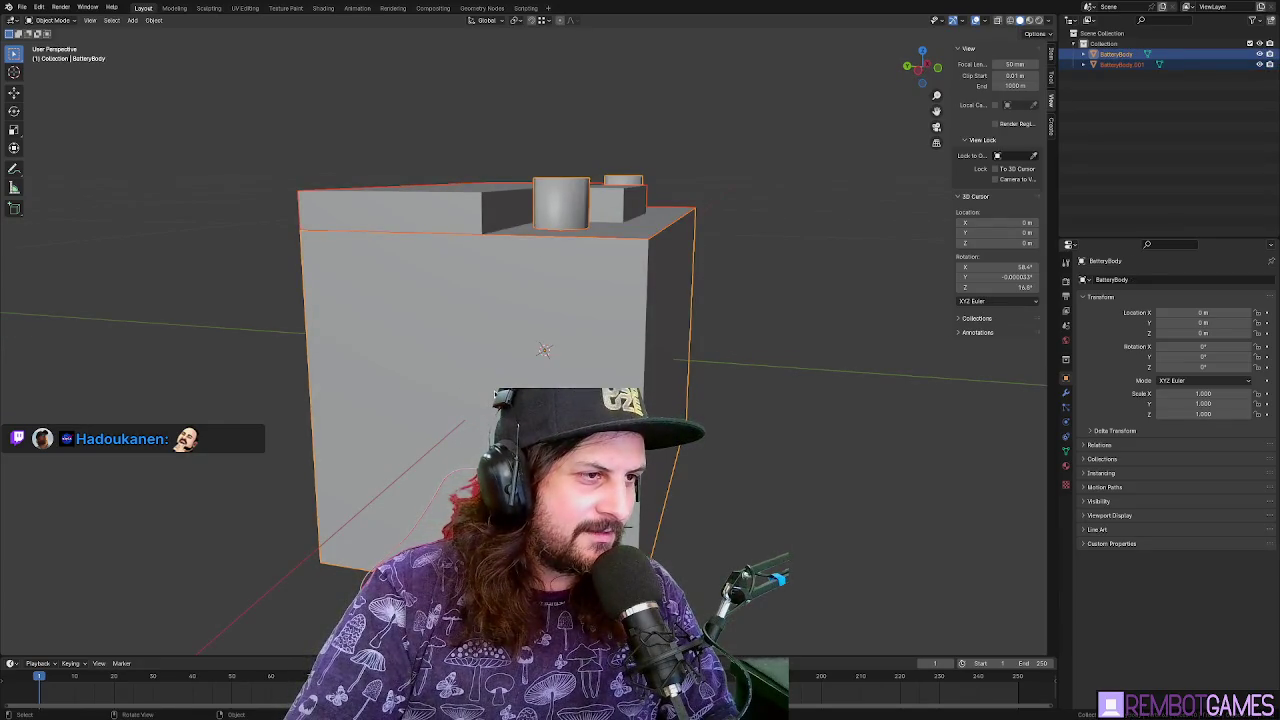
{"action": "key", "text": "ctrl+j"}
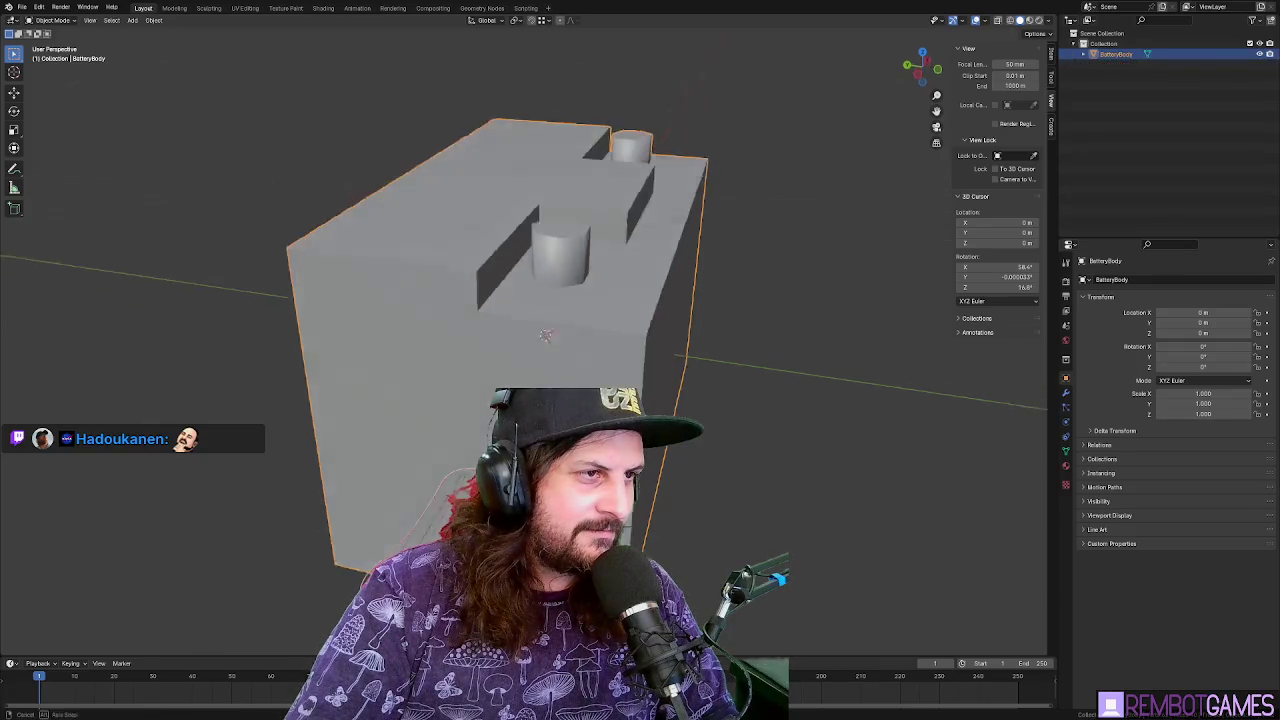
{"action": "key", "text": "Tab"}
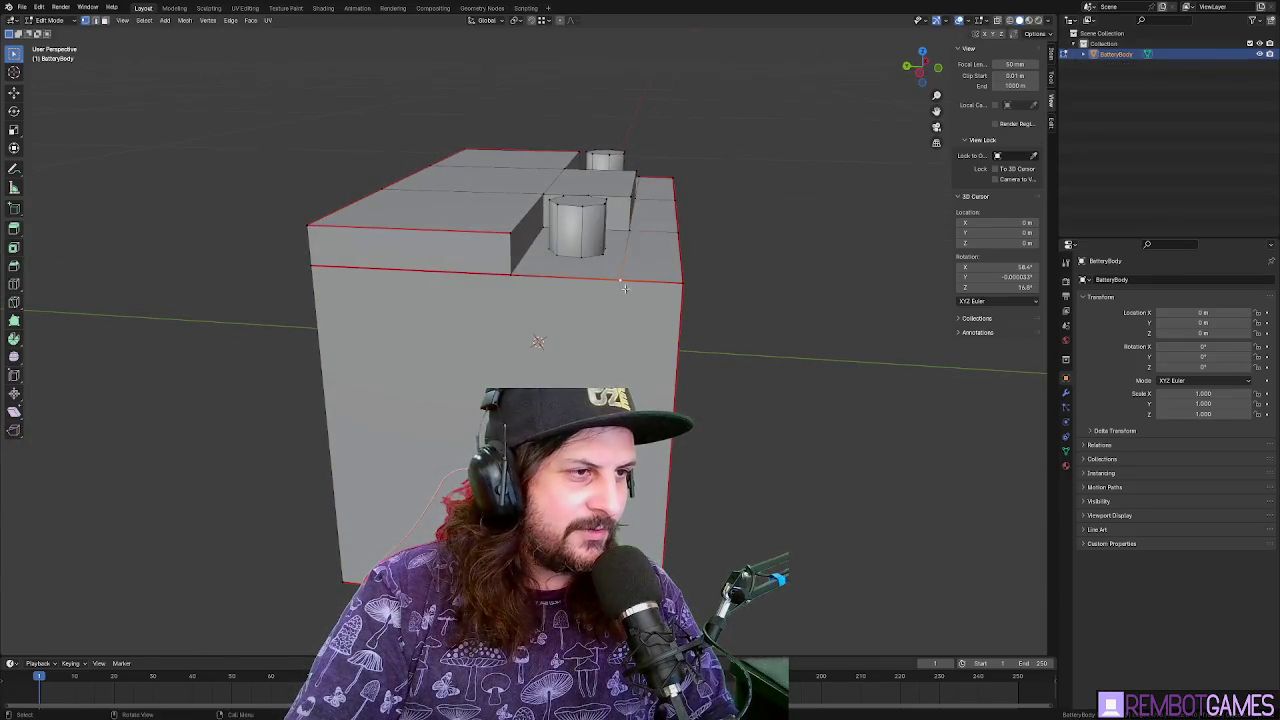
{"action": "mouse_move", "coordinate": [631, 295]}
{"action": "left_mouse_down"}
{"action": "mouse_move", "coordinate": [636, 263]}
{"action": "mouse_move", "coordinate": [637, 305]}
{"action": "left_mouse_up"}
{"action": "key", "text": "Tab"}
{"action": "key", "text": "Tab"}
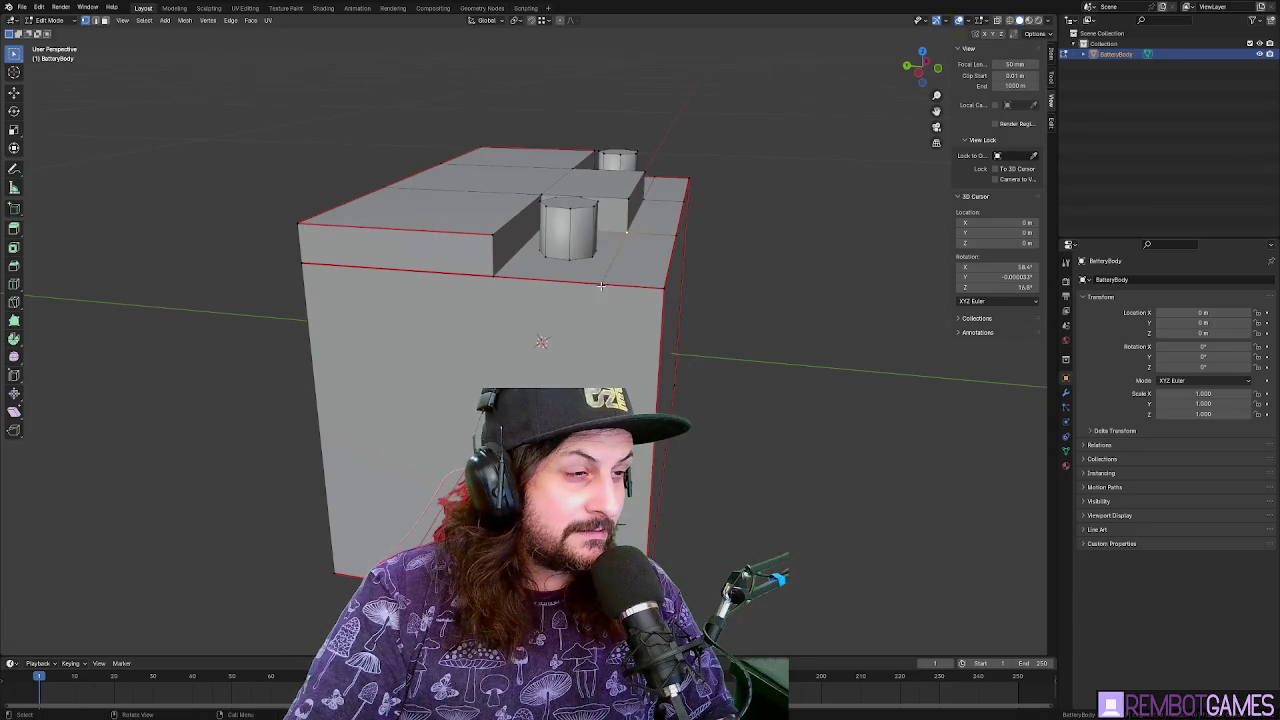
{"action": "key", "text": "a"}
{"action": "key", "text": "m"}
{"action": "left_click", "coordinate": [600, 343]}
{"action": "mouse_move", "coordinate": [616, 336]}
{"action": "left_mouse_down"}
{"action": "mouse_move", "coordinate": [653, 349]}
{"action": "mouse_move", "coordinate": [635, 360]}
{"action": "left_mouse_up"}
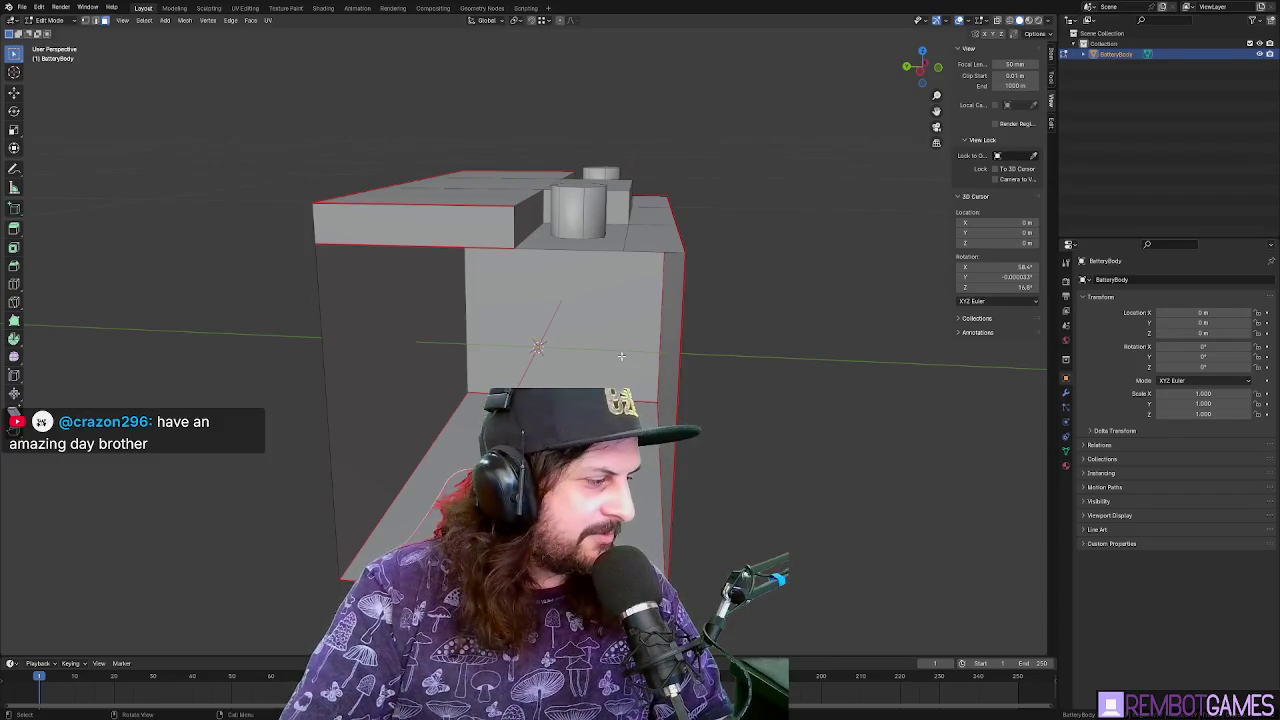
{"action": "key", "text": "ctrl+z"}
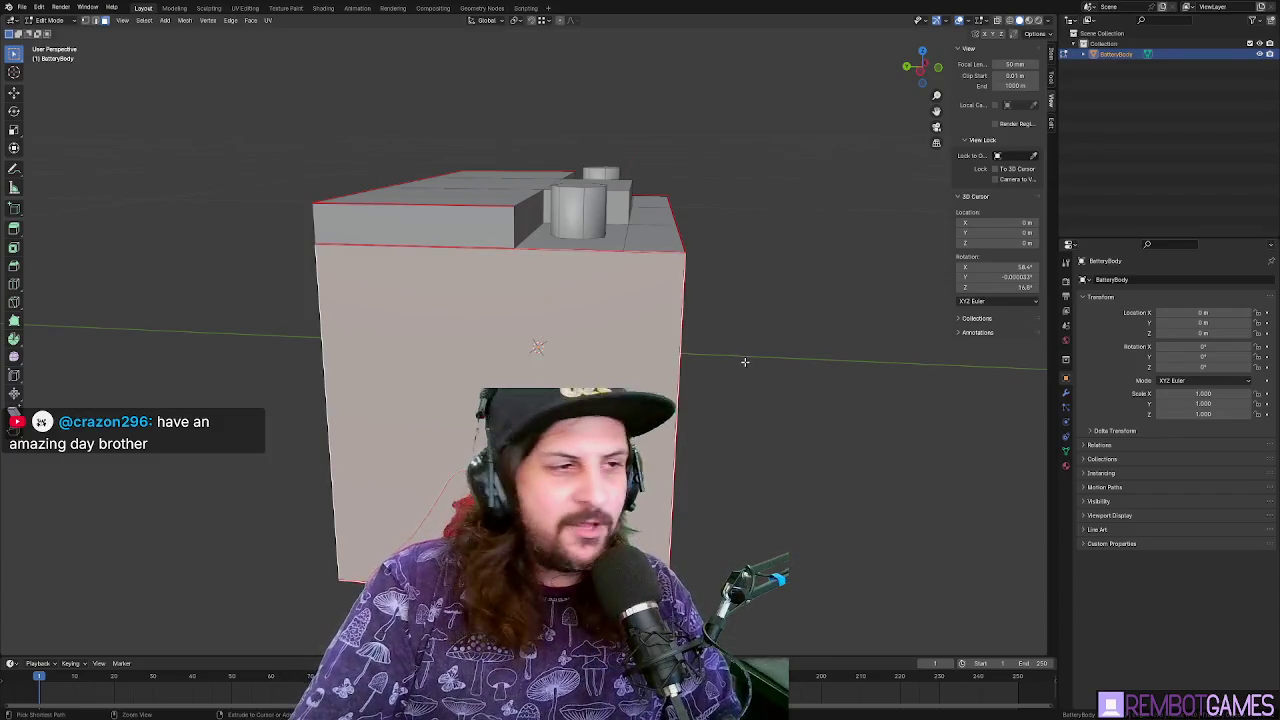
Separate the top section back off as BatteryBody.001 and inspect its inner faces
{"action": "left_click", "coordinate": [744, 361]}
{"action": "key", "text": "1"}
{"action": "key", "text": "Tab"}
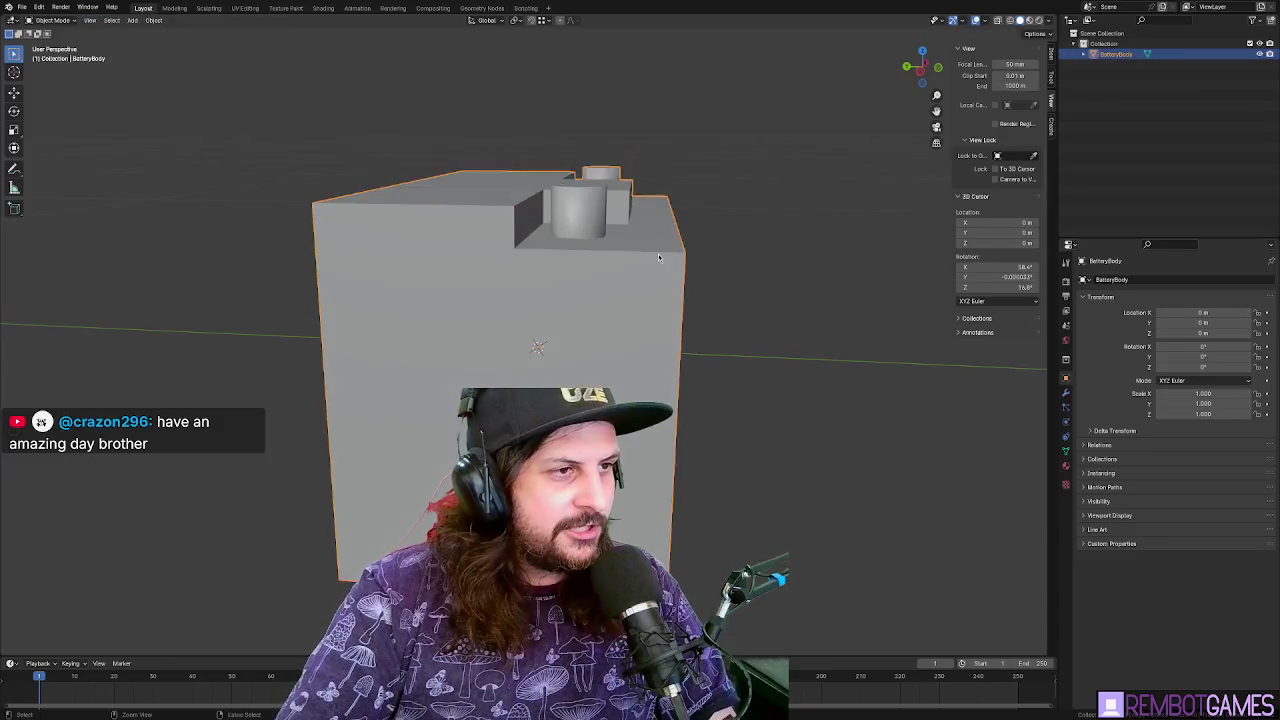
{"action": "key", "text": "shift+d"}
{"action": "key", "text": "Escape"}
{"action": "key", "text": "Tab"}
{"action": "key", "text": "Tab"}
{"action": "key", "text": "Tab"}
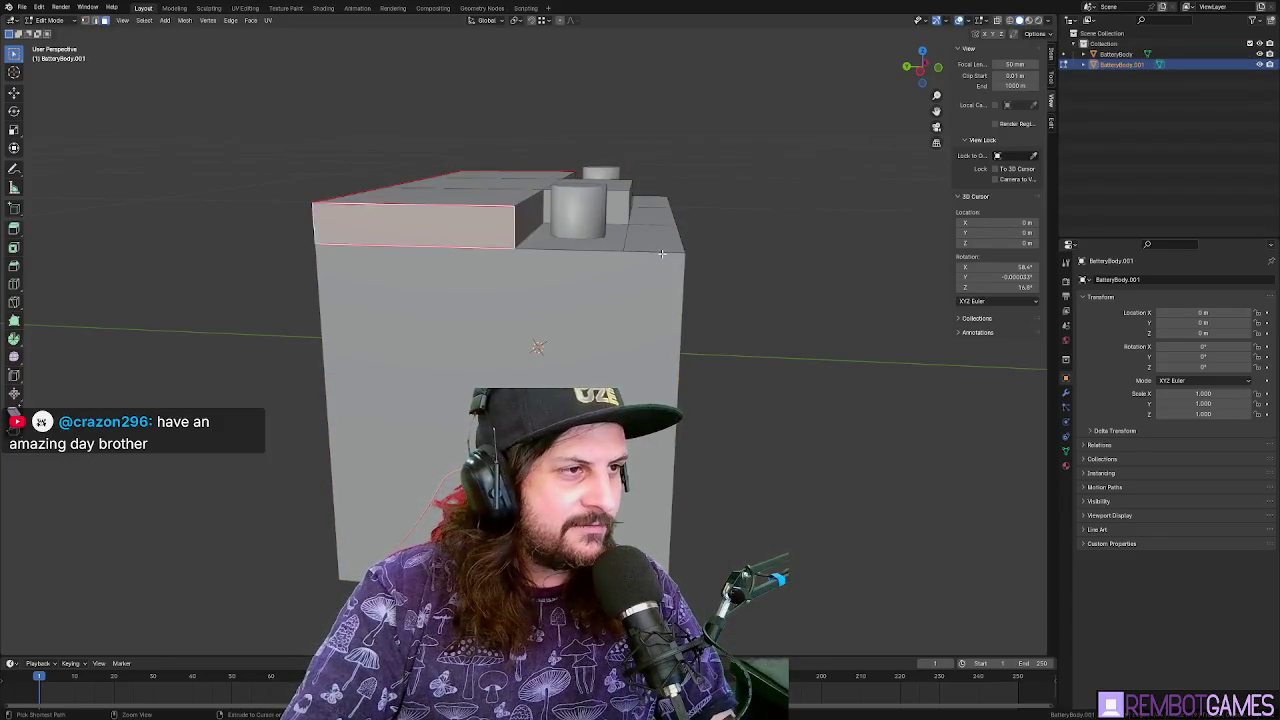
{"action": "key", "text": "Tab"}
{"action": "scroll", "coordinate": [674, 245], "scroll_direction": "up", "scroll_amount": 2}
{"action": "scroll", "coordinate": [675, 240], "scroll_direction": "up", "scroll_amount": 5}
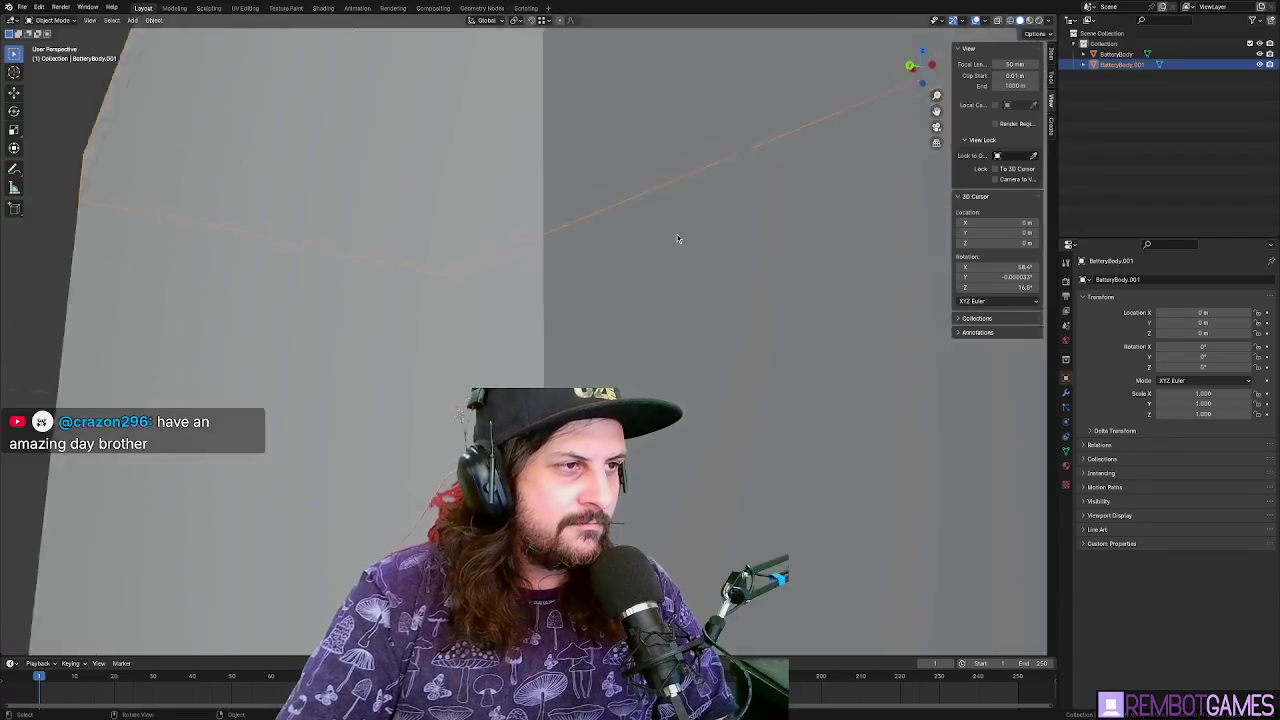
{"action": "key", "text": "Tab"}
{"action": "key", "text": "Tab"}
{"action": "key", "text": "Tab"}
{"action": "left_click", "coordinate": [628, 221]}
{"action": "key", "text": "Tab"}
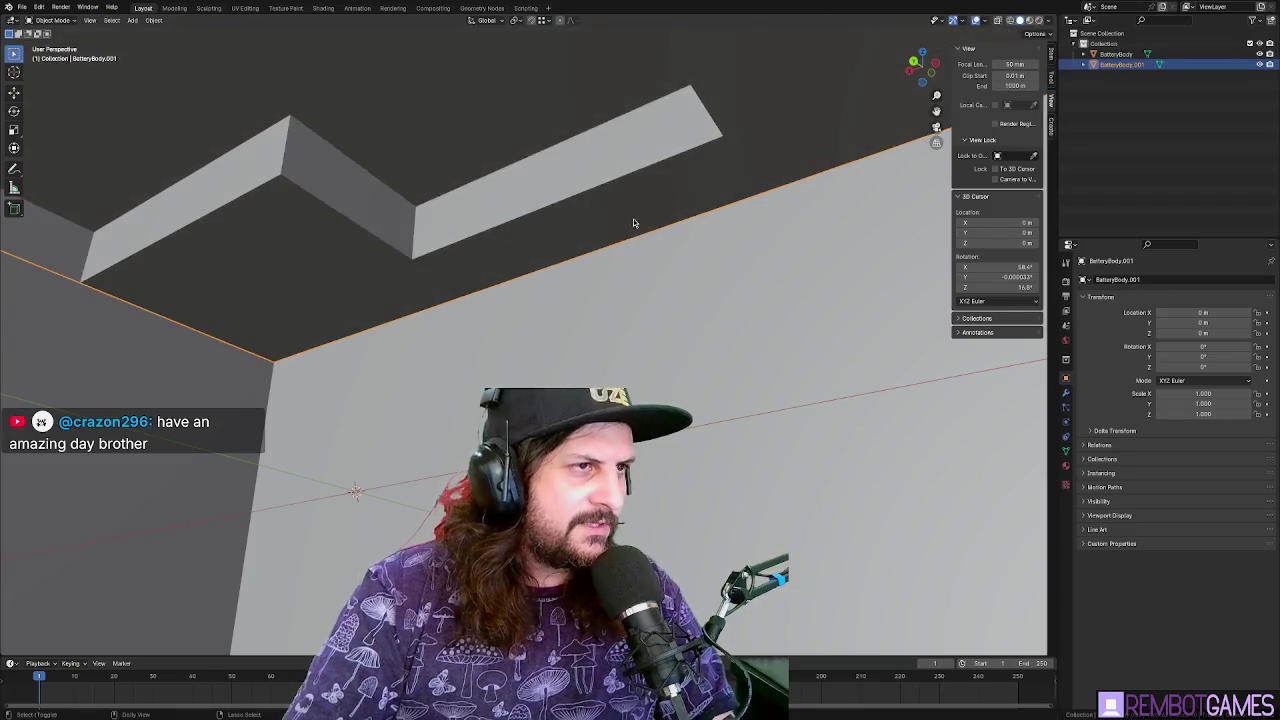
{"action": "scroll", "coordinate": [600, 250], "scroll_direction": "down", "scroll_amount": 8}
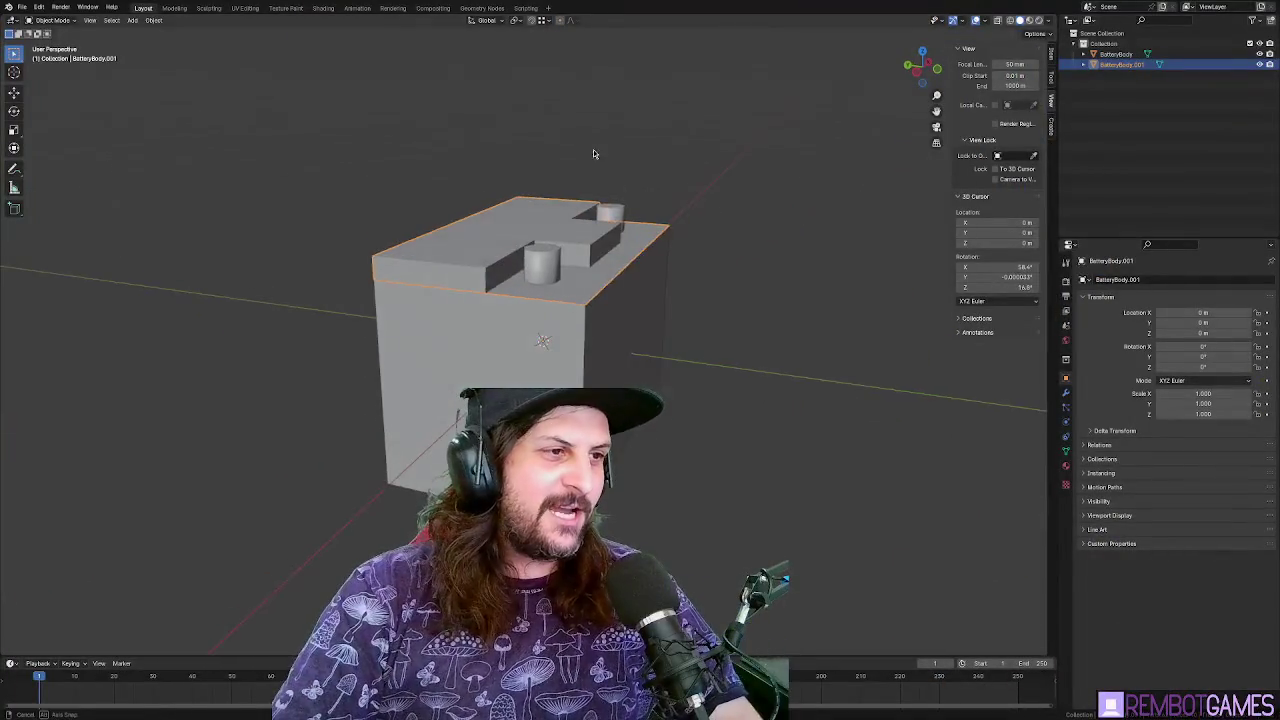
{"action": "mouse_move", "coordinate": [685, 173]}
{"action": "left_mouse_down"}
{"action": "mouse_move", "coordinate": [642, 163]}
{"action": "mouse_move", "coordinate": [636, 193]}
{"action": "mouse_move", "coordinate": [498, 289]}
{"action": "left_mouse_up"}
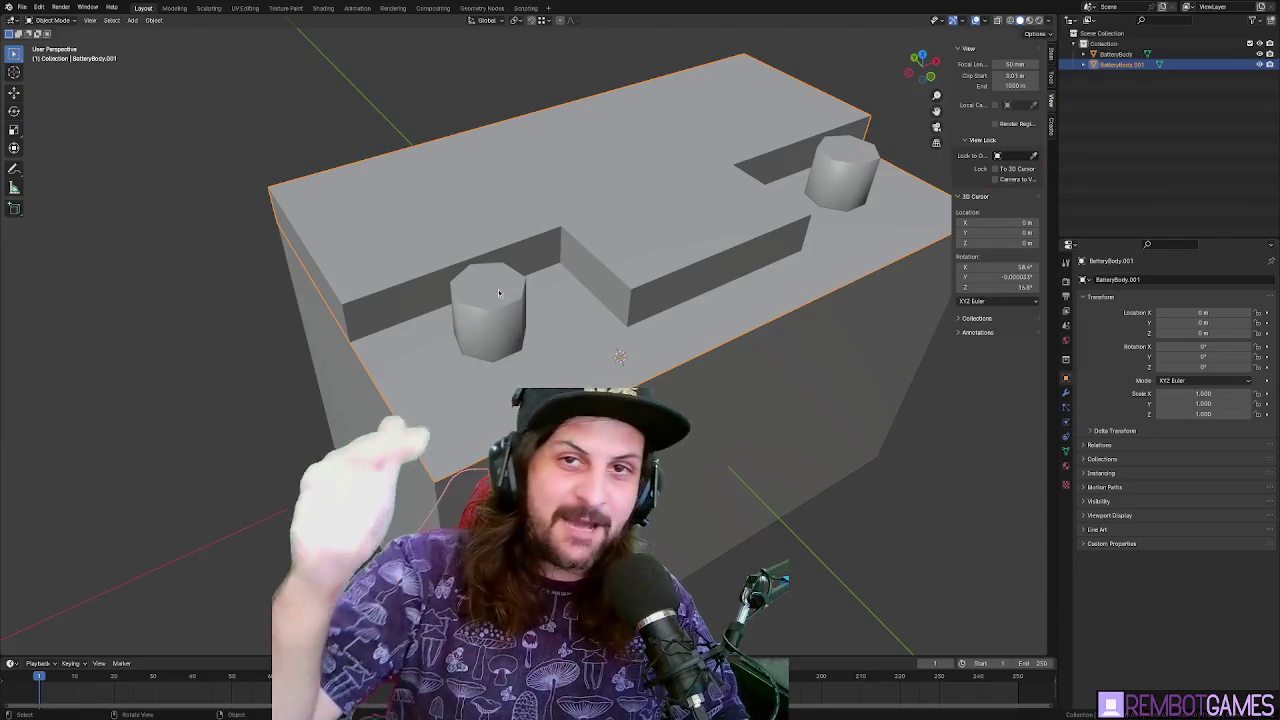
Make BatteryBody the active mesh in Edit Mode and select the linked left terminal post
{"action": "key", "text": "Tab"}
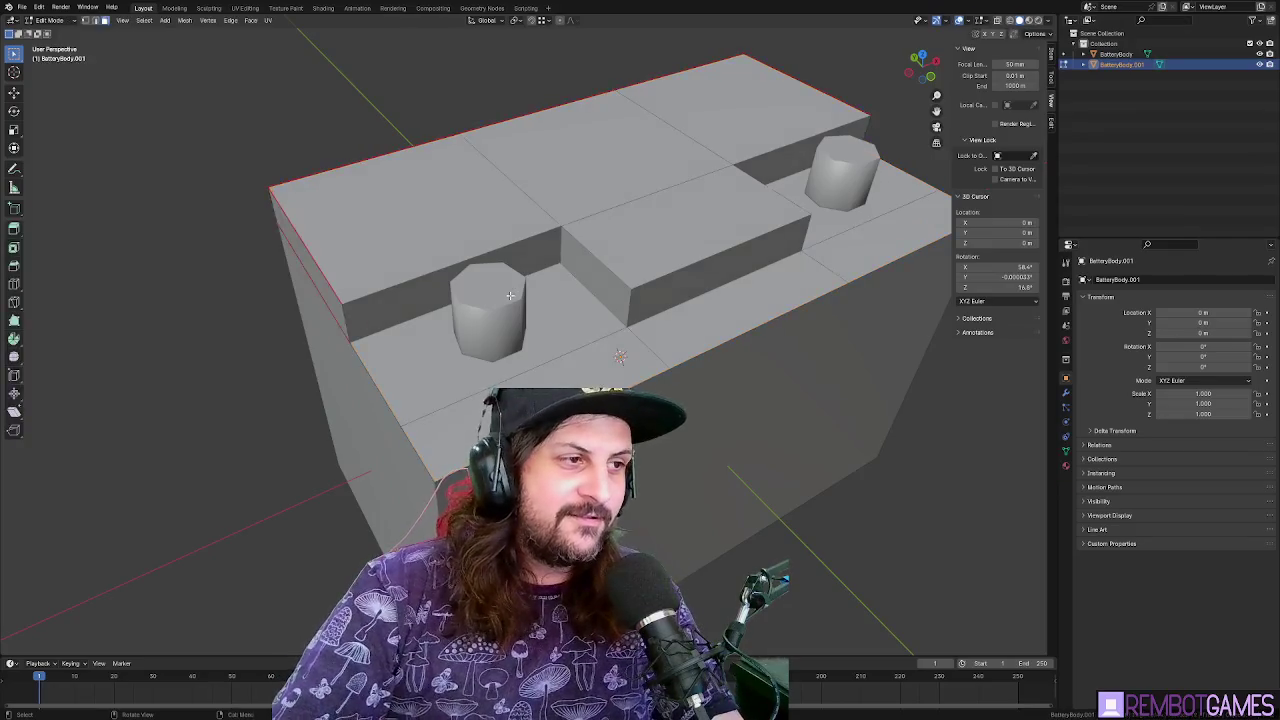
{"action": "mouse_move", "coordinate": [498, 289]}
{"action": "left_mouse_down"}
{"action": "mouse_move", "coordinate": [469, 257]}
{"action": "mouse_move", "coordinate": [490, 243]}
{"action": "mouse_move", "coordinate": [486, 225]}
{"action": "mouse_move", "coordinate": [541, 243]}
{"action": "mouse_move", "coordinate": [666, 237]}
{"action": "mouse_move", "coordinate": [656, 229]}
{"action": "left_mouse_up"}
{"action": "key", "text": "Tab"}
{"action": "left_click", "coordinate": [484, 218]}
{"action": "key", "text": "Tab"}
{"action": "key", "text": "ctrl+l"}
From an elevated front view, select the entire right terminal post, then switch to Shading
{"action": "left_click", "coordinate": [765, 230]}
{"action": "key", "text": "grave"}
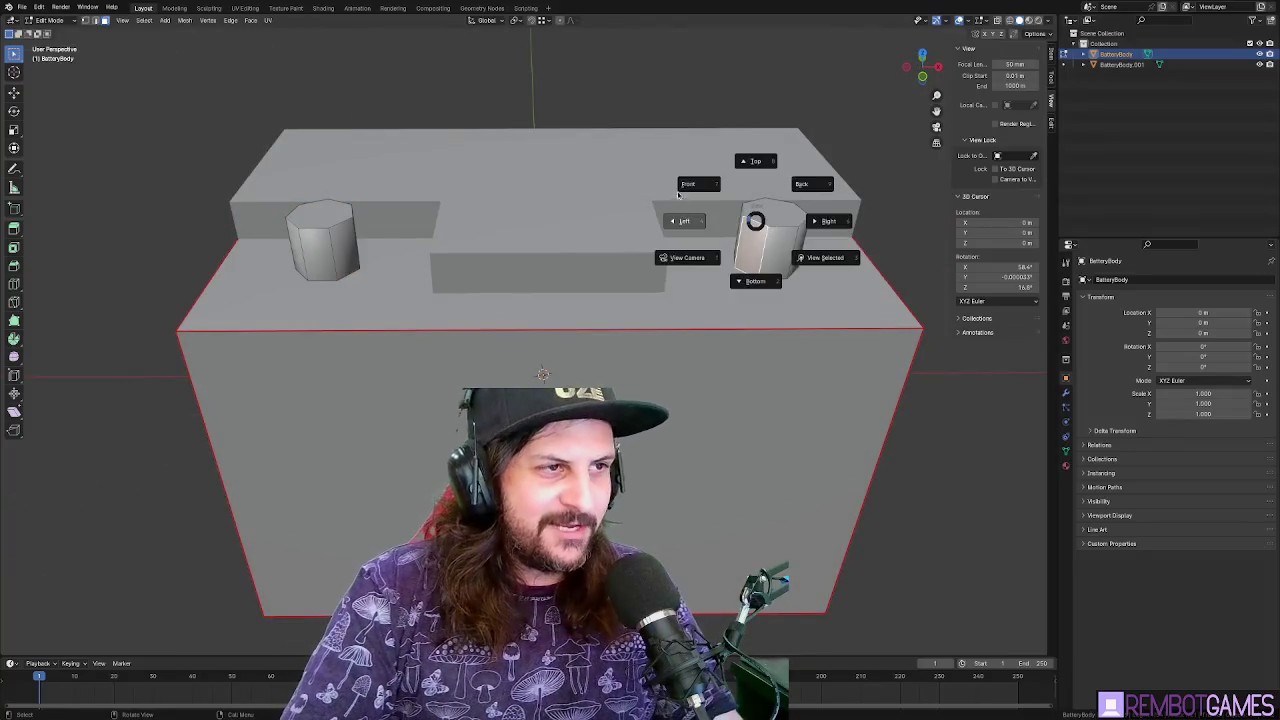
{"action": "left_click", "coordinate": [684, 185]}
{"action": "left_click_drag", "start_coordinate": [744, 172], "coordinate": [735, 213]}
{"action": "key", "text": "ctrl+l"}
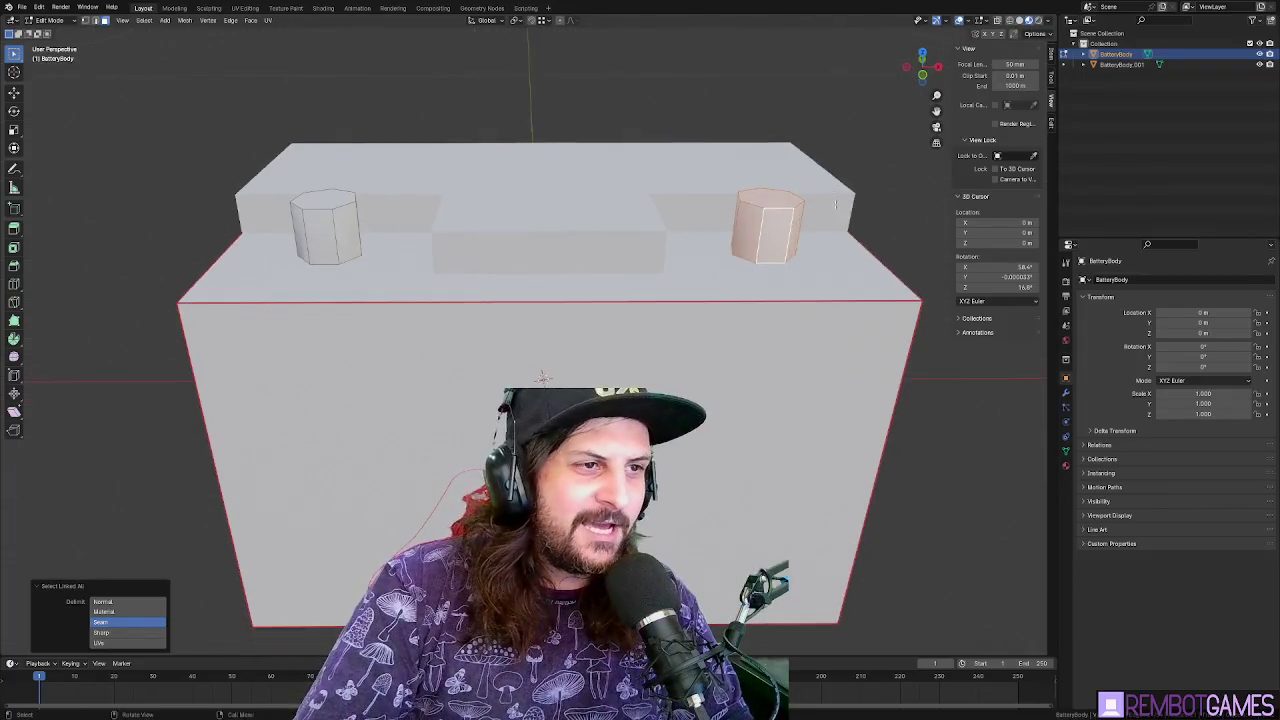
{"action": "left_click_drag", "start_coordinate": [835, 205], "coordinate": [715, 210]}
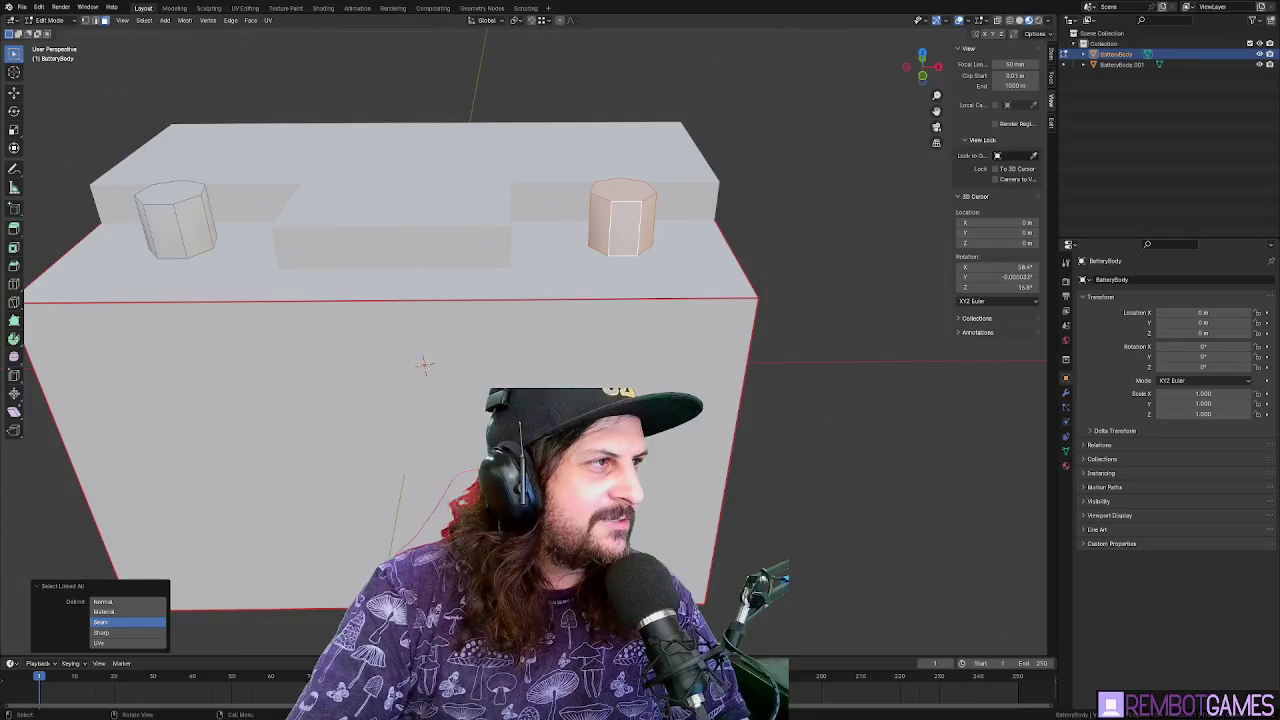
{"action": "left_click", "coordinate": [324, 9]}
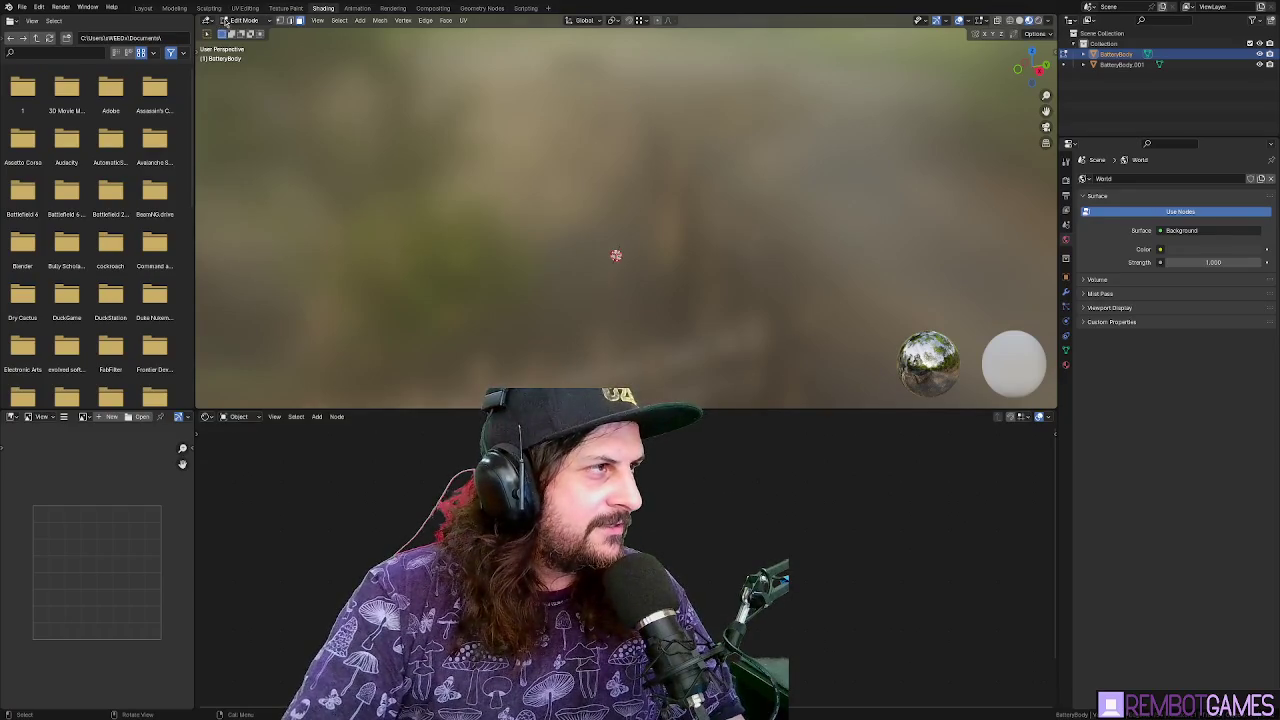
Back in the Layout workspace, join the top piece BatteryBody.001 into the battery body
{"action": "left_click", "coordinate": [142, 9]}
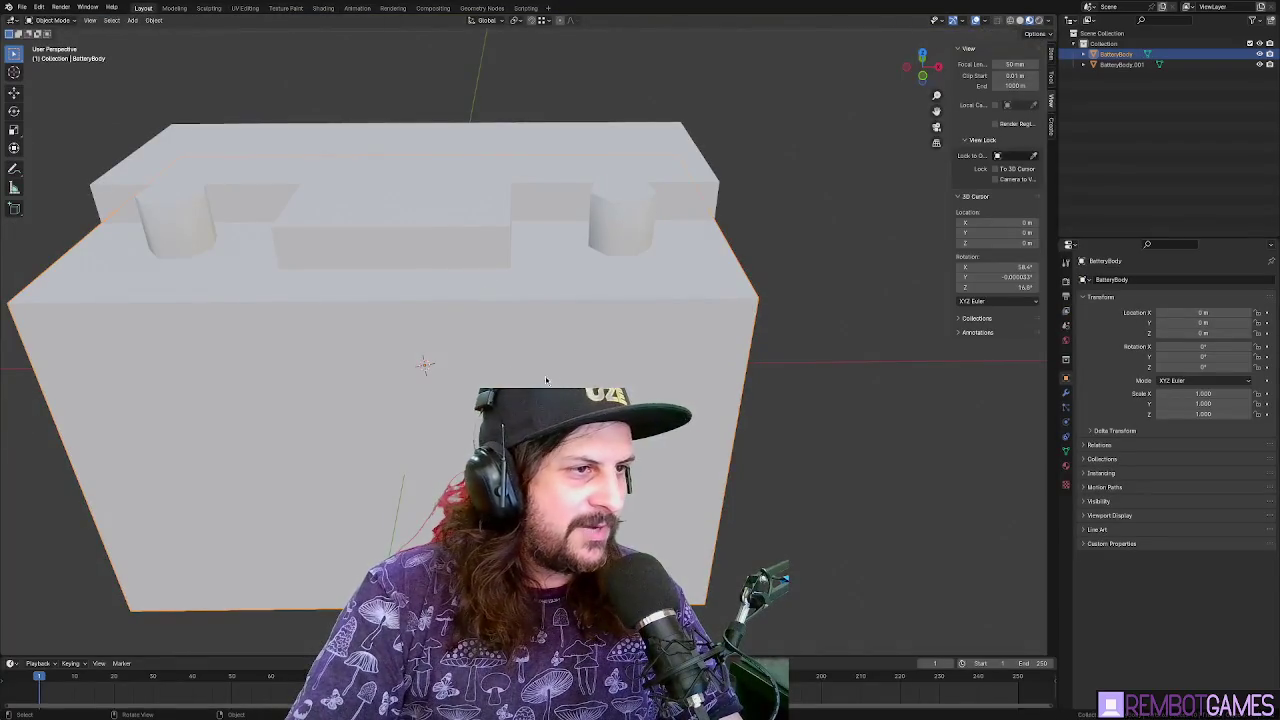
{"action": "key", "text": "Tab"}
{"action": "scroll", "coordinate": [546, 380], "scroll_direction": "down", "scroll_amount": 5}
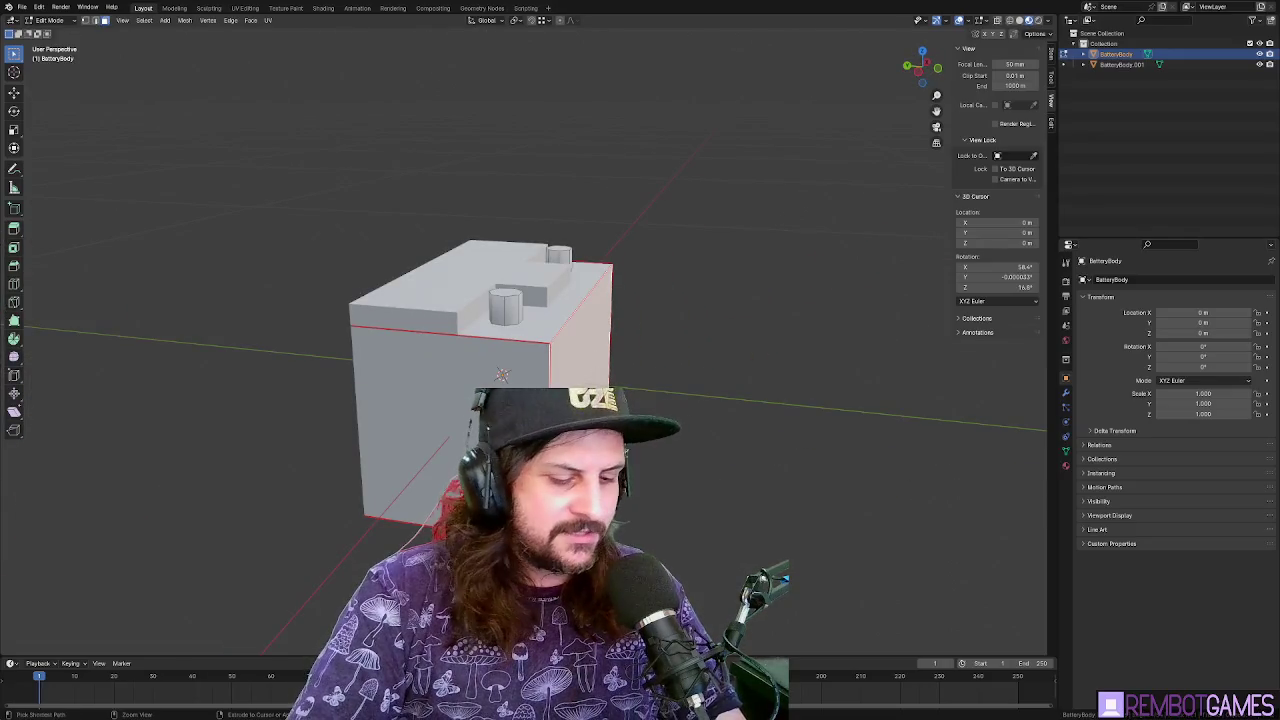
{"action": "mouse_move", "coordinate": [600, 372]}
{"action": "left_mouse_down"}
{"action": "mouse_move", "coordinate": [679, 372]}
{"action": "mouse_move", "coordinate": [589, 318]}
{"action": "left_mouse_up"}
{"action": "key", "text": "Tab"}
{"action": "left_click", "coordinate": [541, 307]}
{"action": "key", "text": "Tab"}
{"action": "key", "text": "Tab"}
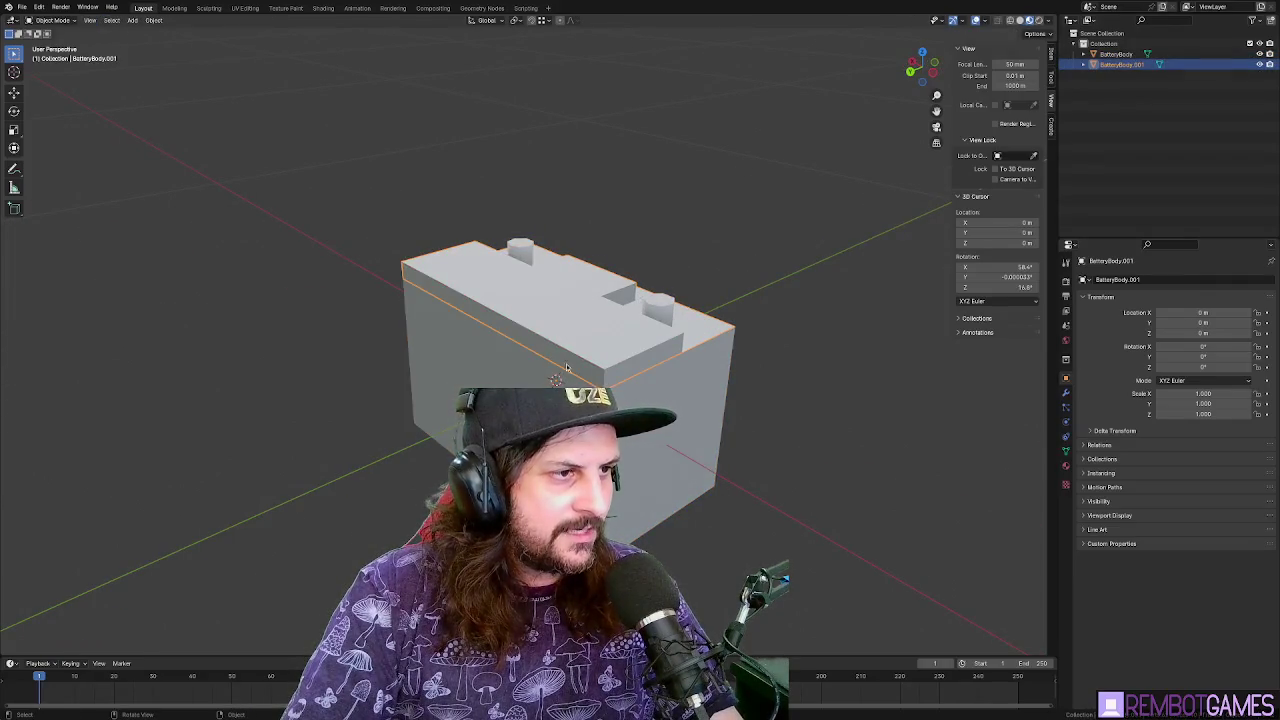
{"action": "left_click", "coordinate": [566, 368], "text": "shift"}
{"action": "key", "text": "ctrl+j"}
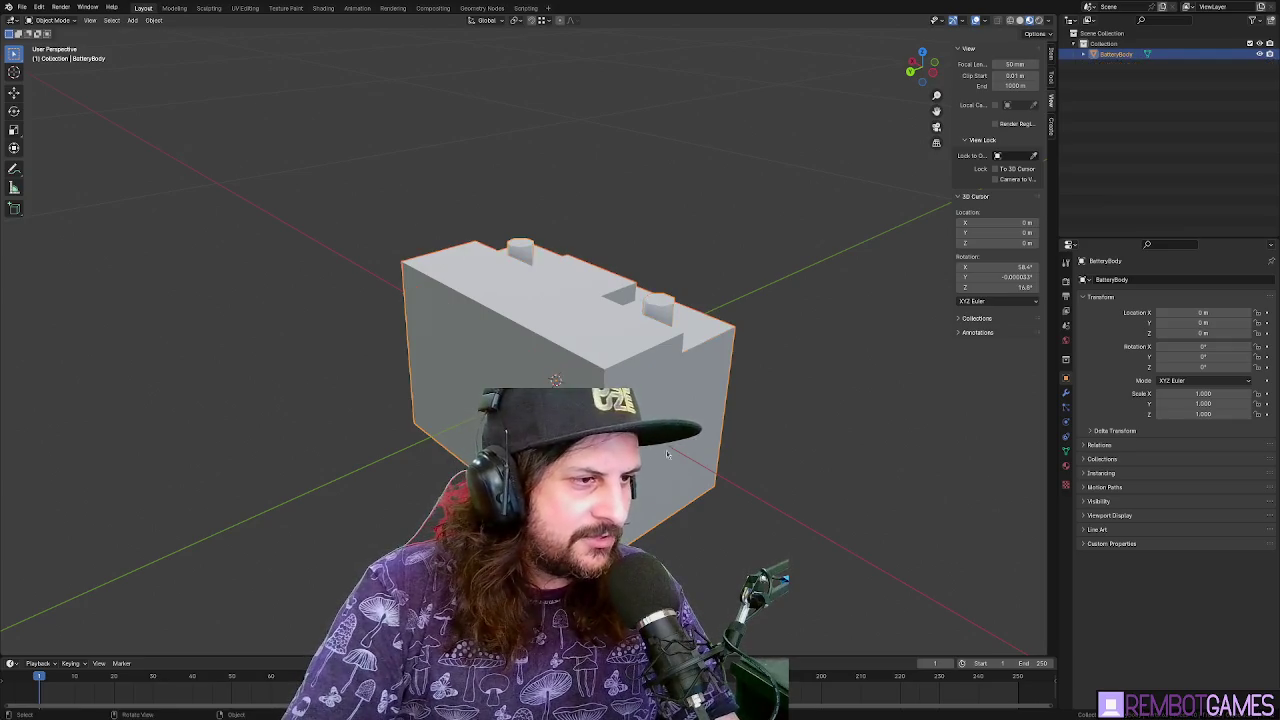
Select all linked geometry of the joined mesh with Delimit set to Seam, then go to Shading
{"action": "key", "text": "Tab"}
{"action": "left_click", "coordinate": [460, 330], "text": "shift"}
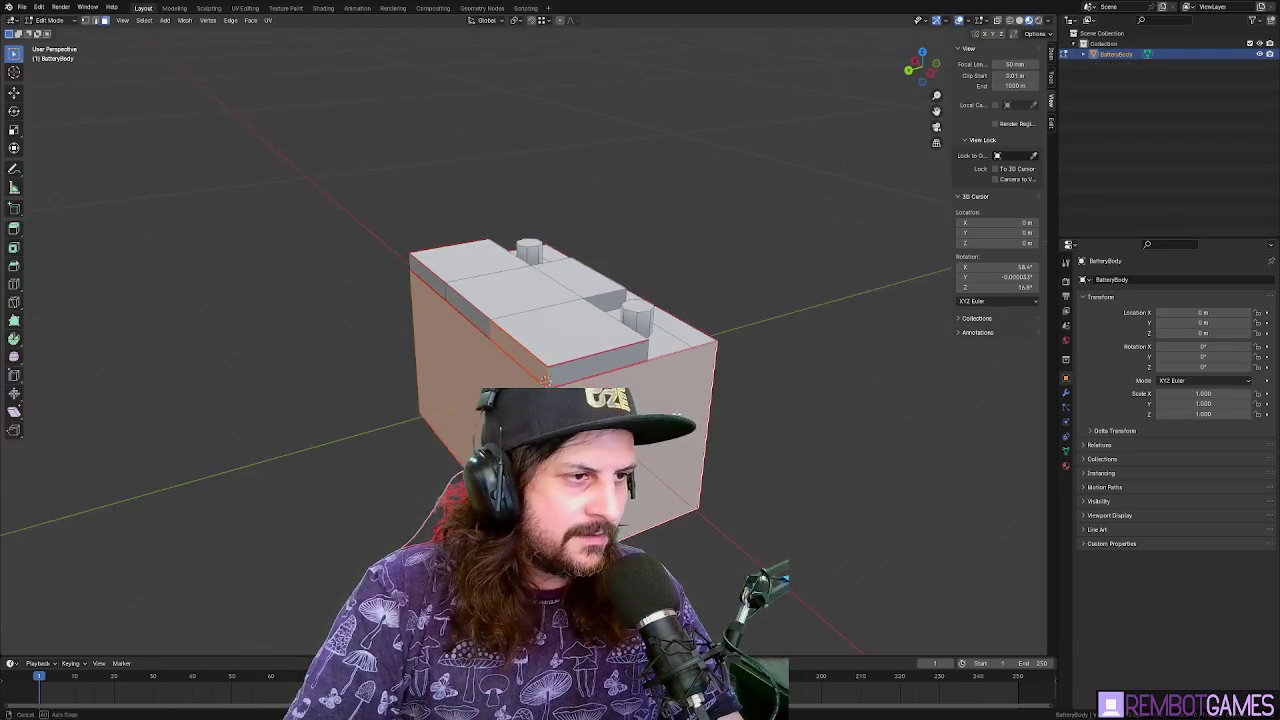
{"action": "key", "text": "ctrl+l"}
{"action": "left_click", "coordinate": [128, 601]}
{"action": "left_click", "coordinate": [100, 622]}
{"action": "mouse_move", "coordinate": [480, 380]}
{"action": "left_mouse_down"}
{"action": "mouse_move", "coordinate": [522, 387]}
{"action": "mouse_move", "coordinate": [513, 335]}
{"action": "mouse_move", "coordinate": [462, 344]}
{"action": "left_mouse_up"}
{"action": "key", "text": "ctrl+l"}
{"action": "left_click", "coordinate": [322, 8]}
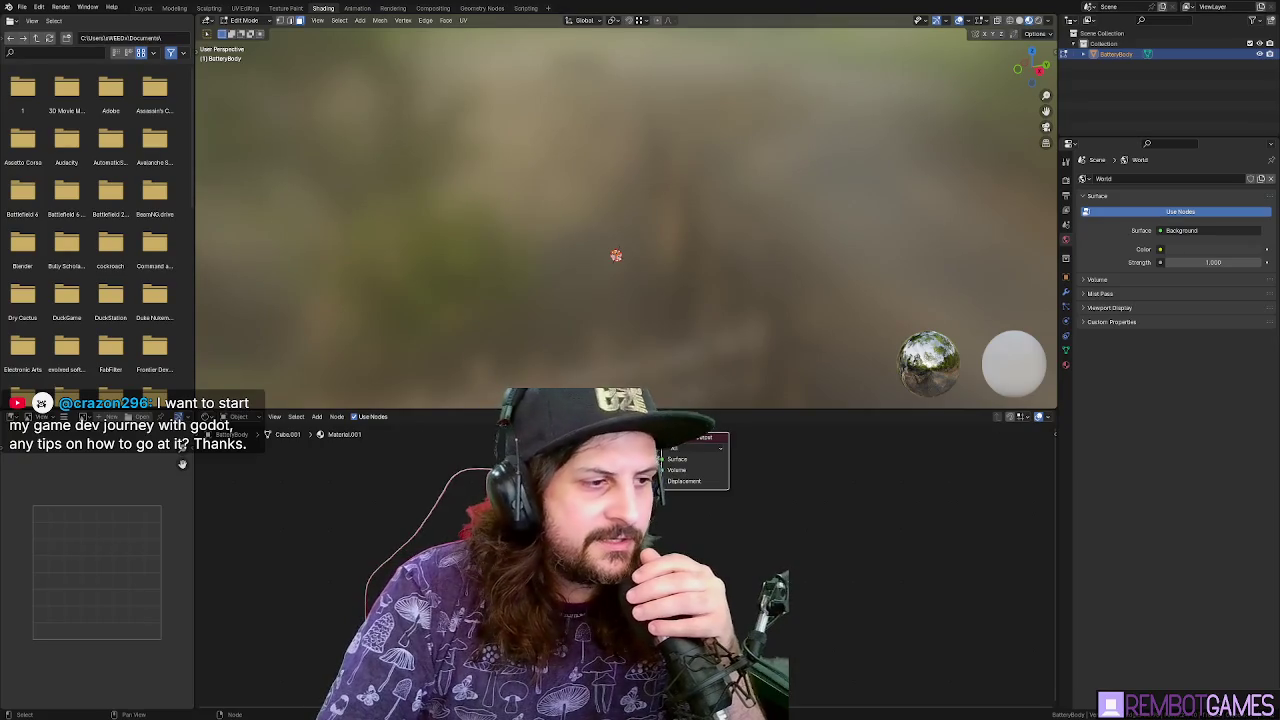
Adjust the body colour in the picker, keeping it dark, then return to Object Mode and switch to Godot
{"action": "left_click", "coordinate": [619, 347]}
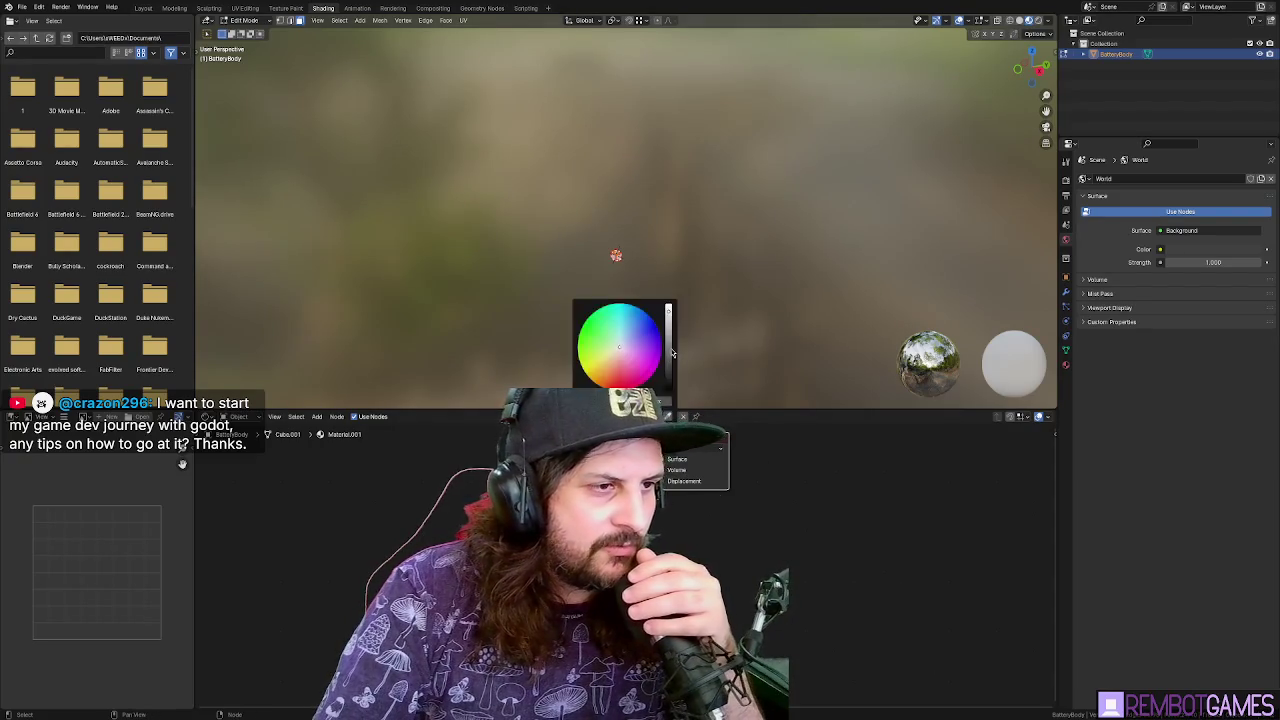
{"action": "left_click", "coordinate": [670, 325]}
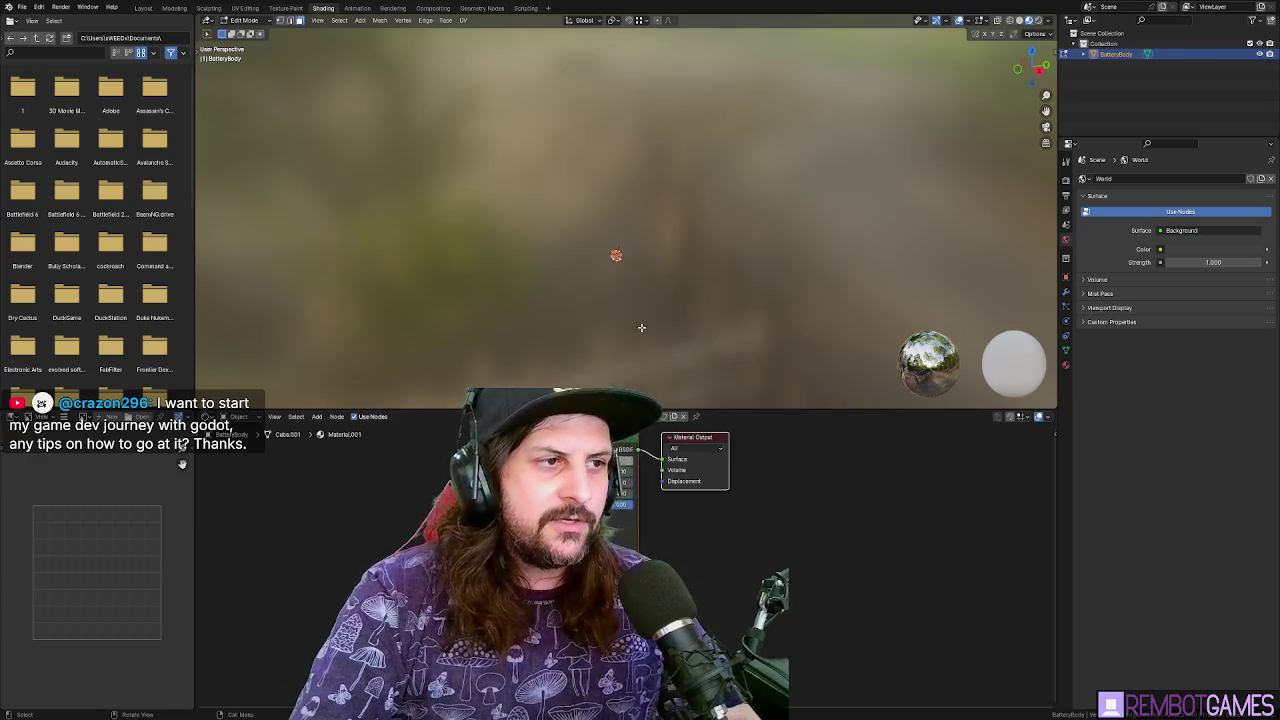
{"action": "left_click", "coordinate": [640, 330]}
{"action": "left_click_drag", "start_coordinate": [668, 367], "coordinate": [668, 380]}
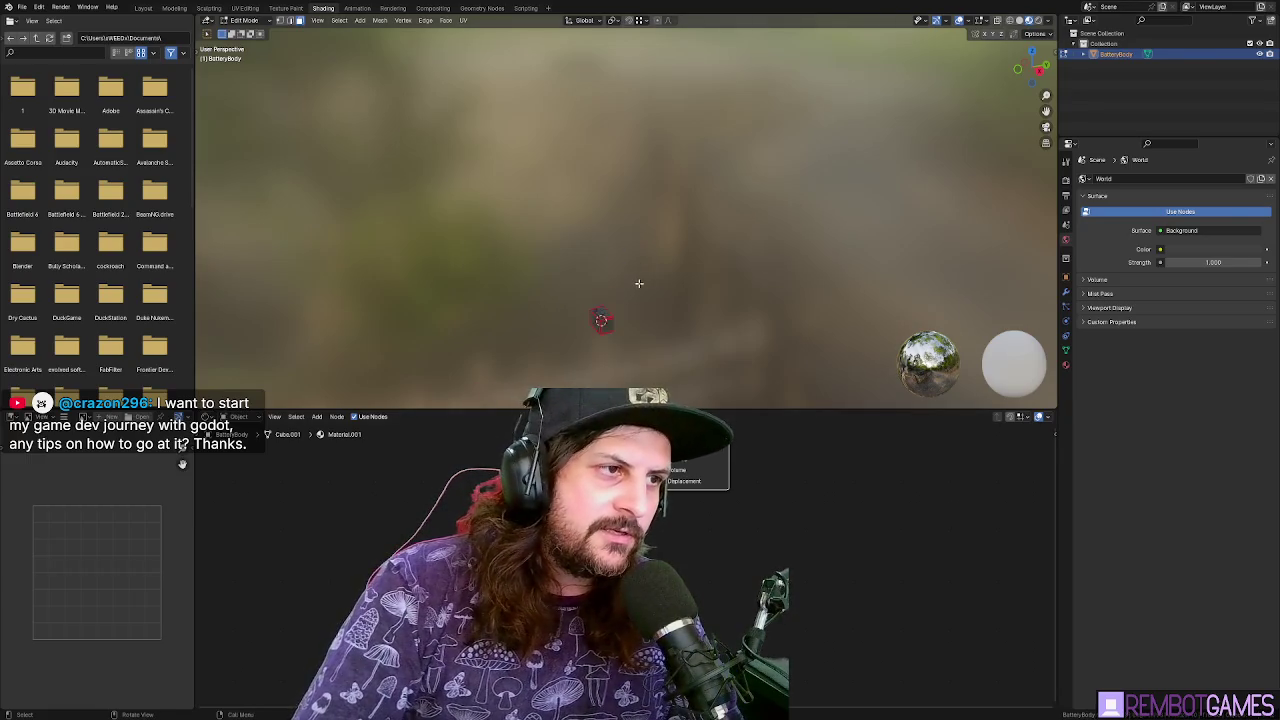
{"action": "scroll", "coordinate": [658, 234], "scroll_direction": "up", "scroll_amount": 10}
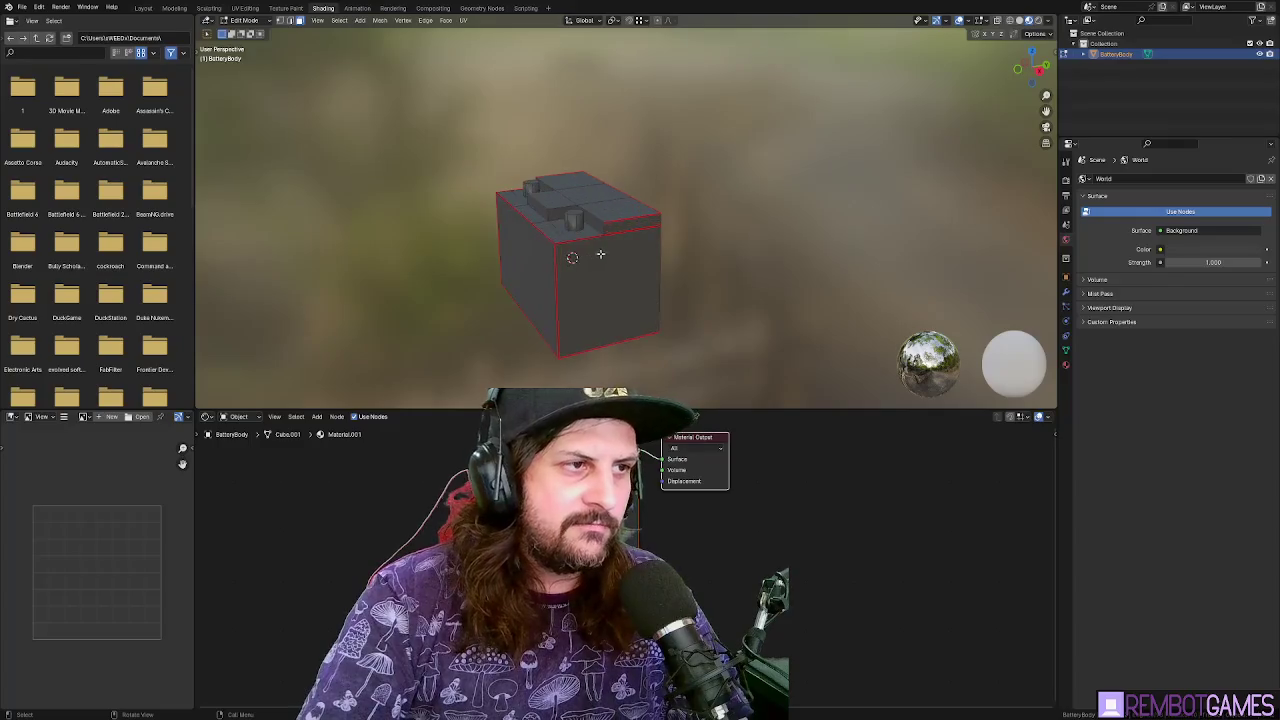
{"action": "scroll", "coordinate": [668, 338], "scroll_direction": "down", "scroll_amount": 1}
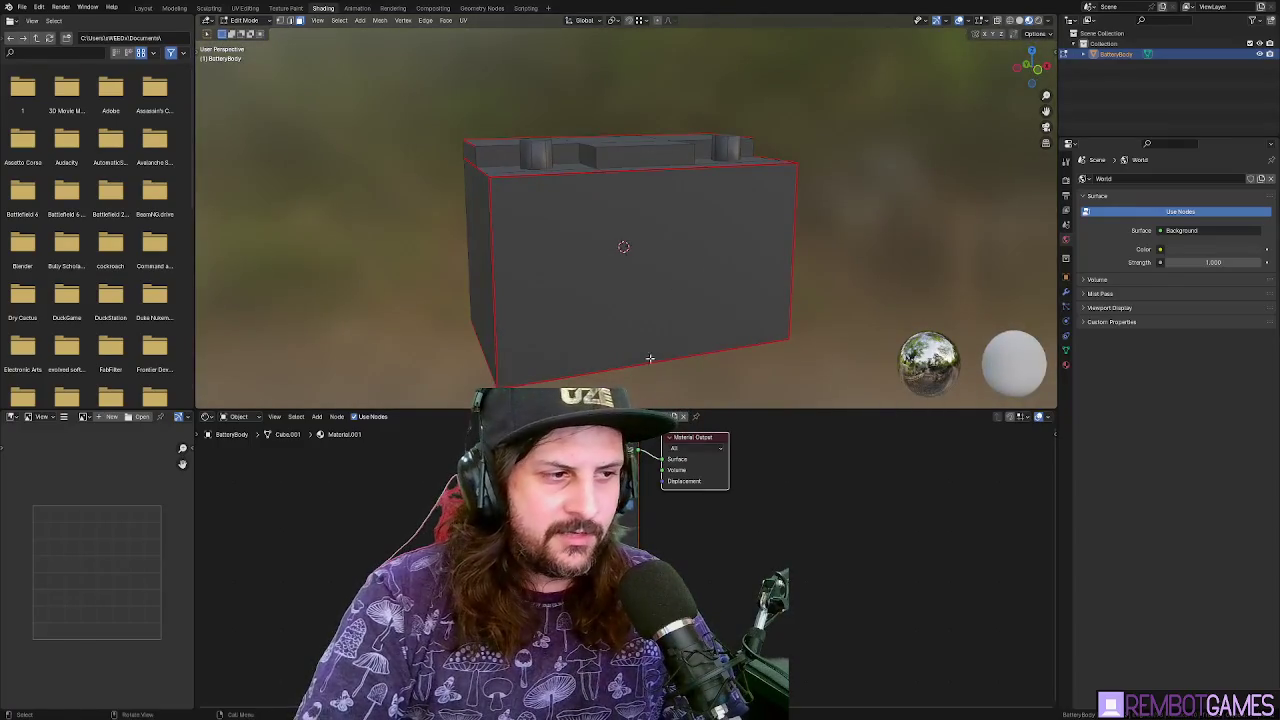
{"action": "scroll", "coordinate": [651, 356], "scroll_direction": "up", "scroll_amount": 1}
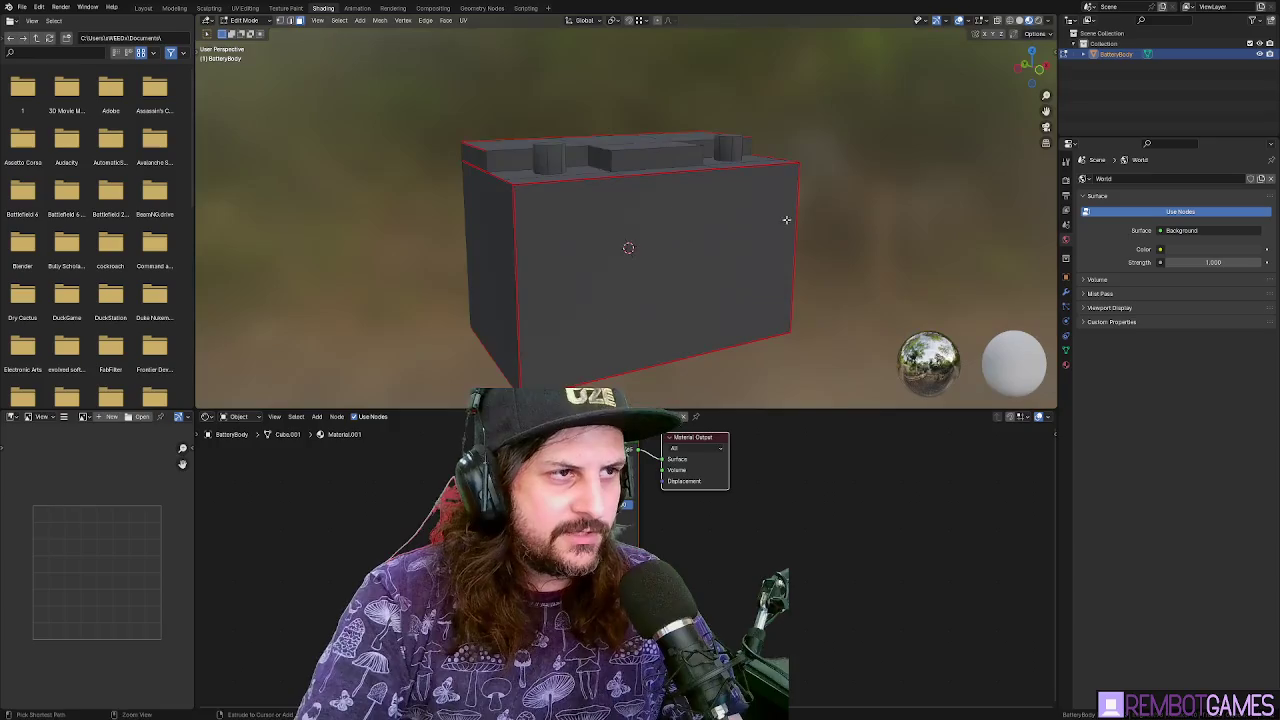
{"action": "key", "text": "Tab"}
{"action": "key", "text": "alt+Tab"}
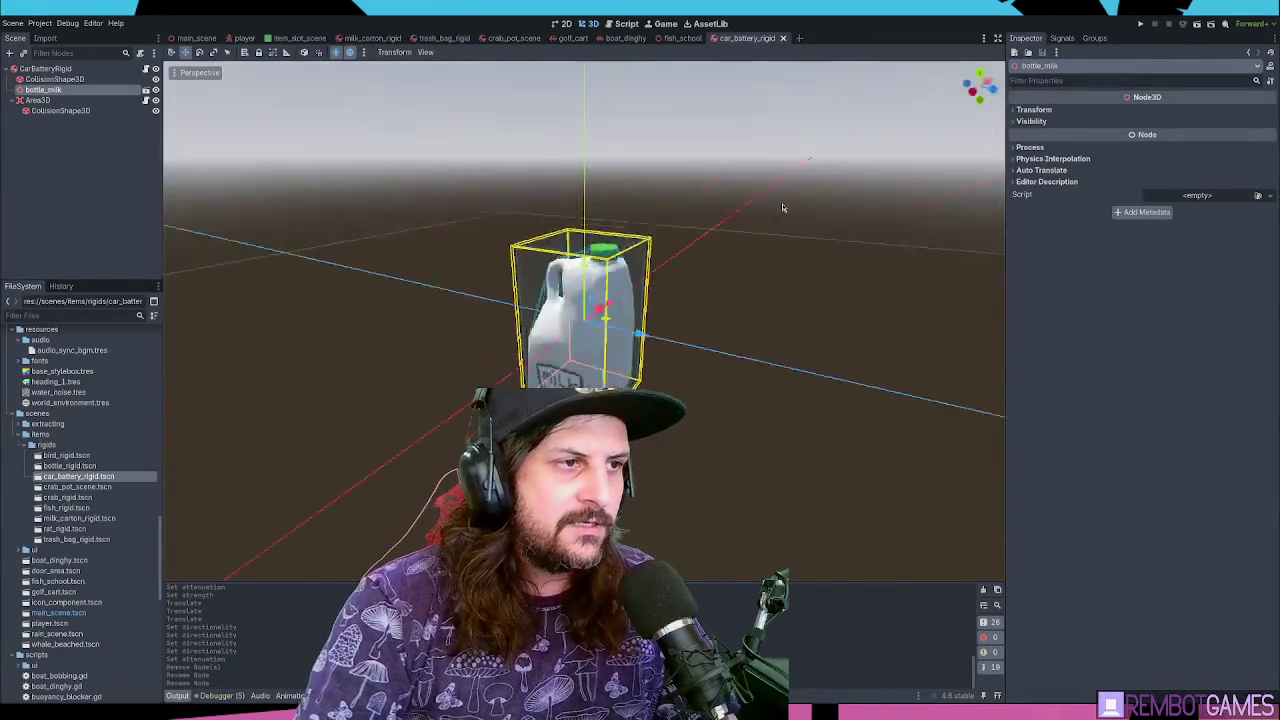
{"action": "left_click", "coordinate": [50, 69]}
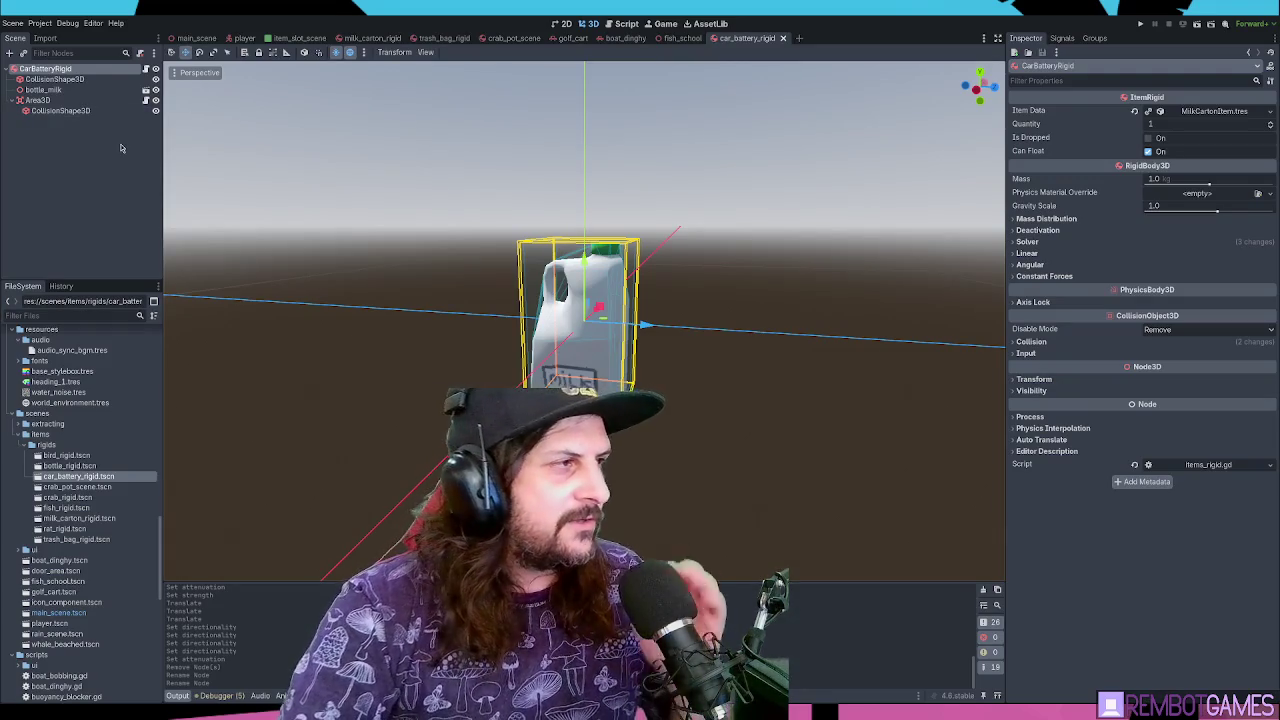
{"action": "left_click", "coordinate": [110, 148]}
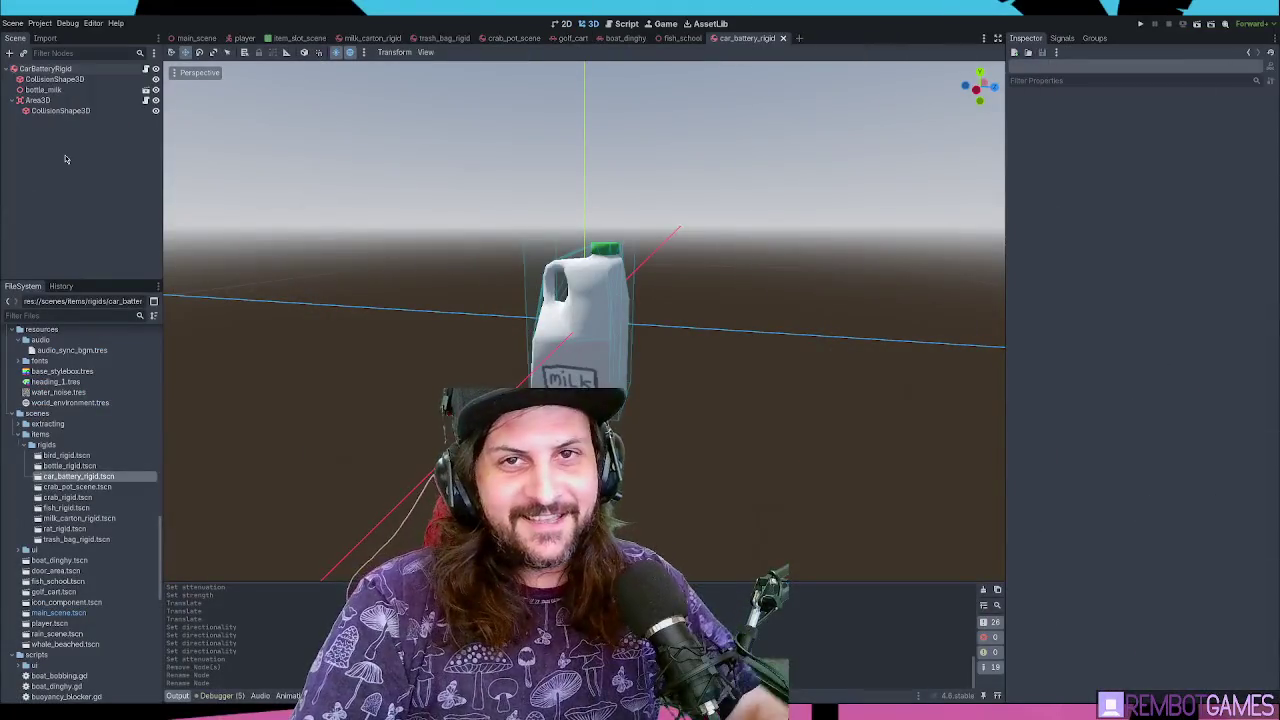
{"action": "left_click_drag", "start_coordinate": [390, 240], "coordinate": [452, 208]}
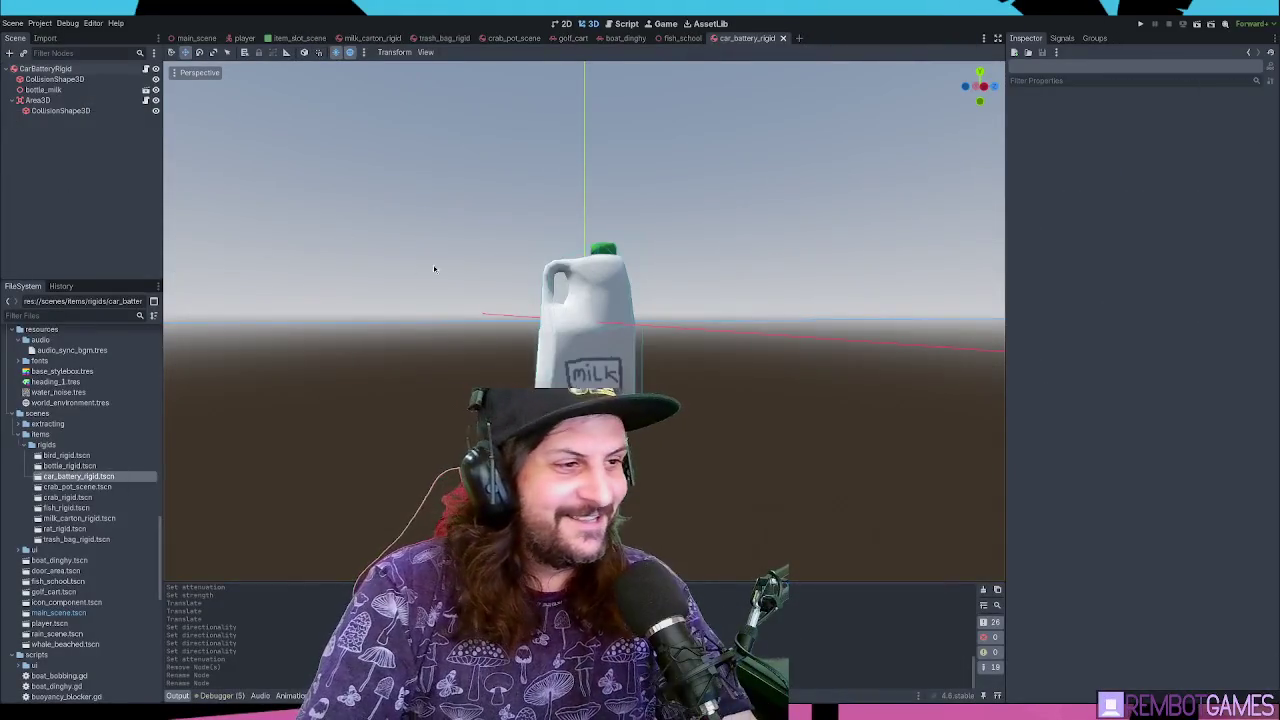
{"action": "left_click_drag", "start_coordinate": [537, 243], "coordinate": [733, 187]}
{"action": "key", "text": "ctrl+s"}
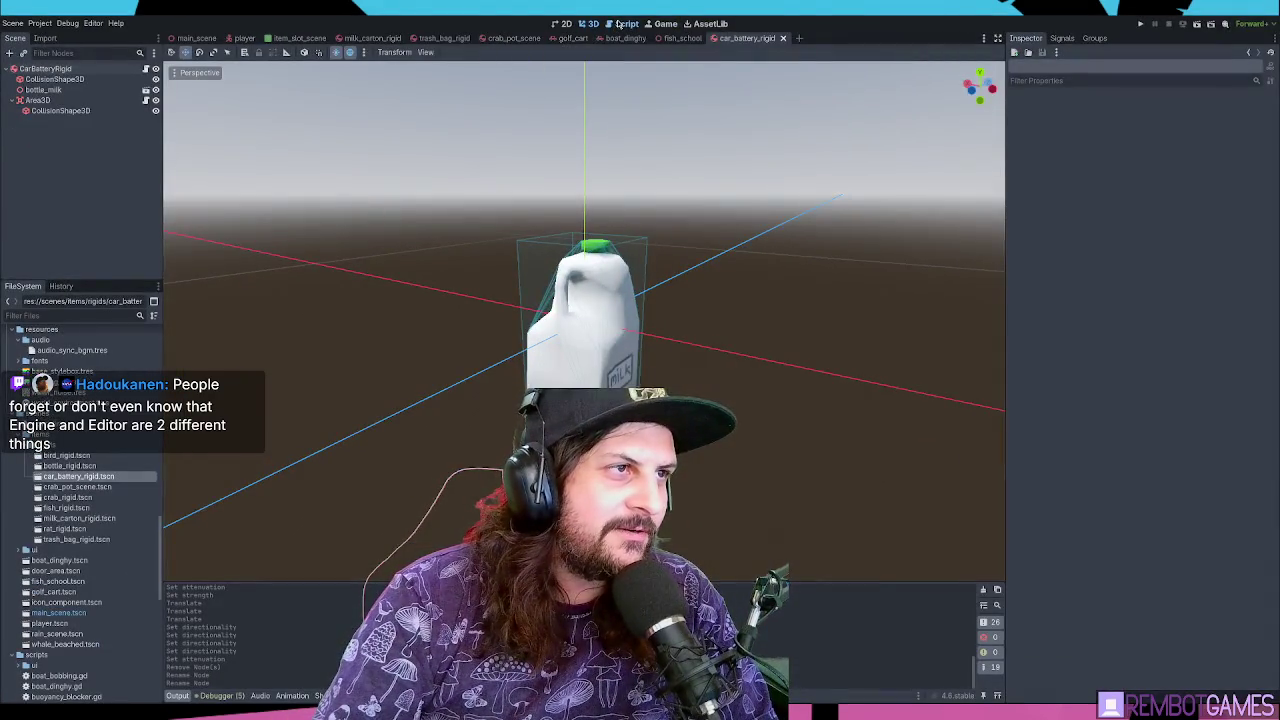
{"action": "left_click", "coordinate": [621, 23]}
{"action": "left_click", "coordinate": [478, 136]}
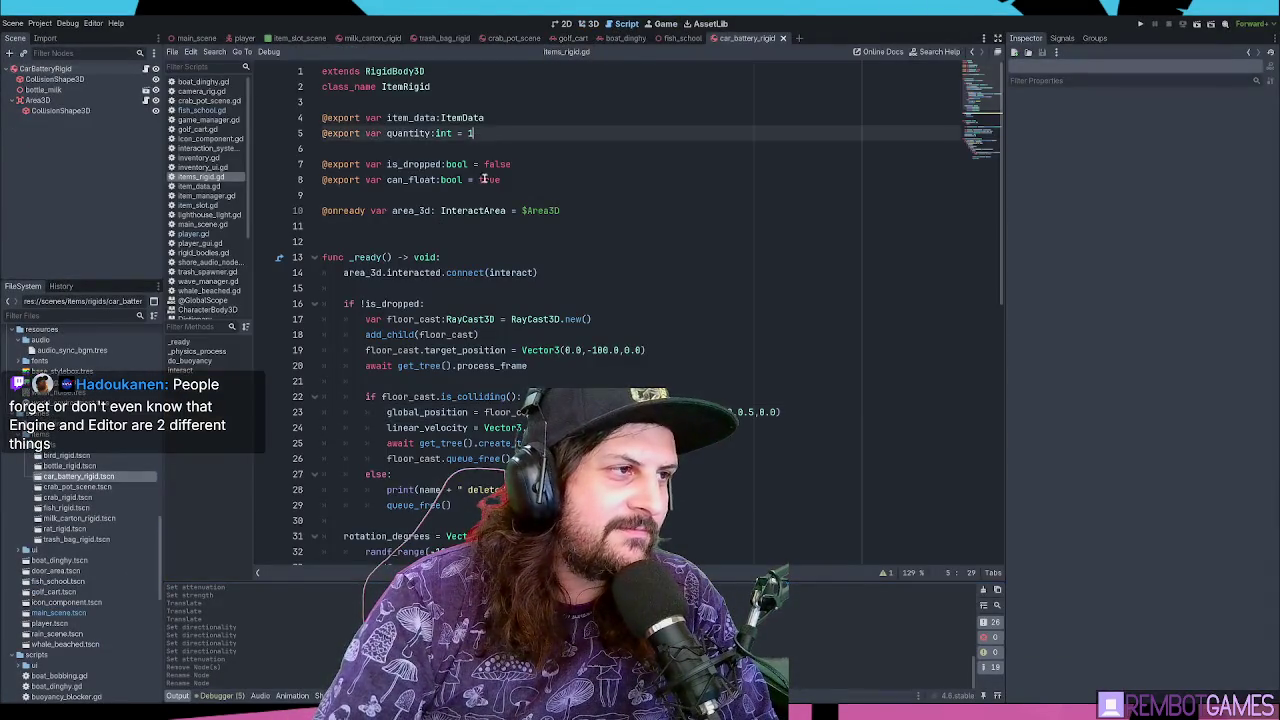
{"action": "left_click", "coordinate": [702, 323]}
{"action": "left_click", "coordinate": [698, 256]}
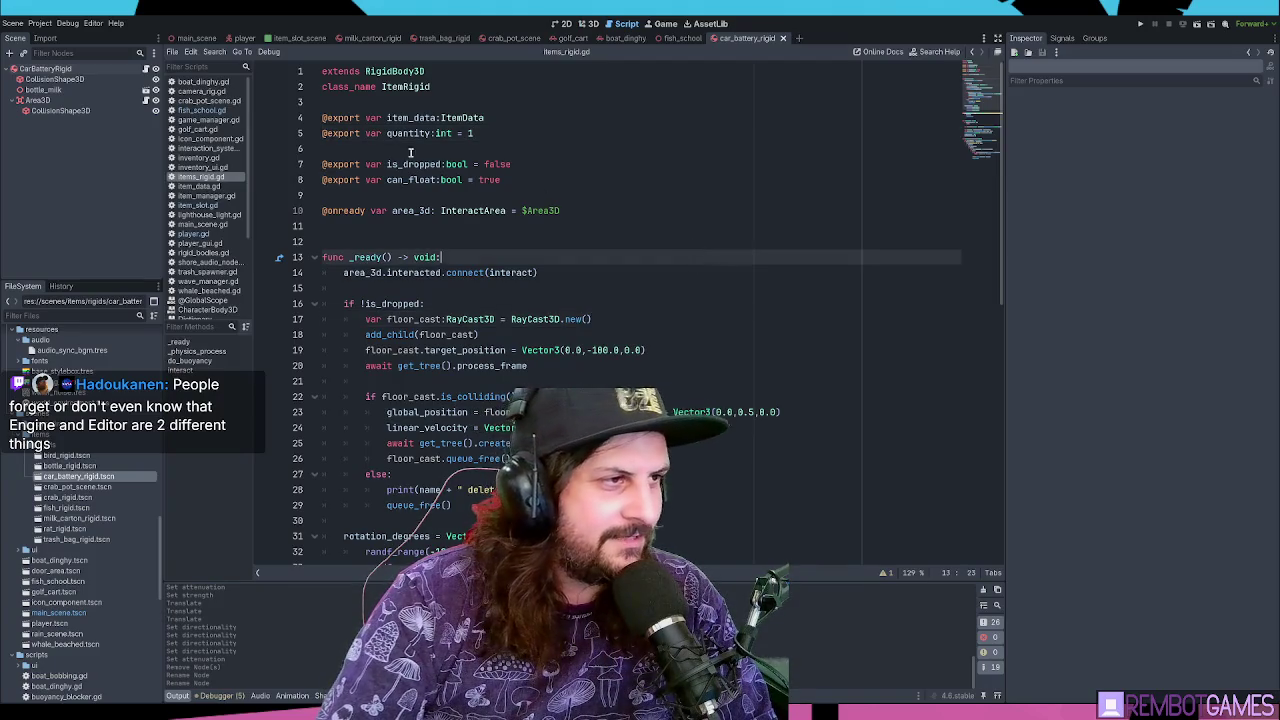
{"action": "left_click", "coordinate": [1062, 38]}
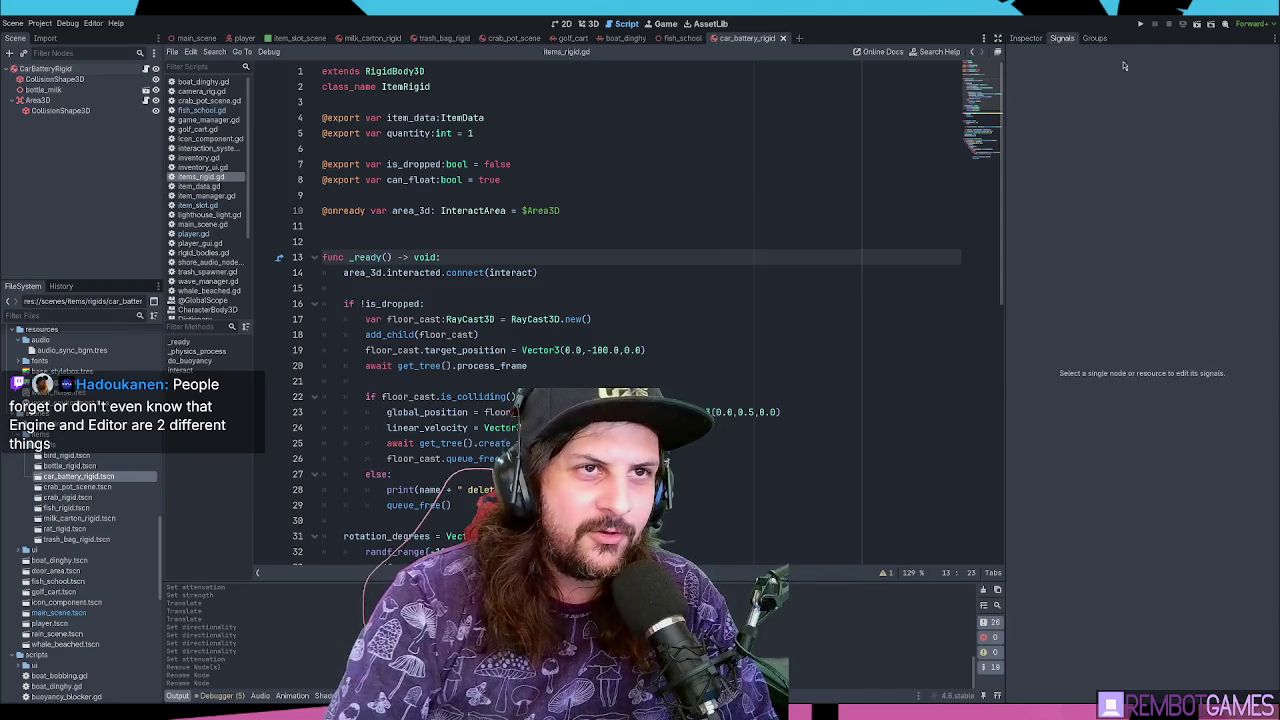
{"action": "left_click", "coordinate": [1025, 38]}
{"action": "left_click", "coordinate": [645, 224]}
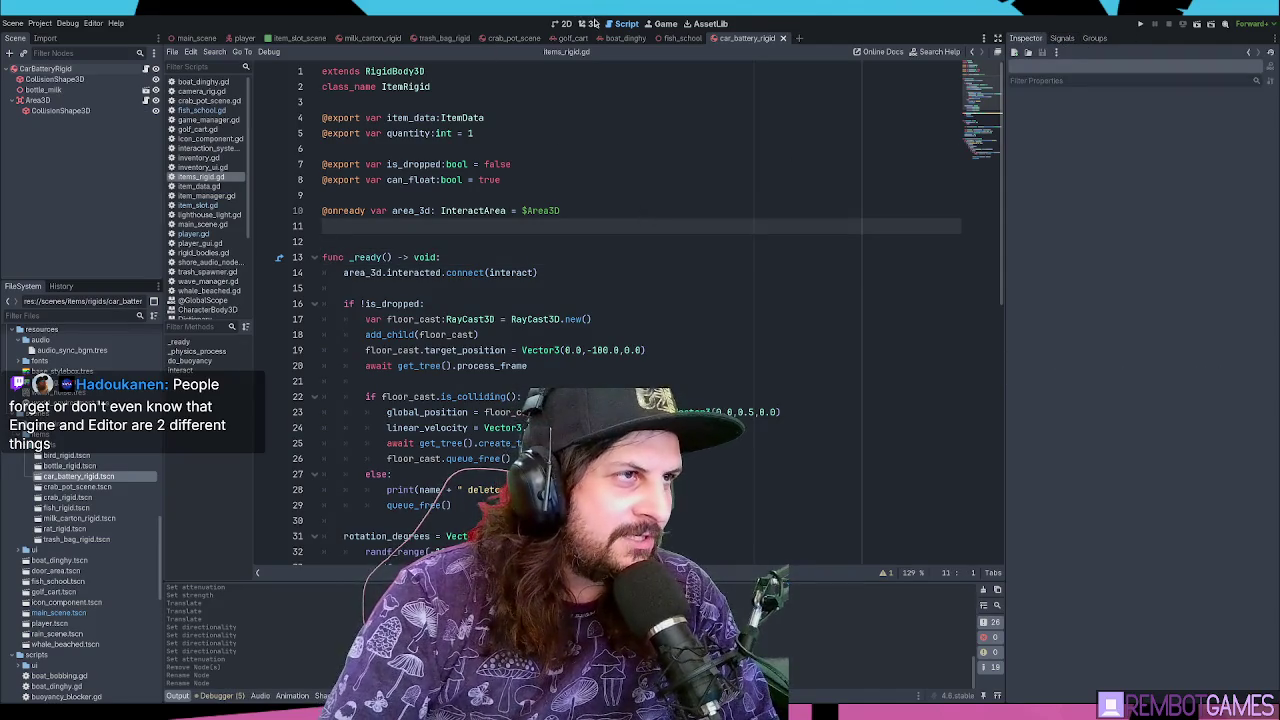
{"action": "left_click", "coordinate": [592, 23]}
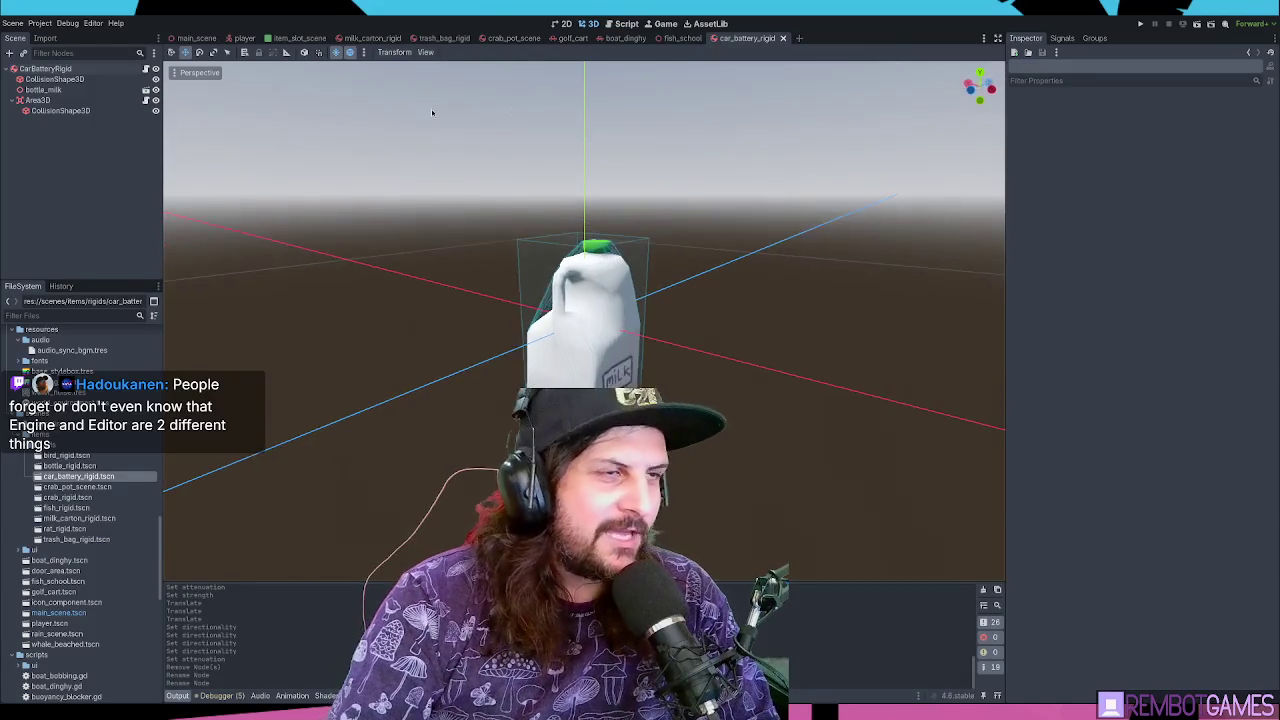
{"action": "left_click", "coordinate": [45, 68]}
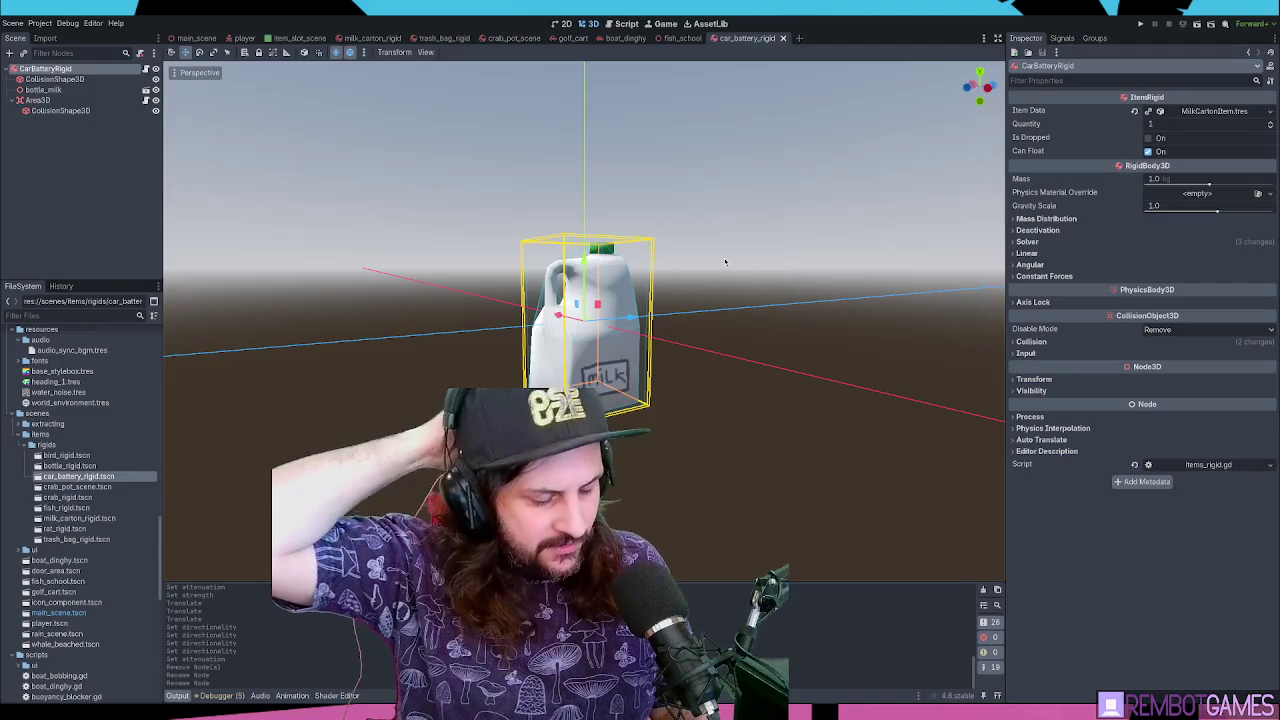
{"action": "mouse_move", "coordinate": [723, 263]}
{"action": "left_mouse_down"}
{"action": "mouse_move", "coordinate": [677, 246]}
{"action": "mouse_move", "coordinate": [547, 330]}
{"action": "mouse_move", "coordinate": [786, 334]}
{"action": "mouse_move", "coordinate": [834, 277]}
{"action": "mouse_move", "coordinate": [889, 286]}
{"action": "left_mouse_up"}
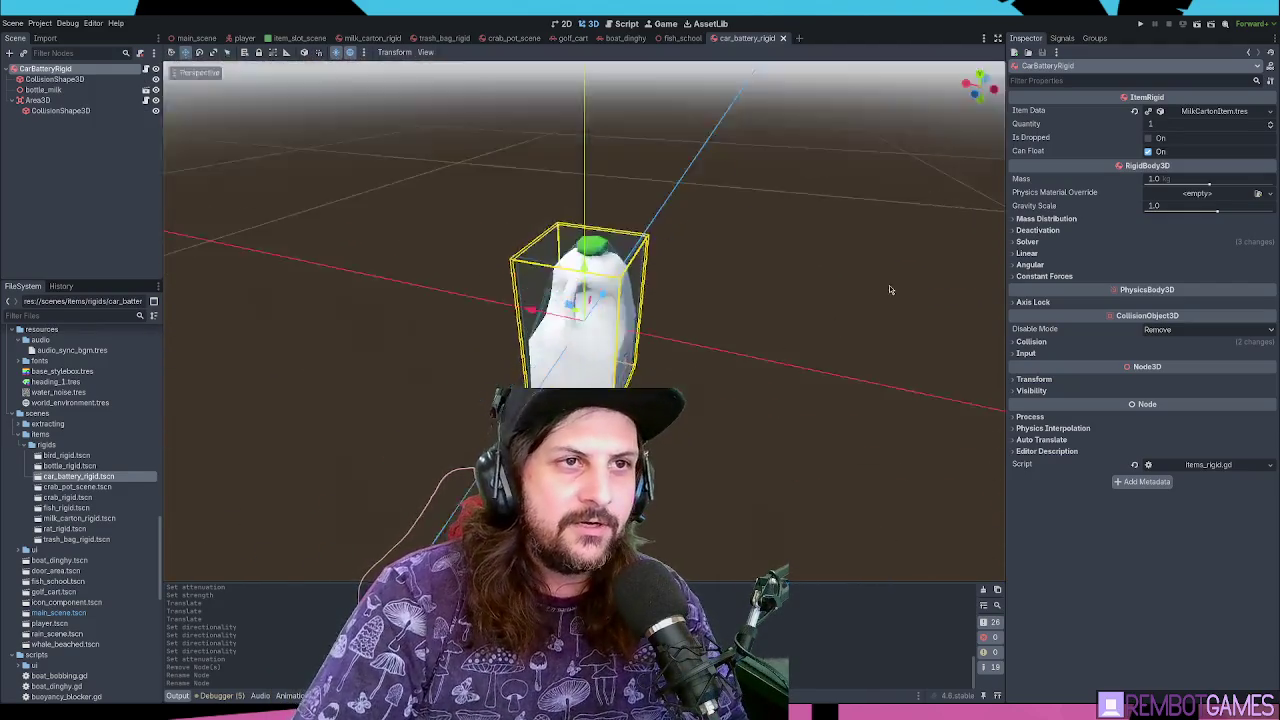
{"action": "left_click", "coordinate": [66, 100]}
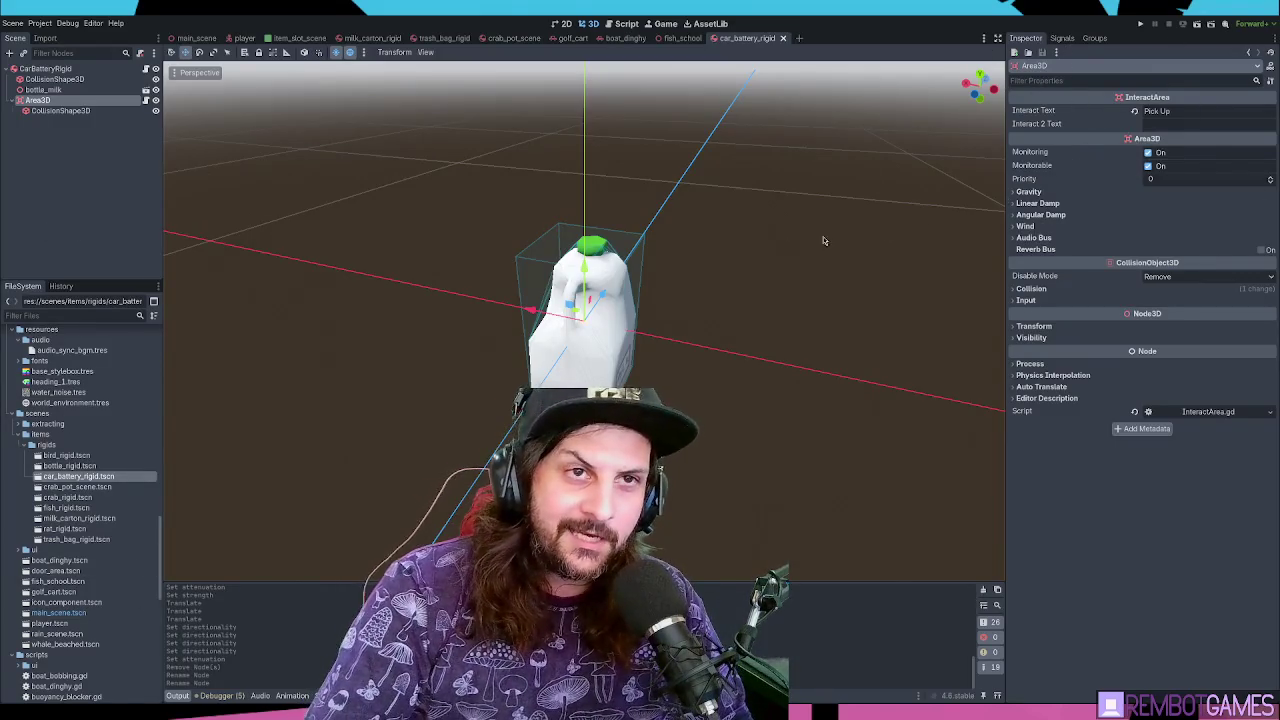
{"action": "left_click", "coordinate": [70, 208]}
{"action": "left_click", "coordinate": [68, 70]}
{"action": "key", "text": "ctrl+s"}
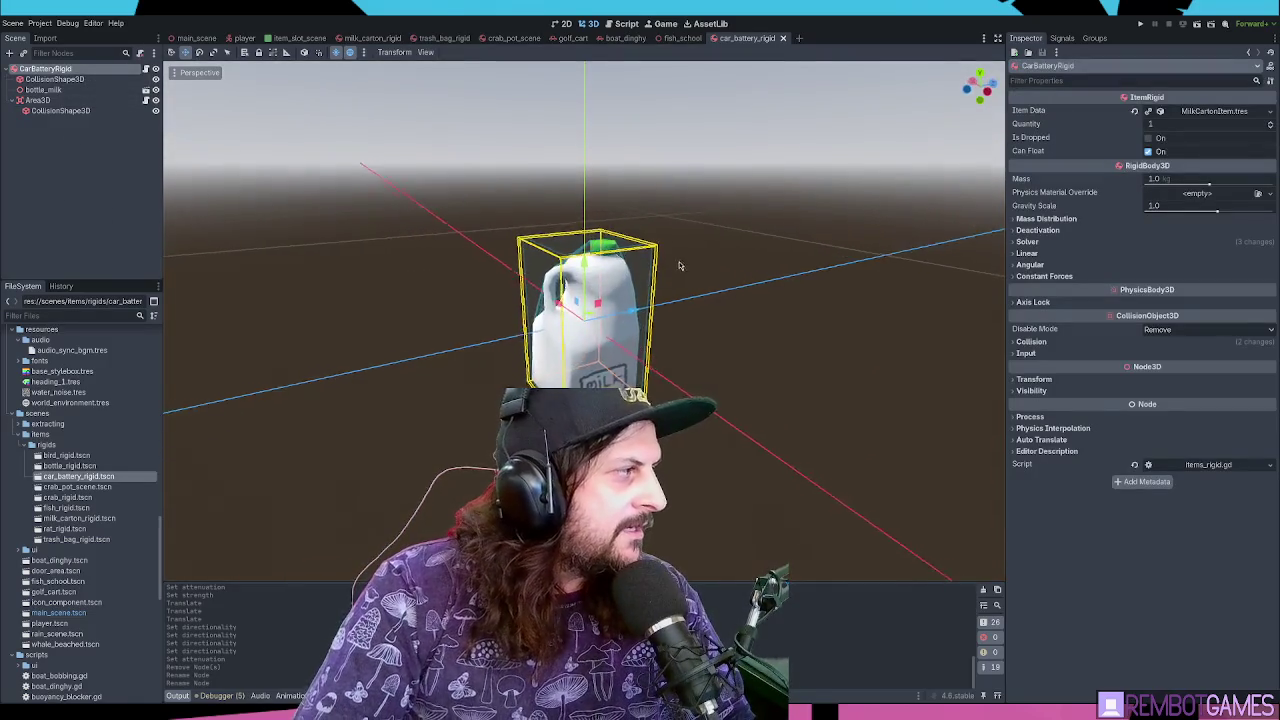
{"action": "scroll", "coordinate": [698, 240], "scroll_direction": "up", "scroll_amount": 5}
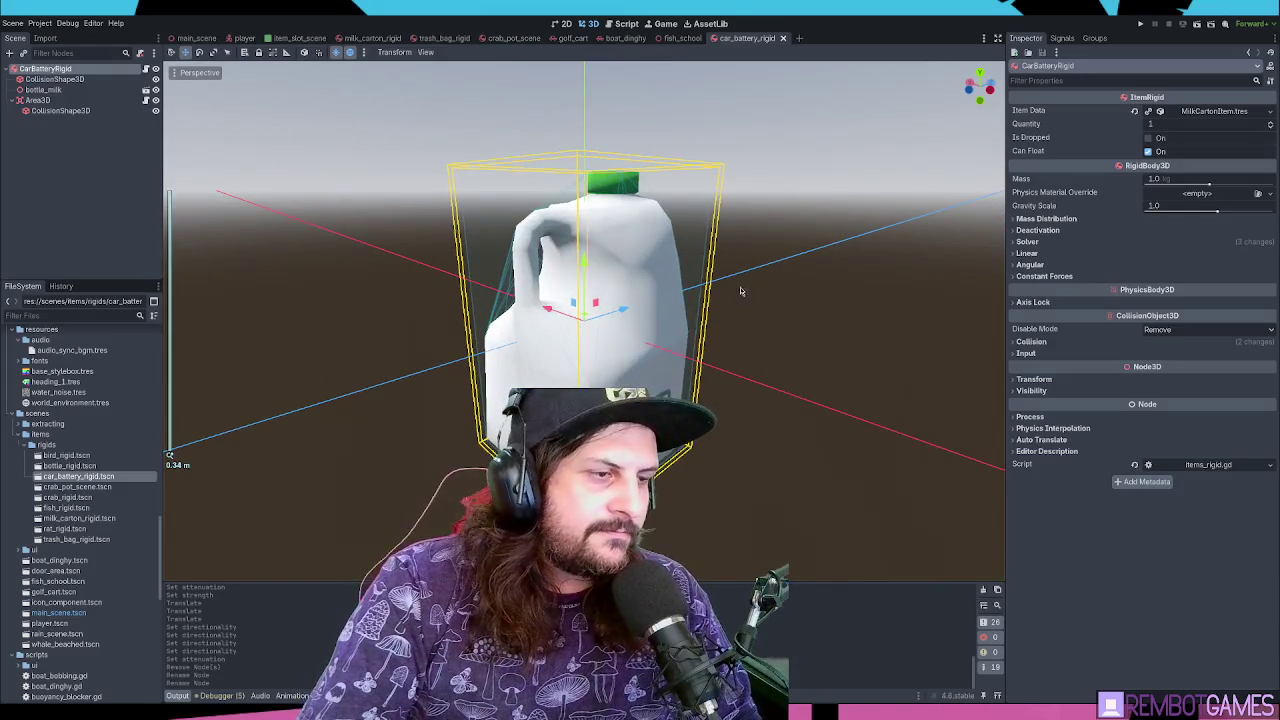
Orbit and zoom around the milk jug placeholder to view its label side and other angles
{"action": "left_click_drag", "start_coordinate": [758, 283], "coordinate": [750, 279]}
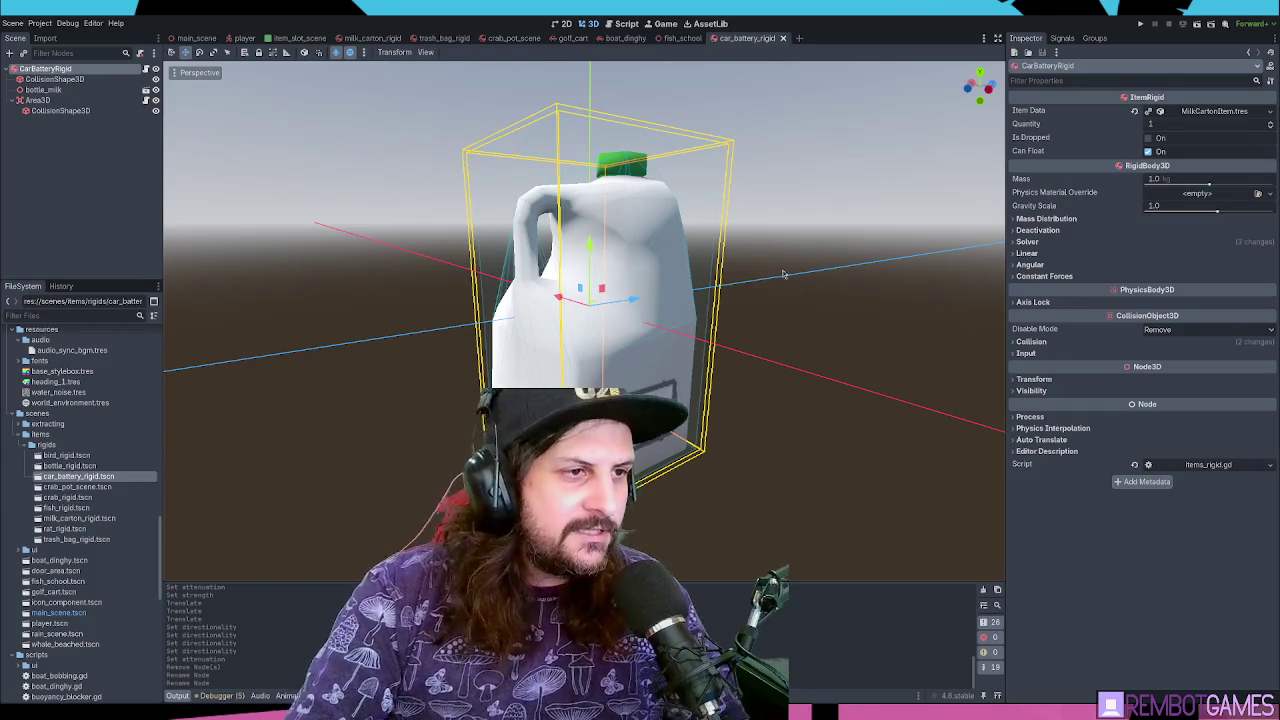
{"action": "left_click", "coordinate": [766, 263]}
{"action": "scroll", "coordinate": [811, 332], "scroll_direction": "down", "scroll_amount": 5}
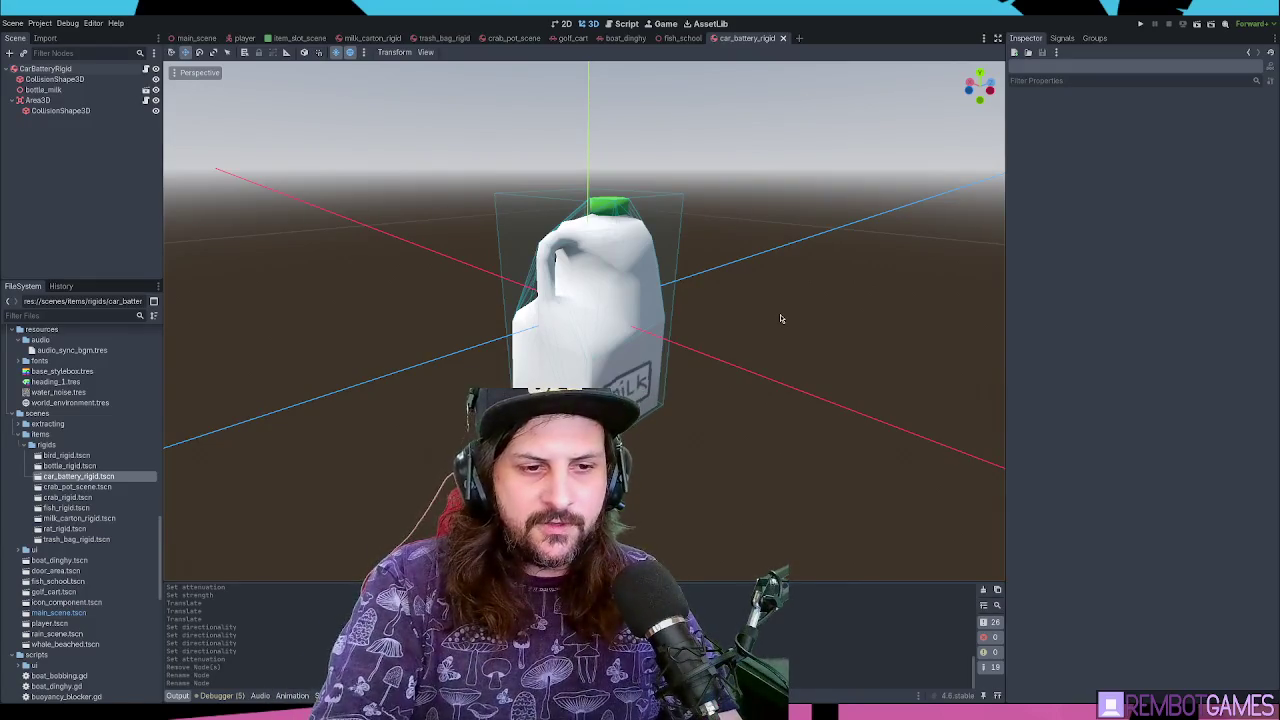
{"action": "scroll", "coordinate": [674, 279], "scroll_direction": "up", "scroll_amount": 5}
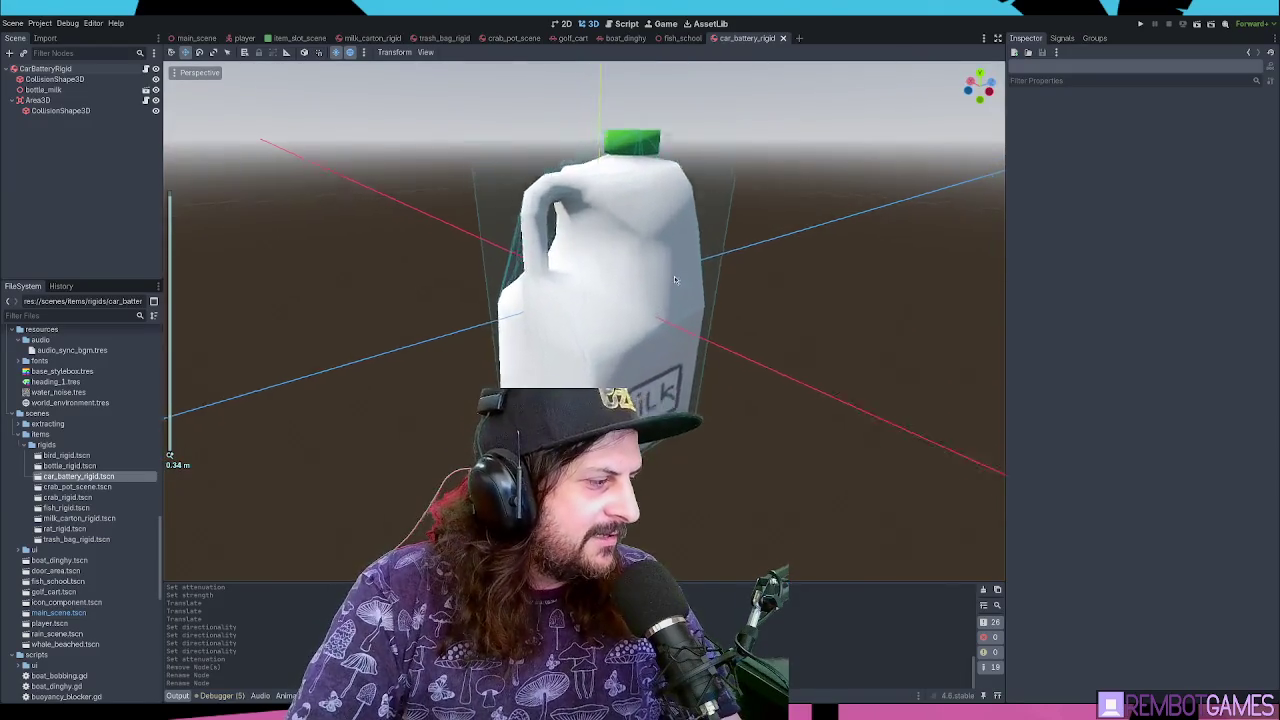
{"action": "left_click_drag", "start_coordinate": [674, 279], "coordinate": [723, 281]}
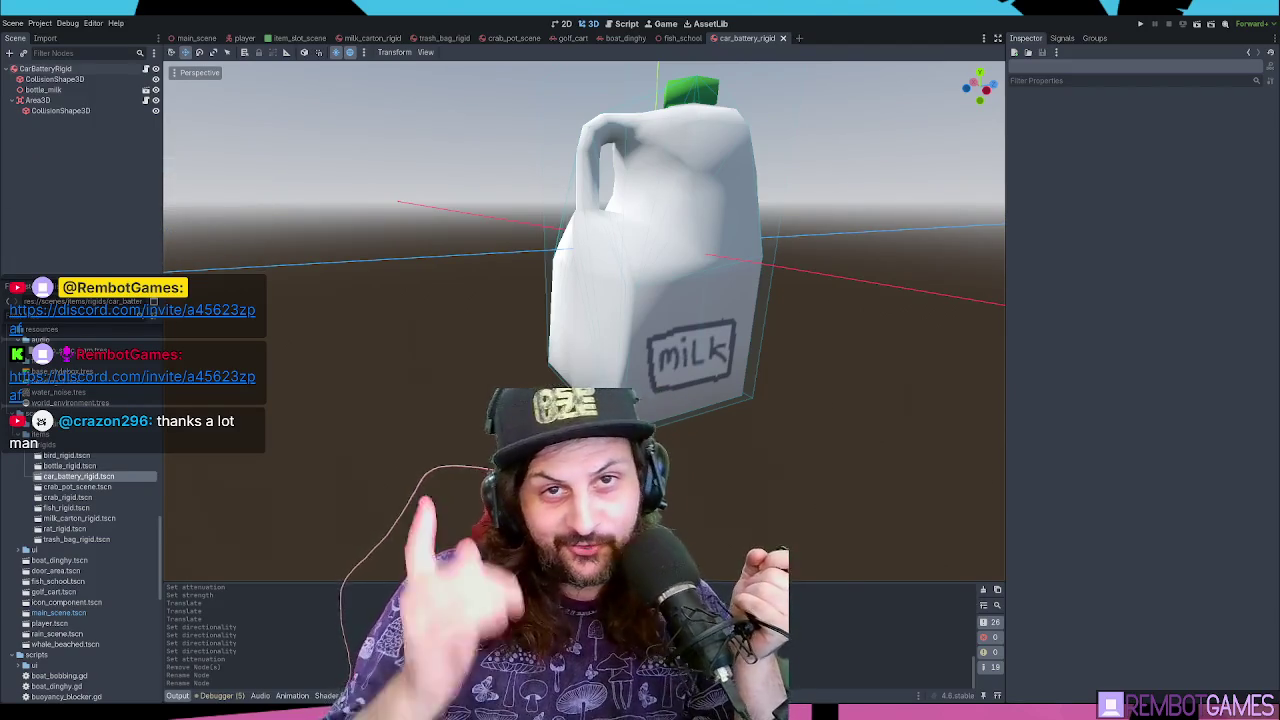
{"action": "mouse_move", "coordinate": [783, 136]}
{"action": "left_mouse_down"}
{"action": "mouse_move", "coordinate": [732, 191]}
{"action": "mouse_move", "coordinate": [735, 262]}
{"action": "left_mouse_up"}
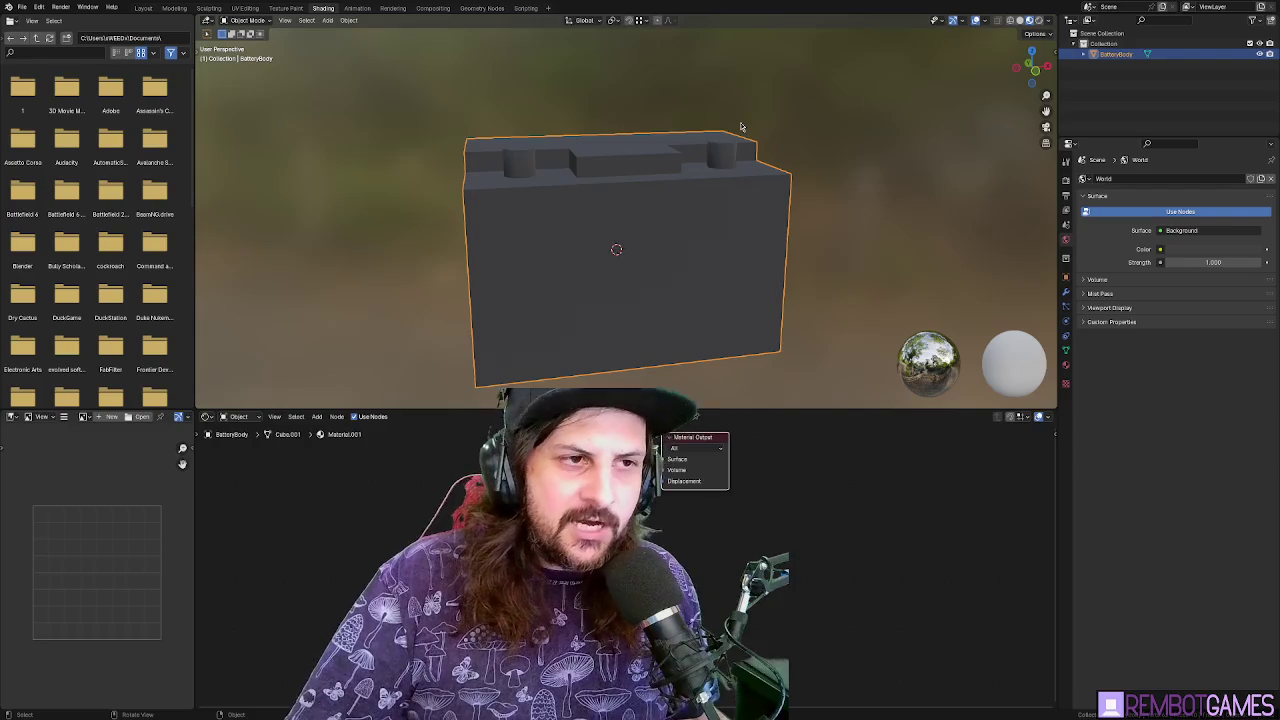
Orbit to face the box front, enter Edit Mode and select a linked terminal post
{"action": "mouse_move", "coordinate": [700, 200]}
{"action": "left_mouse_down"}
{"action": "mouse_move", "coordinate": [720, 424]}
{"action": "mouse_move", "coordinate": [740, 293]}
{"action": "left_mouse_up"}
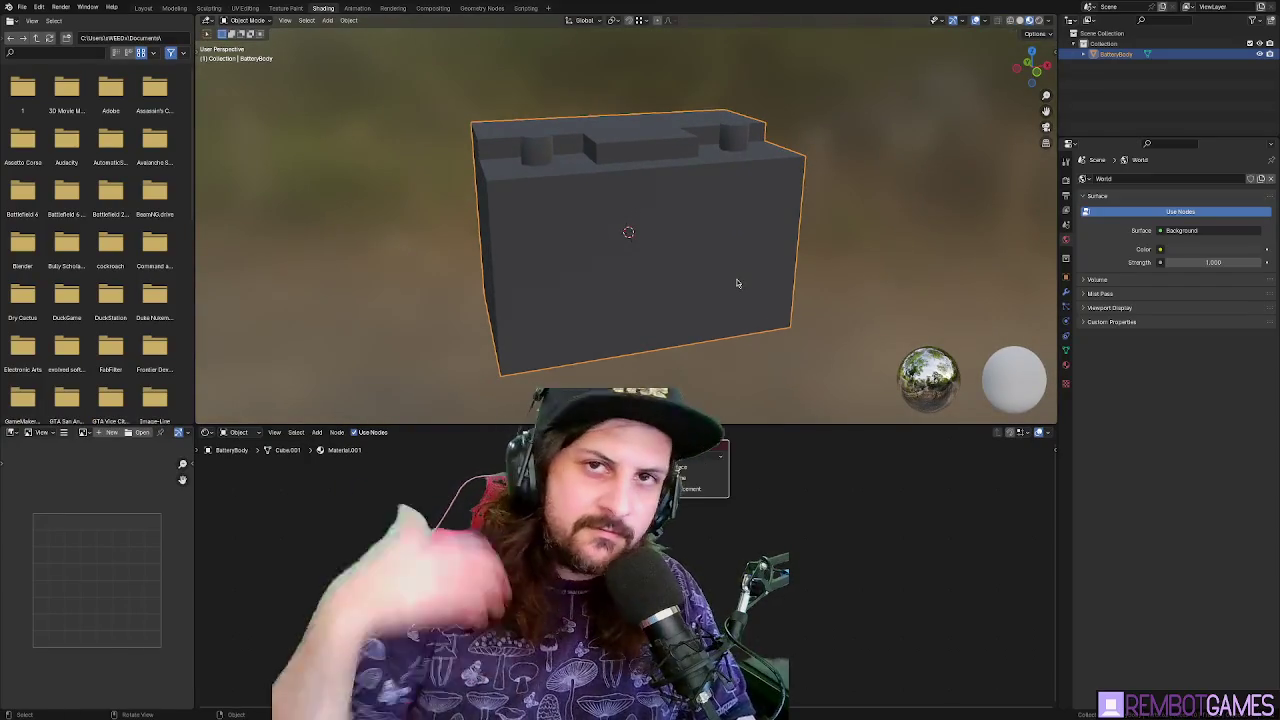
{"action": "scroll", "coordinate": [712, 180], "scroll_direction": "up", "scroll_amount": 3}
{"action": "mouse_move", "coordinate": [712, 180]}
{"action": "left_mouse_down"}
{"action": "mouse_move", "coordinate": [760, 160]}
{"action": "mouse_move", "coordinate": [711, 177]}
{"action": "mouse_move", "coordinate": [717, 194]}
{"action": "mouse_move", "coordinate": [770, 169]}
{"action": "mouse_move", "coordinate": [745, 160]}
{"action": "mouse_move", "coordinate": [758, 150]}
{"action": "left_mouse_up"}
{"action": "key", "text": "Tab"}
{"action": "left_click", "coordinate": [788, 114]}
{"action": "key", "text": "ctrl+l"}
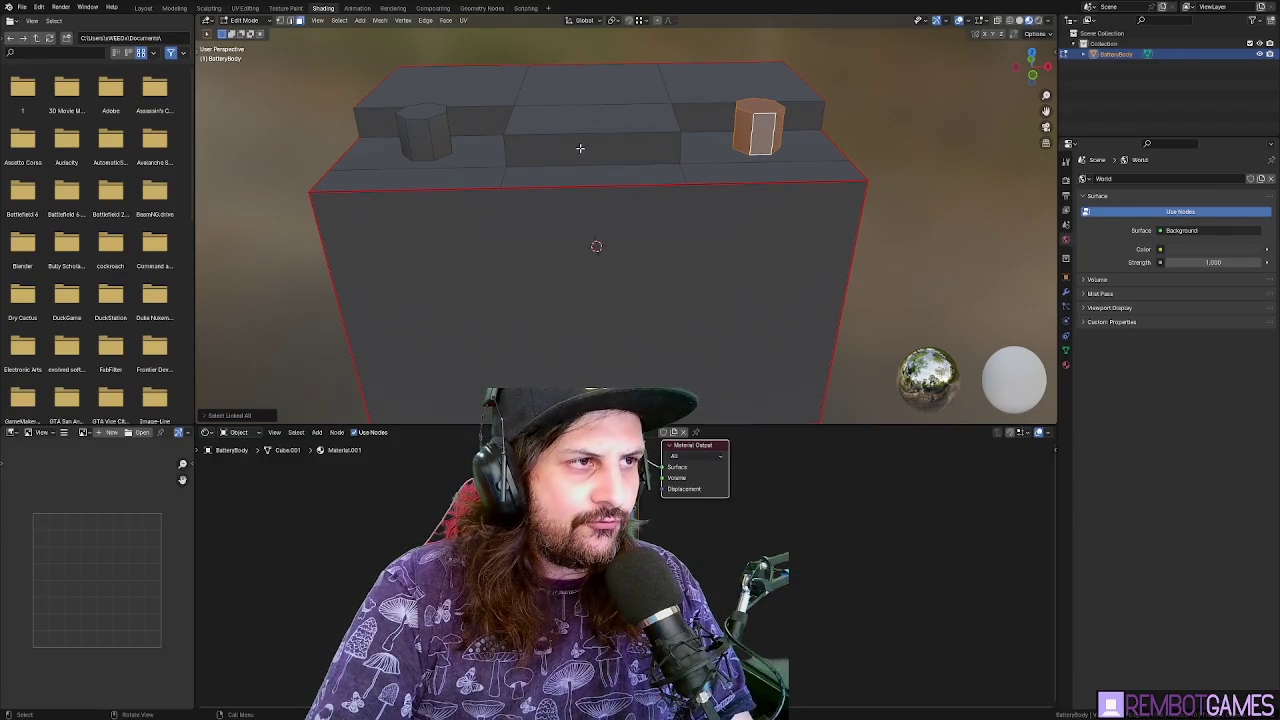
Try faces on both posts, then select the entire right terminal post with linked selection
{"action": "left_click", "coordinate": [442, 138]}
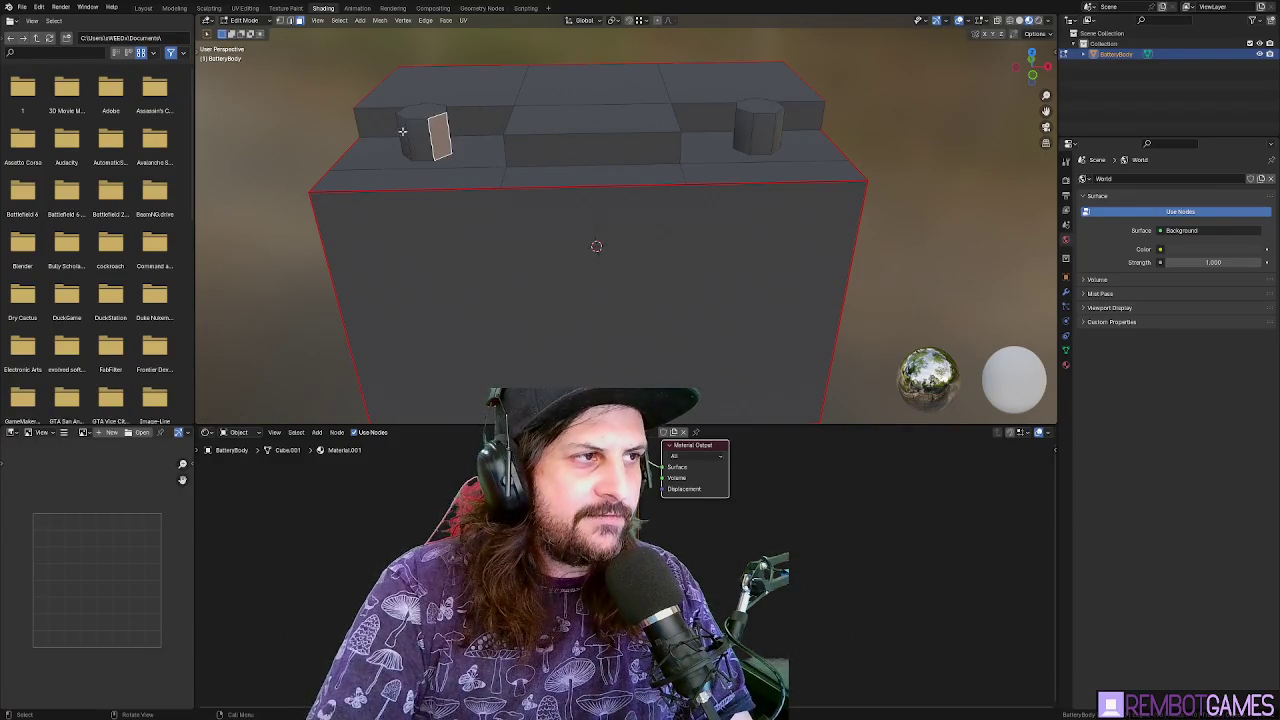
{"action": "left_click_drag", "start_coordinate": [428, 135], "coordinate": [616, 131]}
{"action": "left_click", "coordinate": [772, 108]}
{"action": "mouse_move", "coordinate": [772, 110]}
{"action": "left_mouse_down"}
{"action": "mouse_move", "coordinate": [768, 120]}
{"action": "mouse_move", "coordinate": [807, 132]}
{"action": "mouse_move", "coordinate": [788, 136]}
{"action": "left_mouse_up"}
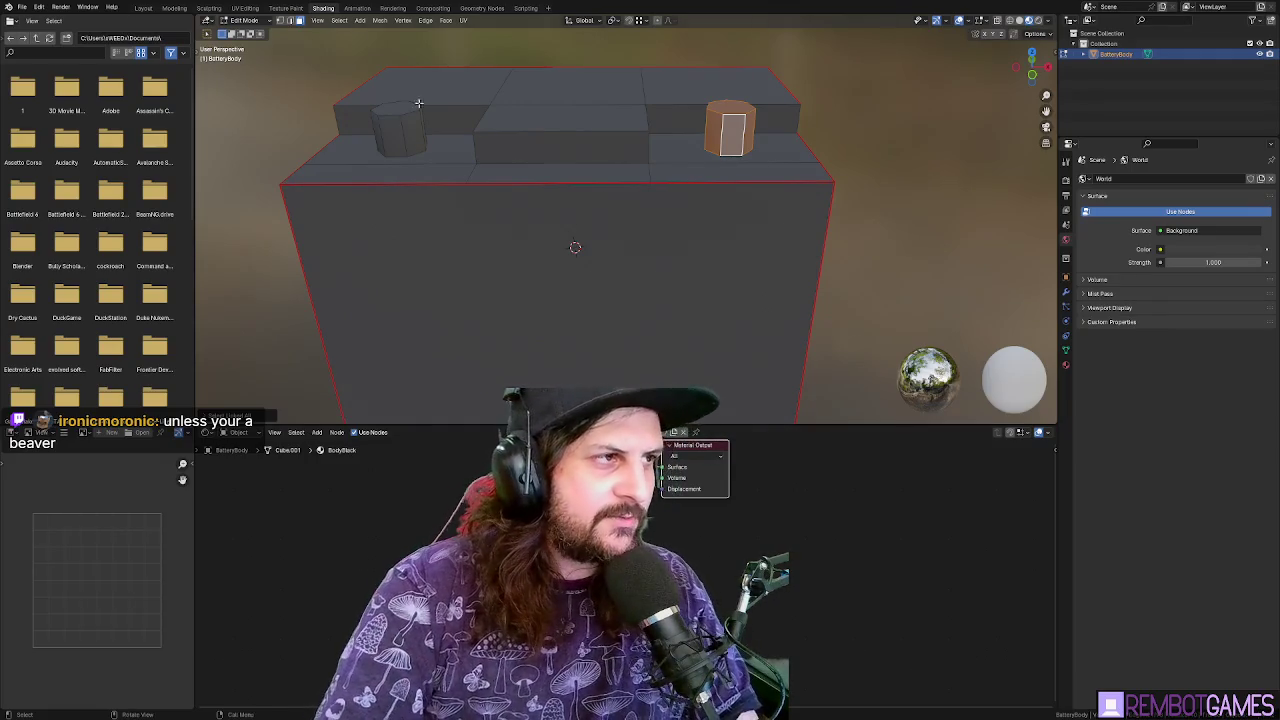
{"action": "left_click", "coordinate": [360, 123]}
{"action": "left_click", "coordinate": [531, 247]}
{"action": "left_click", "coordinate": [413, 130]}
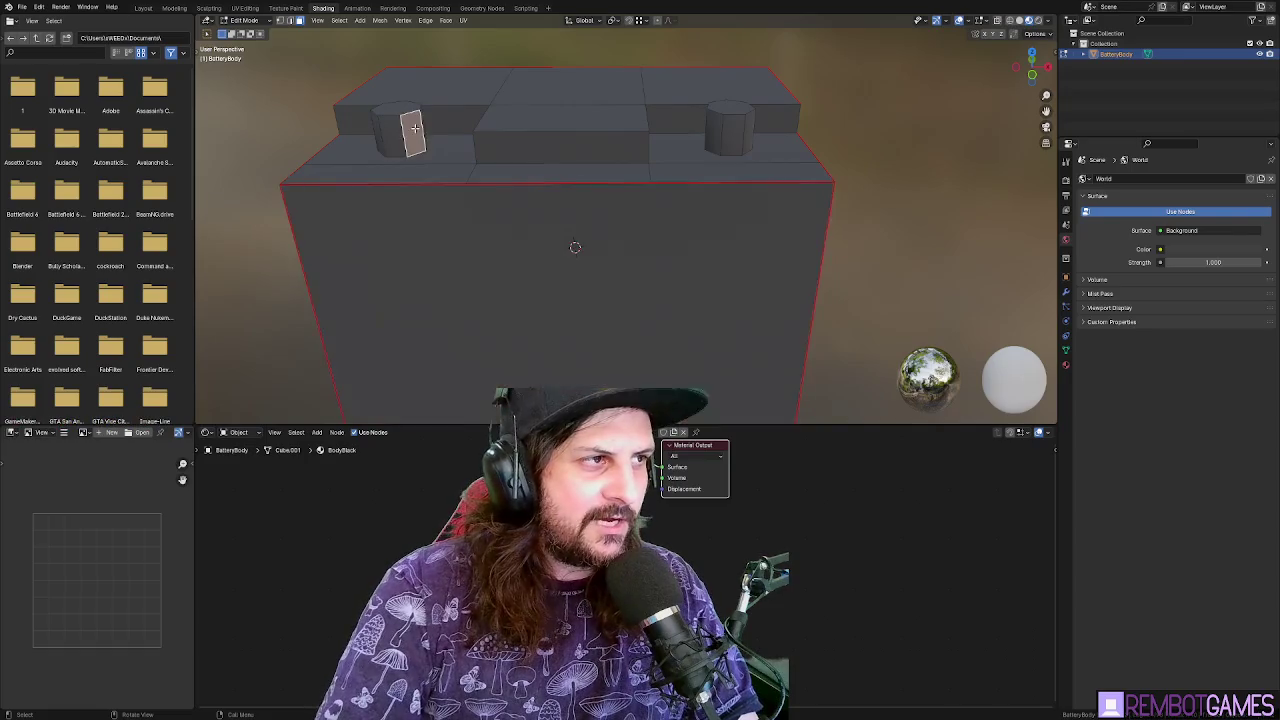
{"action": "left_click", "coordinate": [747, 128]}
{"action": "key", "text": "ctrl+l"}
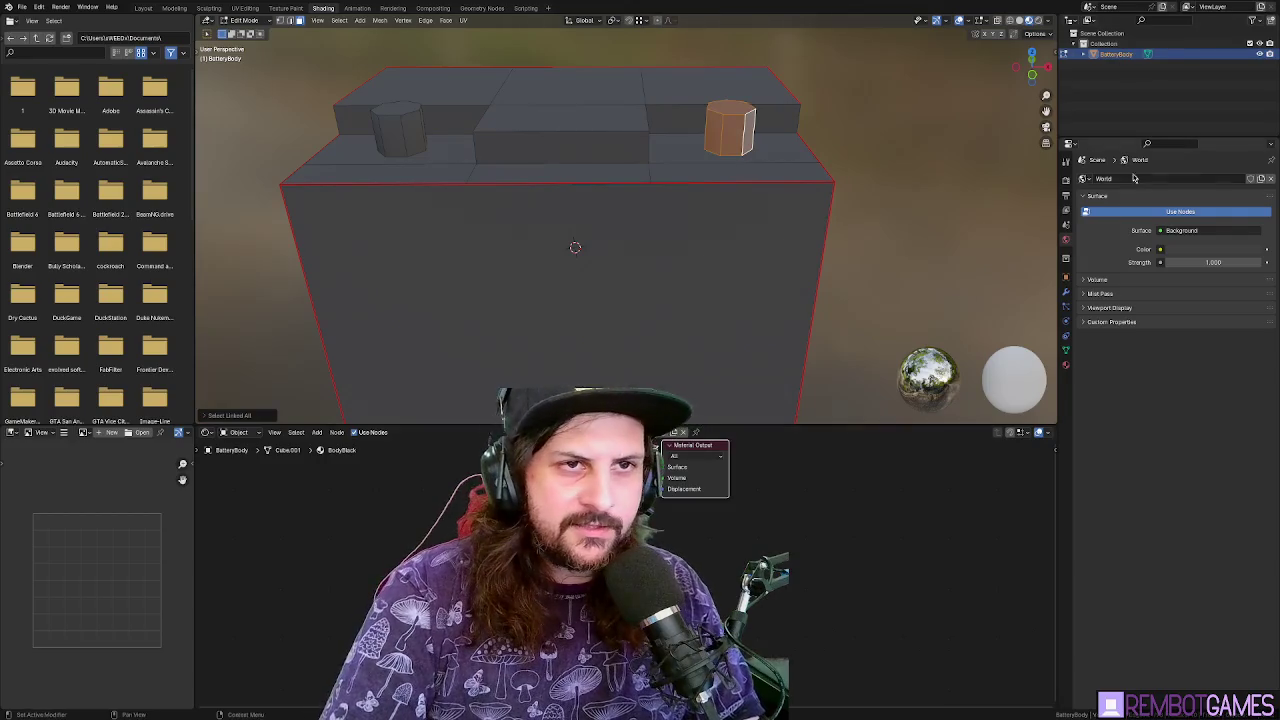
Add a second material slot with a new material named RedTerminal and a red base colour
{"action": "left_click", "coordinate": [1066, 364]}
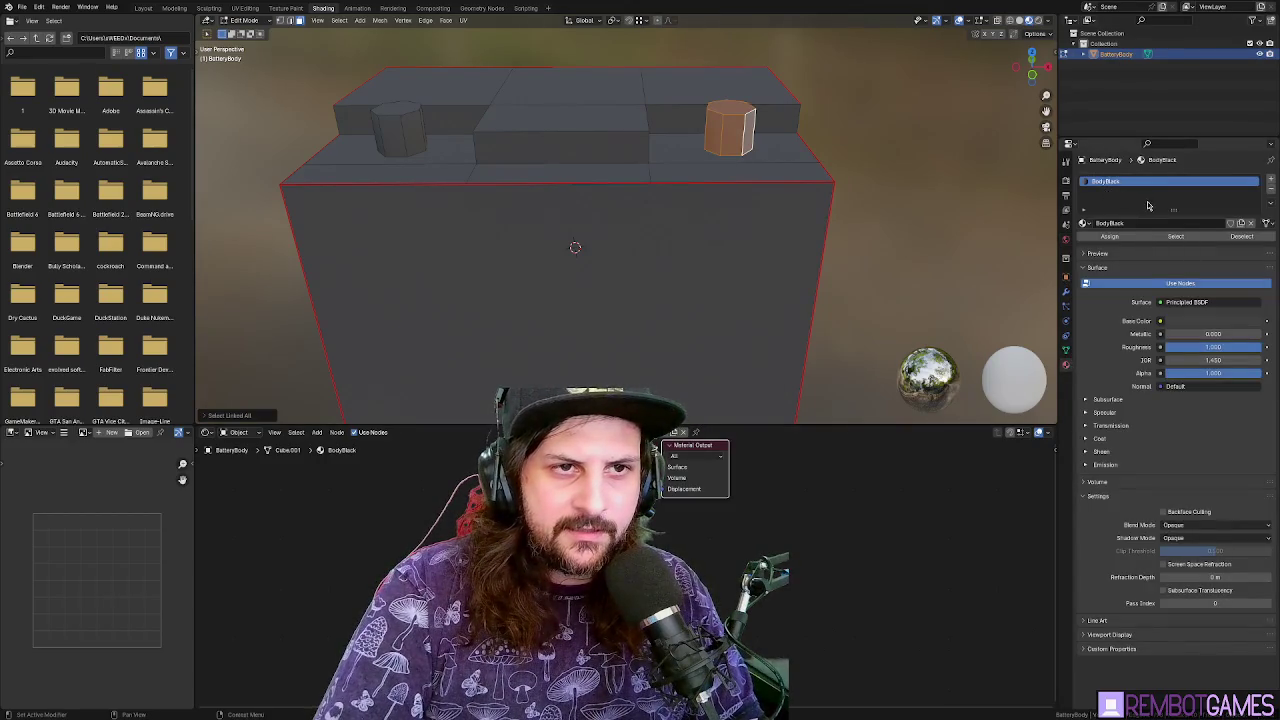
{"action": "left_click", "coordinate": [1273, 179]}
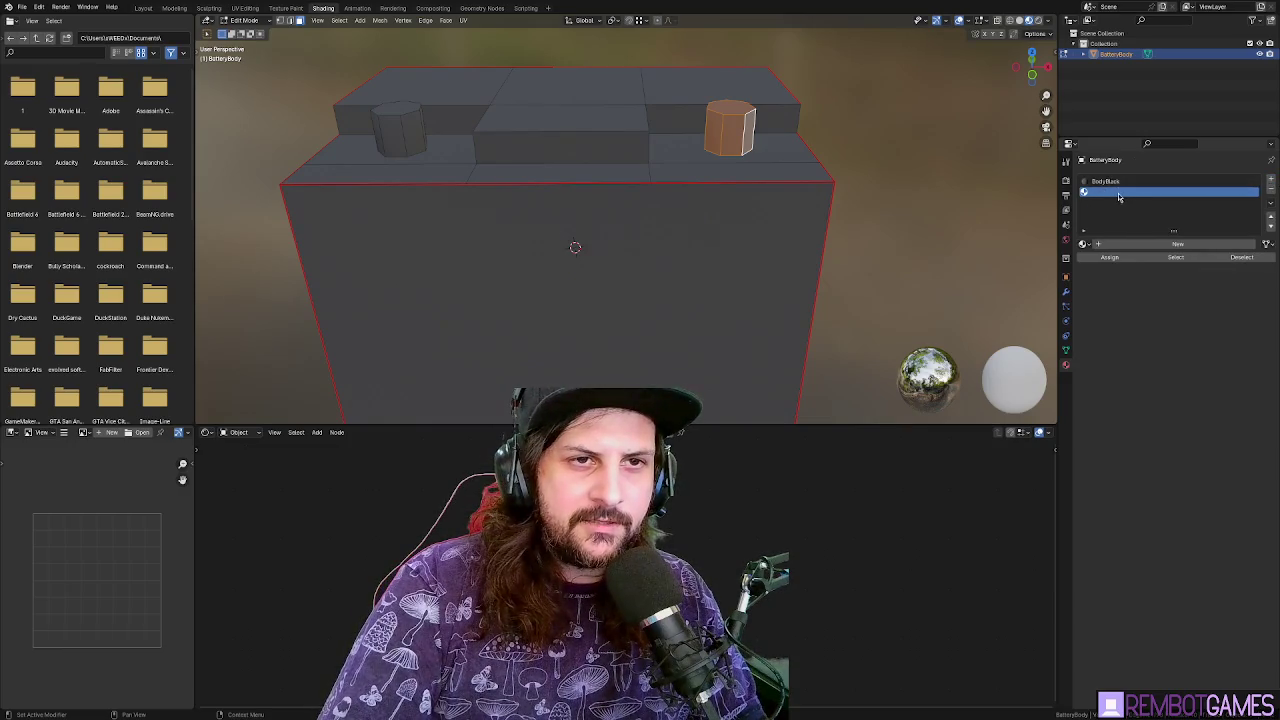
{"action": "left_click", "coordinate": [1157, 244]}
{"action": "type", "text": "B"}
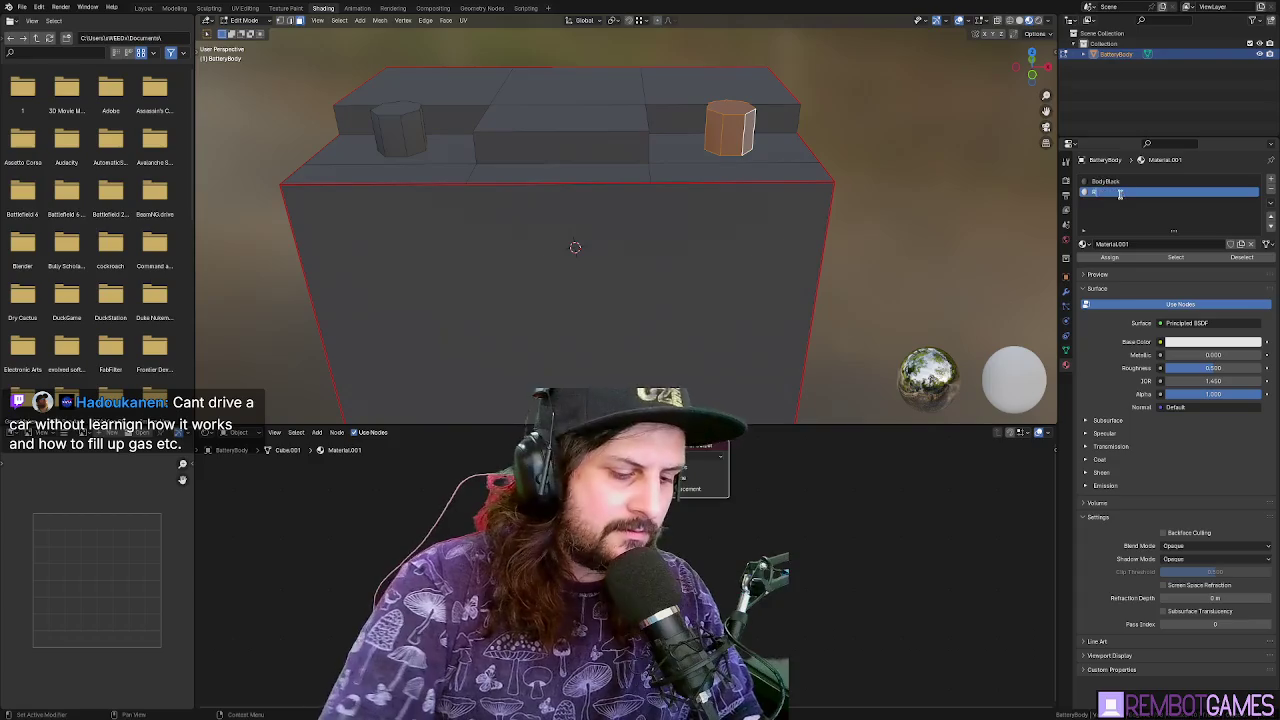
{"action": "type", "text": "teryTerm"}
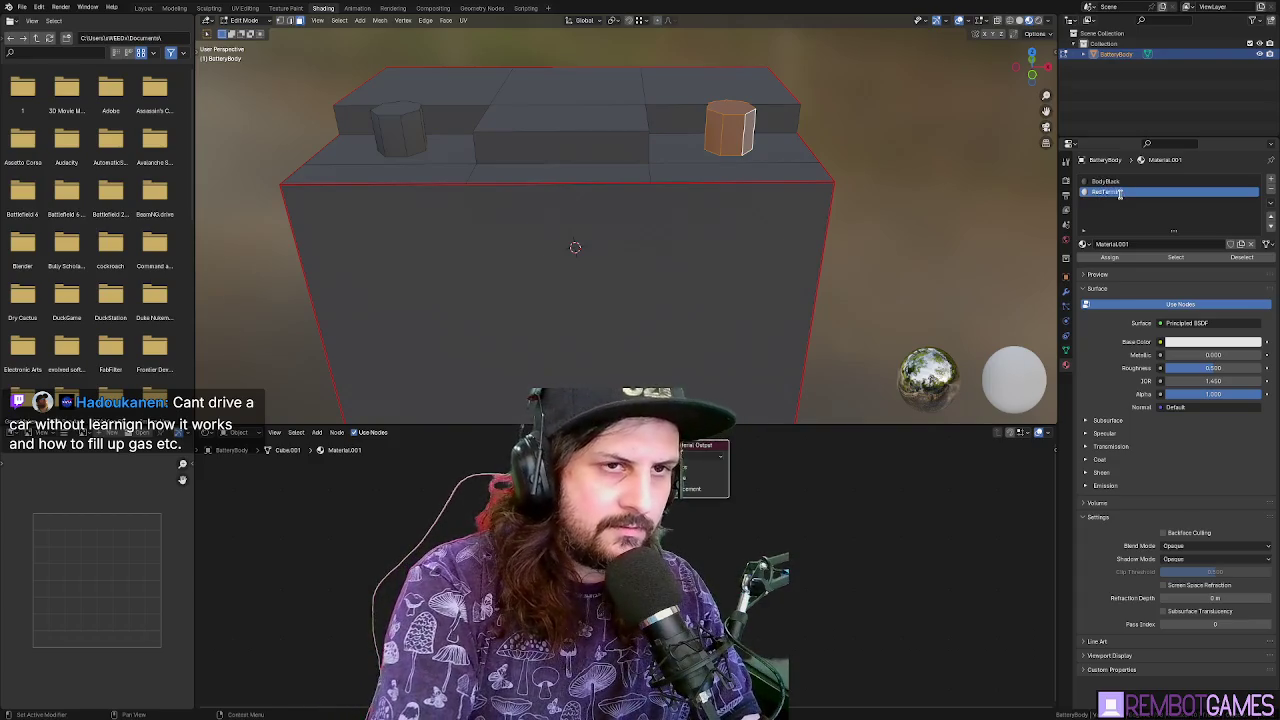
{"action": "key", "text": "Return"}
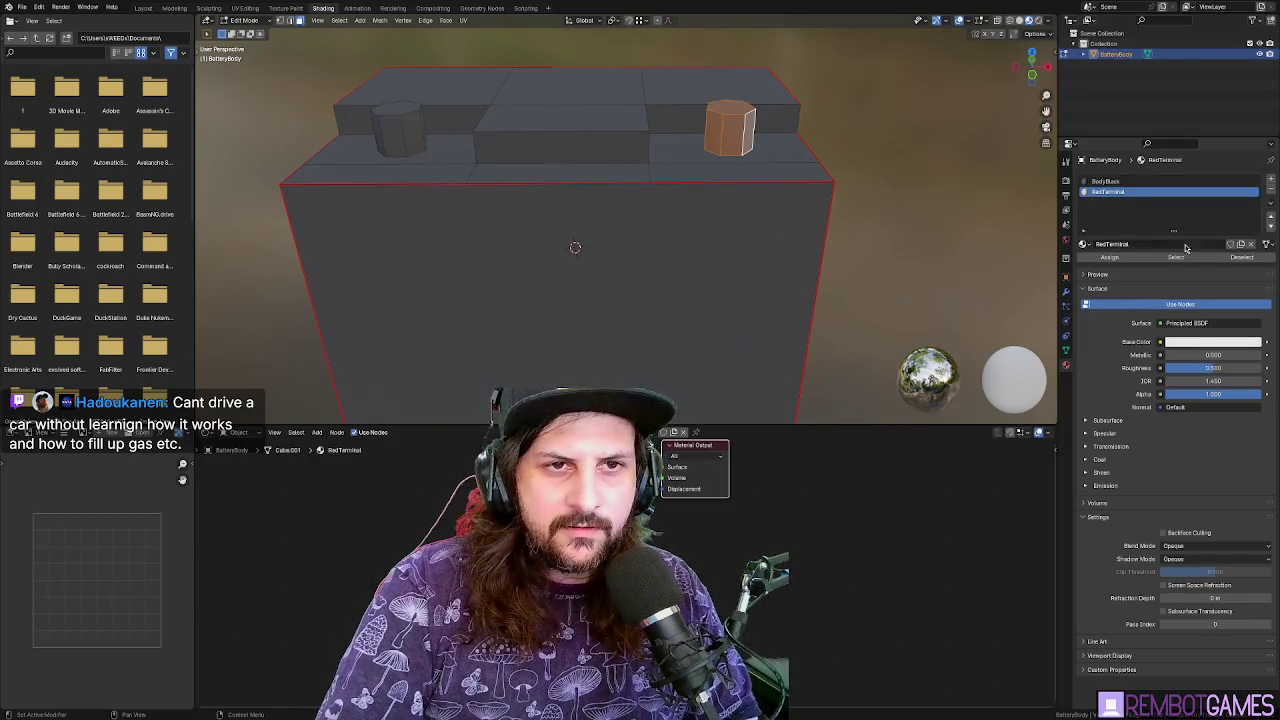
{"action": "left_click", "coordinate": [1212, 342]}
{"action": "left_click", "coordinate": [1201, 268]}
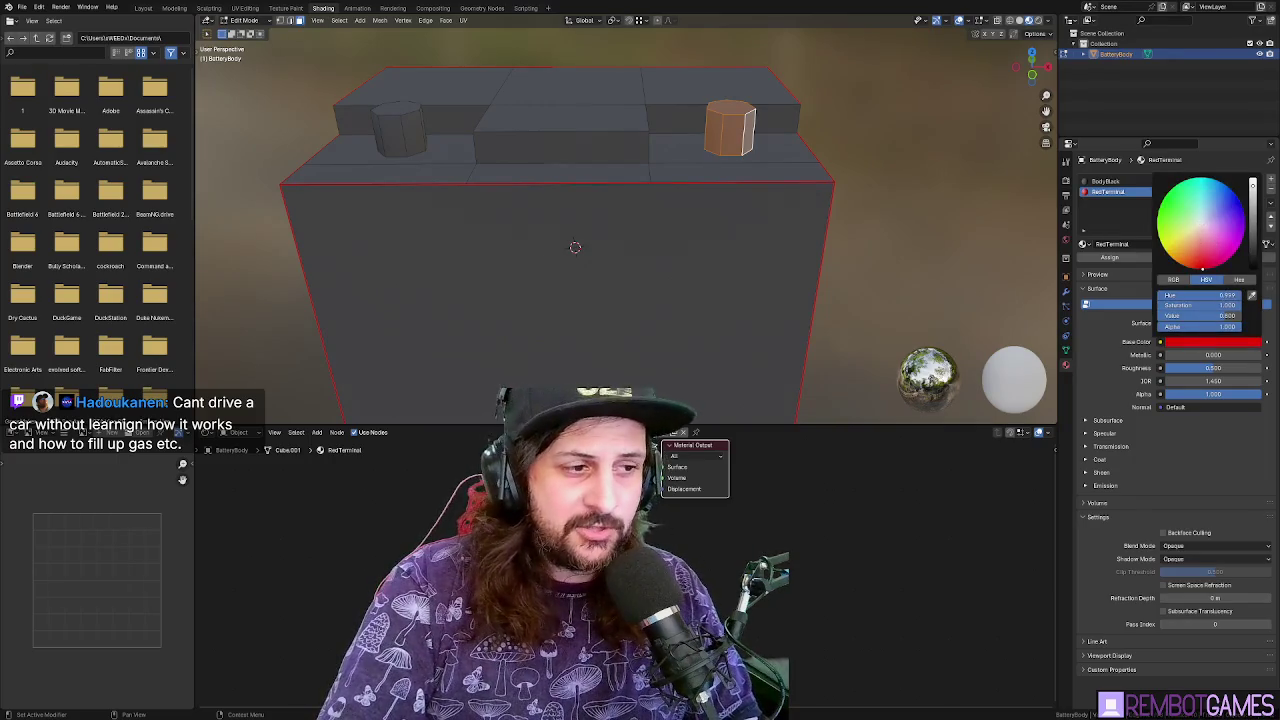
Select the left terminal post, add a third empty slot, and rename the red material TerminalRed
{"action": "mouse_move", "coordinate": [897, 206]}
{"action": "left_mouse_down"}
{"action": "mouse_move", "coordinate": [903, 215]}
{"action": "mouse_move", "coordinate": [828, 216]}
{"action": "mouse_move", "coordinate": [765, 171]}
{"action": "mouse_move", "coordinate": [826, 160]}
{"action": "mouse_move", "coordinate": [709, 502]}
{"action": "left_mouse_up"}
{"action": "mouse_move", "coordinate": [821, 290]}
{"action": "left_mouse_down"}
{"action": "mouse_move", "coordinate": [879, 268]}
{"action": "mouse_move", "coordinate": [880, 280]}
{"action": "mouse_move", "coordinate": [634, 196]}
{"action": "left_mouse_up"}
{"action": "key", "text": "Tab"}
{"action": "key", "text": "Tab"}
{"action": "left_click", "coordinate": [512, 172]}
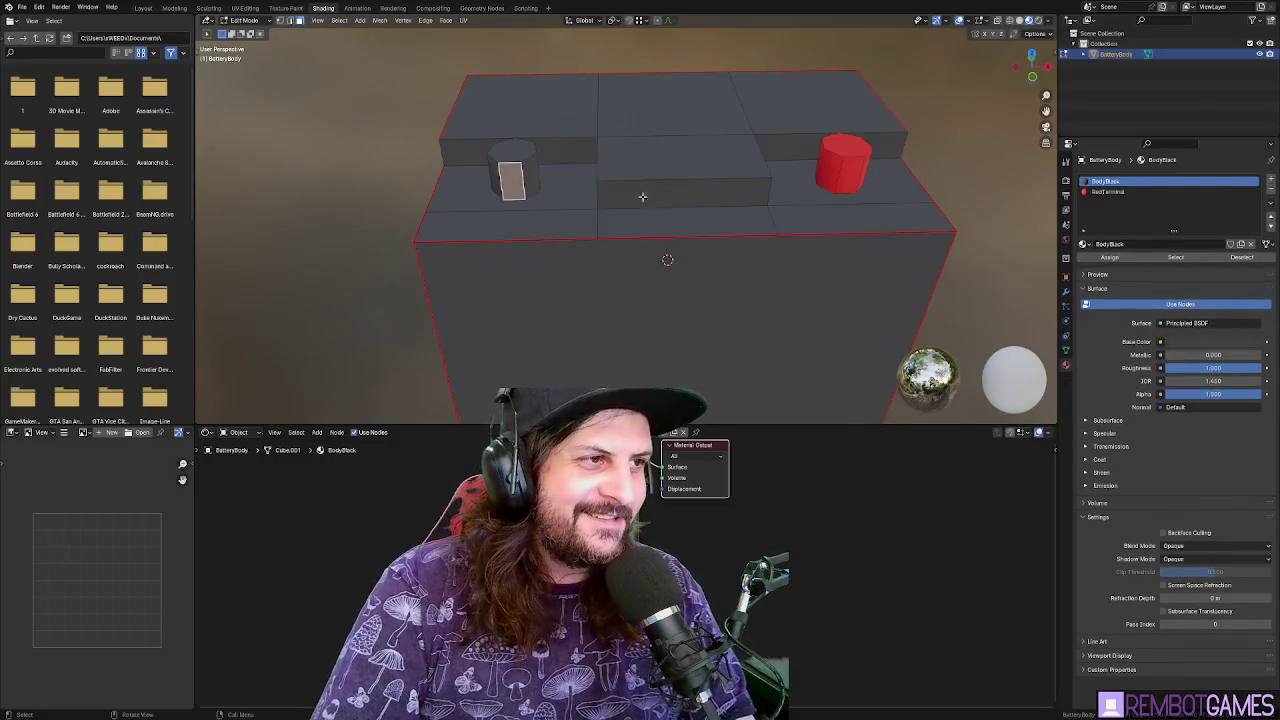
{"action": "key", "text": "ctrl+l"}
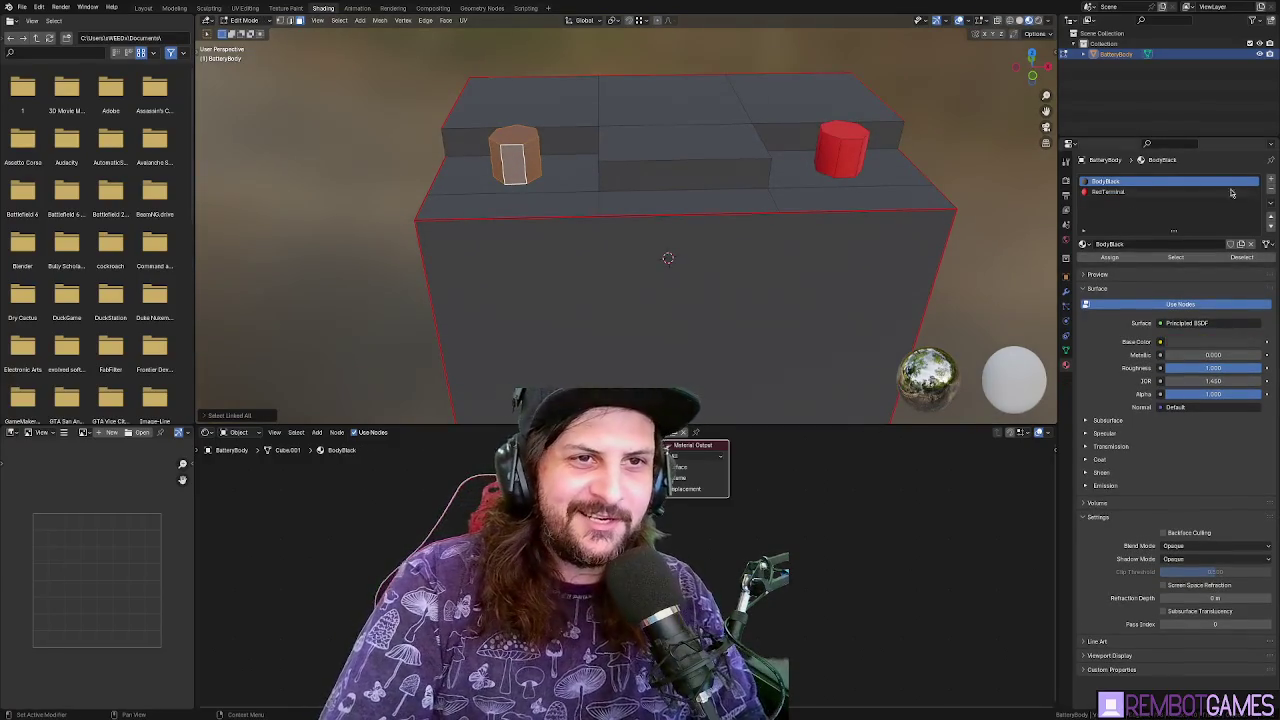
{"action": "left_click", "coordinate": [1271, 182]}
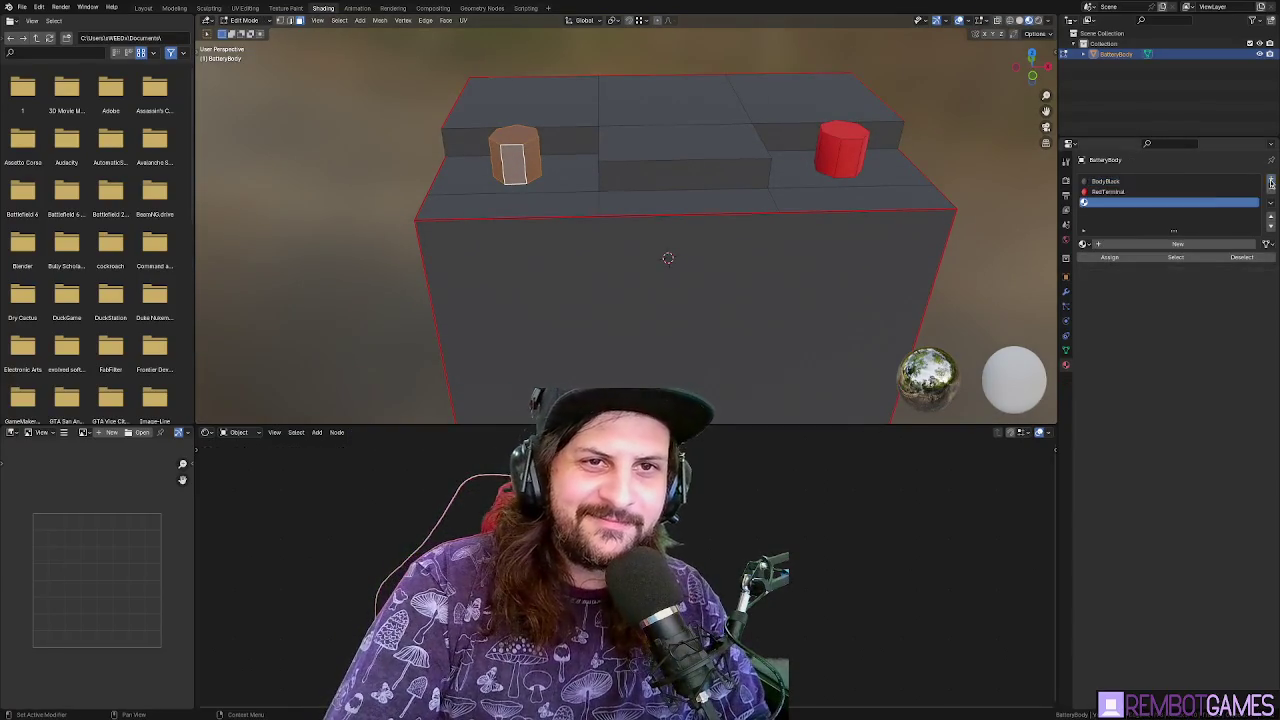
{"action": "left_click", "coordinate": [1108, 191]}
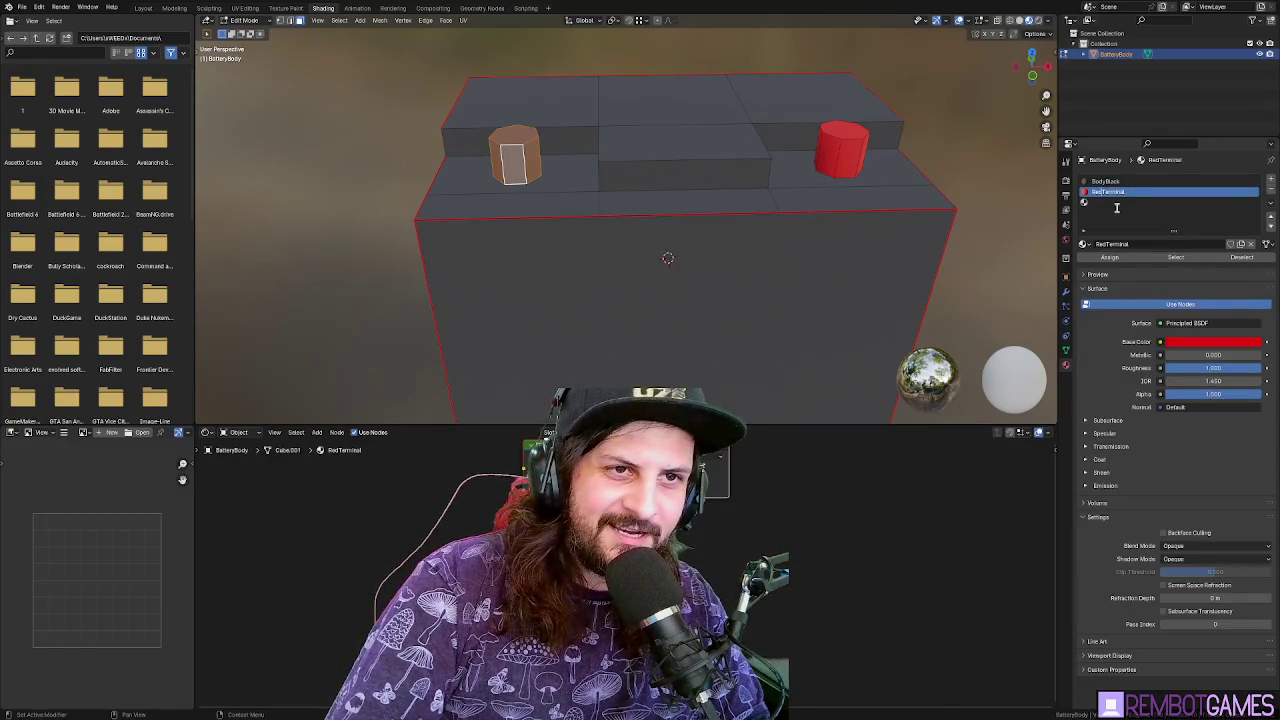
{"action": "type", "text": "Red"}
{"action": "key", "text": "Return"}
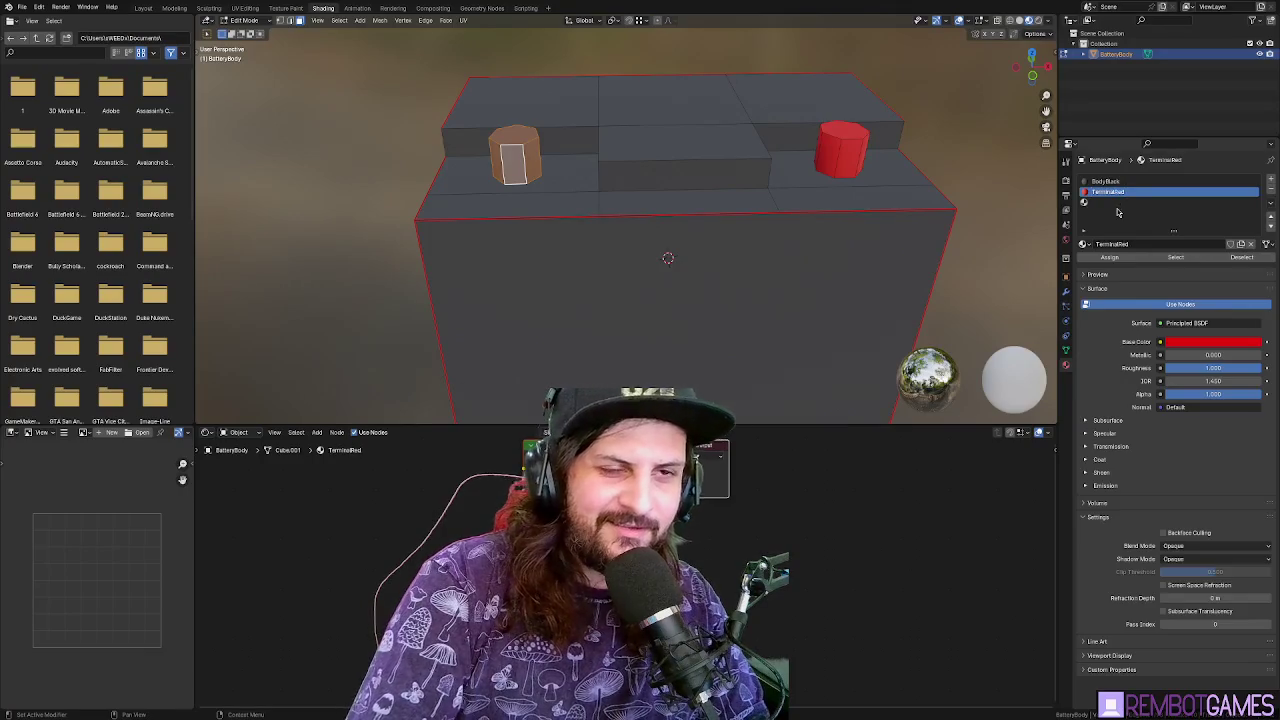
{"action": "left_click", "coordinate": [1110, 203]}
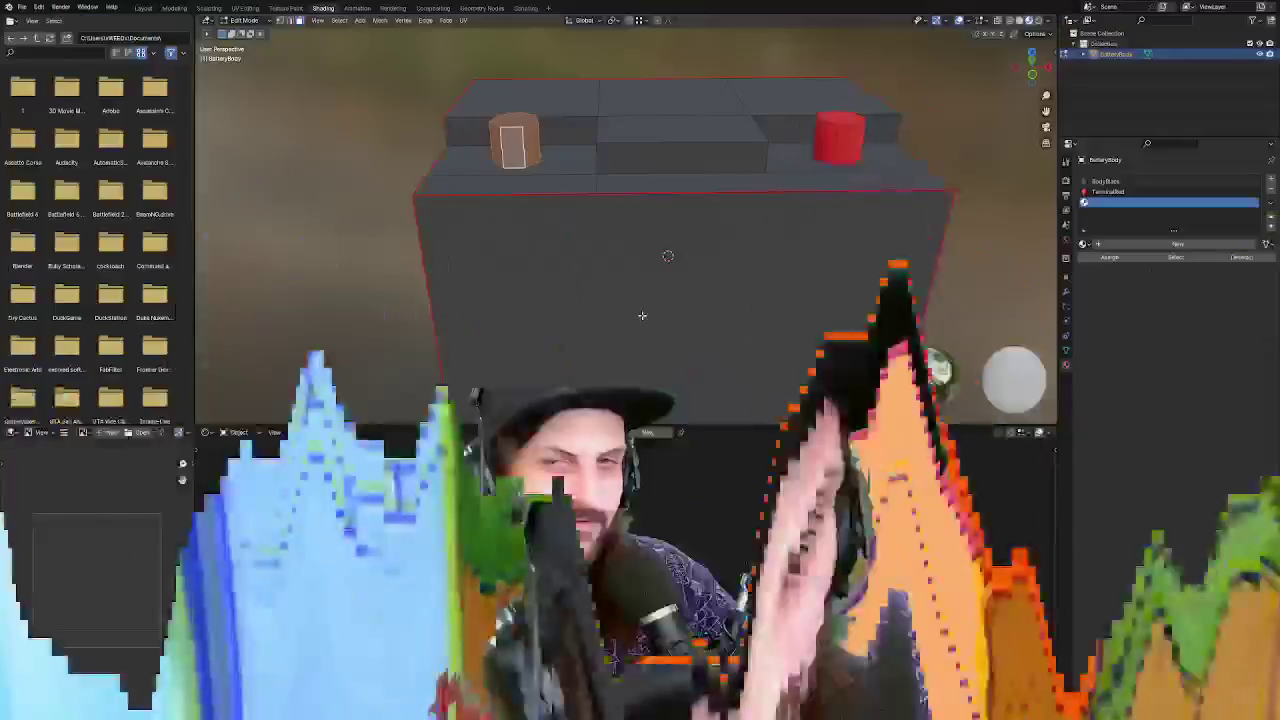
{"action": "left_click_drag", "start_coordinate": [763, 260], "coordinate": [771, 249]}
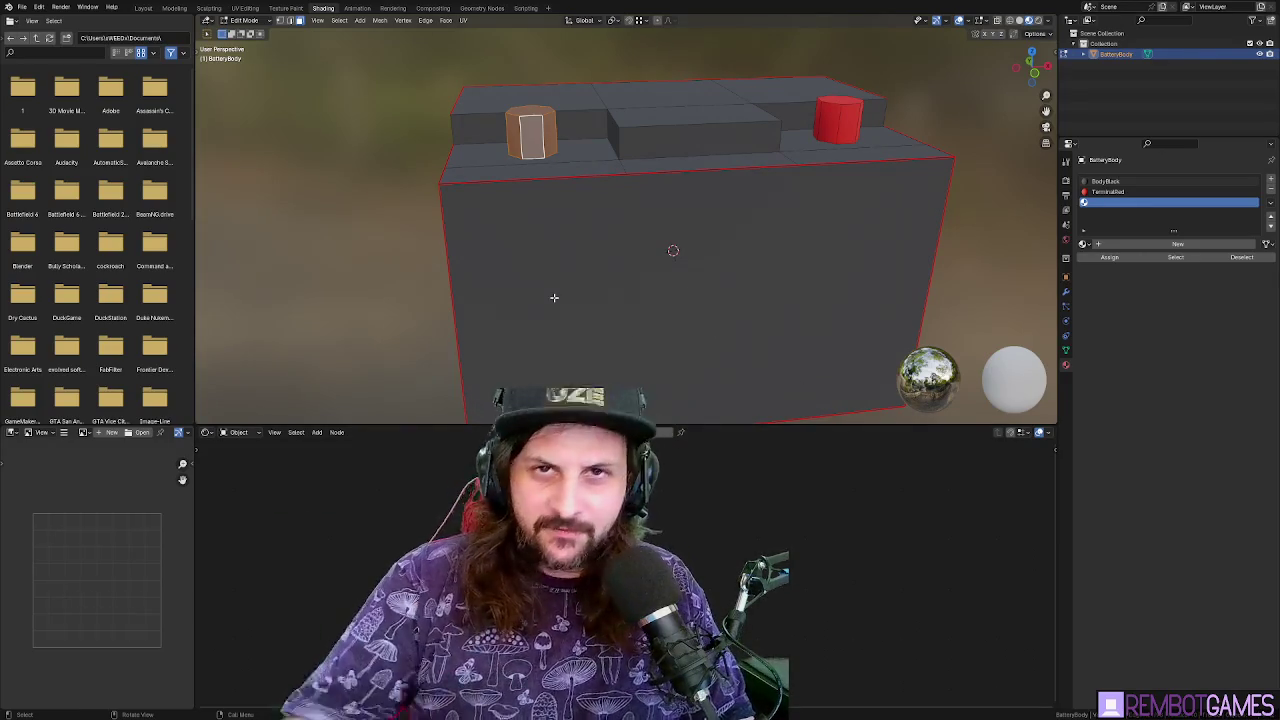
{"action": "mouse_move", "coordinate": [556, 298]}
{"action": "left_mouse_down"}
{"action": "mouse_move", "coordinate": [589, 271]}
{"action": "mouse_move", "coordinate": [660, 263]}
{"action": "mouse_move", "coordinate": [660, 277]}
{"action": "mouse_move", "coordinate": [617, 286]}
{"action": "left_mouse_up"}
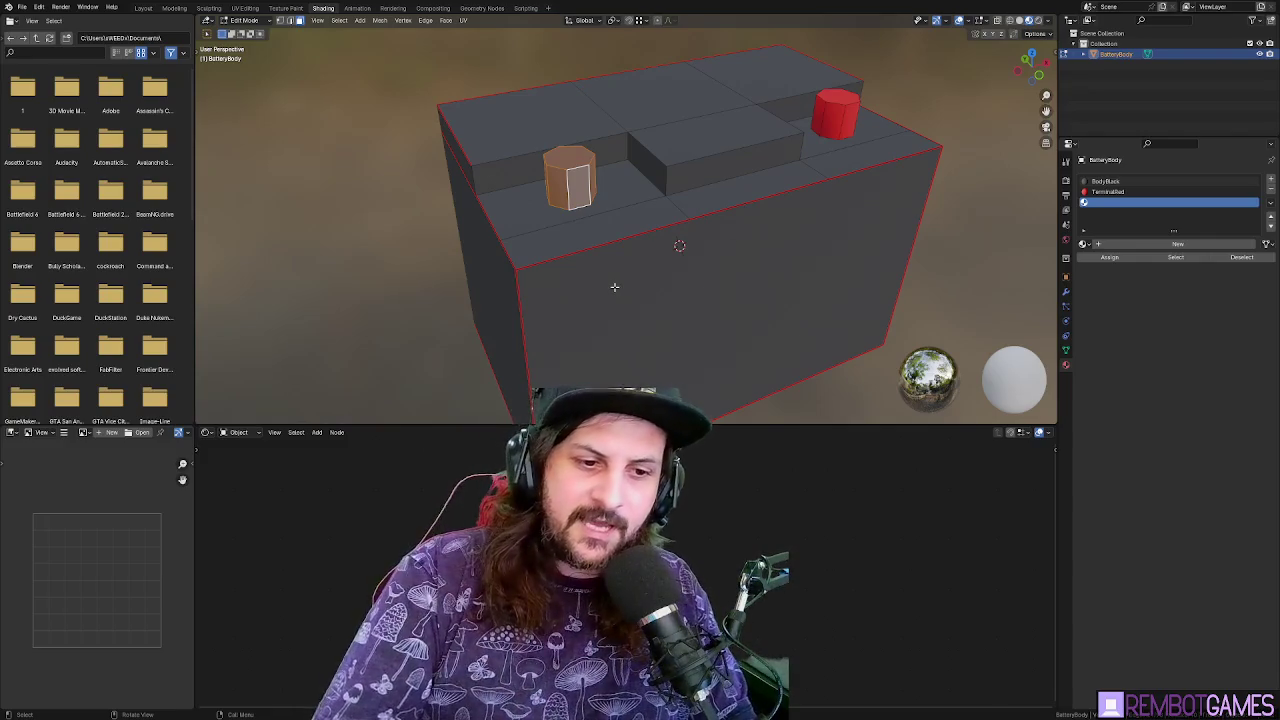
Create a new material in the third slot and name it TerminalBlack
{"action": "left_click_drag", "start_coordinate": [649, 253], "coordinate": [690, 235]}
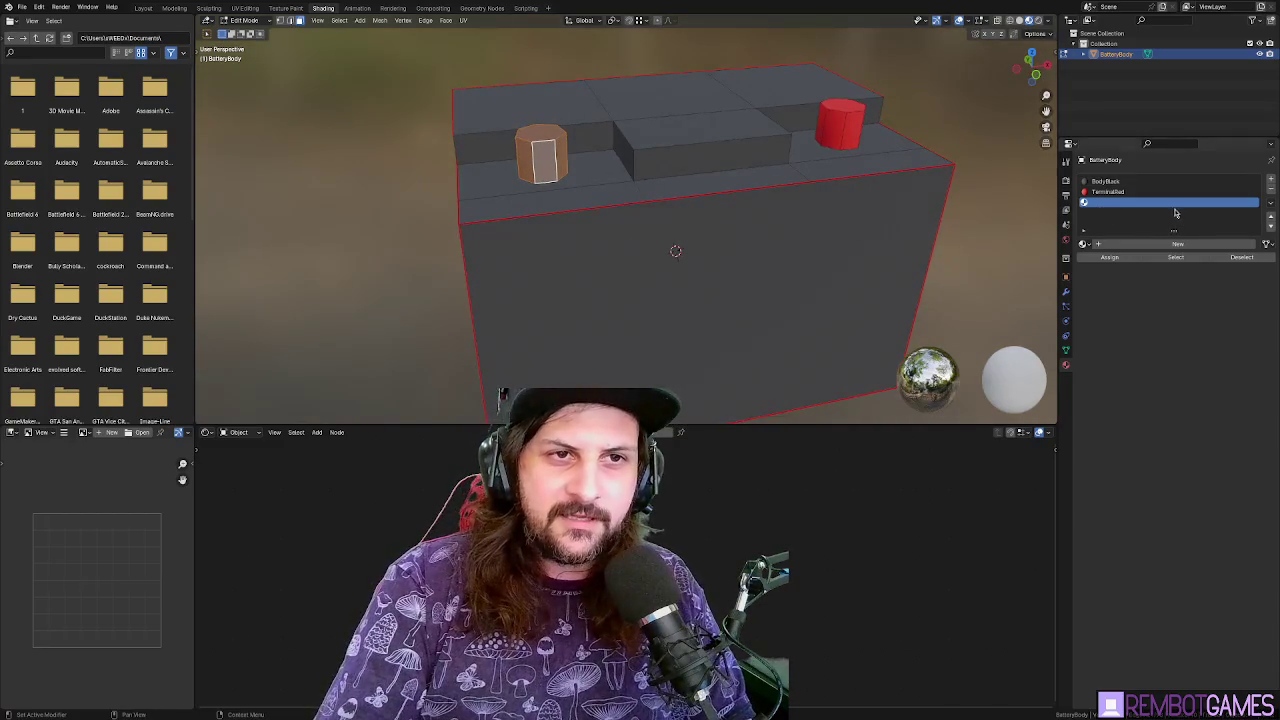
{"action": "left_click", "coordinate": [1177, 244]}
{"action": "double_click", "coordinate": [1117, 202]}
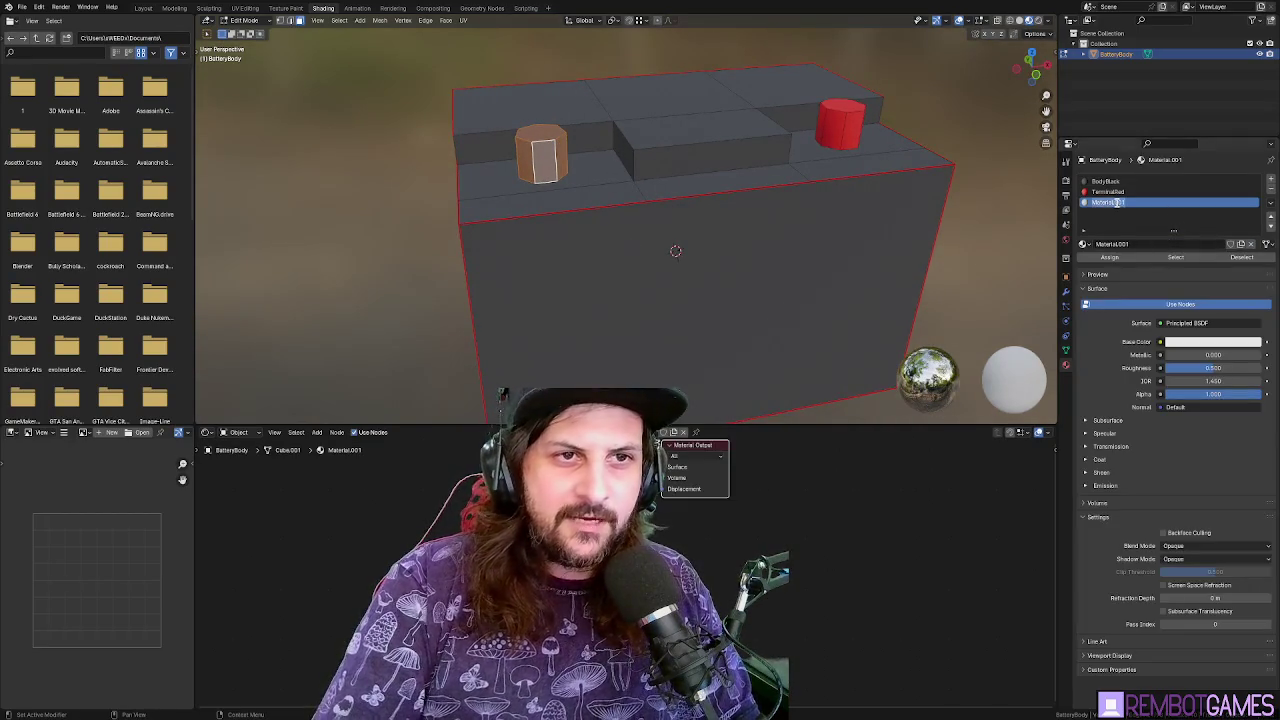
{"action": "type", "text": "Termi"}
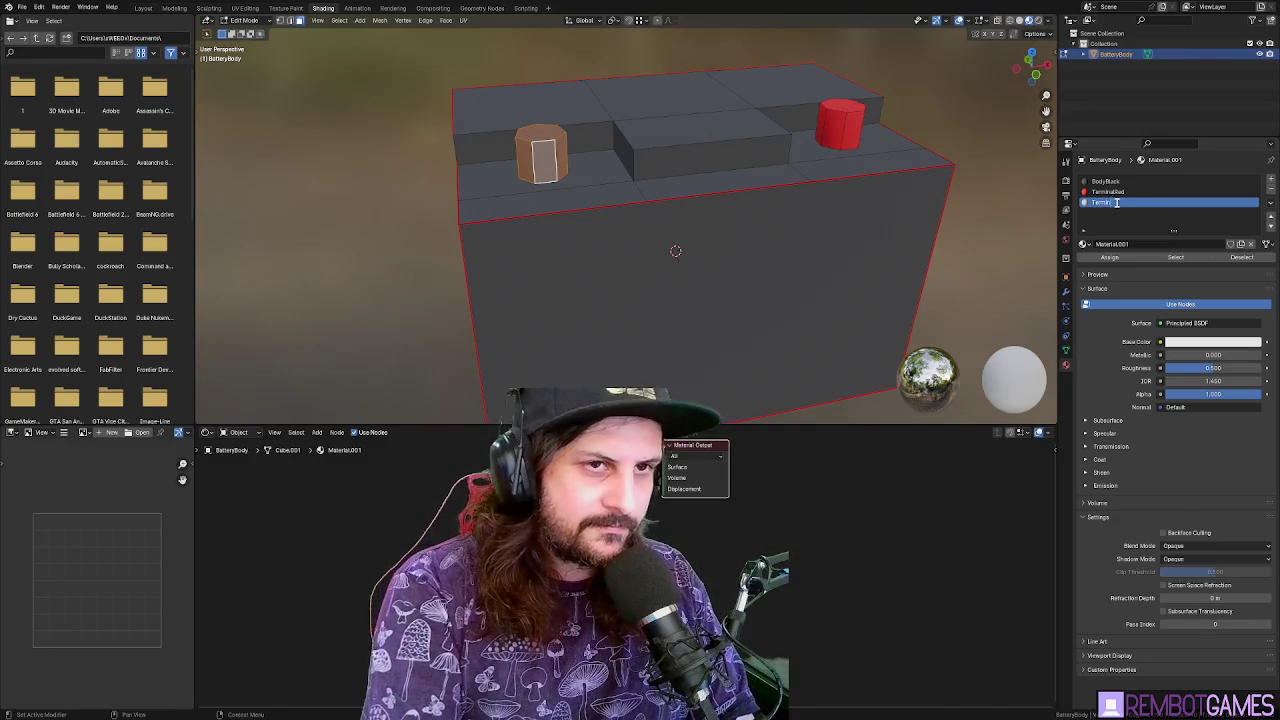
{"action": "type", "text": "nalBlack"}
{"action": "key", "text": "Return"}
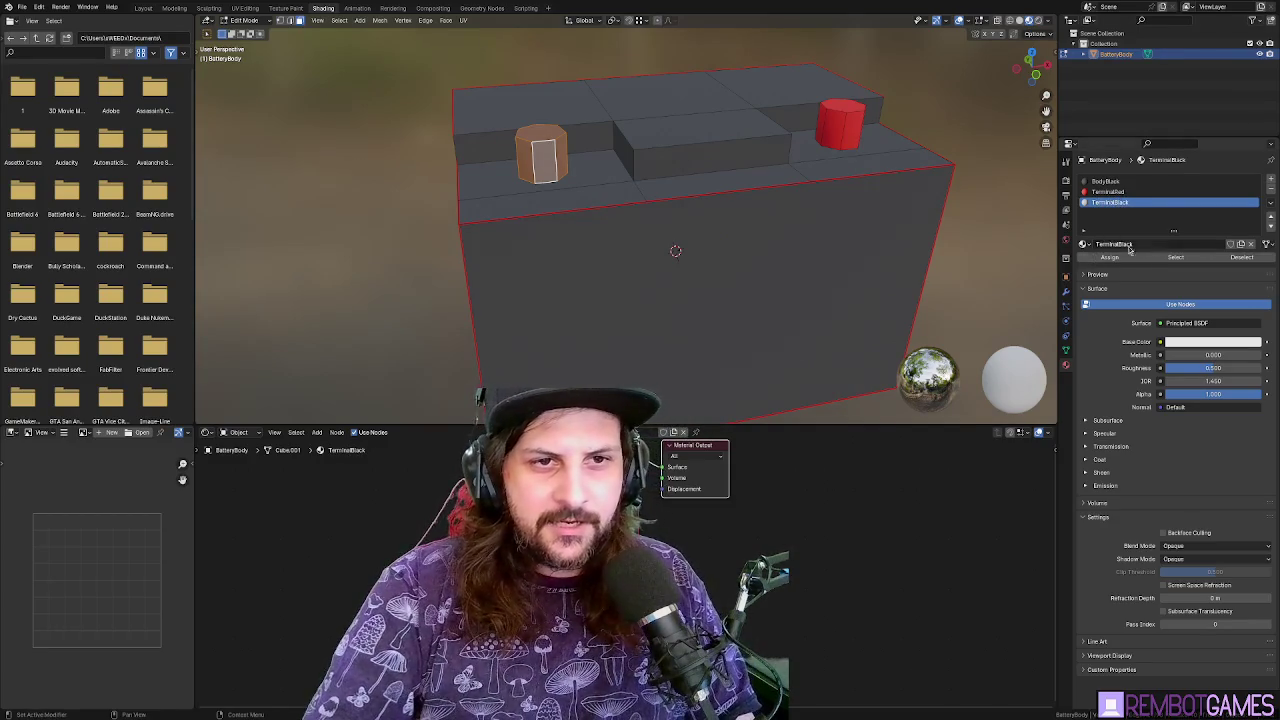